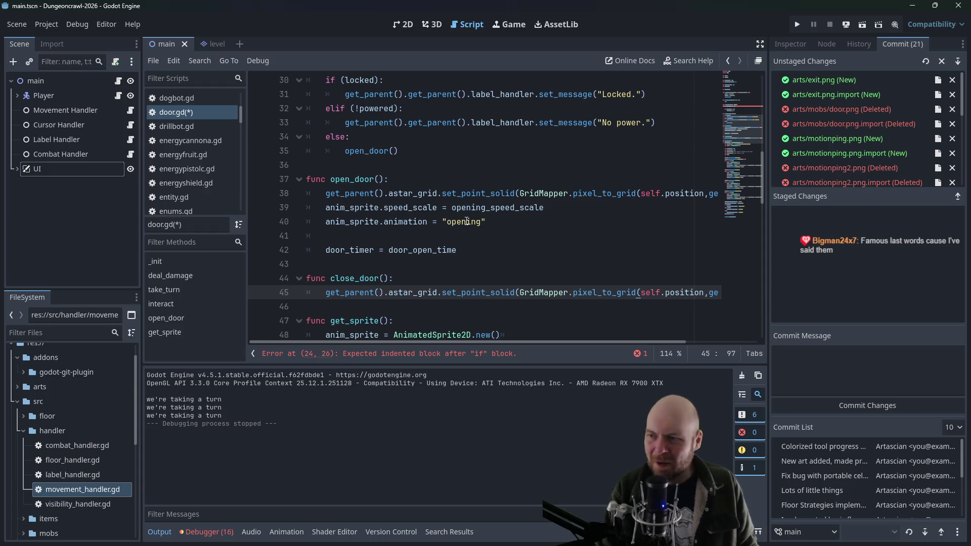
Copy open_door's anim_sprite.animation = "opening" line into the blank line in close_door
mouse_move(485, 222)
mouse_down()
mouse_move(238, 223)
mouse_move(234, 210)
mouse_up()
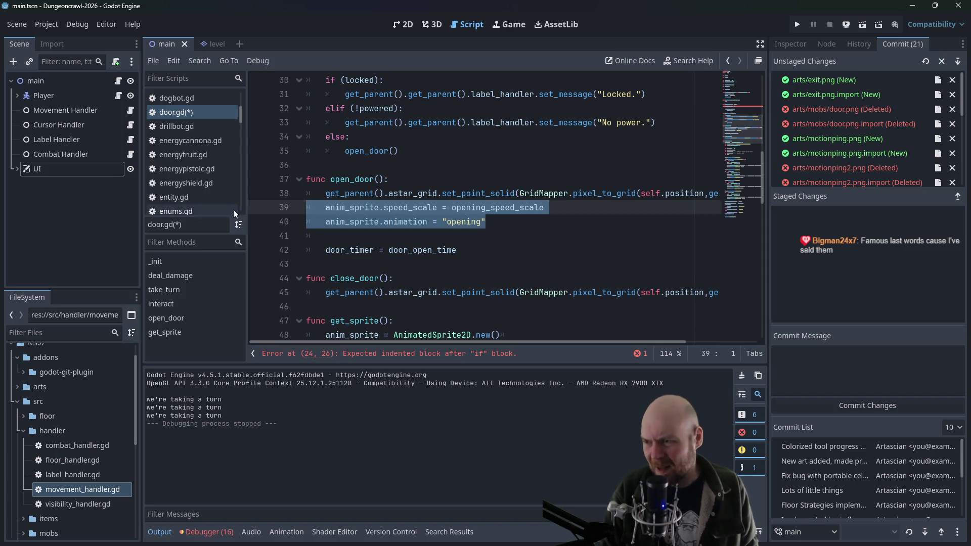
click(461, 222)
drag(486, 222, 305, 225)
key(ctrl+c)
click(344, 308)
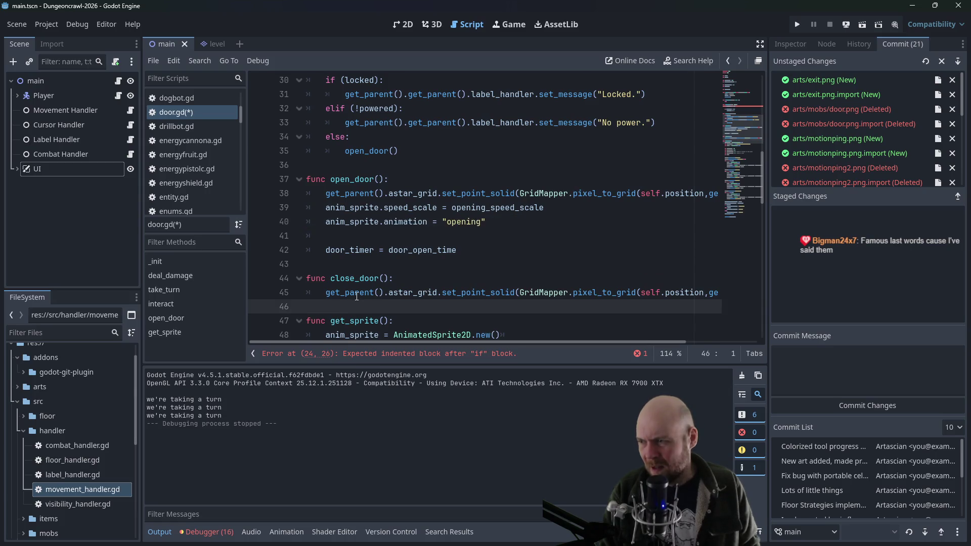
key(ctrl+v)
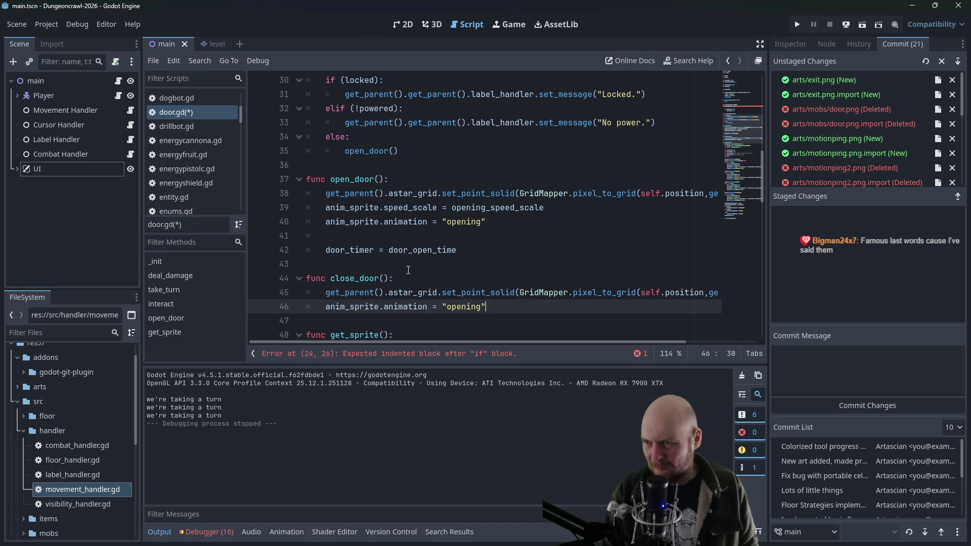
Declare var door_open = false on a new line below the powered variable
scroll(408, 270, up, 3)
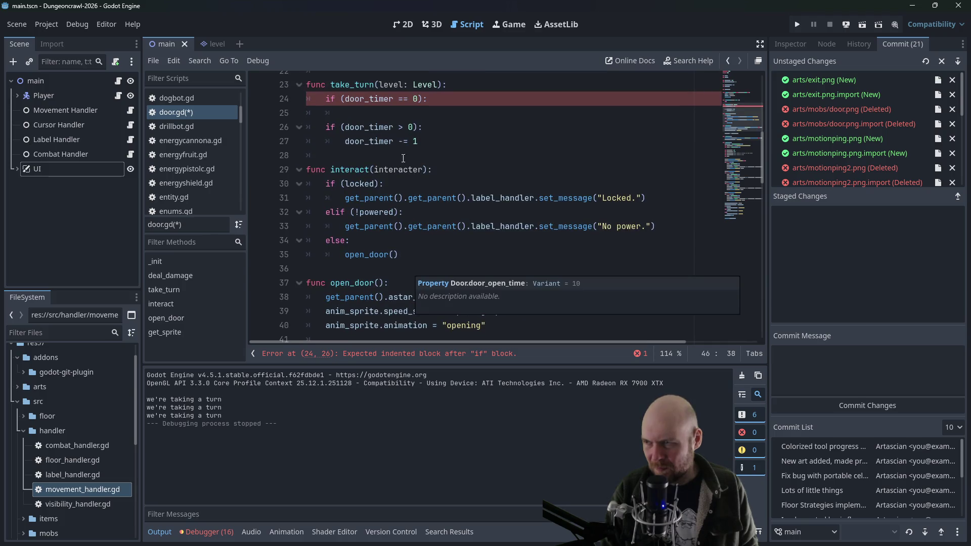
click(395, 114)
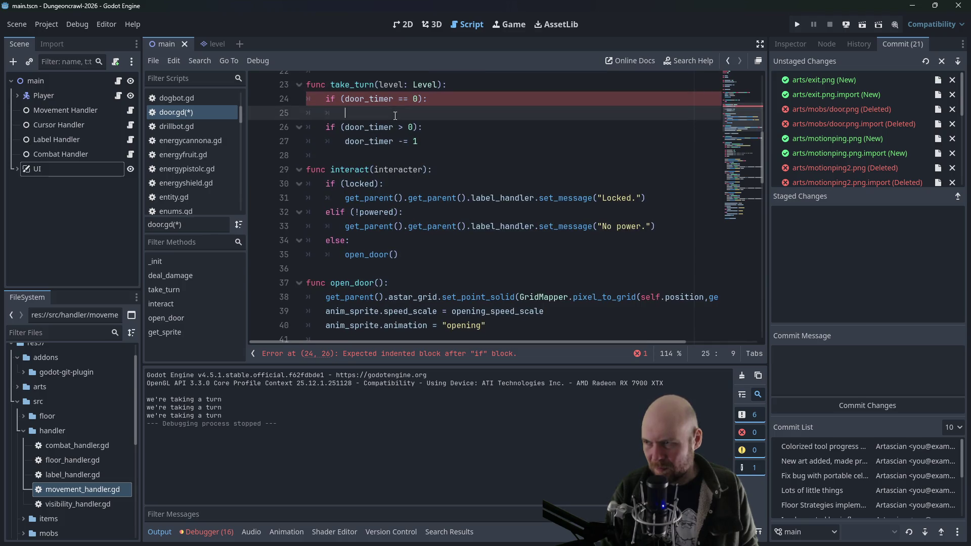
click(424, 104)
scroll(446, 187, up, 6)
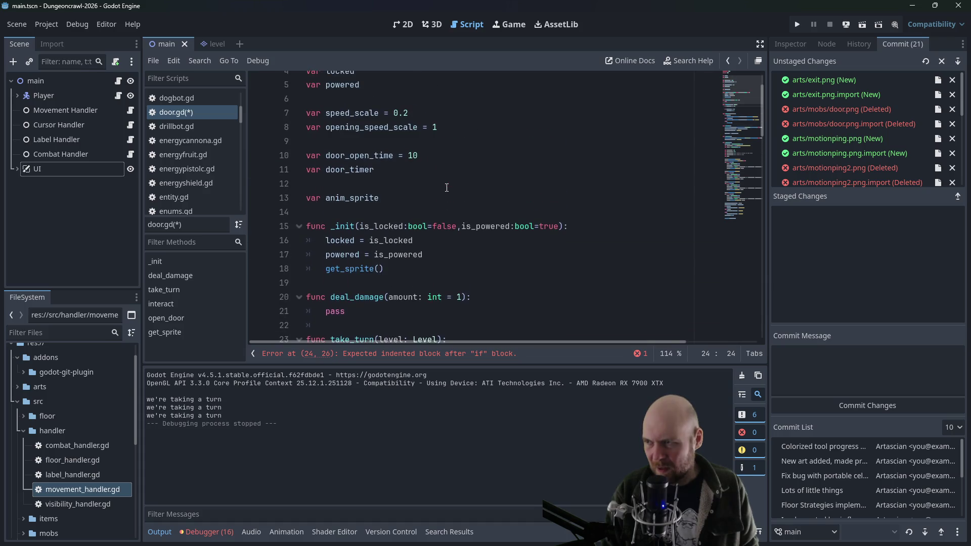
scroll(447, 188, up, 1)
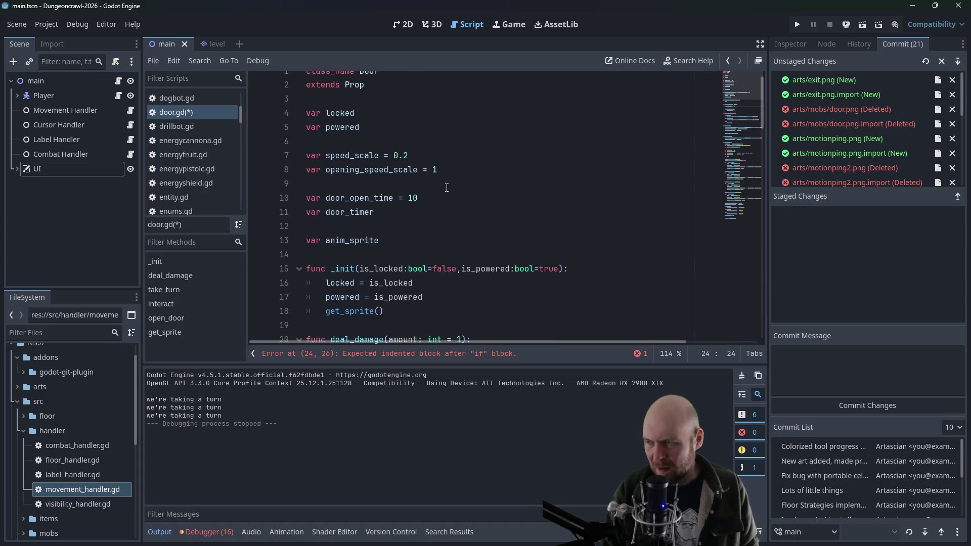
click(404, 122)
key(Return)
text(v)
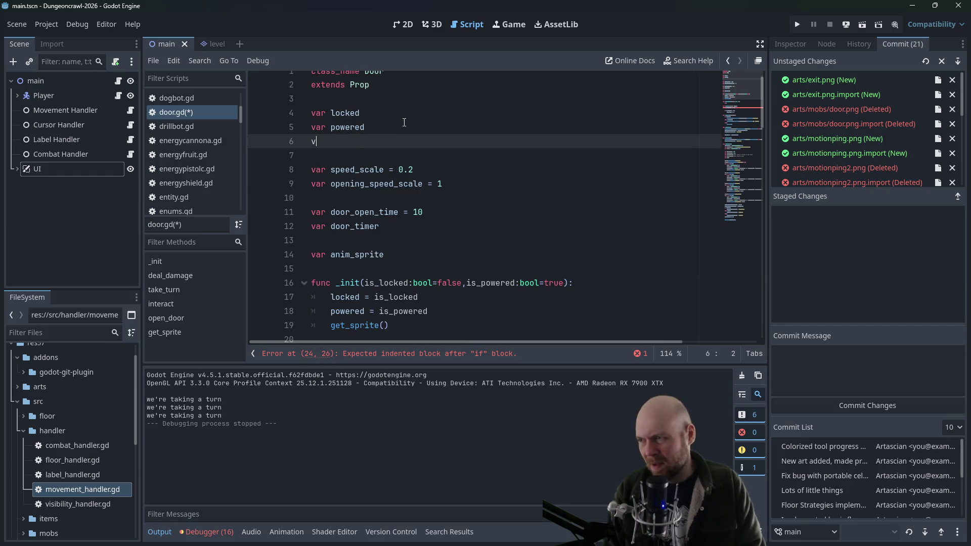
text(ar door_open = false)
Extend take_turn's timer check to if (door_timer == 0 and door_open)
scroll(479, 142, down, 5)
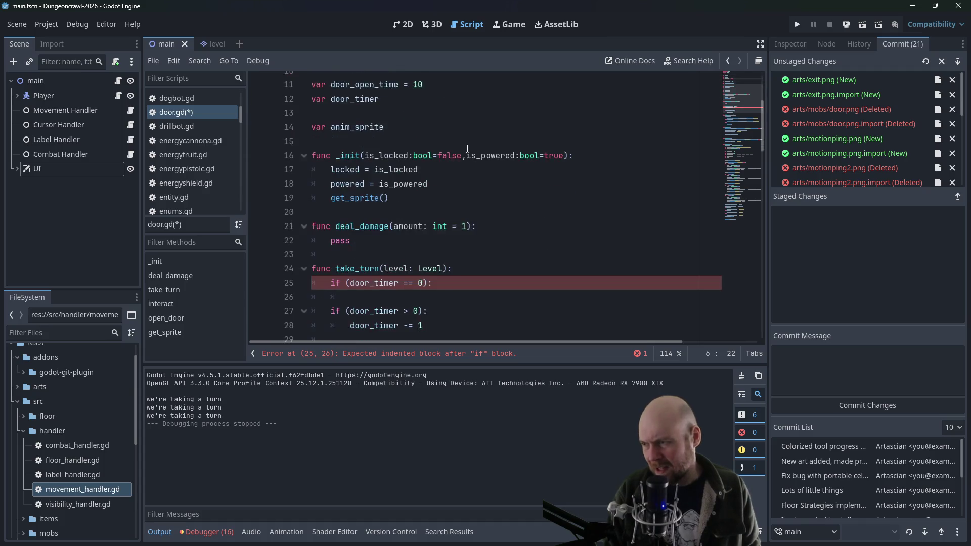
click(426, 241)
text(and door_ope)
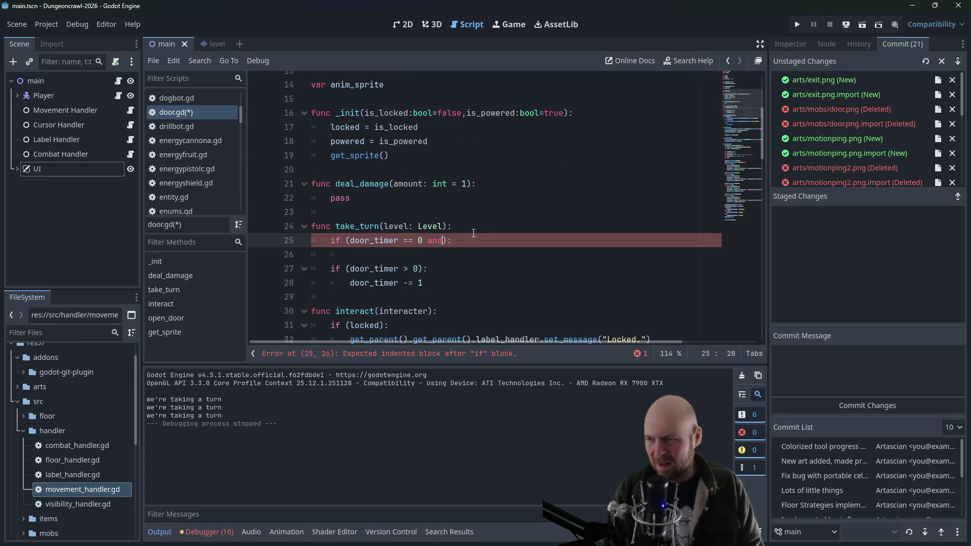
text(n)
click(473, 233)
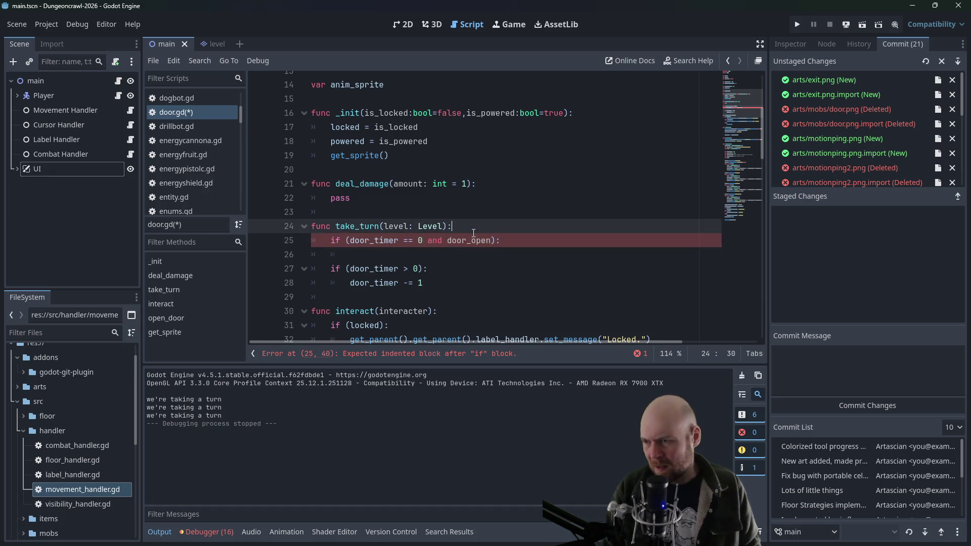
Add door_open = true on a new line in open_door
scroll(447, 255, down, 5)
scroll(447, 254, down, 1)
click(513, 267)
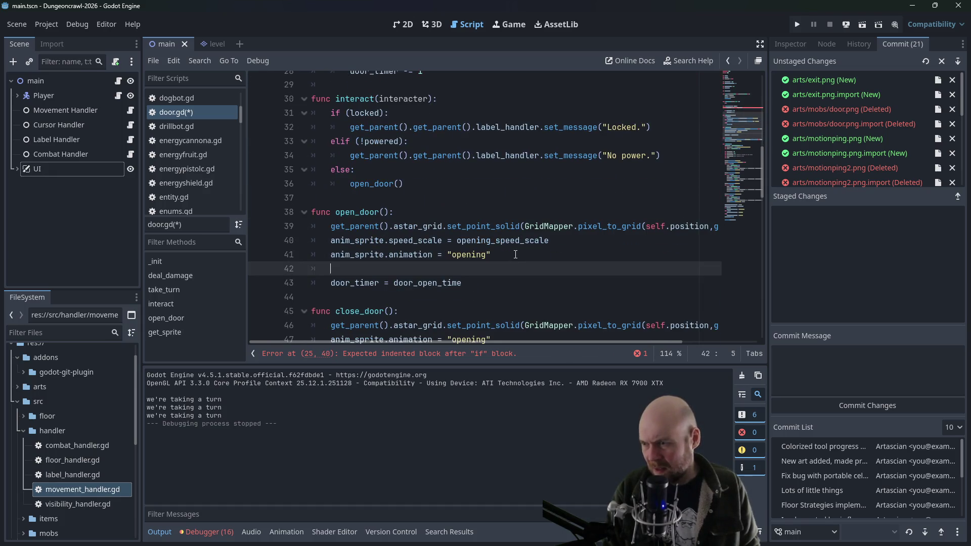
key(Return)
text(door_)
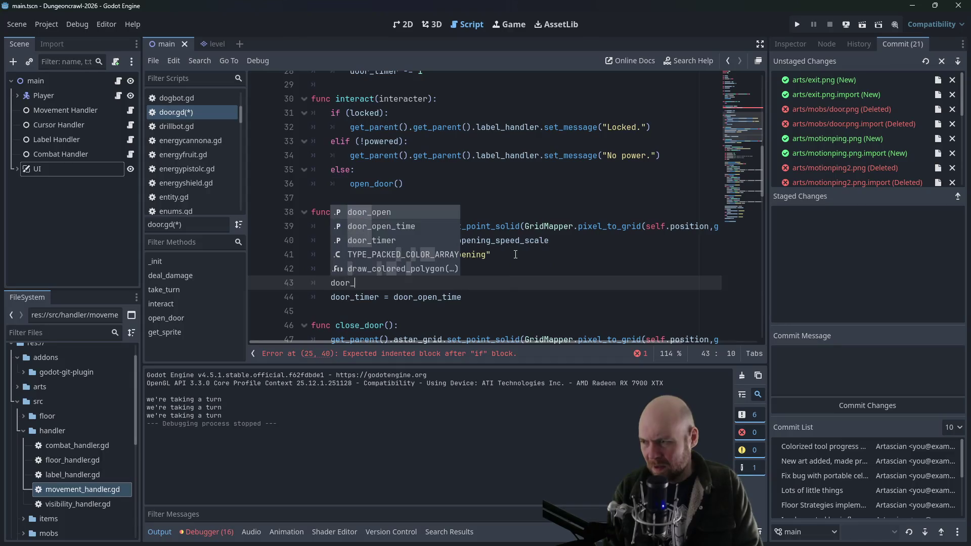
text(open = true)
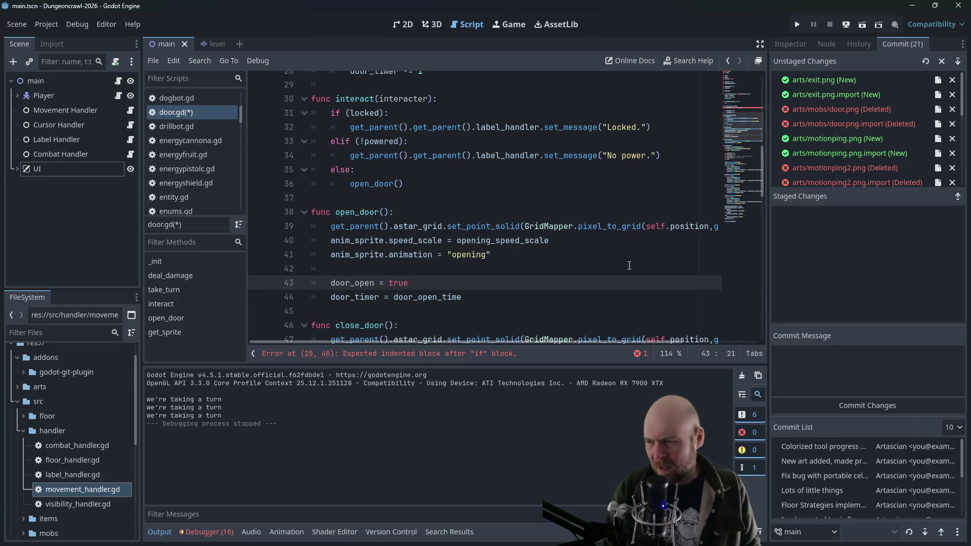
key(Up)
scroll(573, 228, up, 3)
click(490, 169)
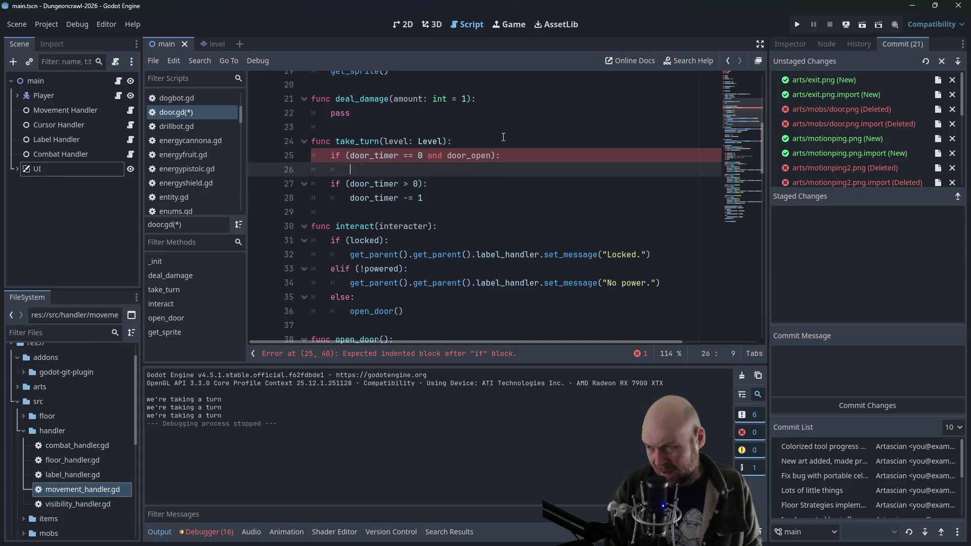
Add a '## TODO CHECK if we can close the door safely' comment and a close_door() call in take_turn's if block
scroll(473, 207, down, 5)
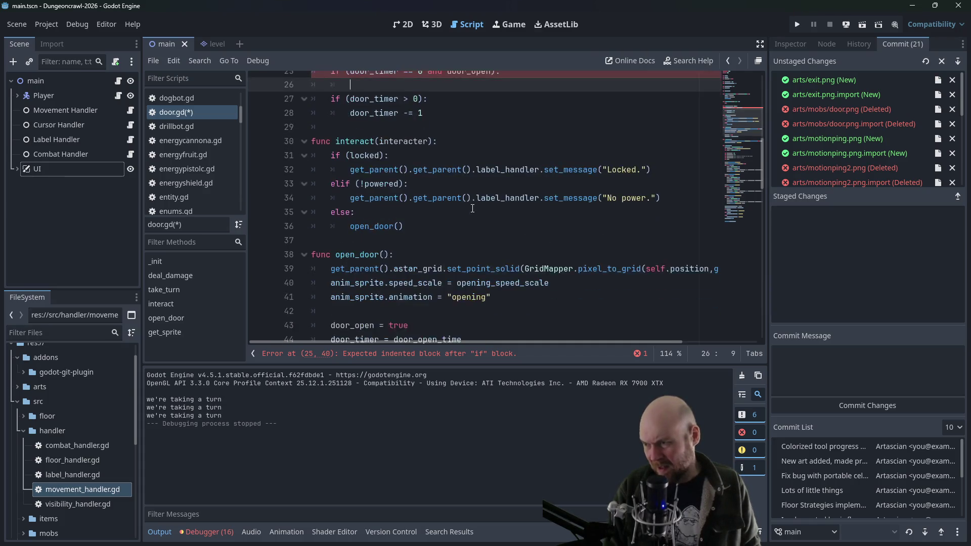
scroll(477, 202, up, 3)
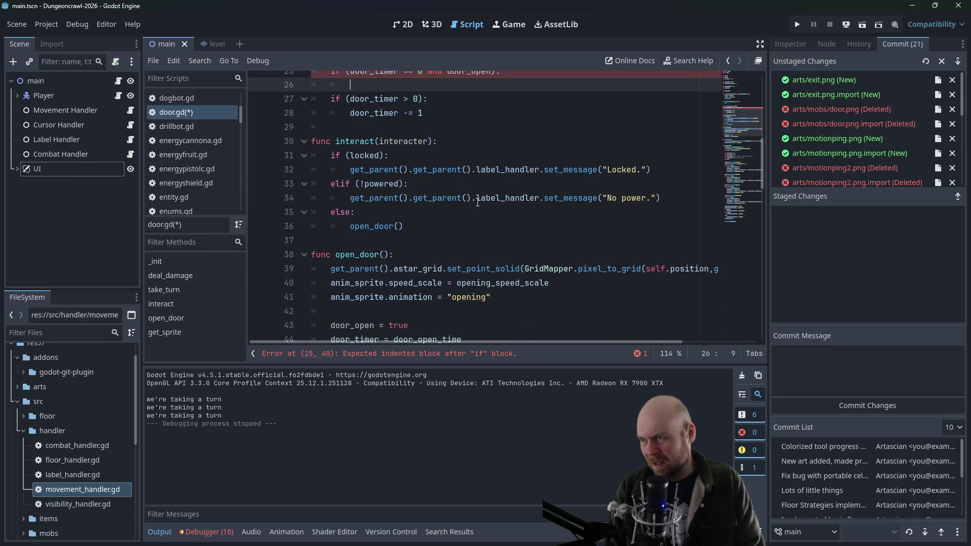
text(## TODO CHECK )
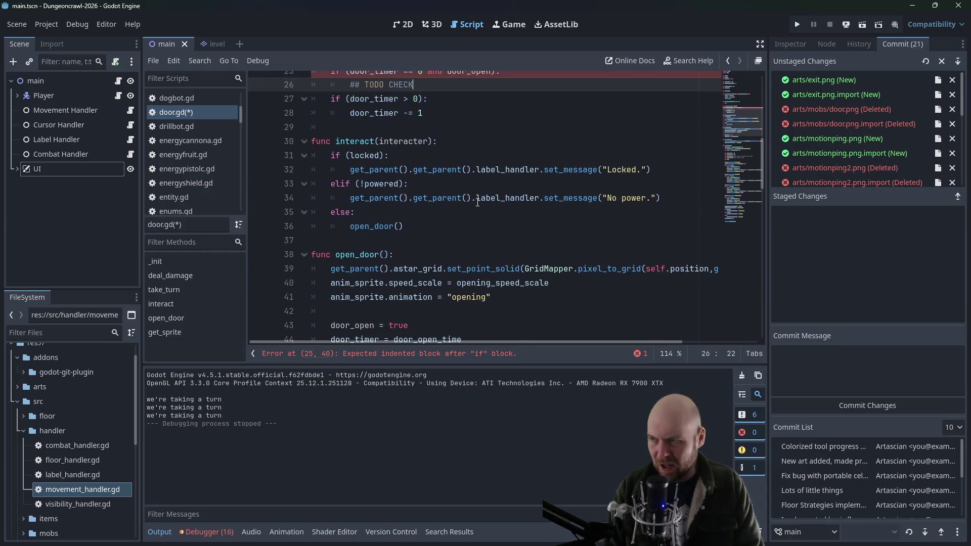
text(if we )
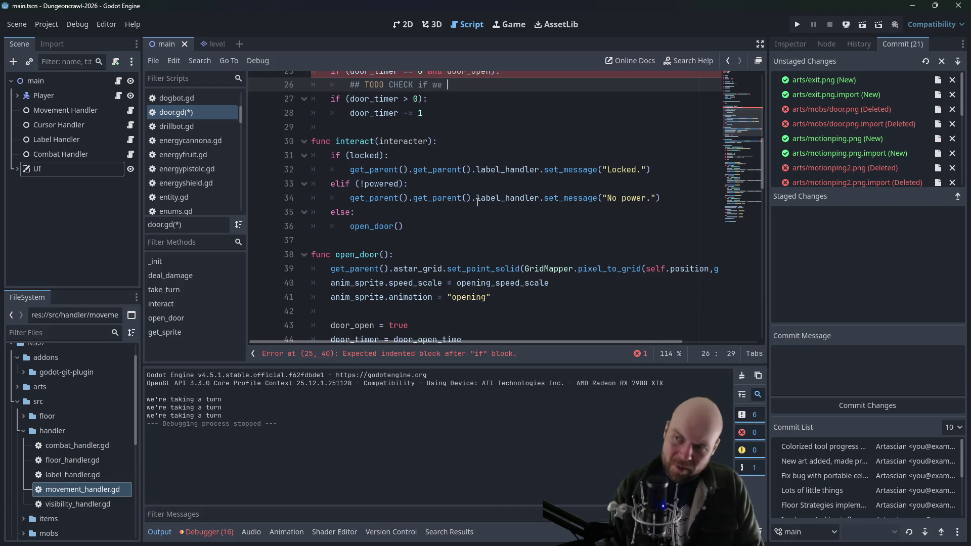
text(can close the door)
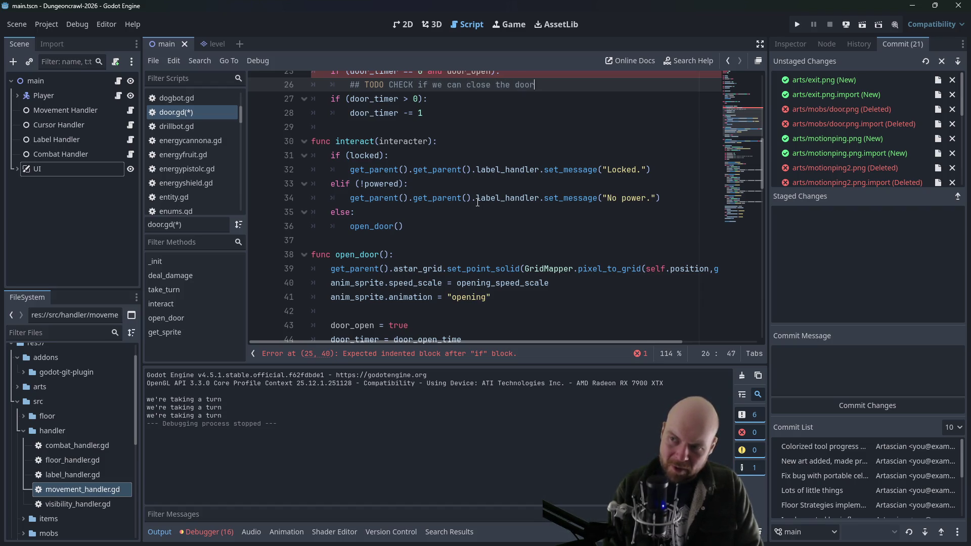
text( safely, if not, return)
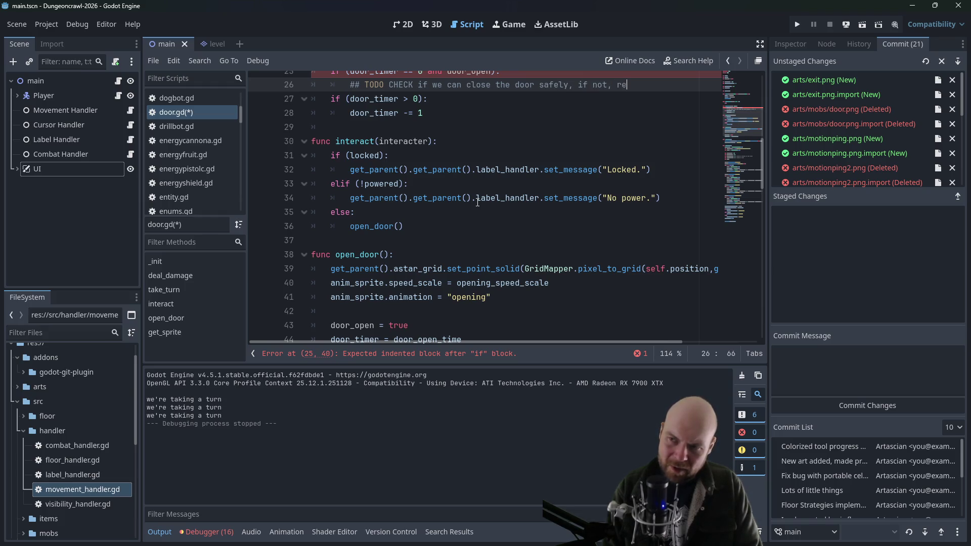
key(Return)
text(close_do)
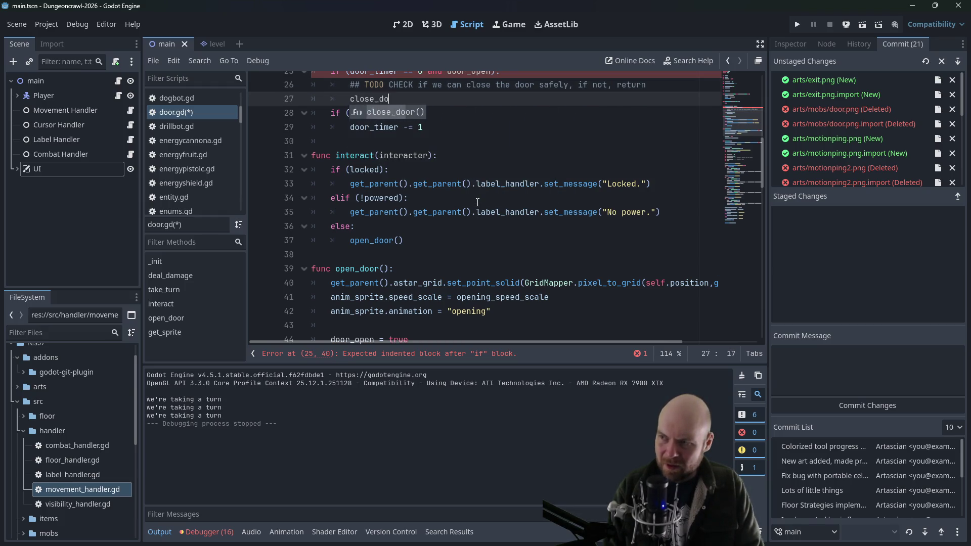
key(Return)
Save door.gd and run the project
scroll(587, 275, down, 1)
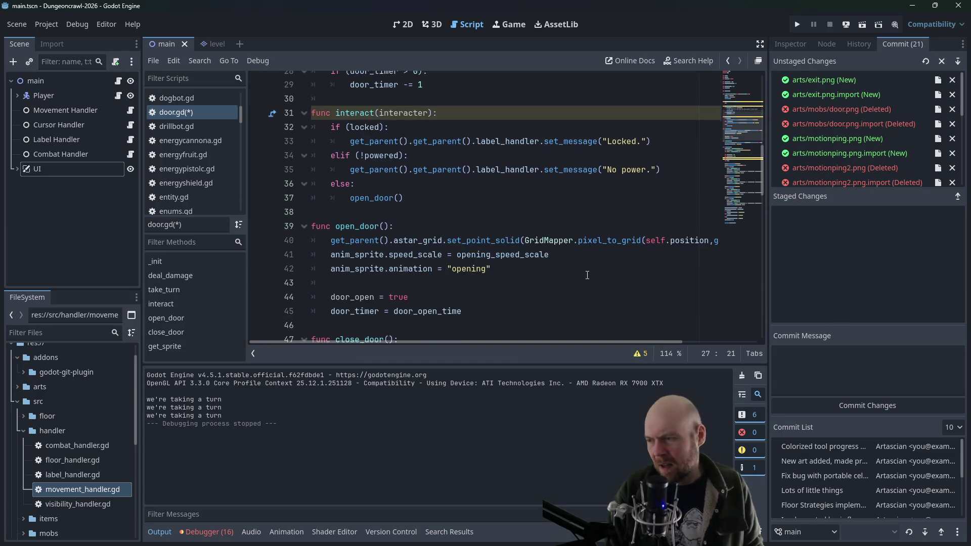
scroll(459, 224, down, 2)
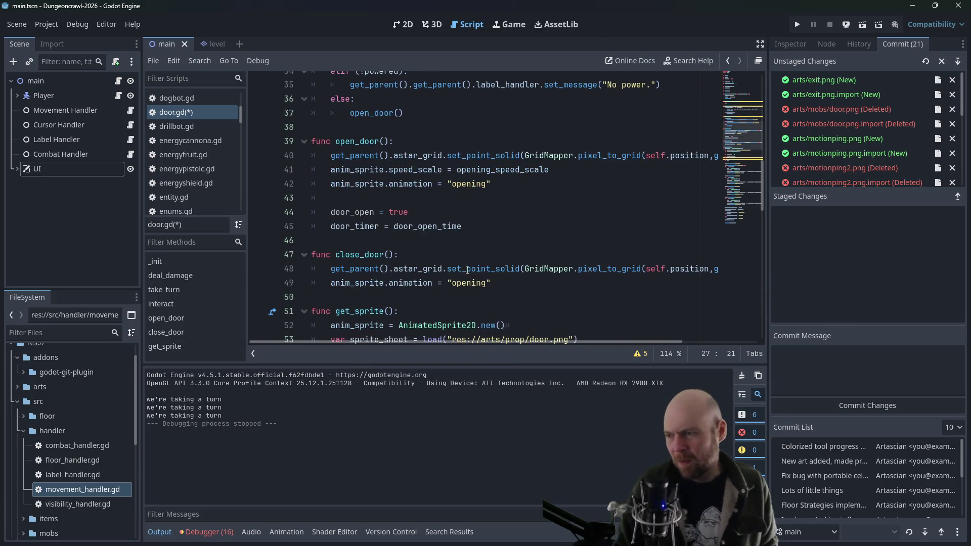
click(486, 283)
key(End)
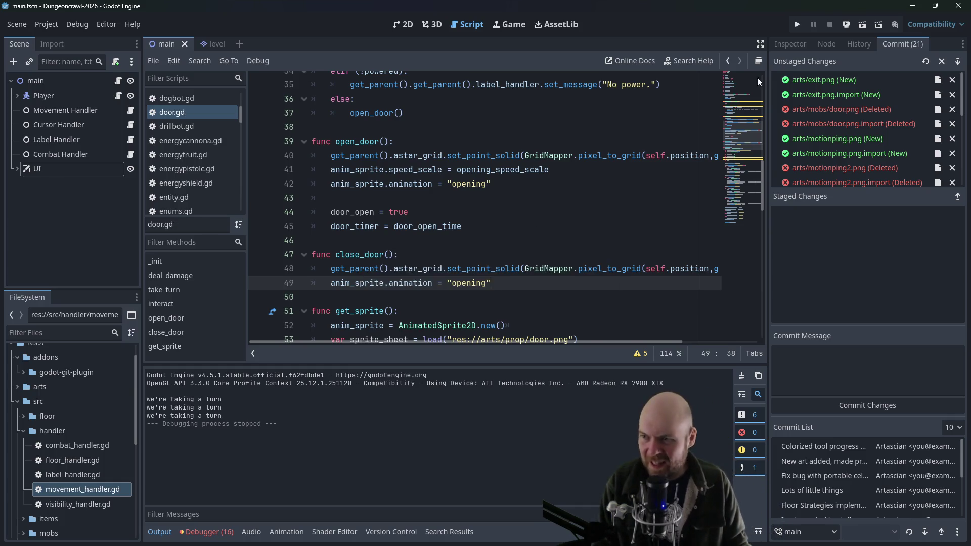
click(798, 25)
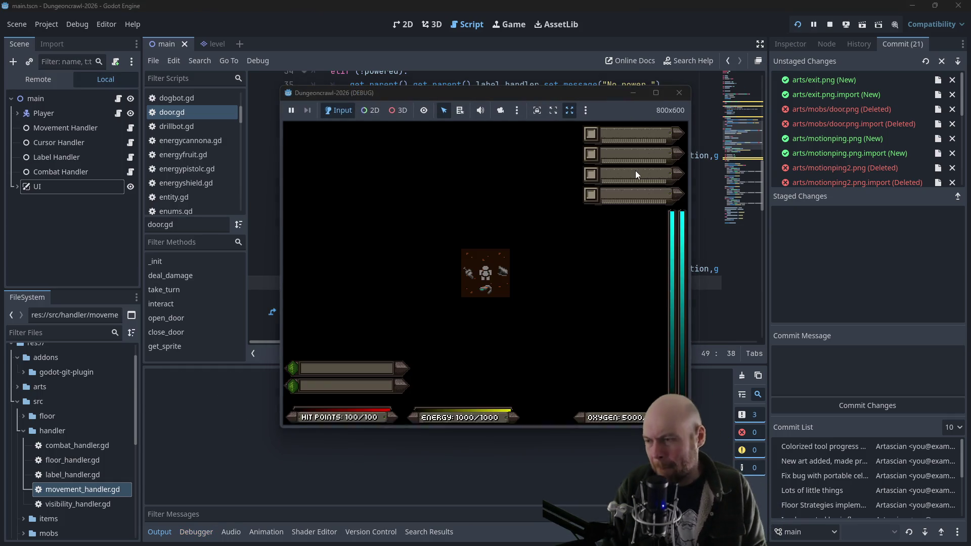
Initialize door_timer to 0 in its declaration
key(Up)
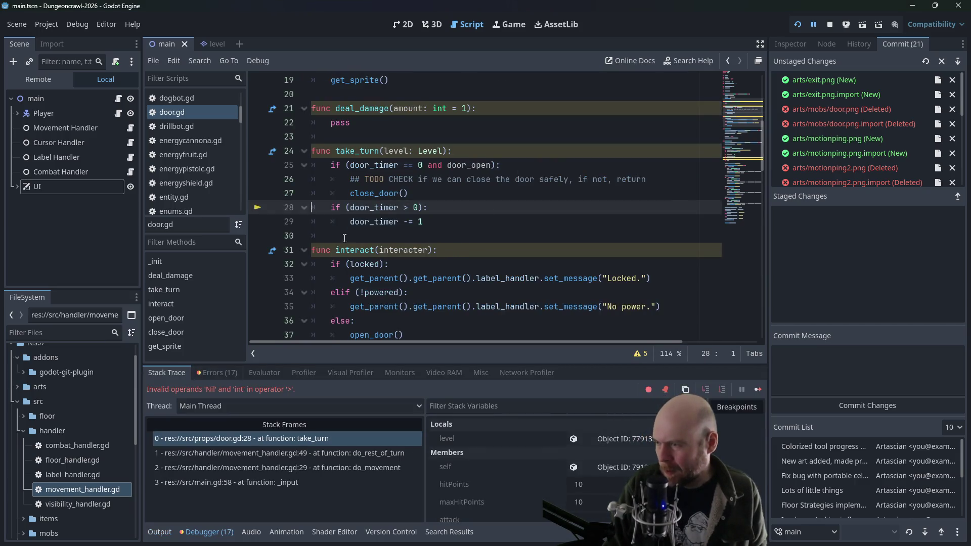
scroll(419, 207, up, 3)
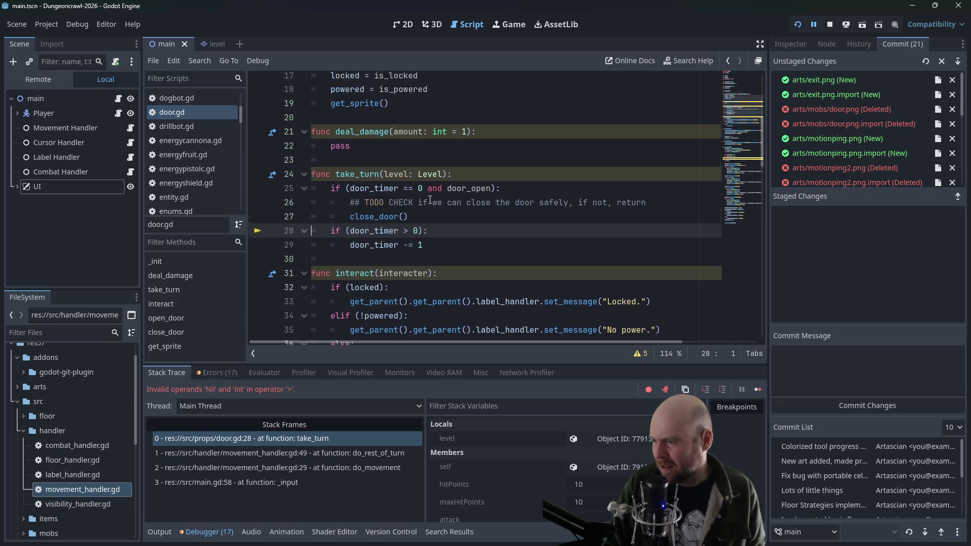
click(413, 106)
text(= 0)
Relaunch the game, walk the player through the door and around it, then stop the game
key(F5)
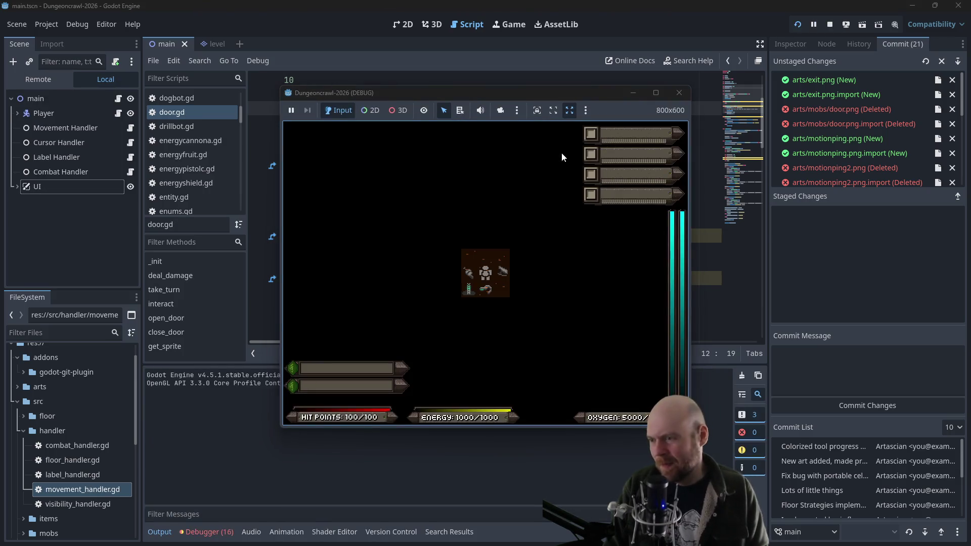
key(Right)
key(Down)
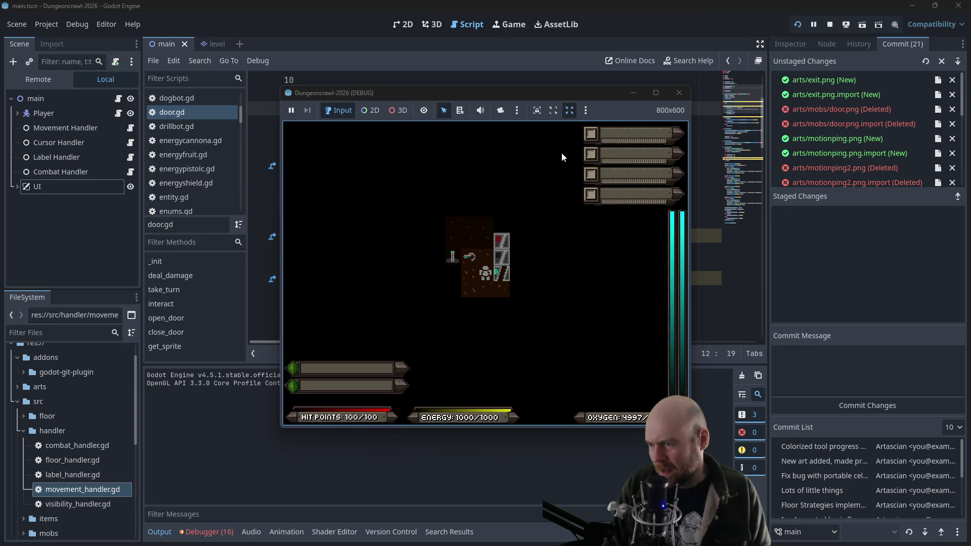
key(Down)
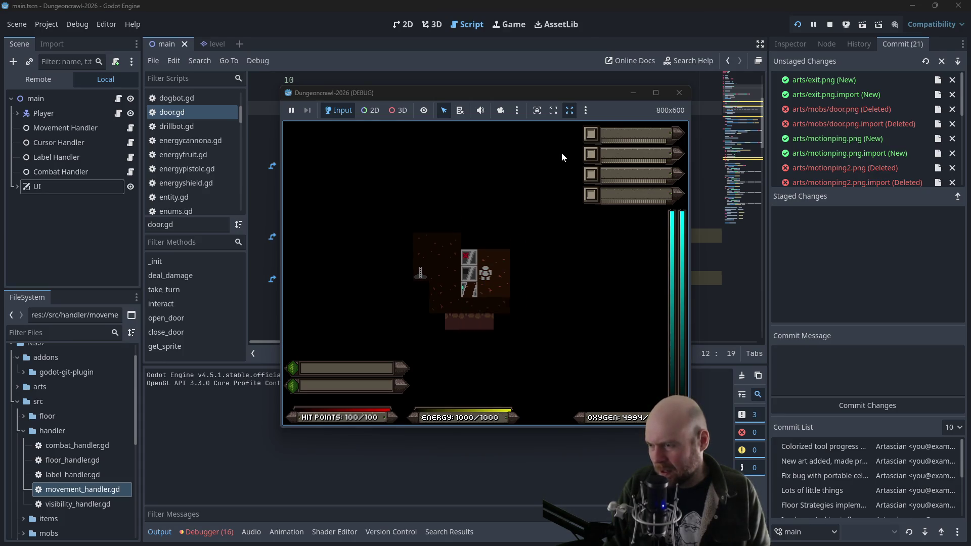
key(Left)
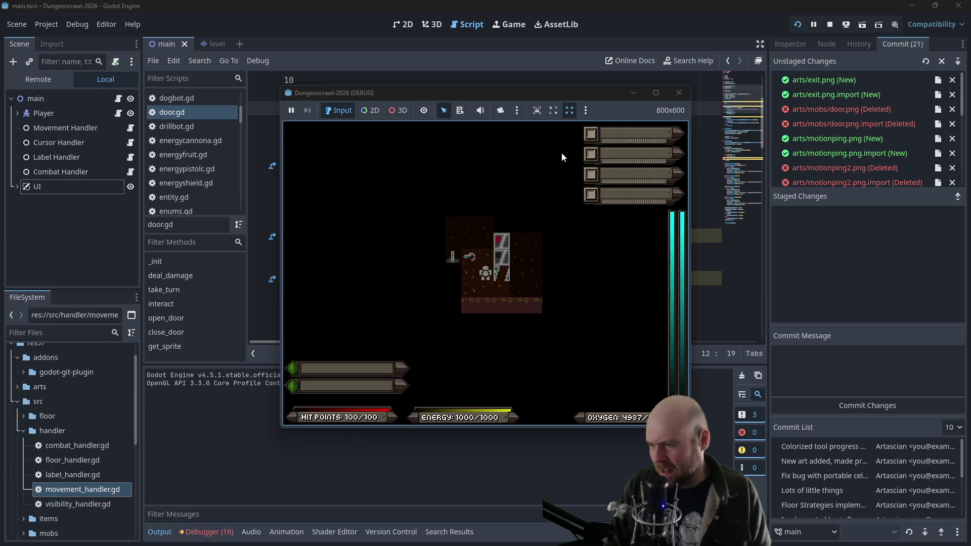
key(Right)
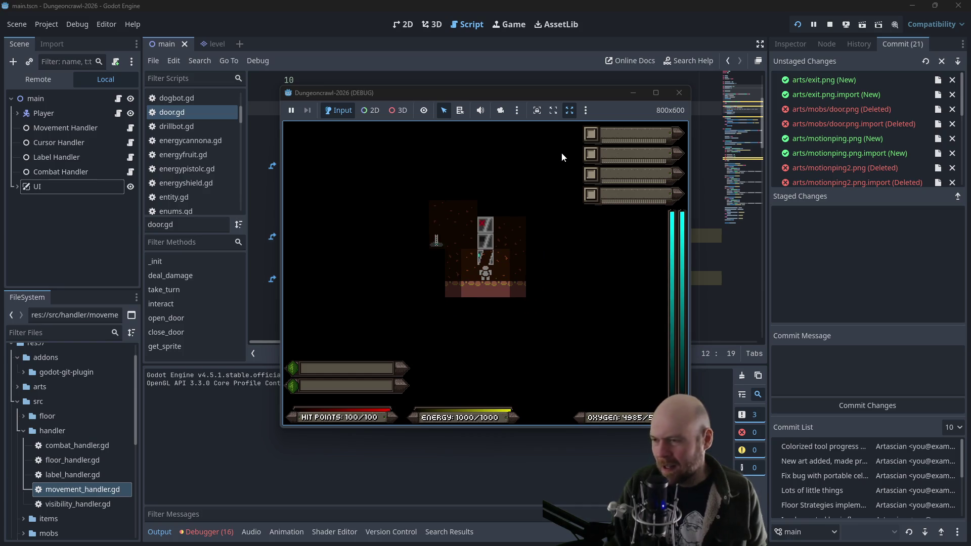
key(Right)
key(Up)
click(679, 81)
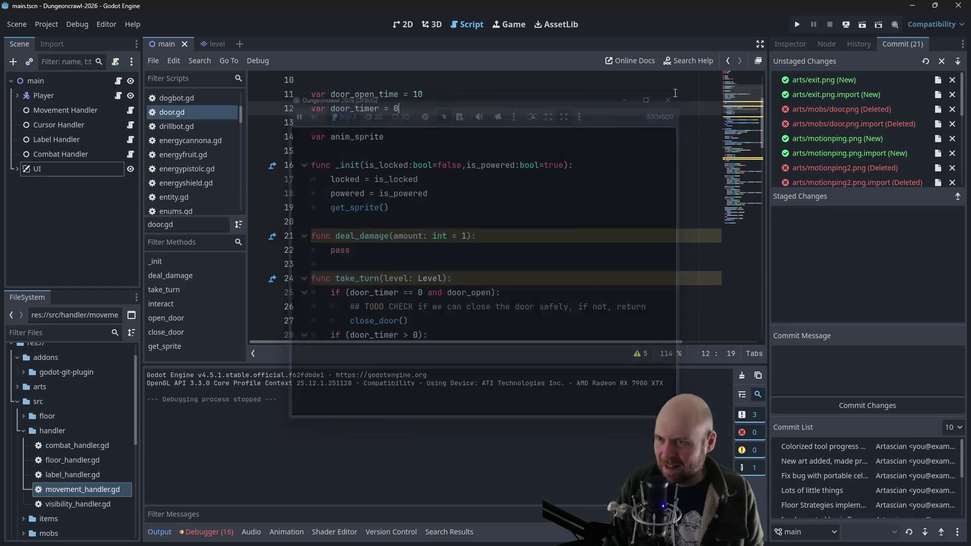
scroll(457, 253, down, 2)
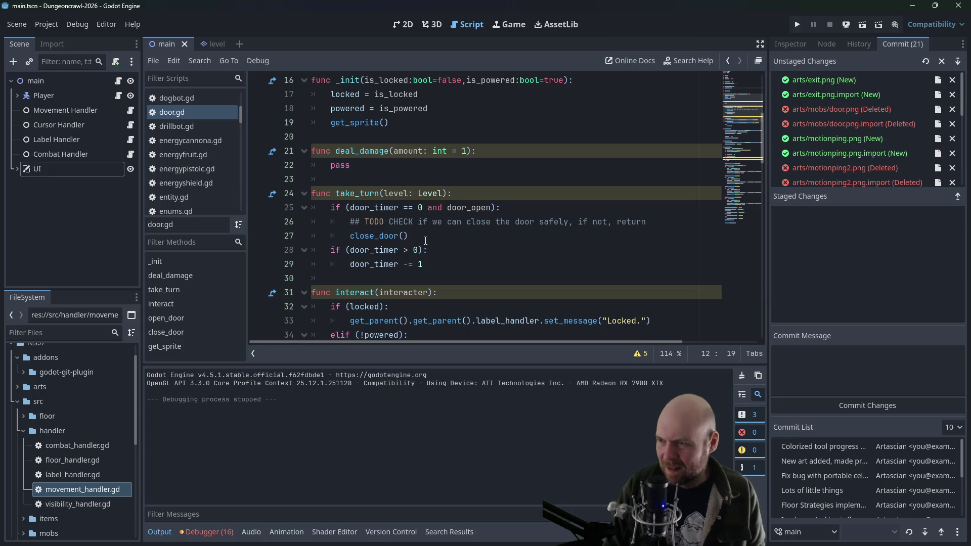
scroll(400, 228, up, 5)
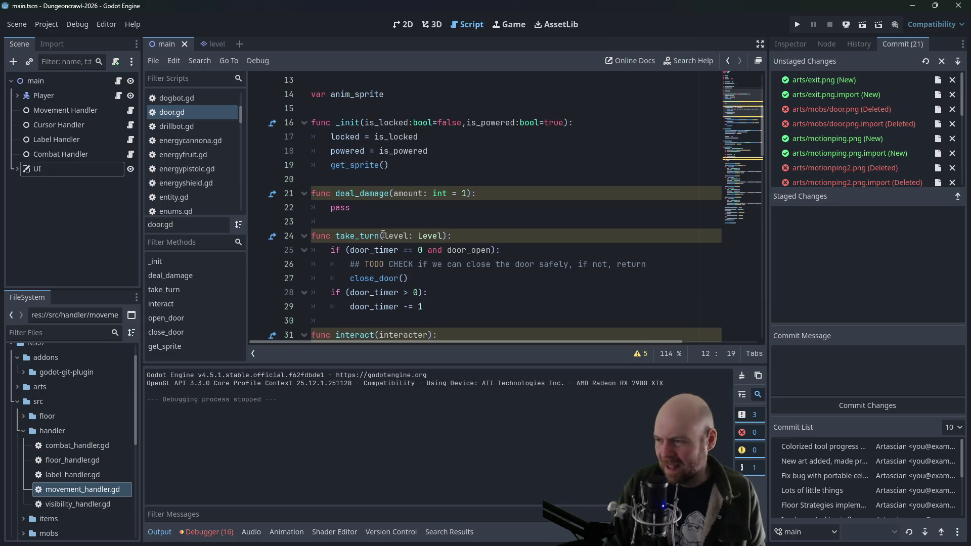
scroll(391, 219, down, 10)
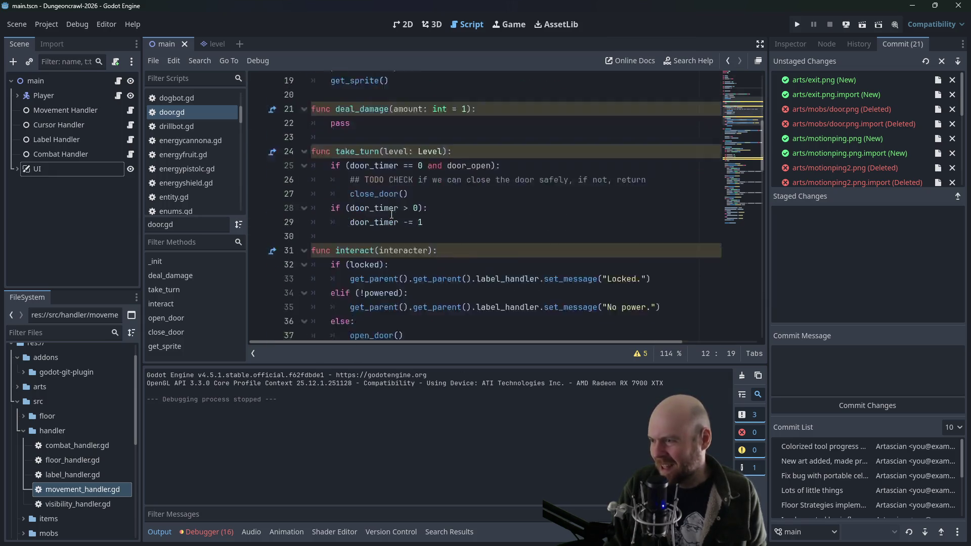
scroll(393, 207, down, 2)
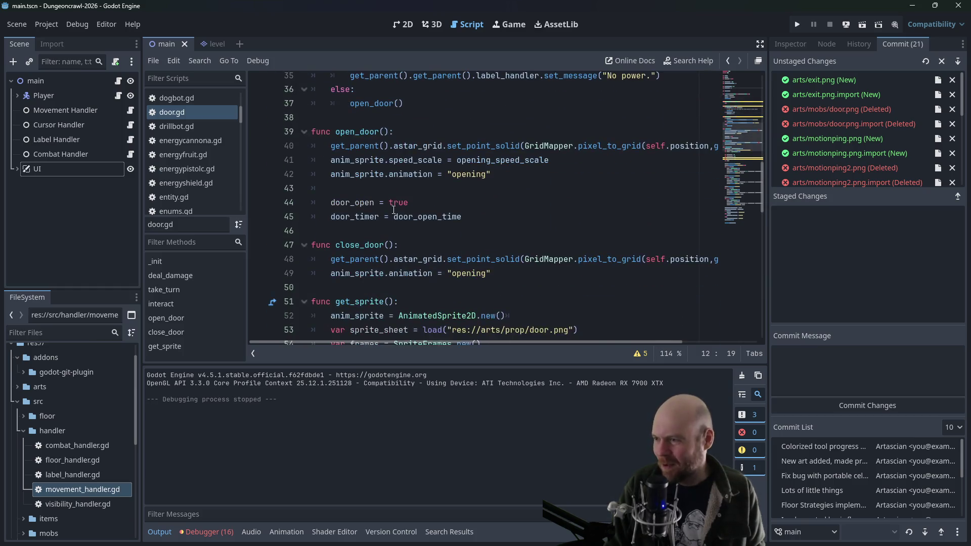
click(522, 229)
scroll(518, 232, down, 2)
scroll(516, 233, up, 2)
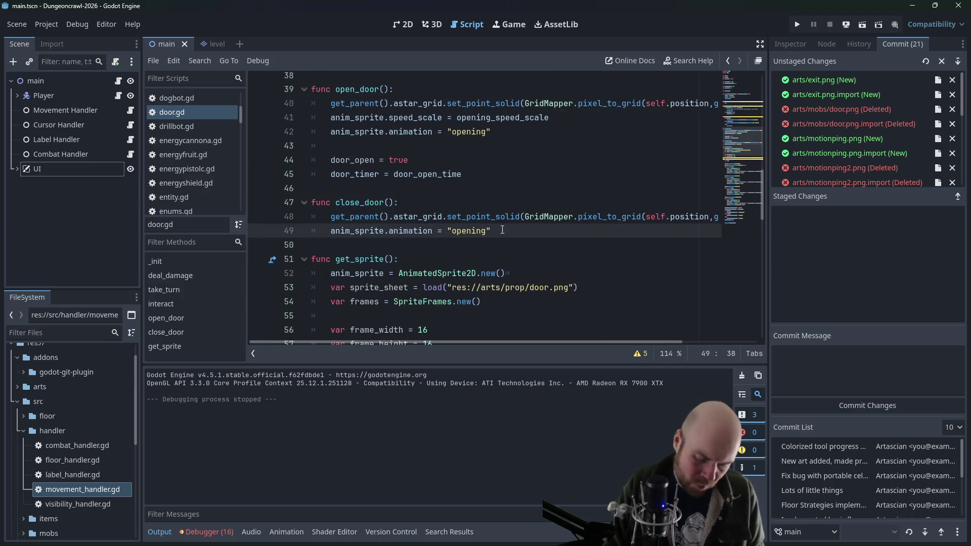
scroll(405, 243, up, 2)
scroll(414, 253, down, 2)
Read the AnimatedSprite2D play_backwards method reference, then go back to door.gd
ctrl+click(430, 274)
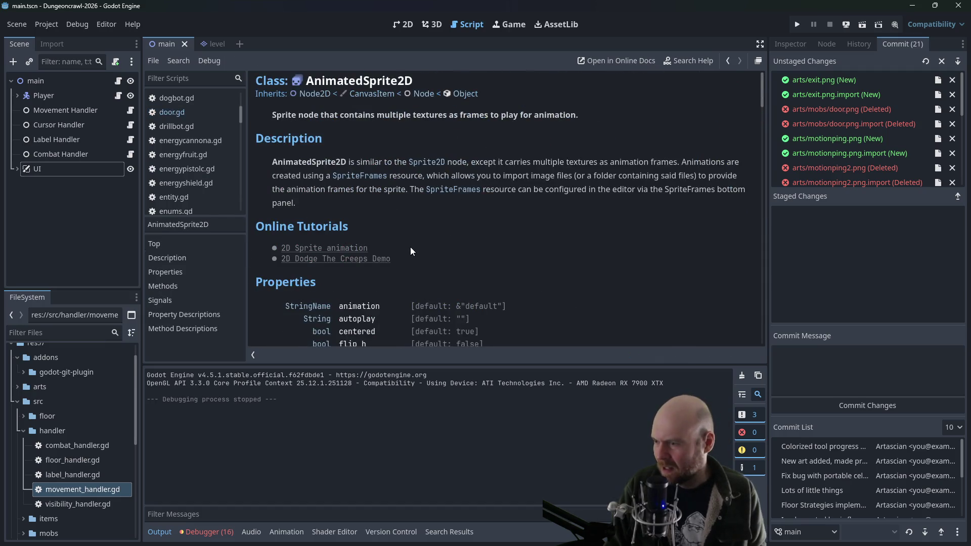
scroll(409, 248, down, 3)
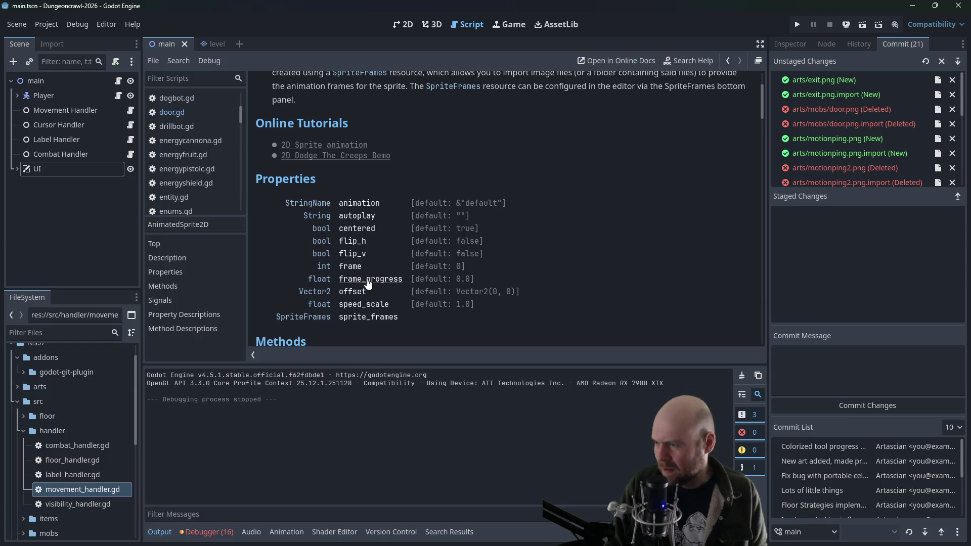
scroll(358, 320, down, 6)
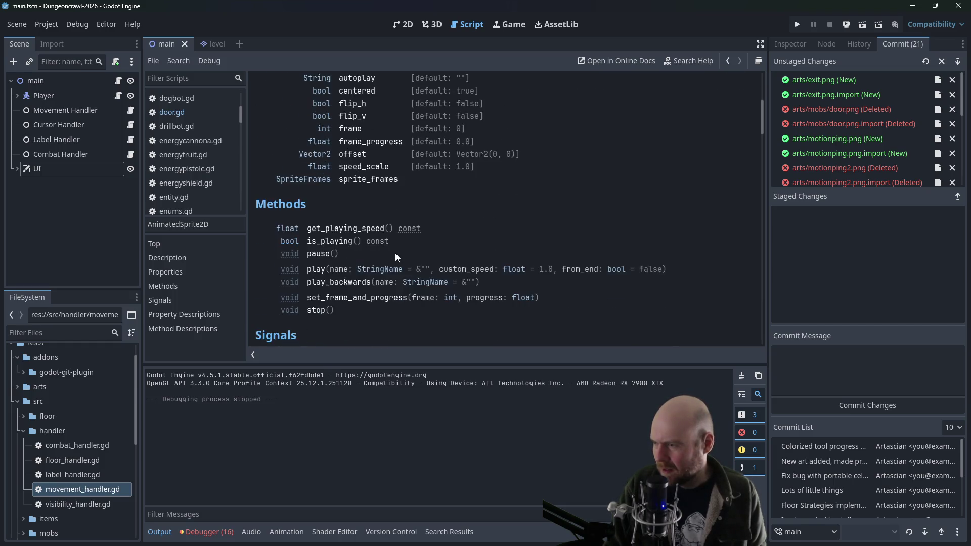
click(338, 217)
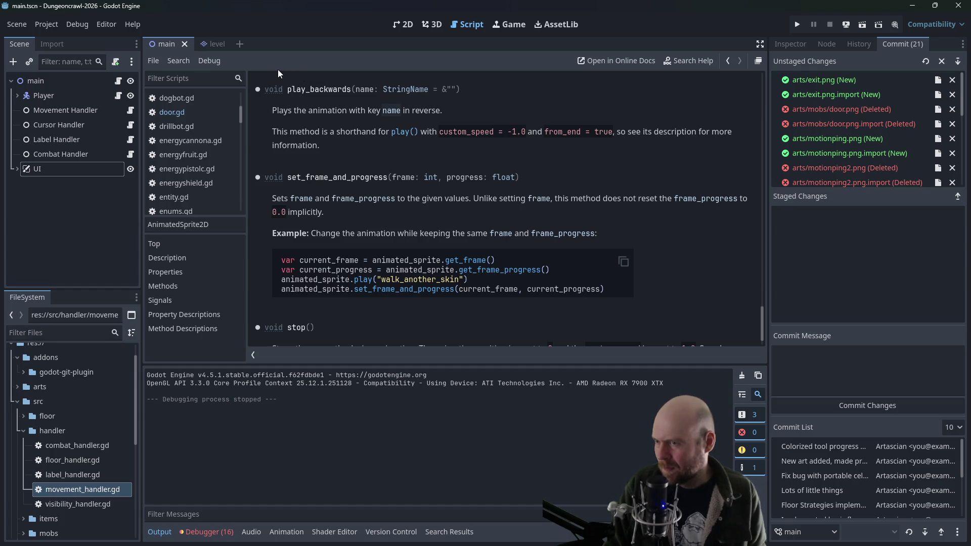
scroll(550, 141, up, 1)
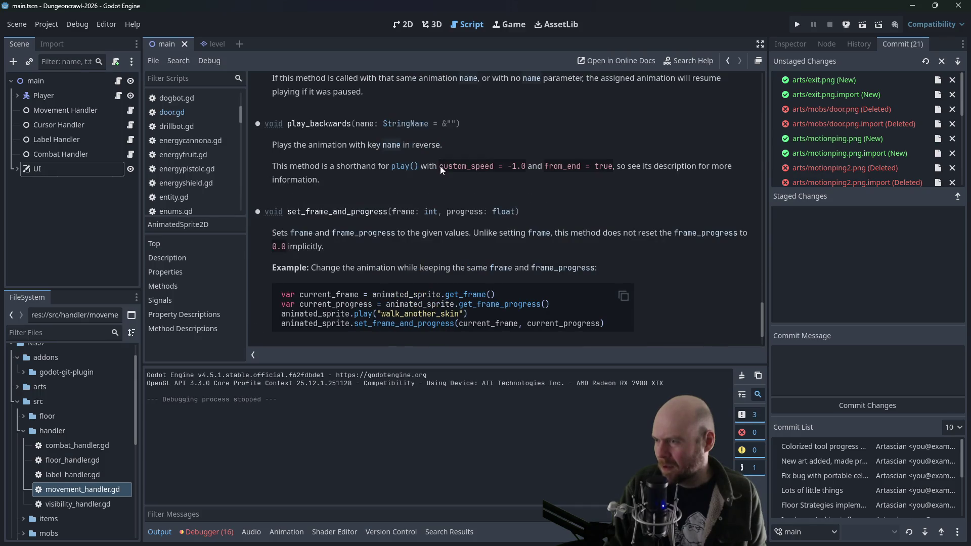
click(174, 115)
Add anim_sprite.play_backwards() after line 49 in close_door and run the game with F5
scroll(469, 297, down, 3)
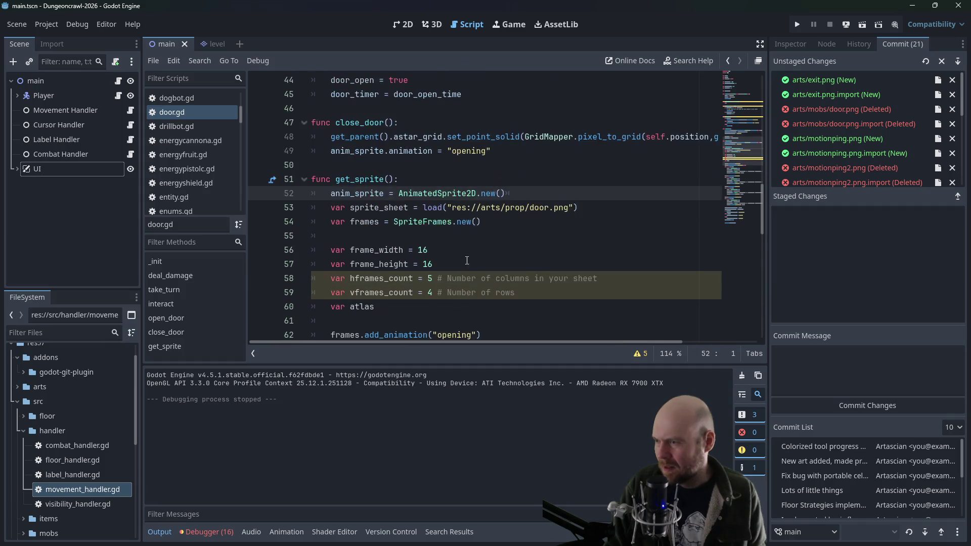
scroll(506, 202, up, 2)
click(508, 196)
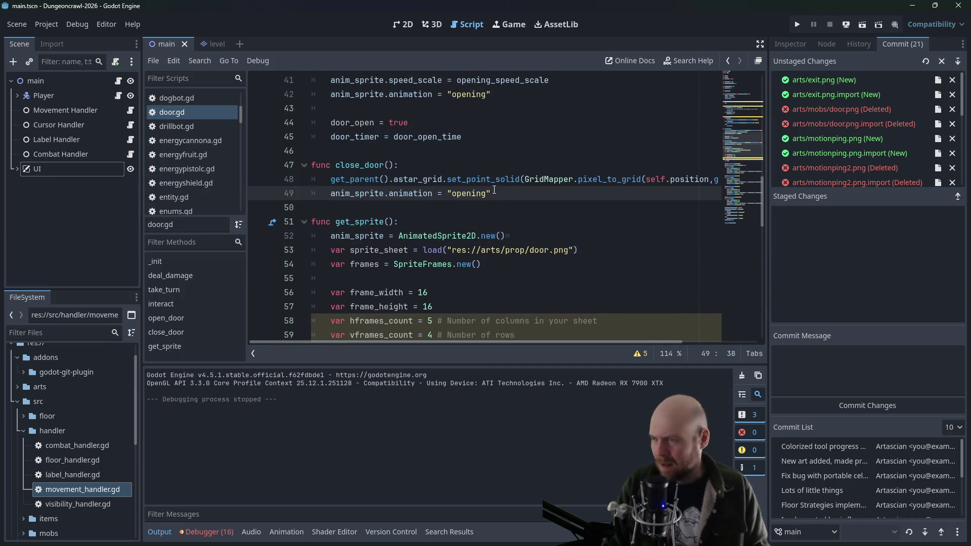
key(Return)
text(anim_s)
key(Return)
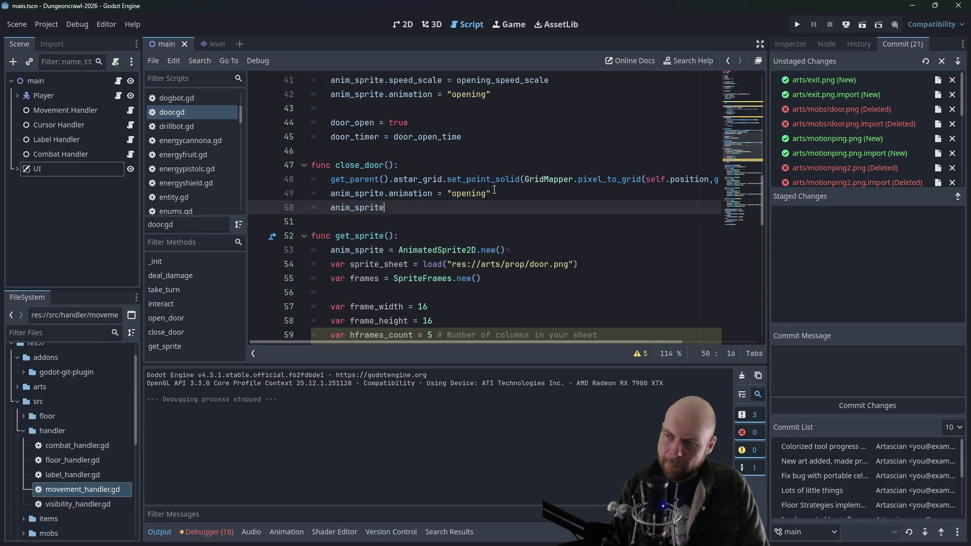
text(.play_backwards())
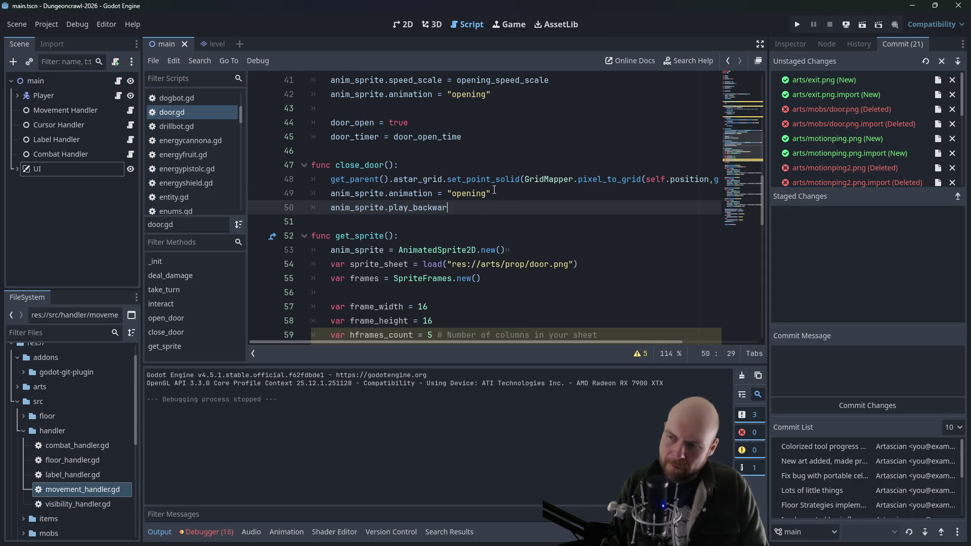
key(F5)
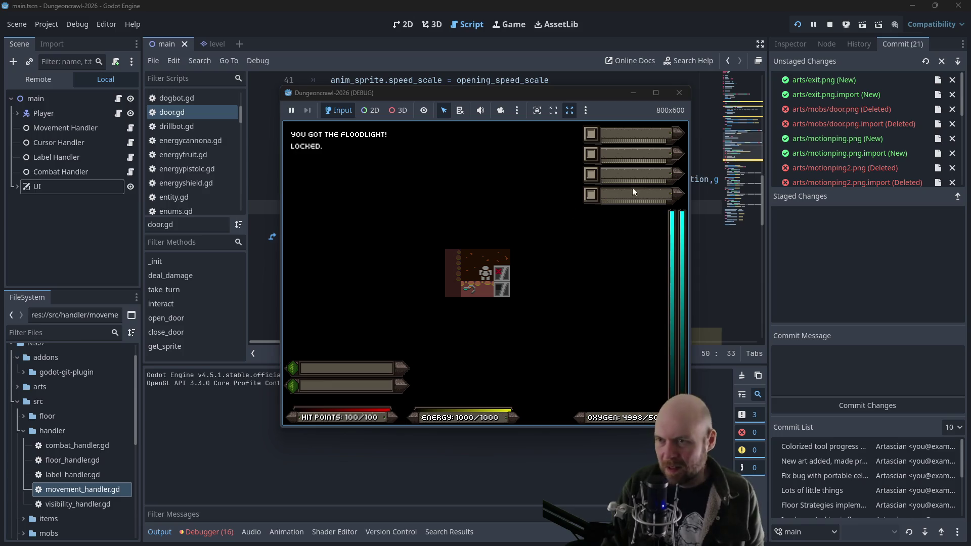
Restart the game, walk the player right then left through the door, and stop it
click(679, 93)
click(797, 25)
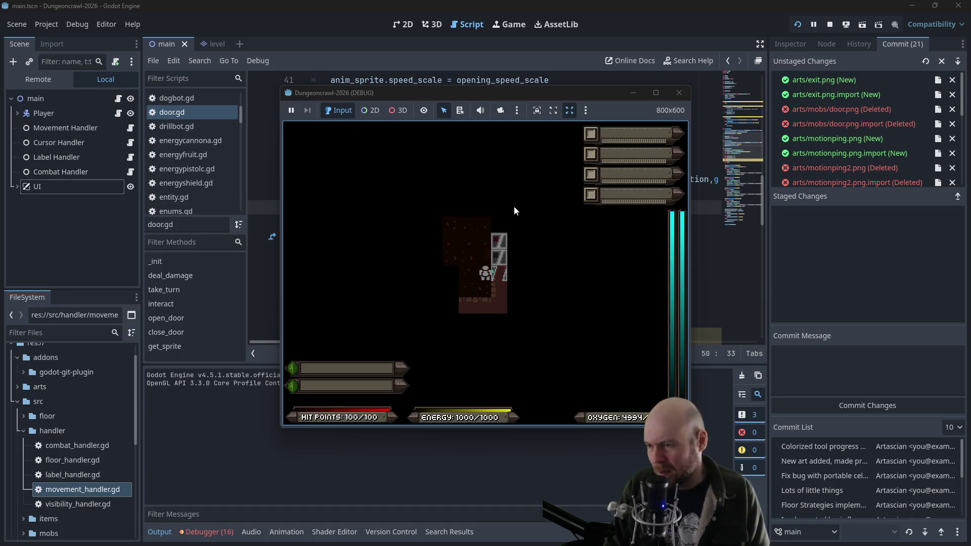
key(Right)
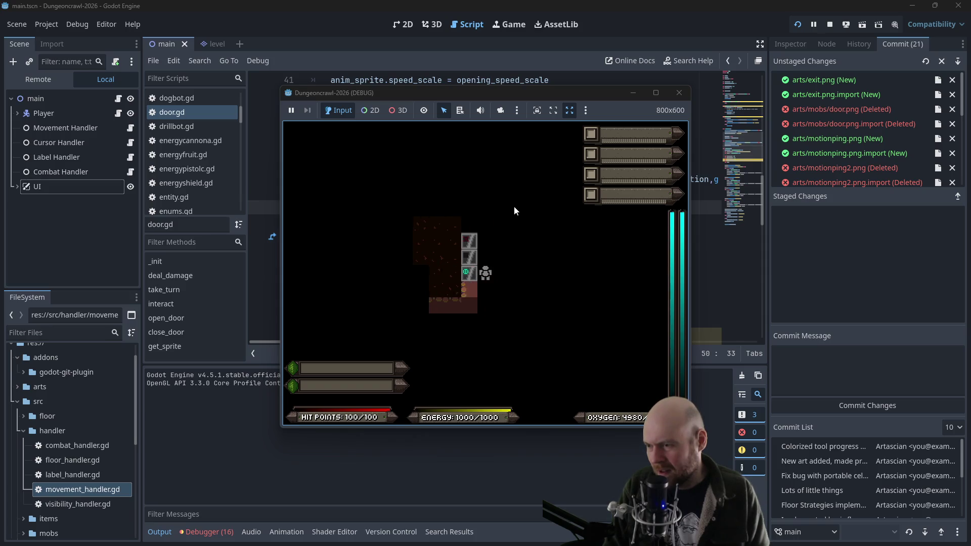
key(Left)
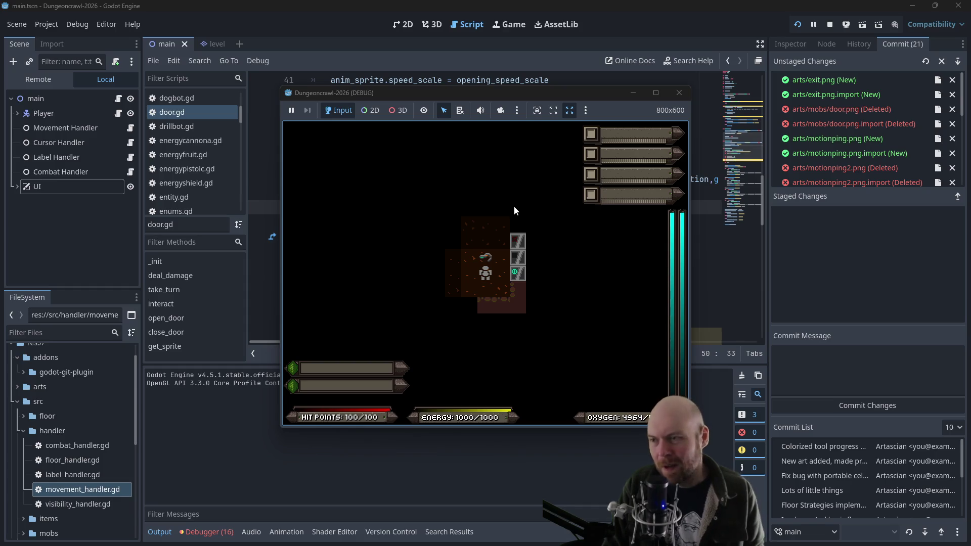
click(679, 93)
scroll(451, 200, up, 6)
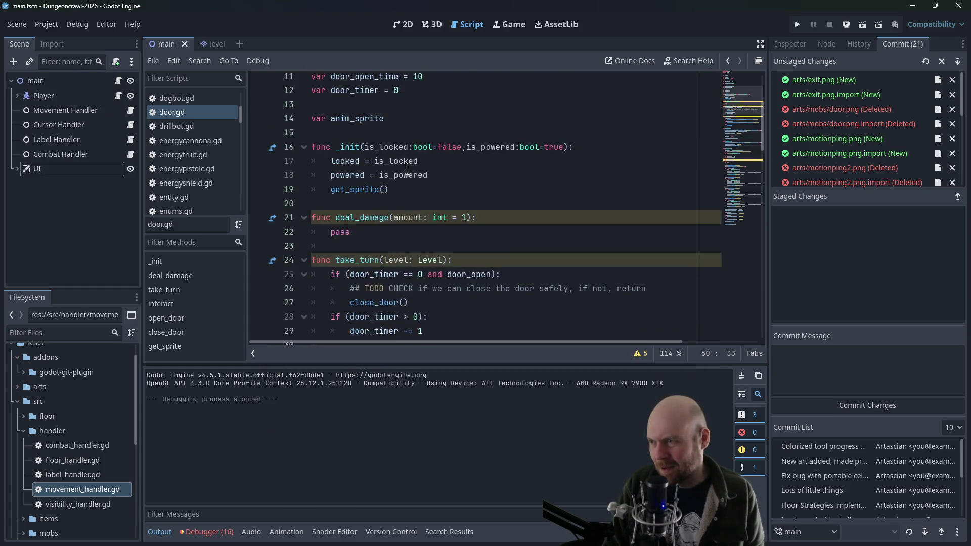
Copy door_open = false from line 6 into close_door after the play_backwards call
mouse_move(407, 145)
mouse_down()
mouse_move(323, 126)
mouse_move(311, 138)
mouse_up()
scroll(403, 196, down, 1)
scroll(404, 196, down, 5)
scroll(415, 177, up, 7)
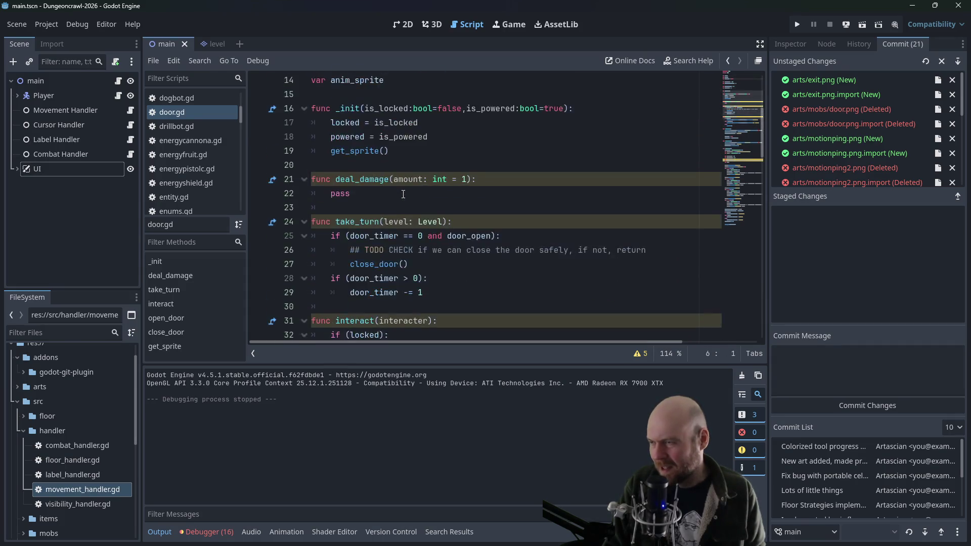
click(424, 150)
drag(424, 150, 331, 151)
key(ctrl+c)
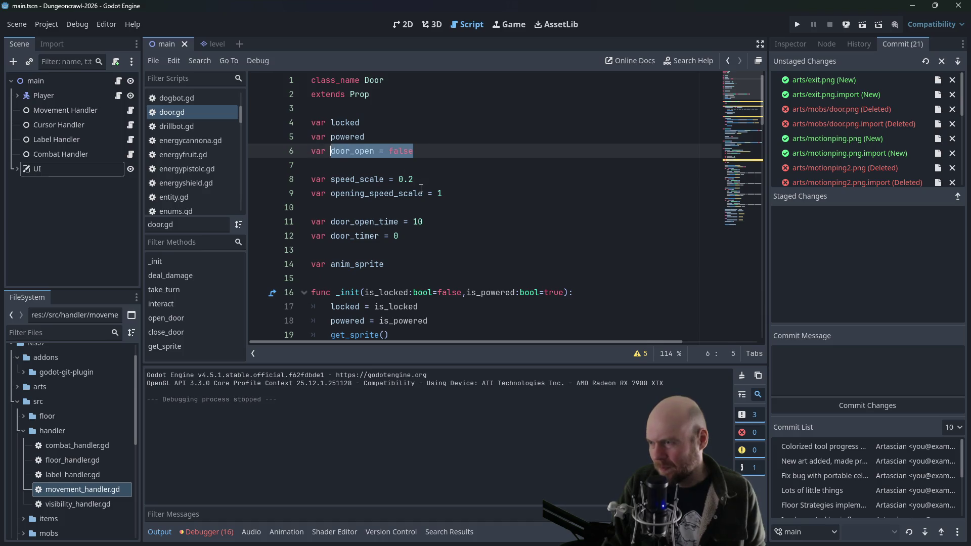
scroll(420, 188, down, 10)
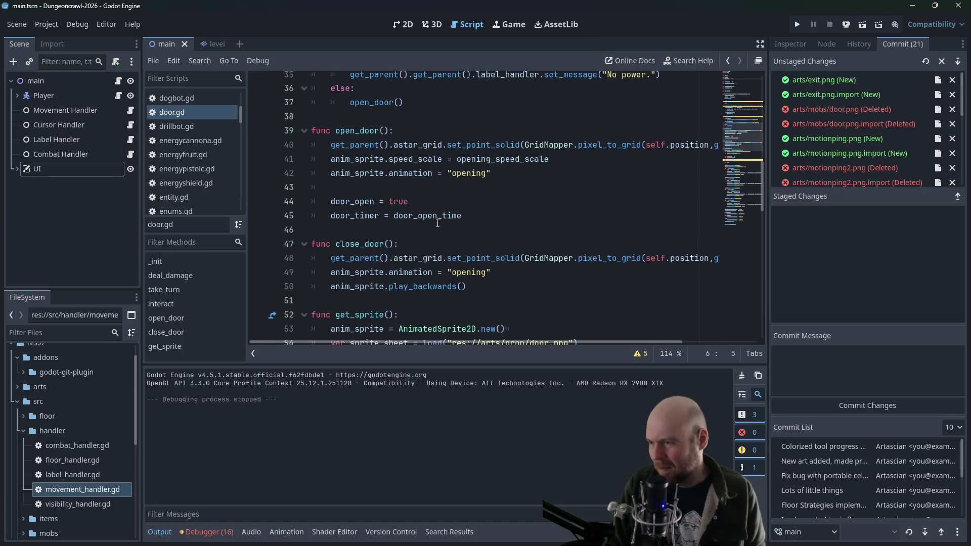
click(499, 284)
key(Return)
key(Return)
key(ctrl+v)
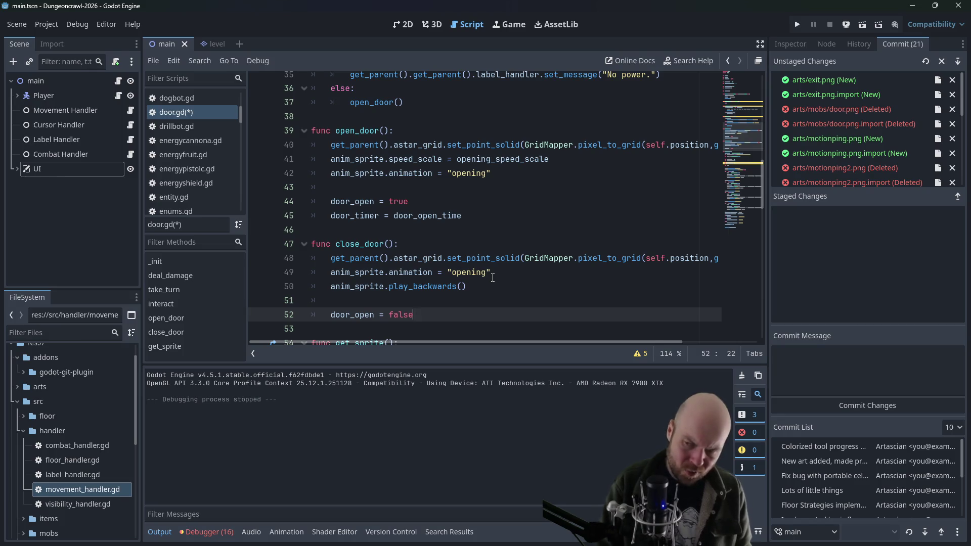
Look over the script further down, then save door.gd
scroll(582, 269, down, 8)
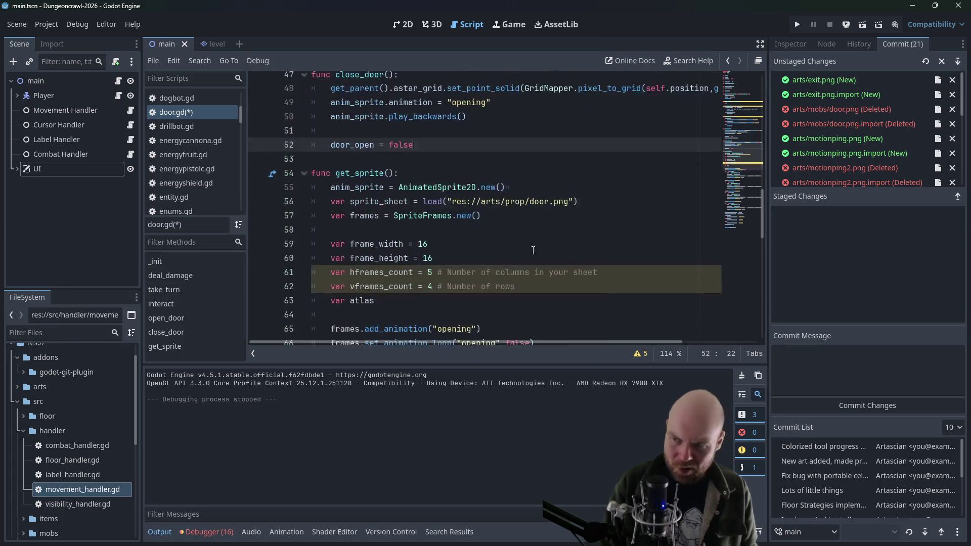
double_click(438, 276)
click(468, 273)
scroll(425, 294, up, 5)
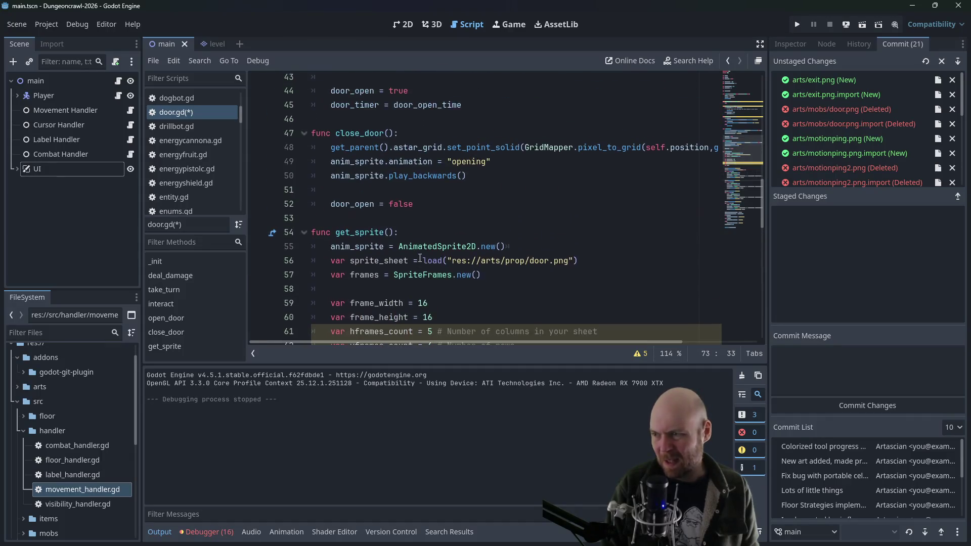
click(473, 204)
key(ctrl+s)
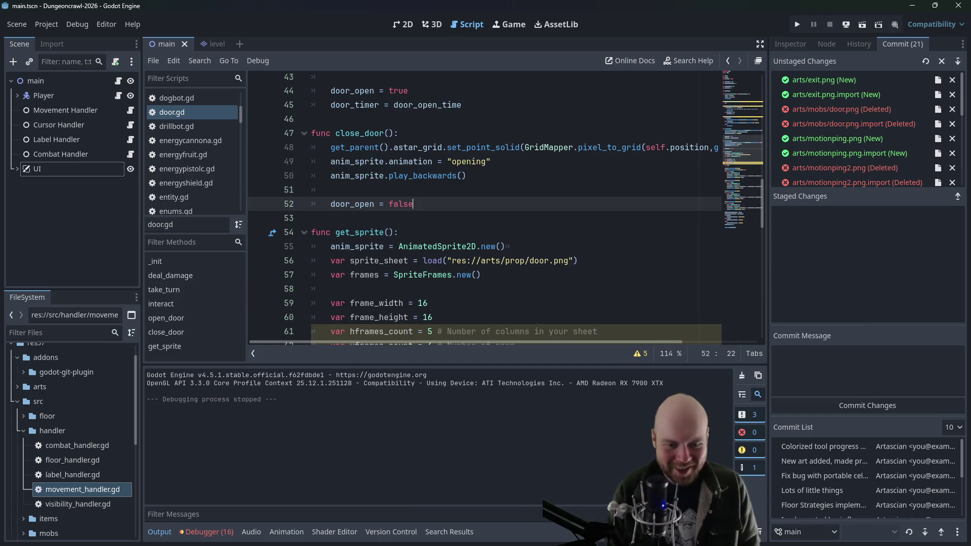
Back in the browser, select 'speed no loop' in the 'godot animatedsprite2d speed no loop' search
key(alt+Tab)
scroll(478, 152, down, 2)
scroll(485, 165, up, 2)
drag(448, 164, 520, 161)
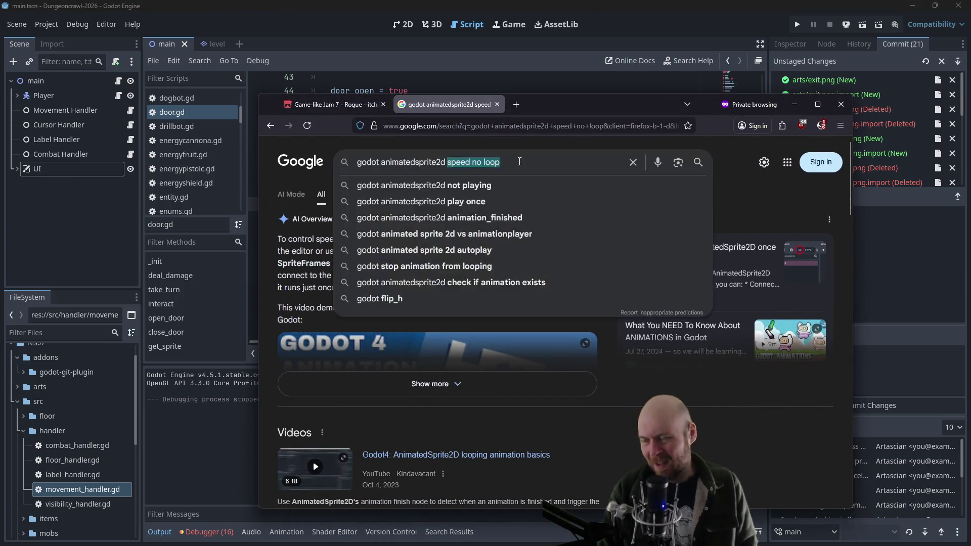
Search 'godot animatedsprite2d signals' and open the AnimatedSprite2D documentation page
text(signals)
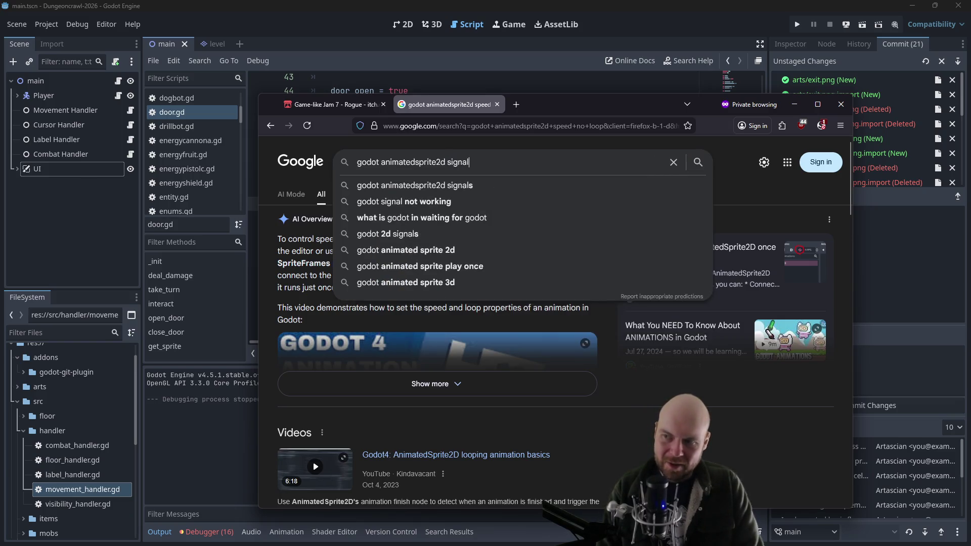
key(Return)
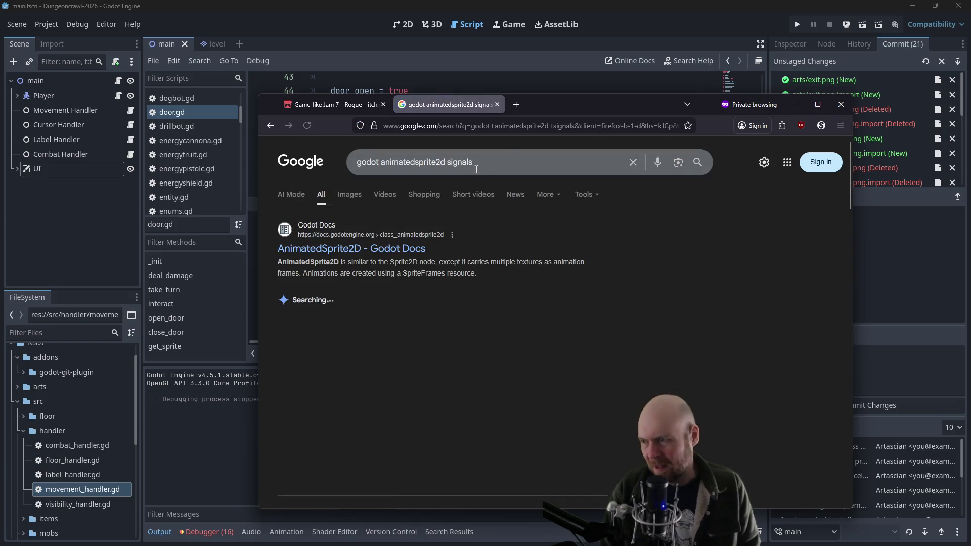
click(374, 243)
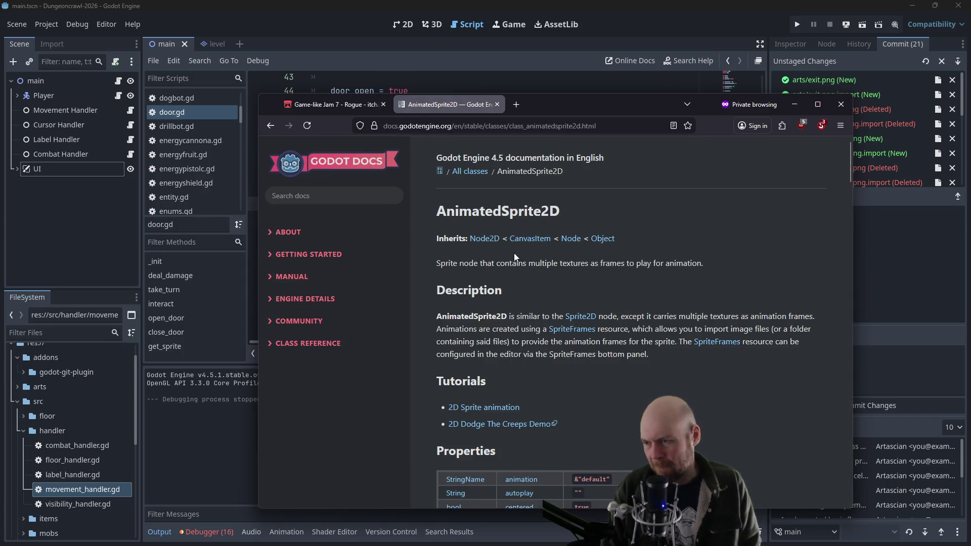
Read the animation_finished signal description in the Signals section, then return to door.gd
scroll(506, 272, down, 2)
scroll(506, 272, down, 2)
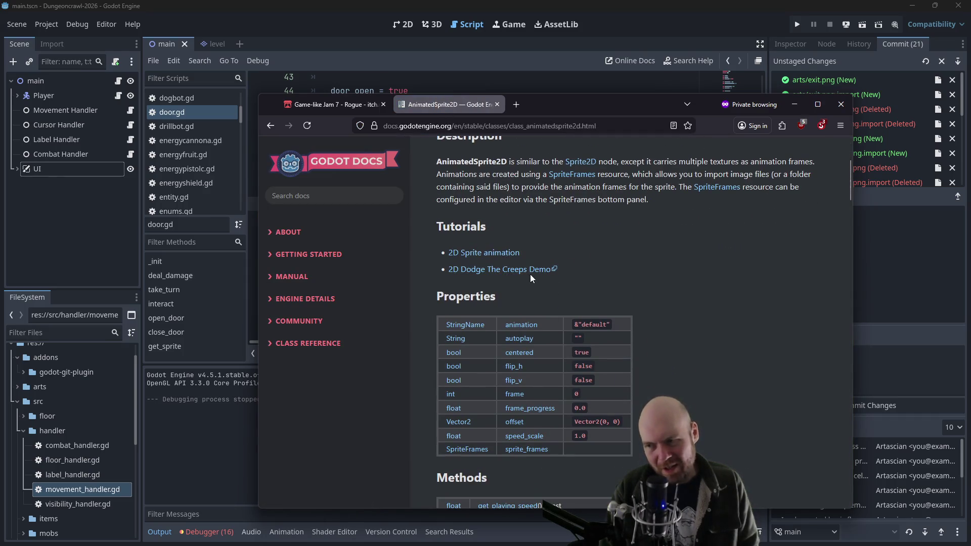
scroll(530, 274, down, 5)
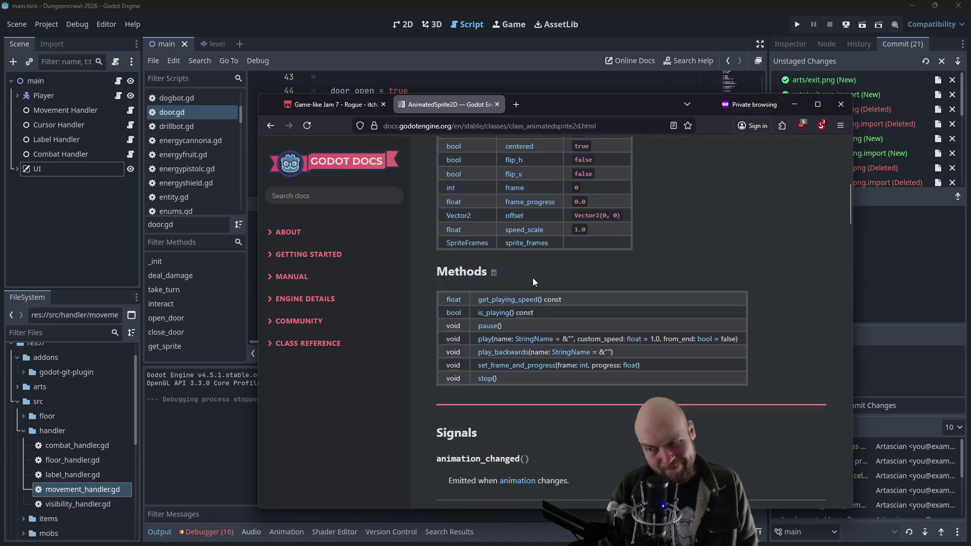
scroll(451, 387, down, 1)
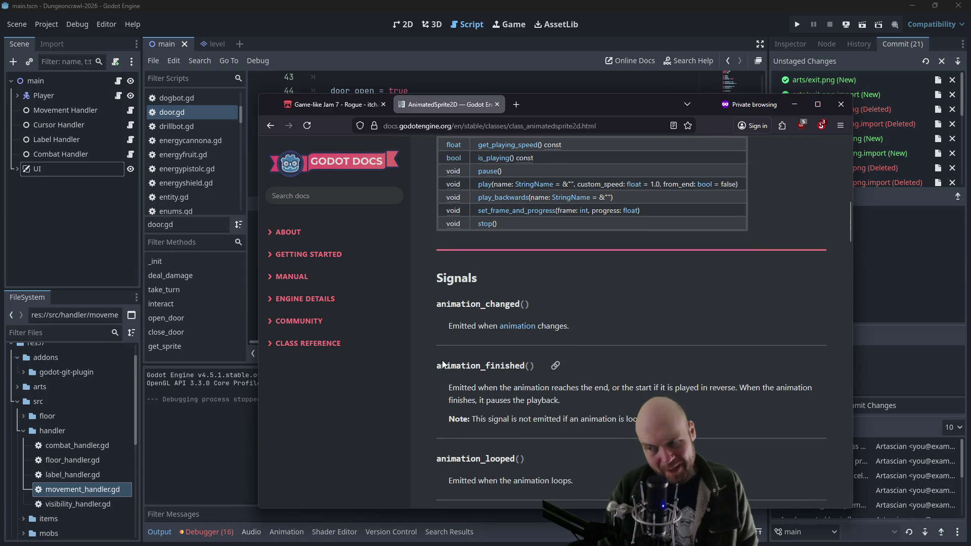
drag(443, 365, 532, 366)
click(532, 367)
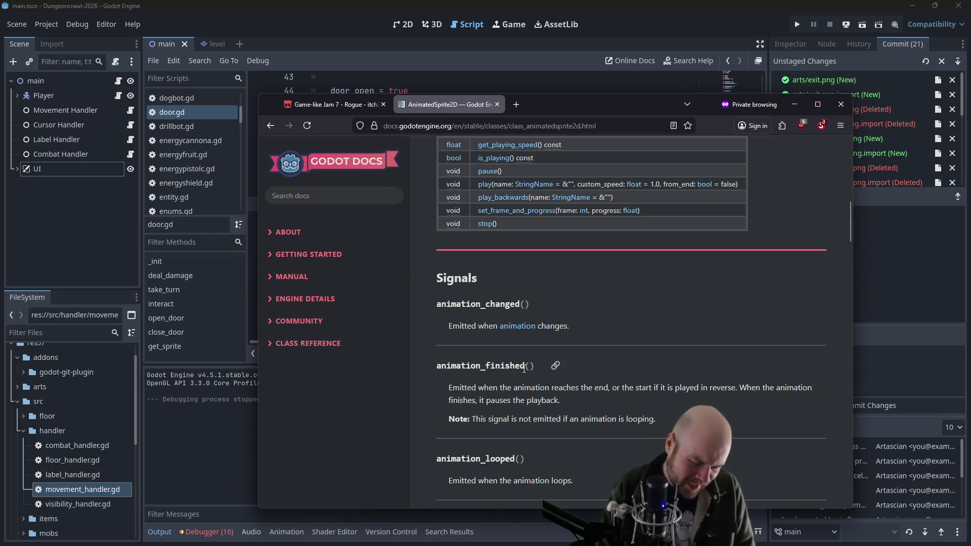
scroll(800, 297, down, 1)
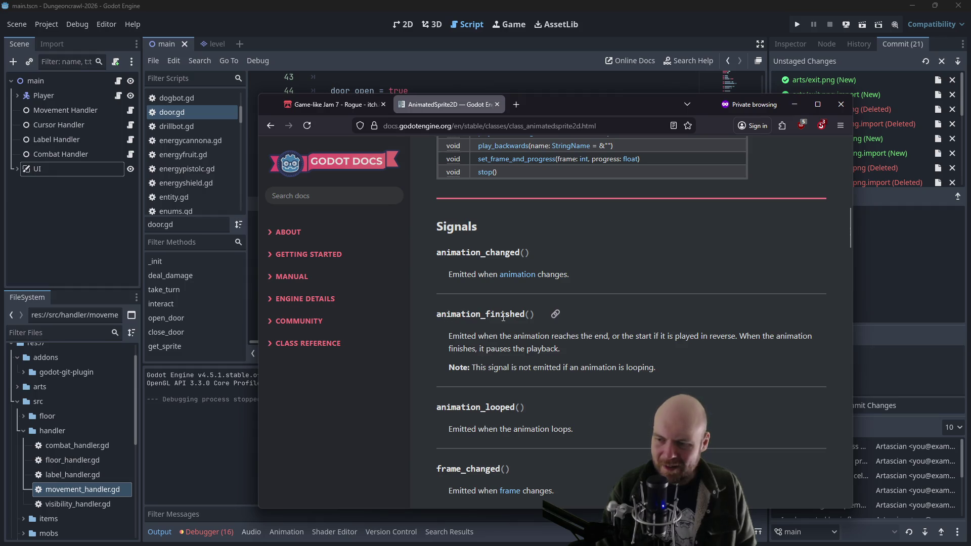
scroll(503, 318, down, 2)
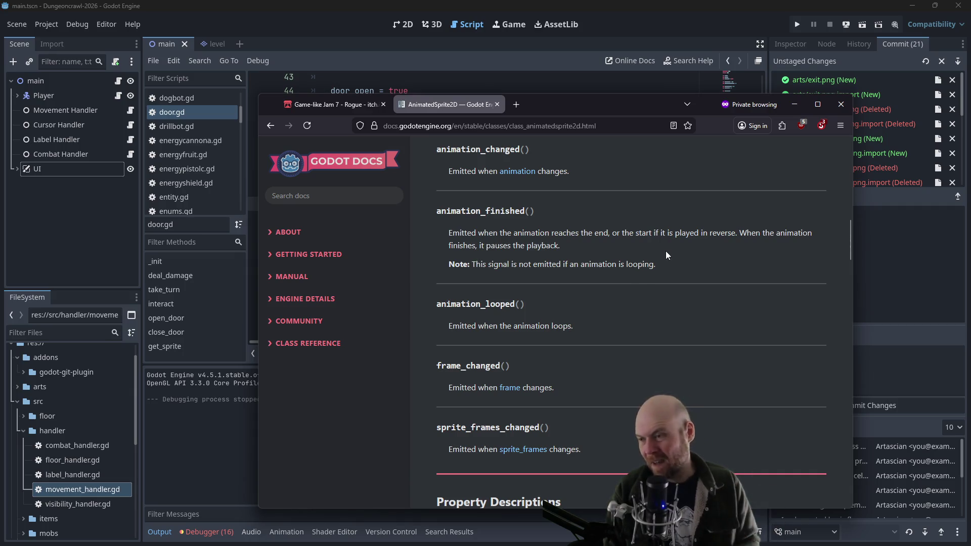
click(636, 31)
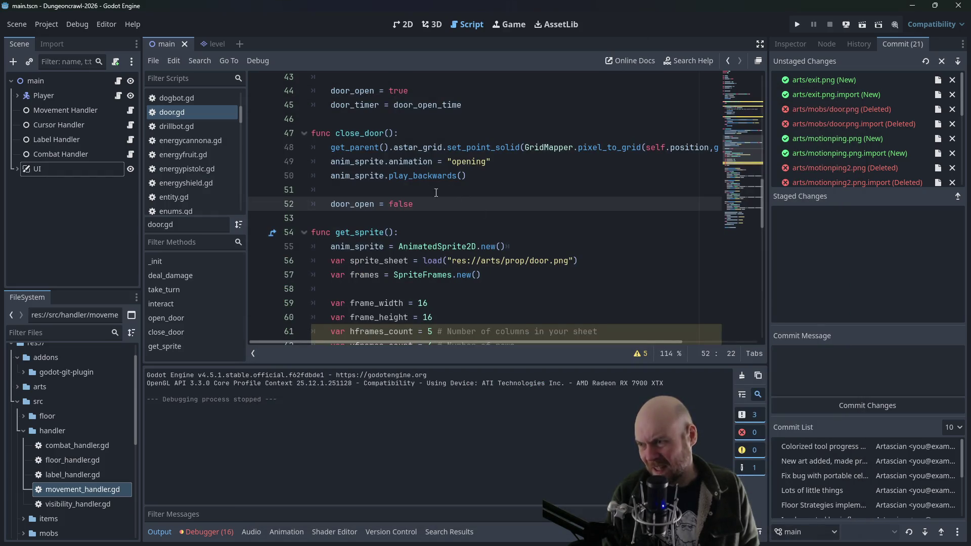
In a new private tab, search 'godot signal how to' and open the Using signals page
scroll(436, 192, up, 1)
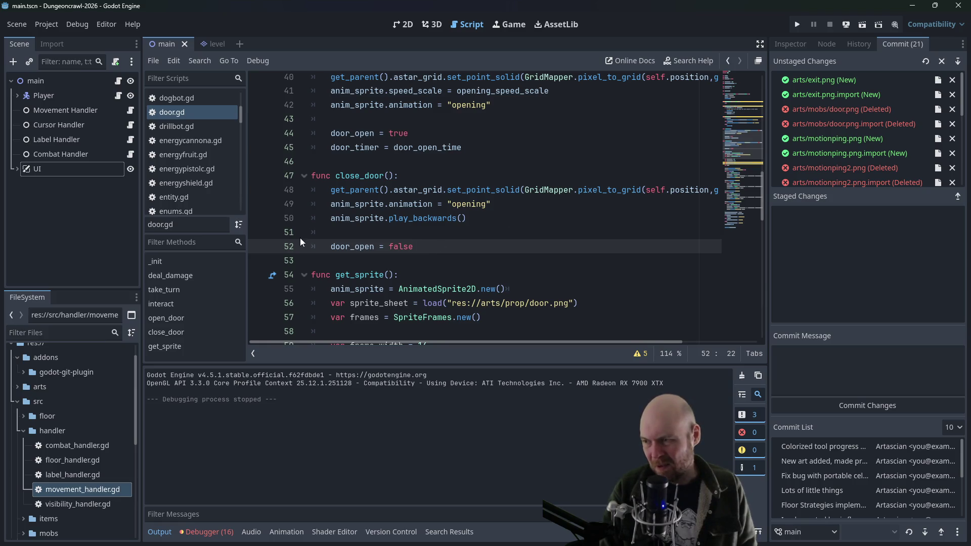
key(alt+Tab)
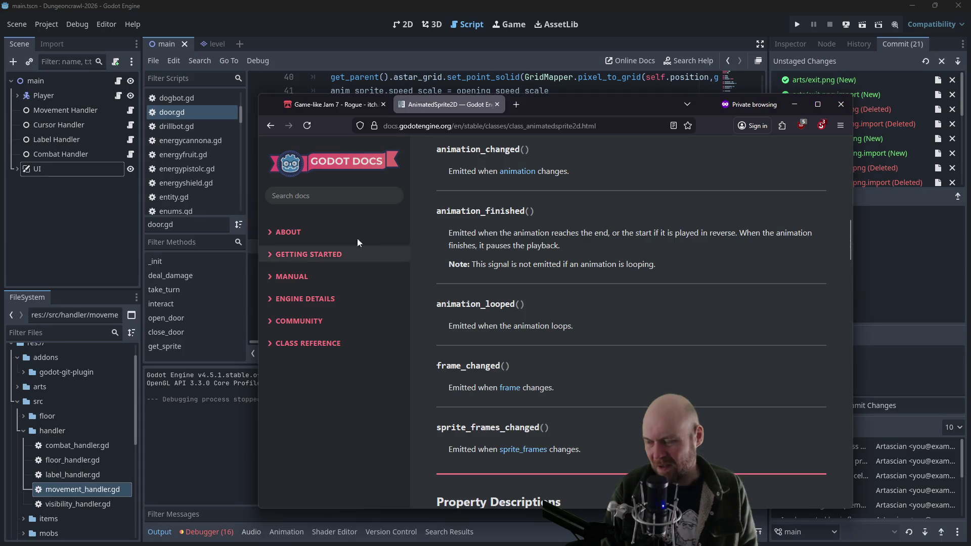
key(ctrl+t)
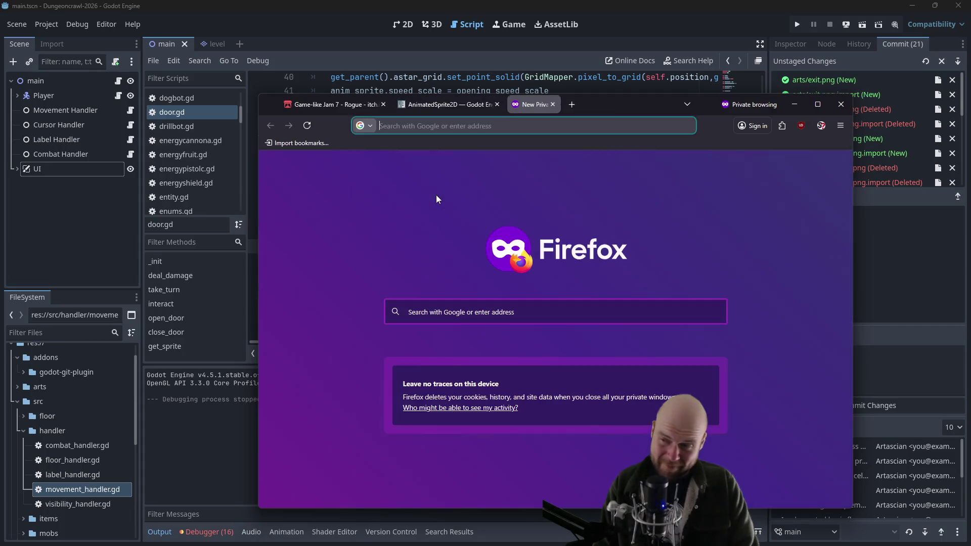
text(godot signal how to)
key(Return)
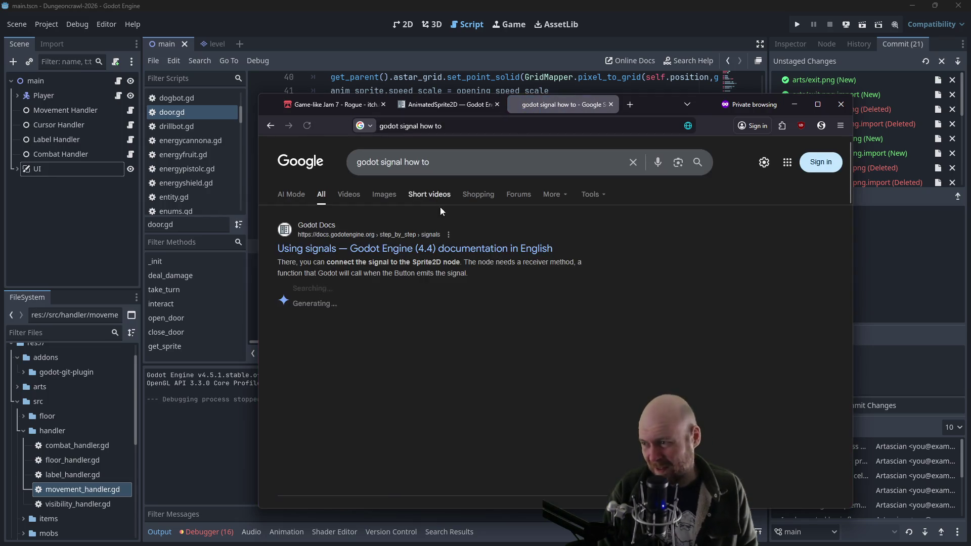
click(387, 248)
Read the Using signals section on connecting signals in code
scroll(521, 266, down, 3)
scroll(536, 274, down, 15)
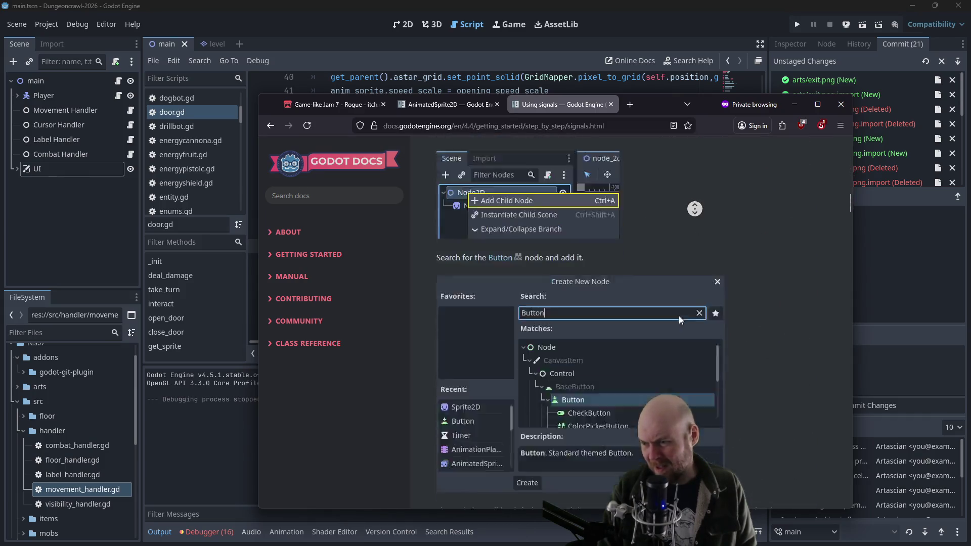
scroll(679, 316, down, 10)
scroll(684, 263, down, 15)
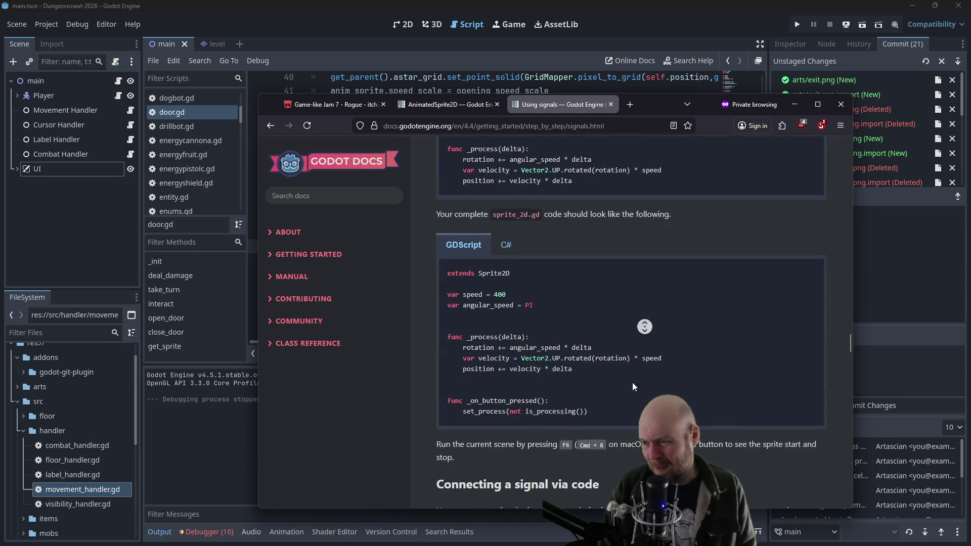
scroll(633, 387, down, 12)
middle_click(618, 309)
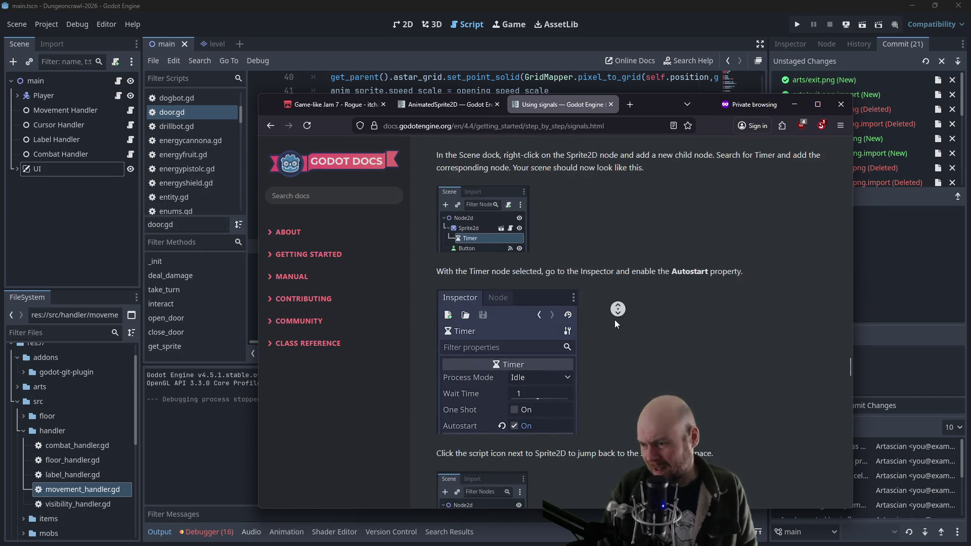
scroll(617, 309, down, 6)
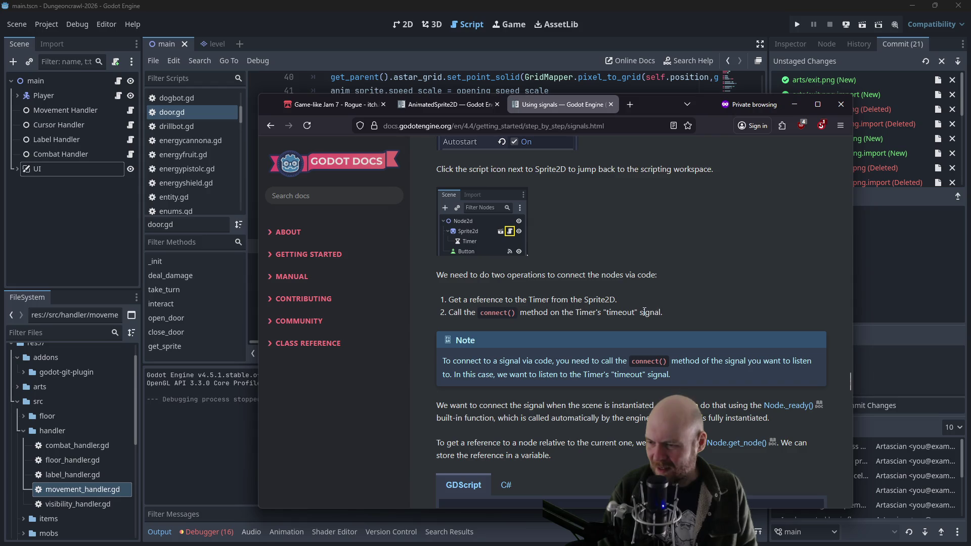
scroll(645, 312, down, 3)
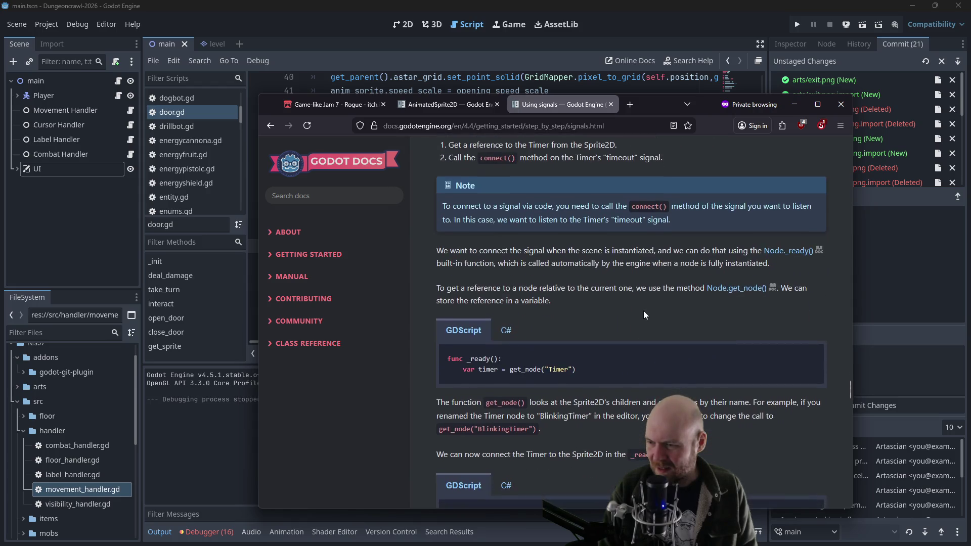
scroll(641, 310, down, 1)
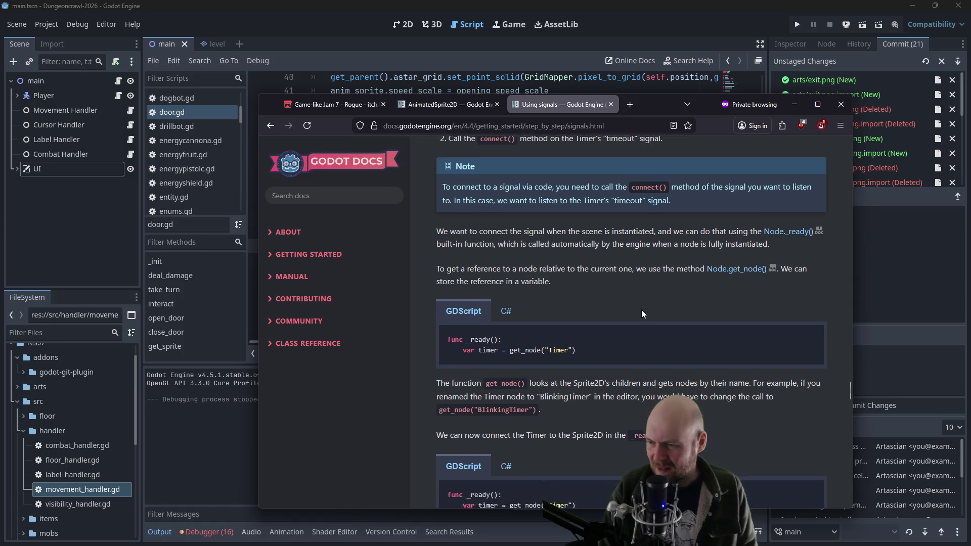
scroll(573, 318, down, 2)
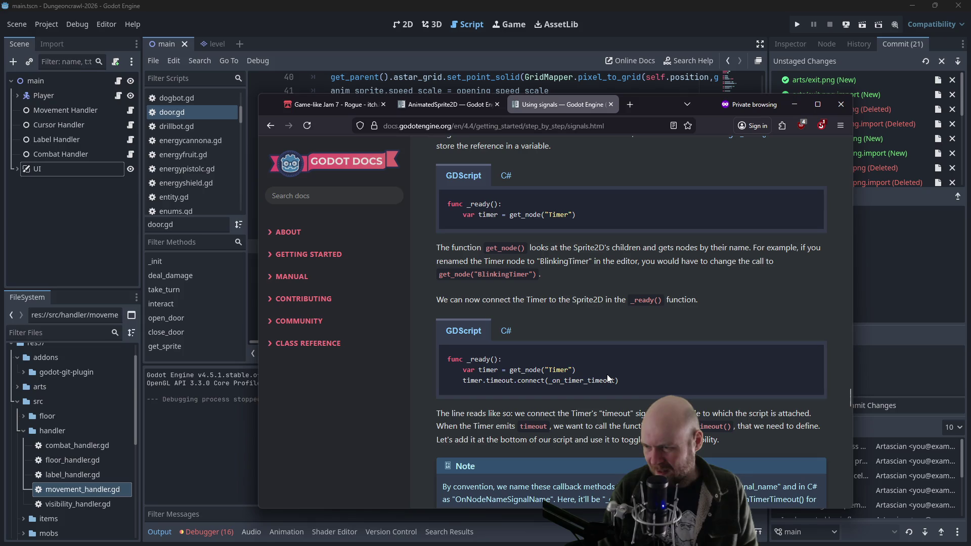
scroll(537, 304, up, 4)
scroll(537, 303, down, 3)
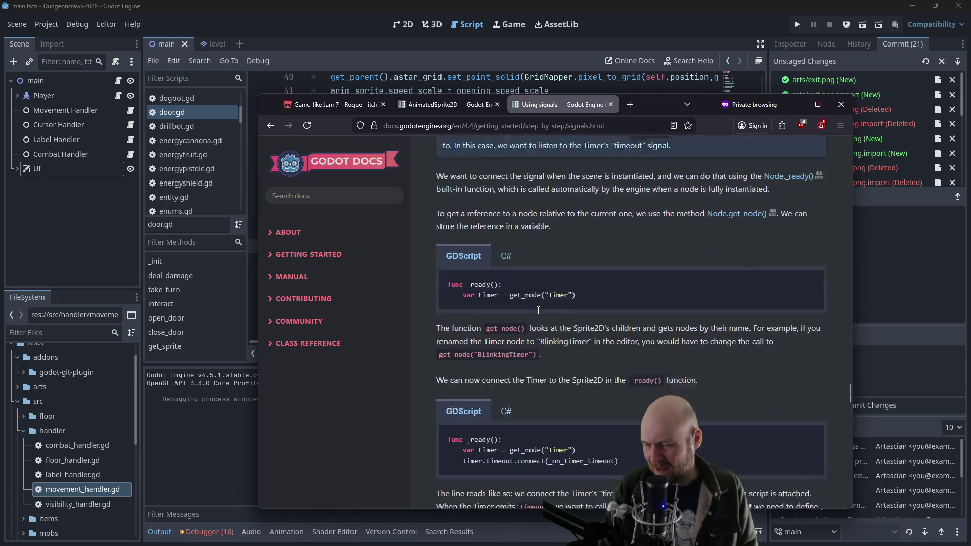
scroll(502, 268, up, 8)
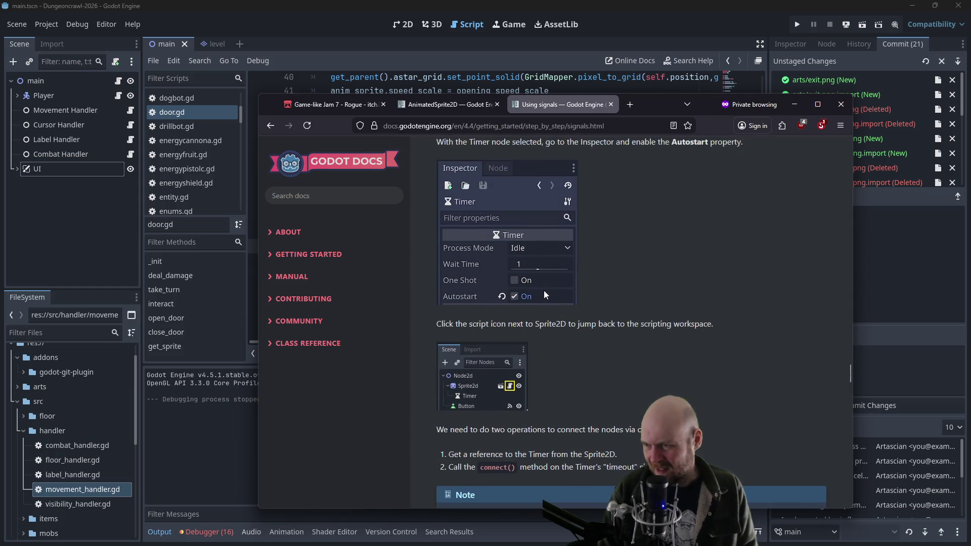
scroll(554, 336, down, 7)
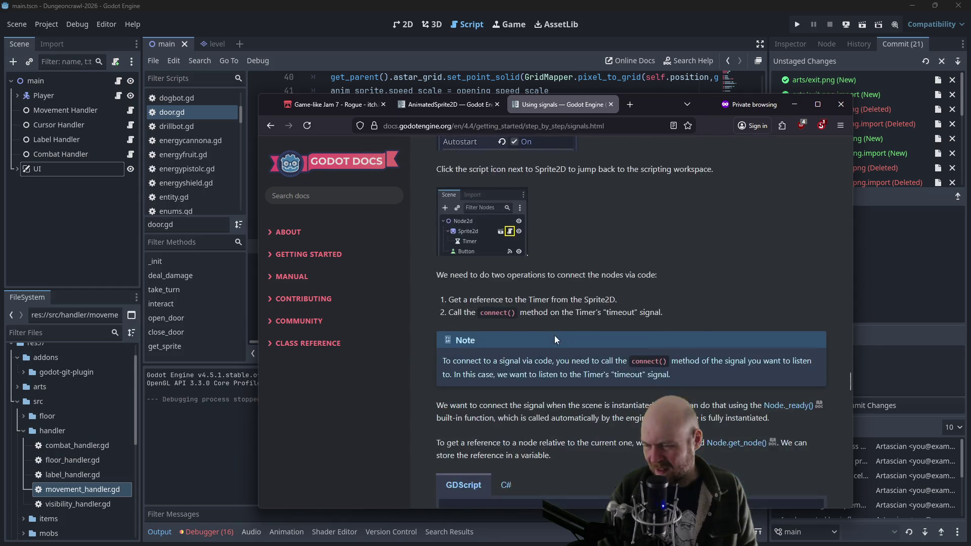
scroll(554, 336, down, 2)
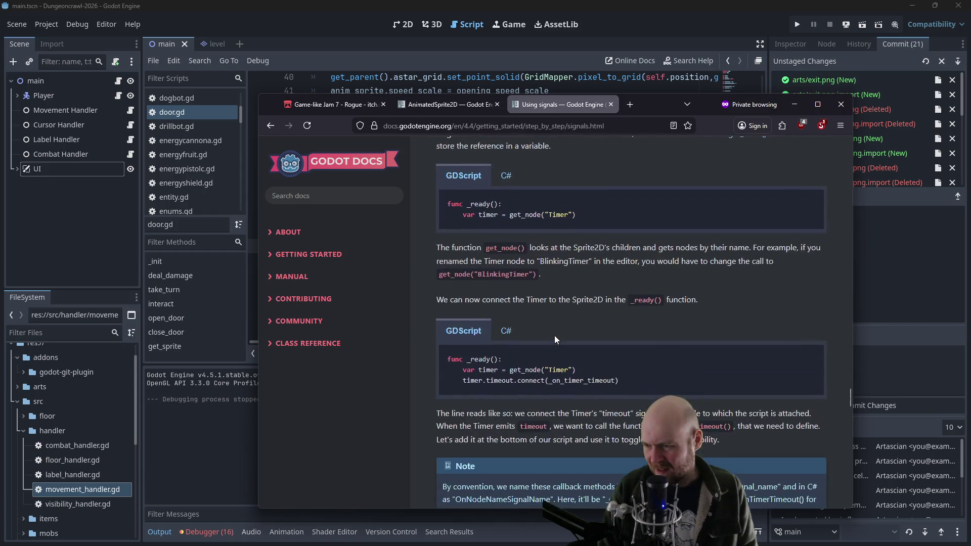
scroll(551, 304, down, 1)
Return via the AnimatedSprite2D docs to door.gd, on blank line 51 of close_door
click(454, 113)
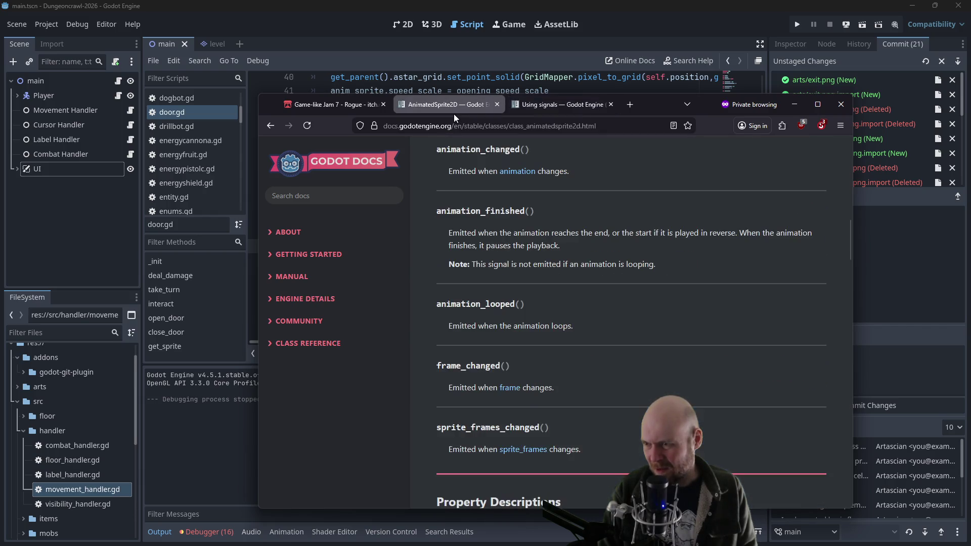
click(864, 238)
click(526, 232)
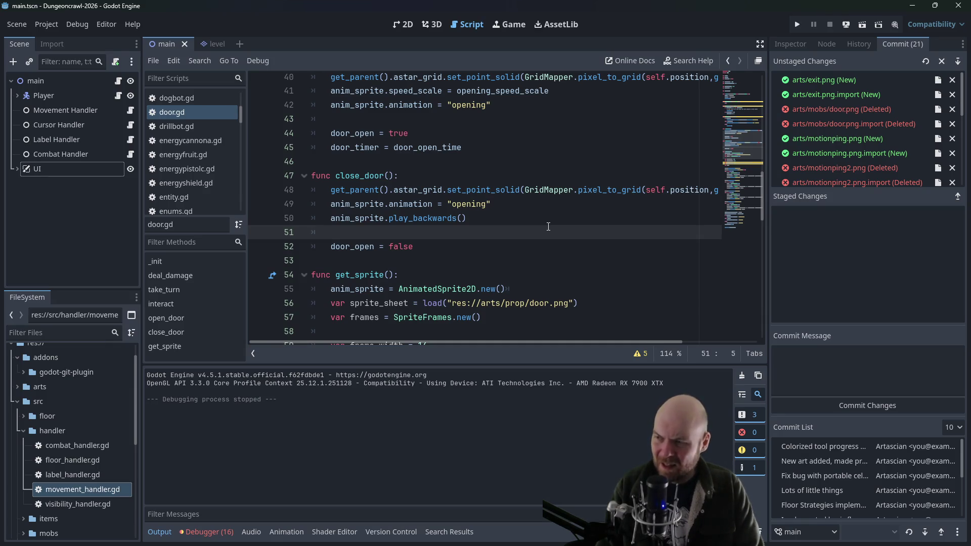
Try a new line after door_open = false, undo it, and scroll door.gd to locate anim_sprite.play()
key(Down)
key(End)
key(Return)
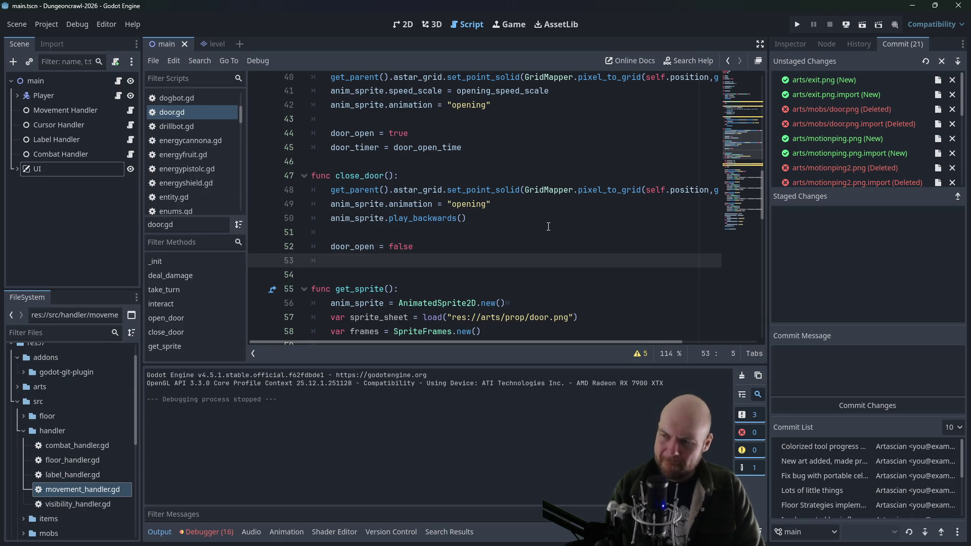
key(BackSpace)
key(BackSpace)
scroll(506, 238, up, 5)
scroll(495, 241, up, 4)
scroll(607, 233, down, 14)
scroll(714, 225, down, 10)
scroll(524, 281, up, 2)
scroll(524, 281, down, 2)
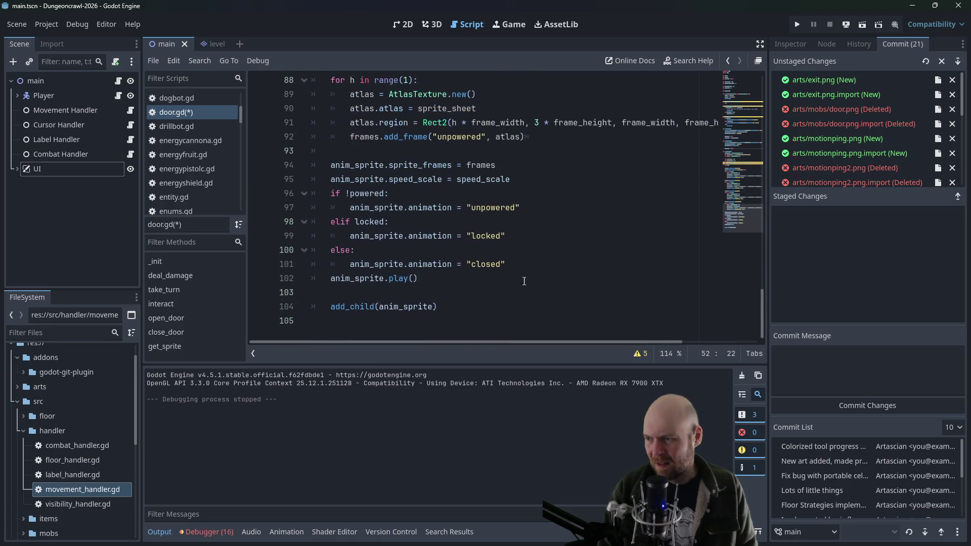
Add anim_sprite.connect(animation_finished) on a new line below anim_sprite.play() in door.gd
click(493, 292)
key(Return)
key(Return)
key(Up)
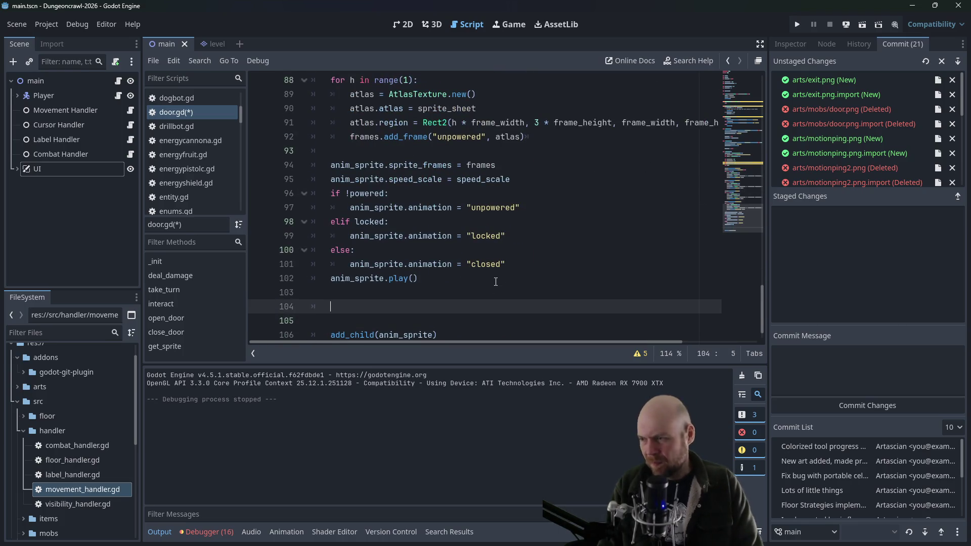
text(self.connect()
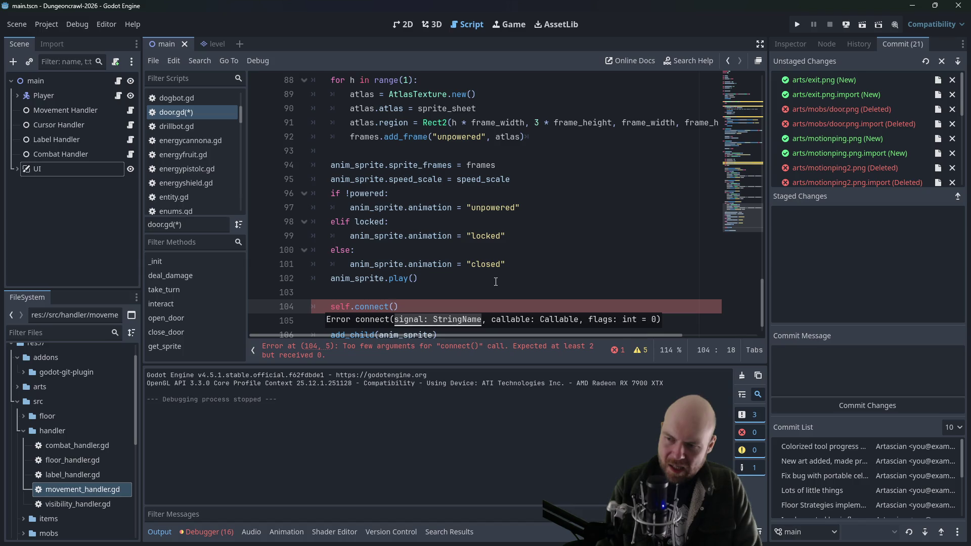
text(")
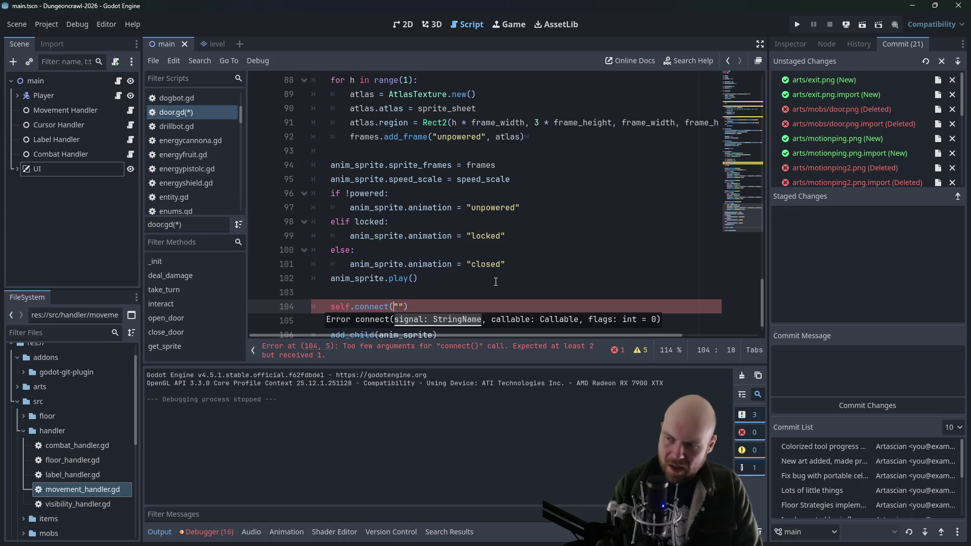
key(Left)
key(Left)
key(Left)
key(BackSpace)
key(BackSpace)
key(BackSpace)
key(BackSpace)
text(anim_sprit)
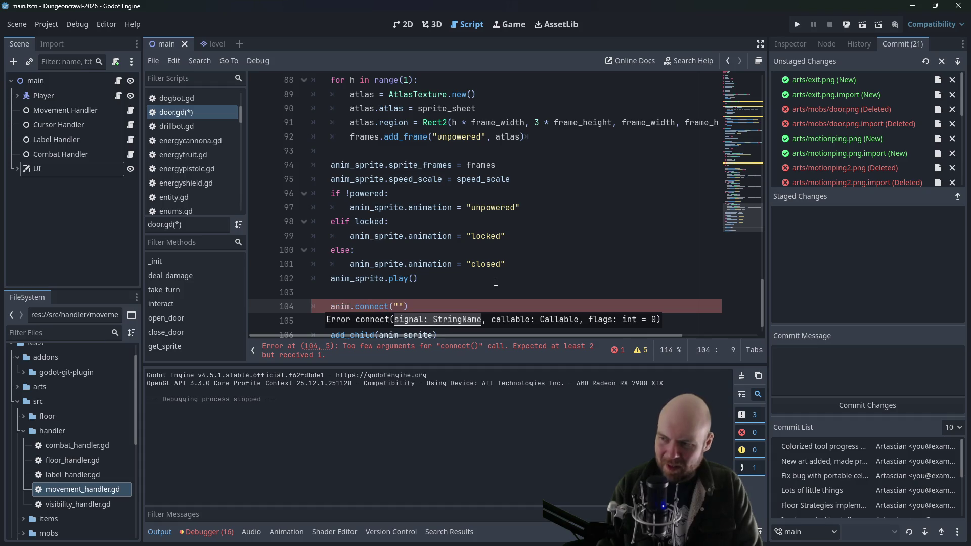
key(Return)
key(End)
key(Left)
key(Left)
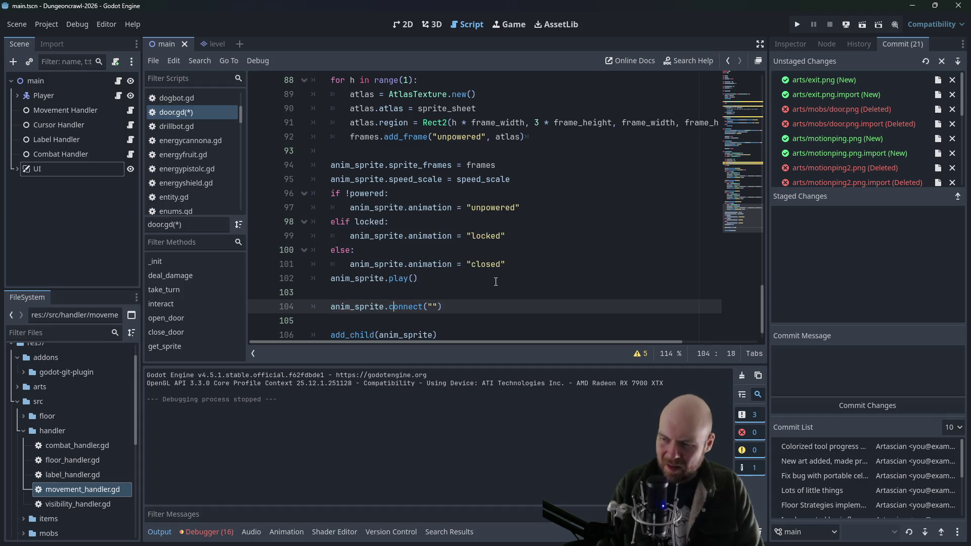
key(BackSpace)
text(animati)
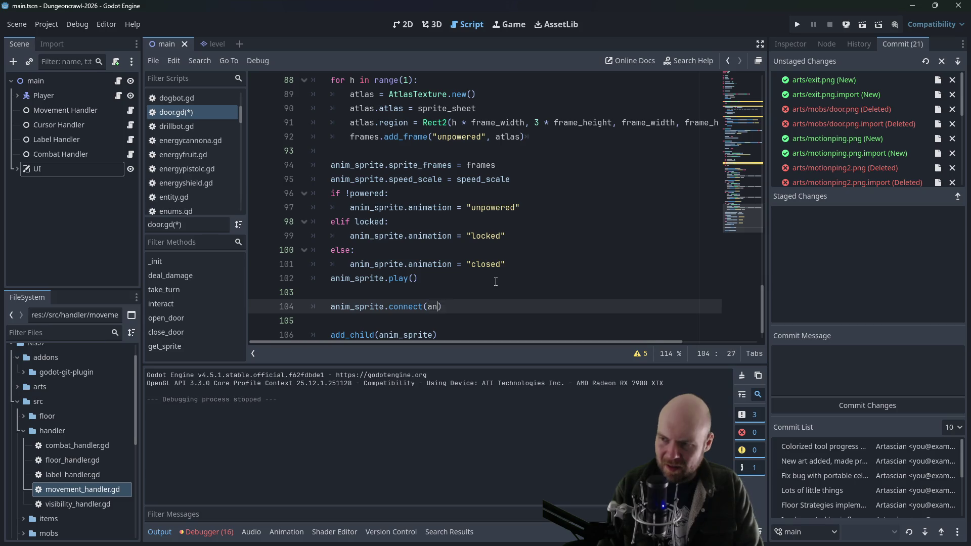
text(on_finis)
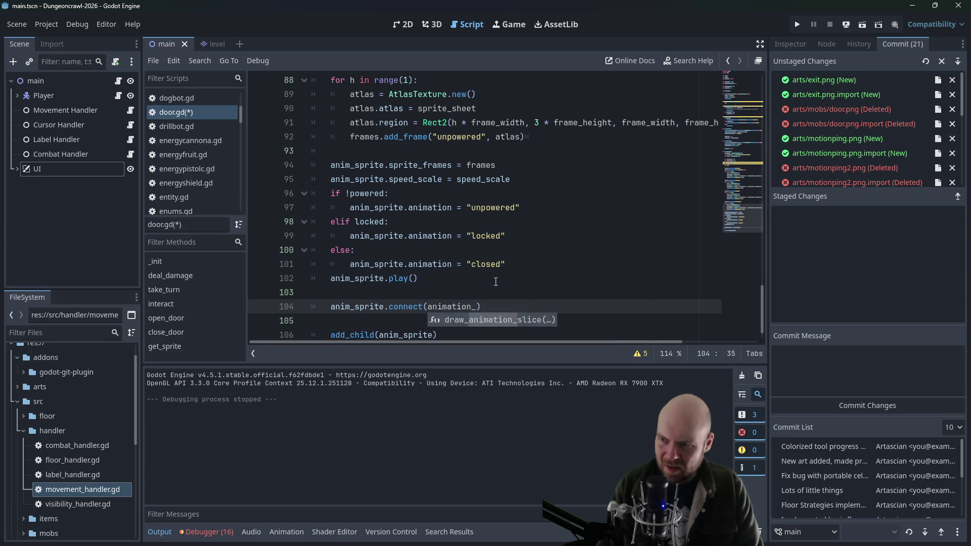
text(hed)
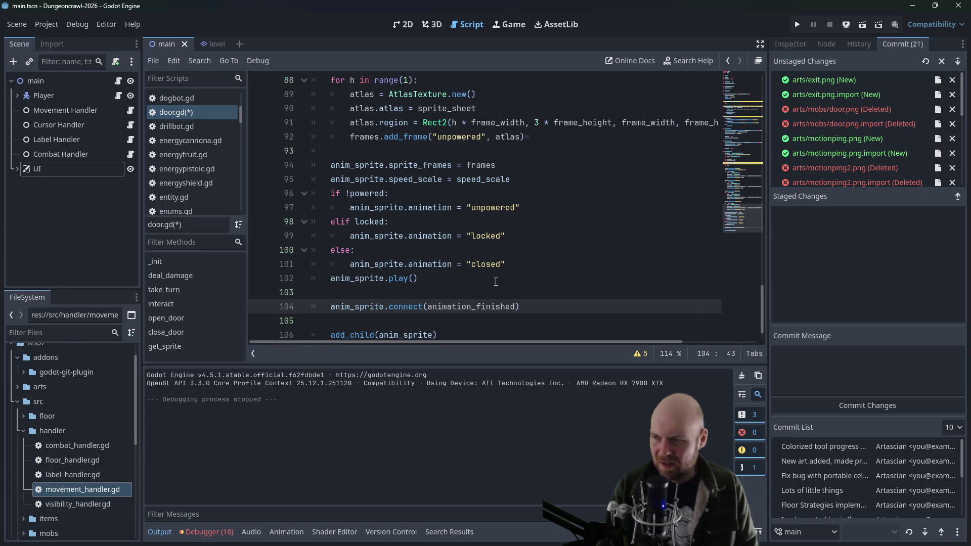
key(alt+Tab)
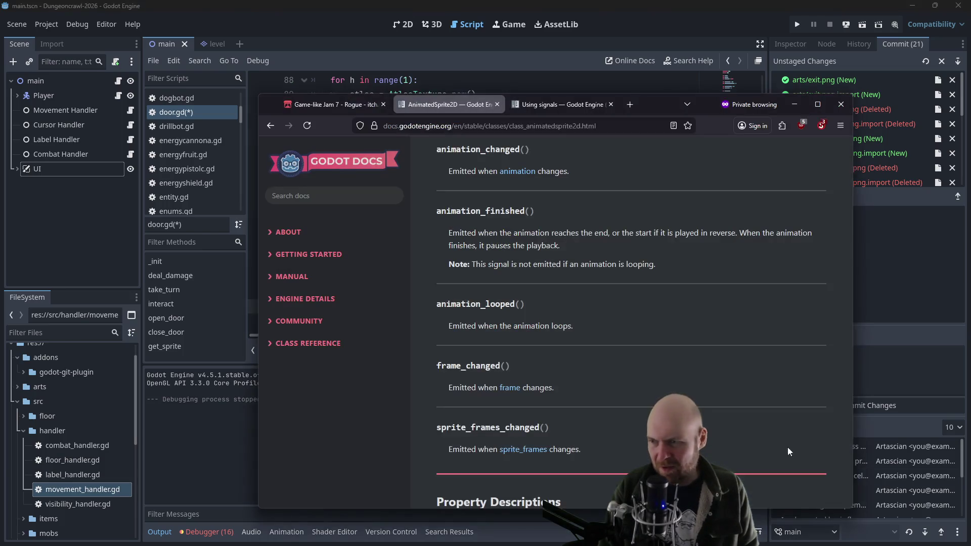
Study the timer.timeout.connect example in the Using signals guide, switching between it and door.gd
click(563, 106)
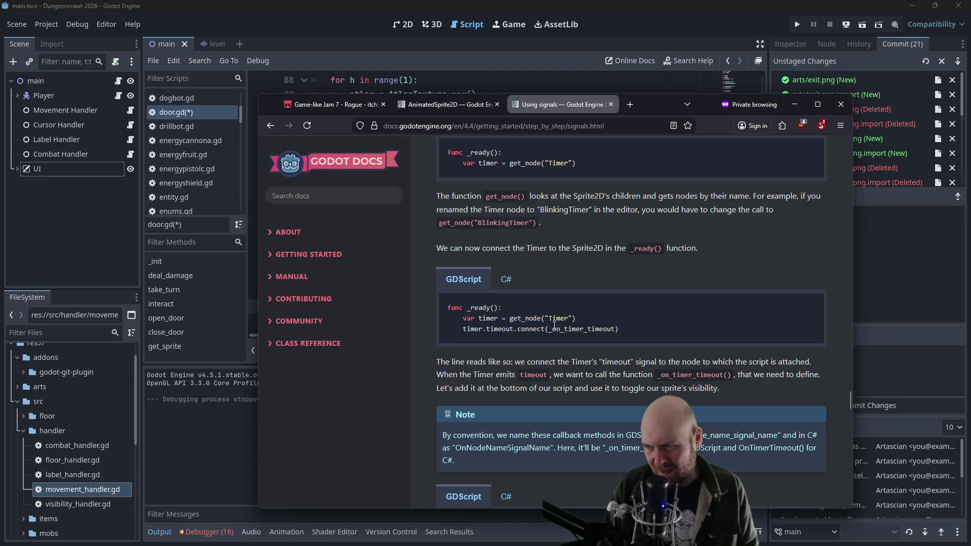
scroll(561, 308, down, 2)
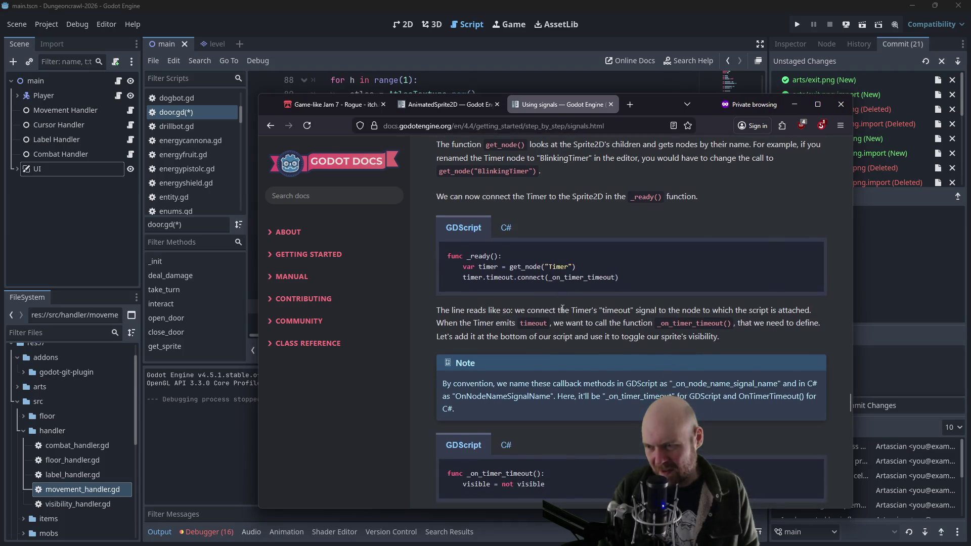
click(207, 457)
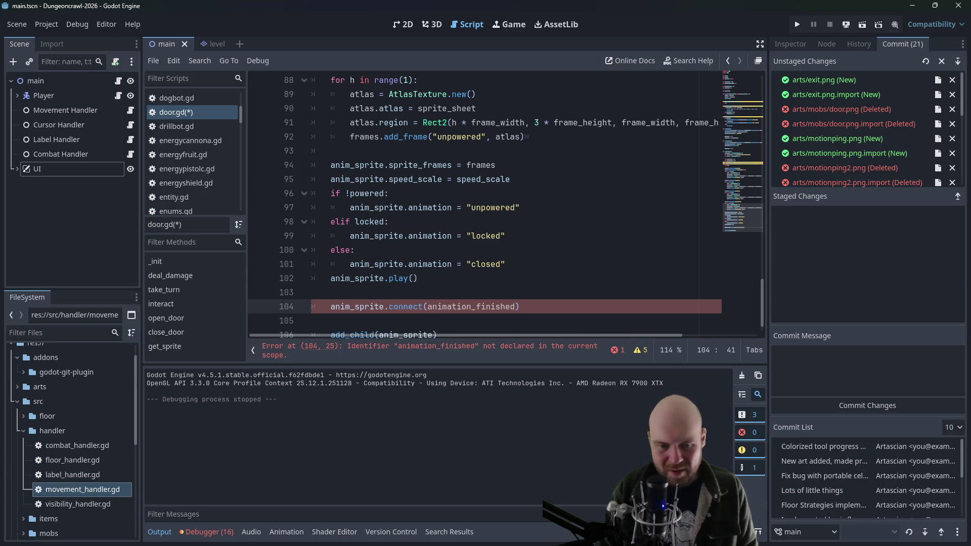
key(alt+Tab)
scroll(563, 351, down, 2)
scroll(564, 348, down, 3)
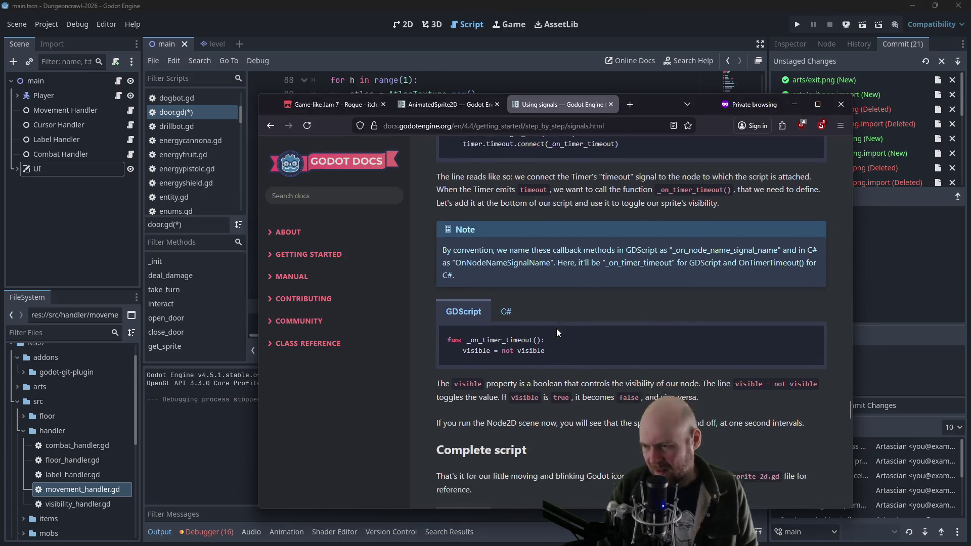
scroll(551, 326, up, 2)
scroll(551, 326, up, 2)
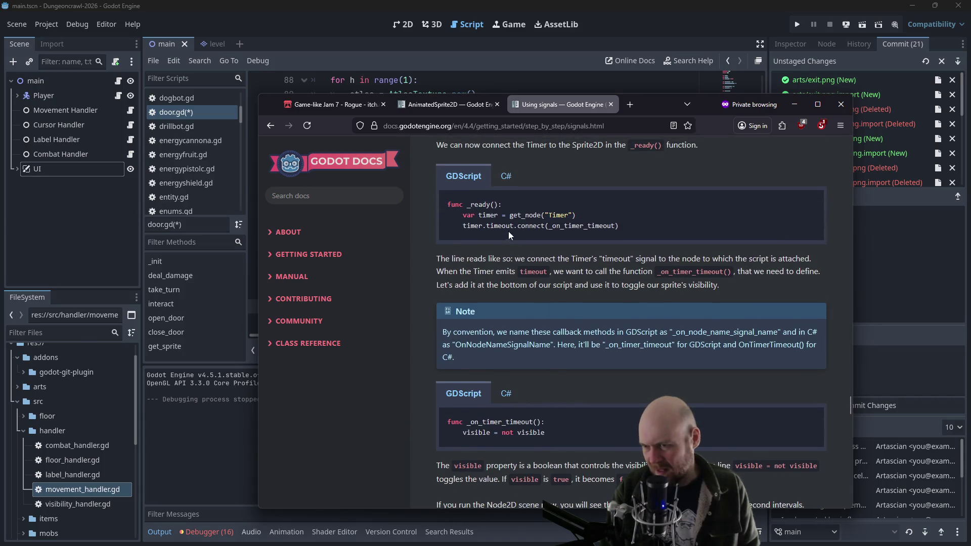
scroll(511, 253, up, 10)
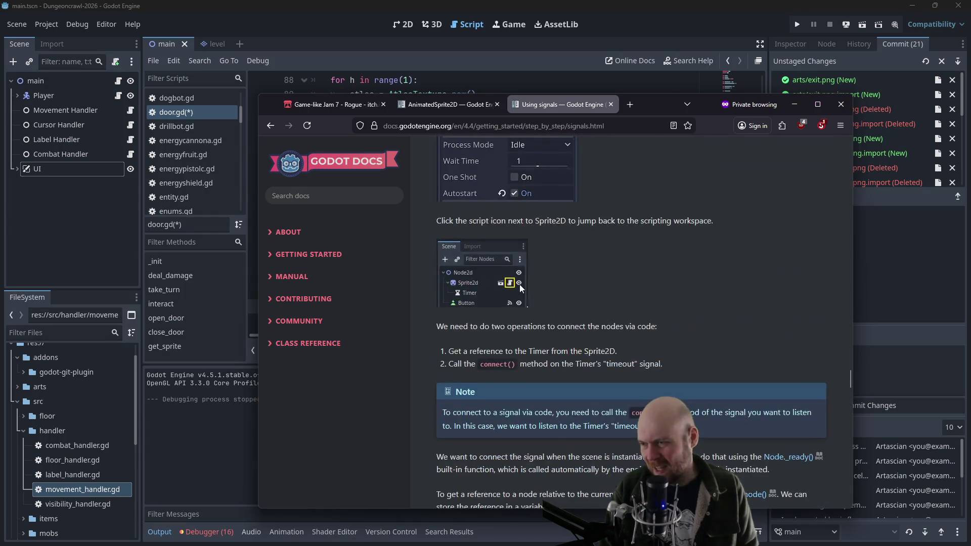
key(alt+Tab)
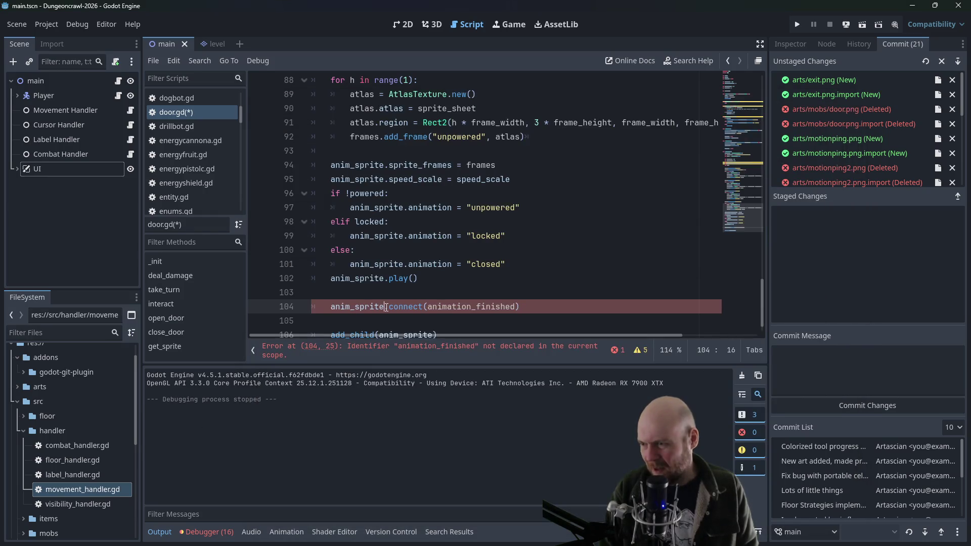
Insert animation_finished. before connect on line 104 and declare func on_door_anim_finish() after add_child
text(animation_finished)
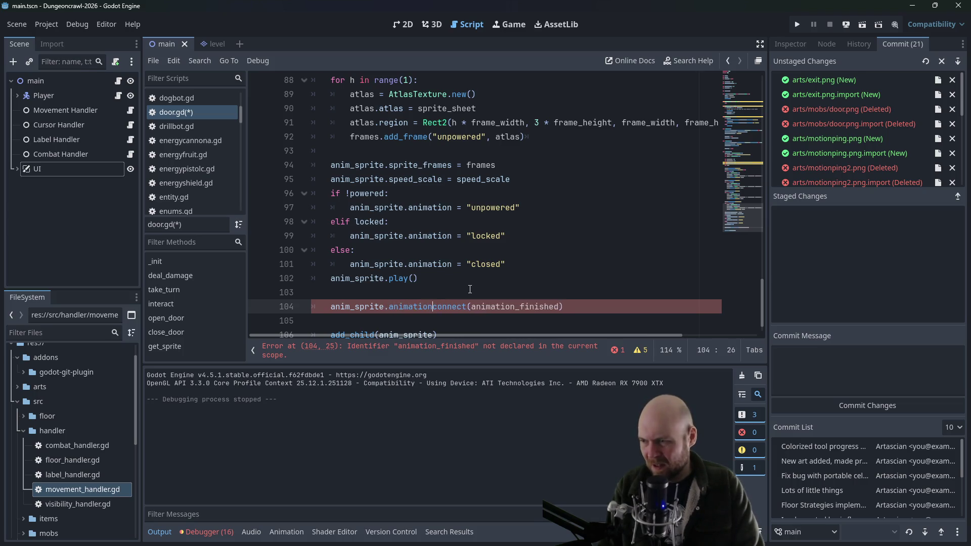
text(.)
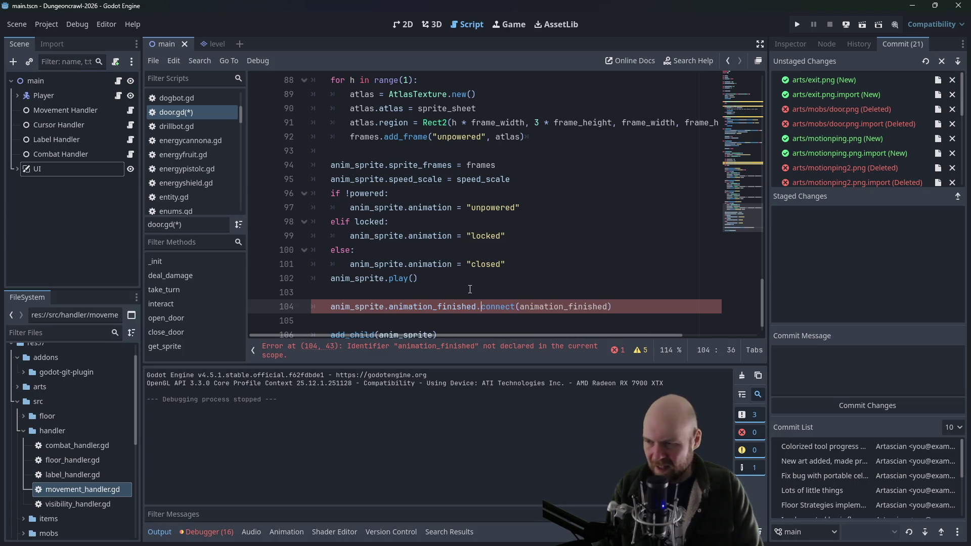
scroll(476, 289, down, 1)
click(472, 312)
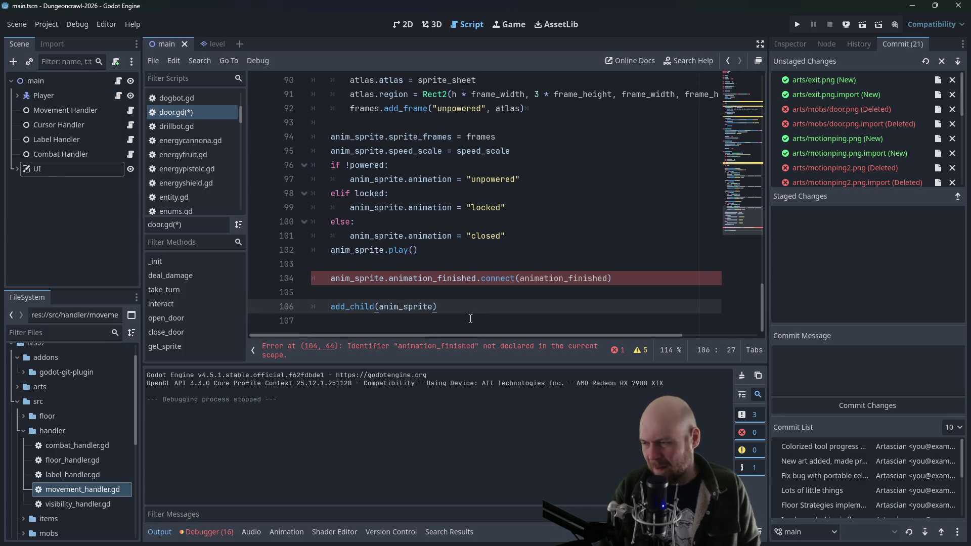
click(470, 319)
key(Return)
text(ction on_anim_fini)
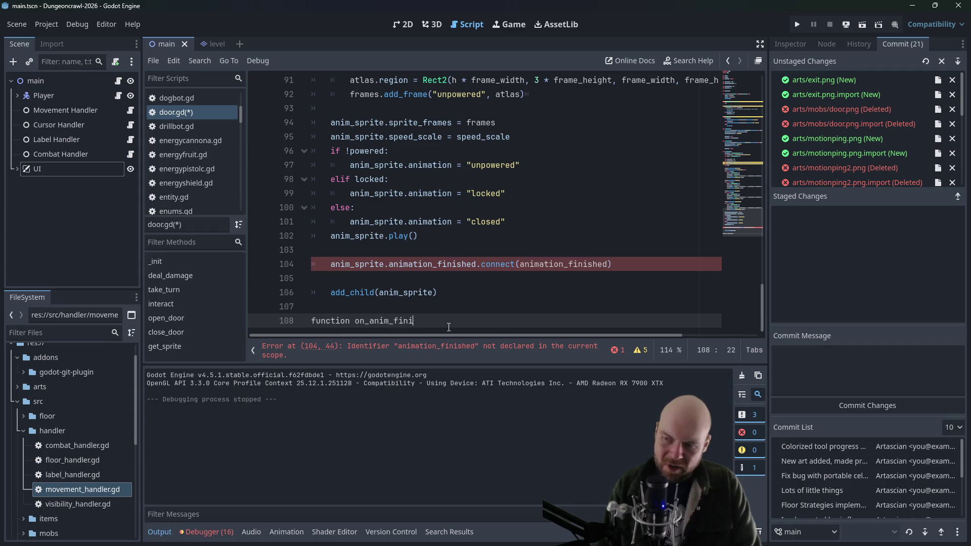
key(BackSpace)
key(BackSpace)
key(BackSpace)
text(nim_finish():)
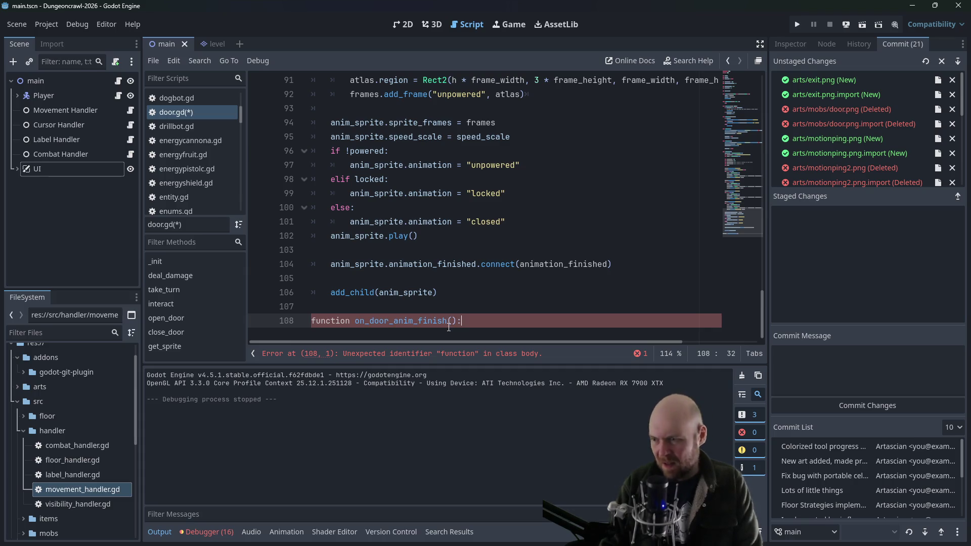
Pass on_door_anim_finish to connect() and start the function's empty body line
drag(521, 264, 608, 264)
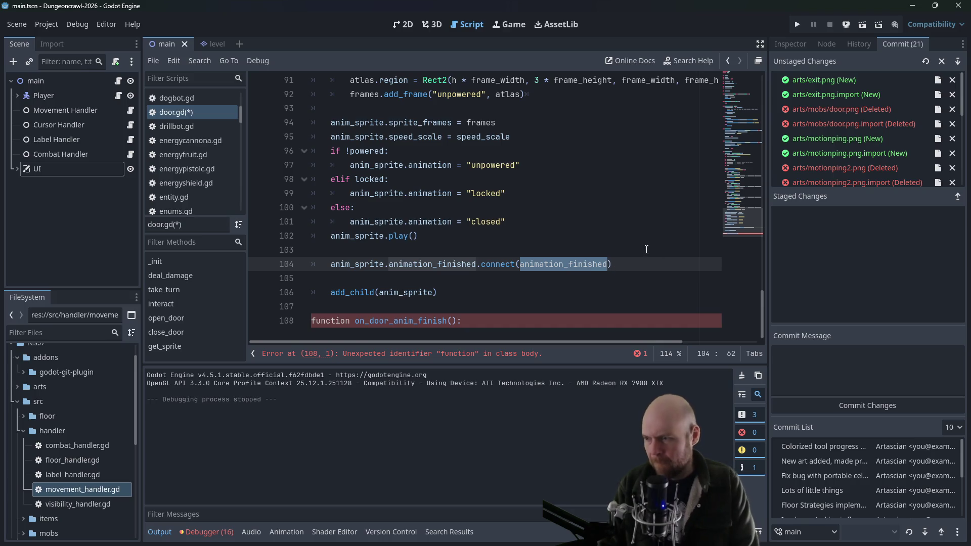
text(on_door_anim_finish)
click(465, 321)
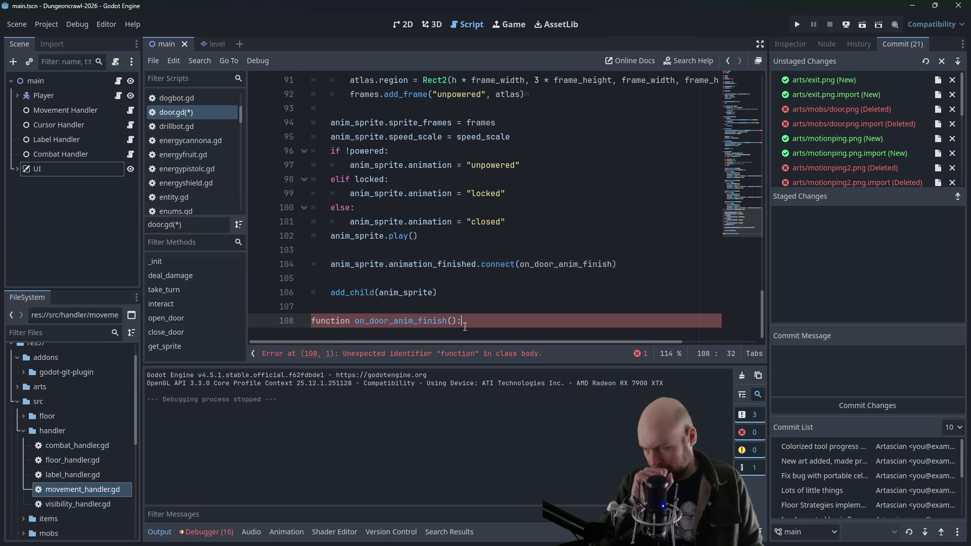
key(Return)
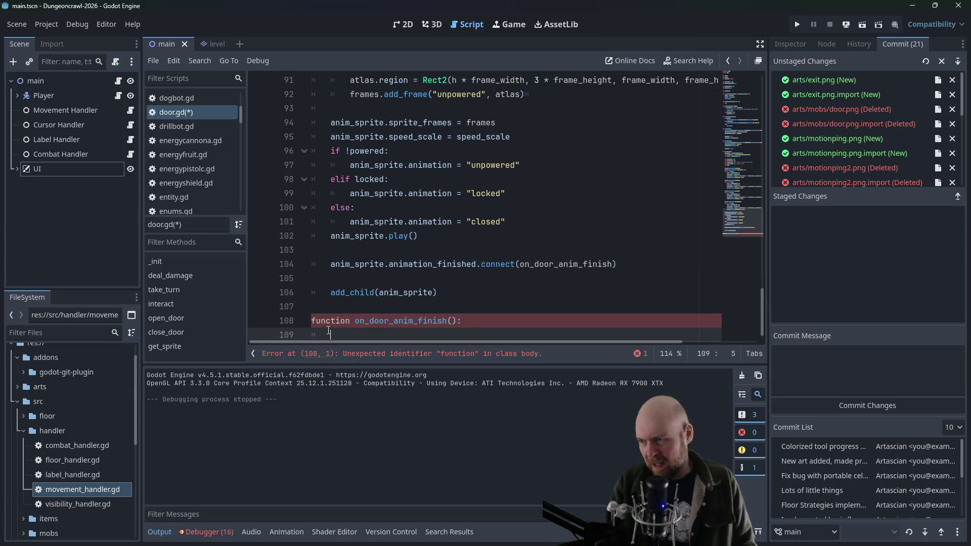
double_click(334, 321)
click(342, 332)
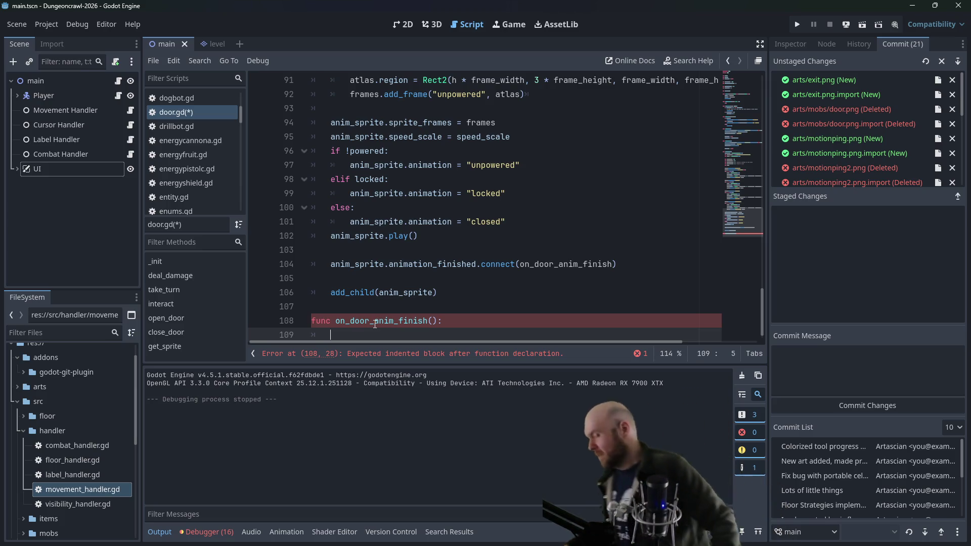
Begin on_door_anim_finish with 'if door_open: return'
text(if )
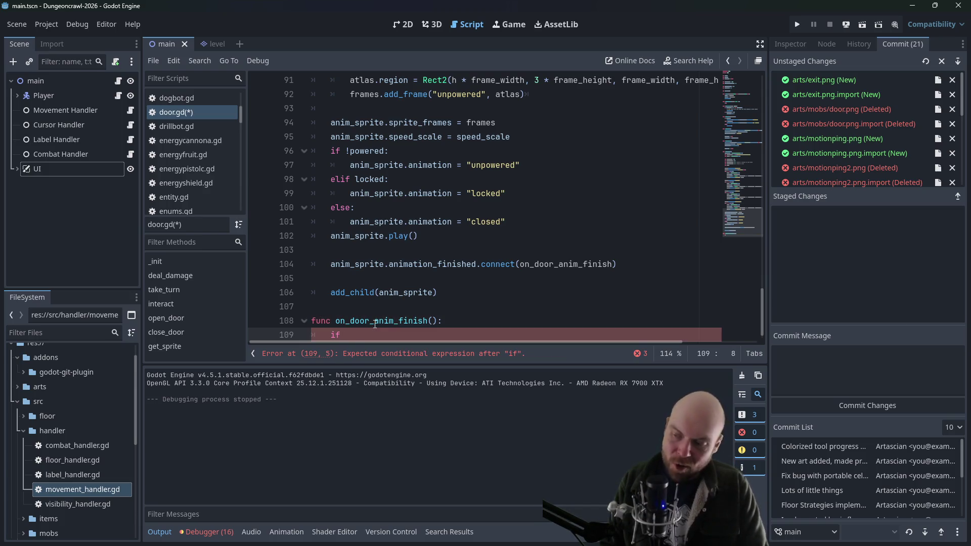
text(door_)
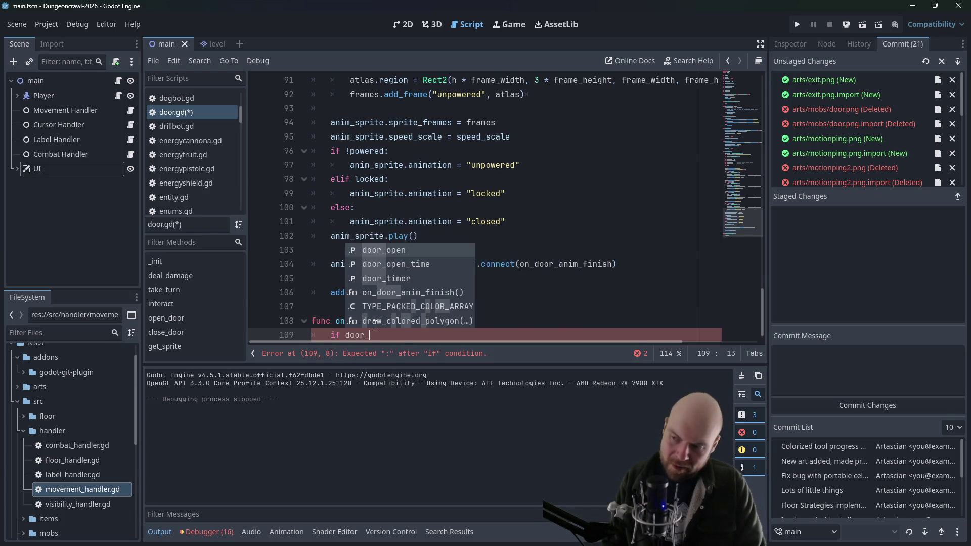
text(open:)
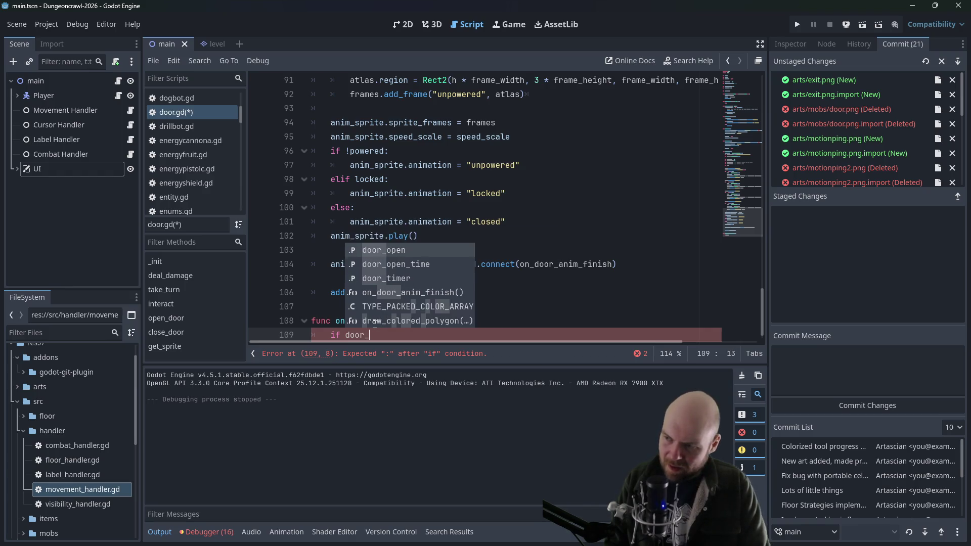
key(Return)
text(return)
key(Return)
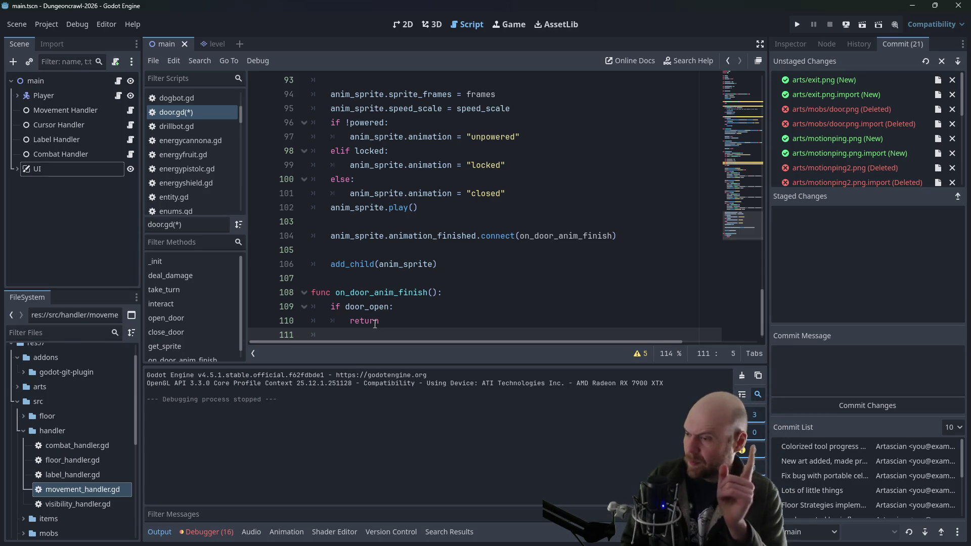
Set anim_sprite.animation to "closed" and anim_sprite.speed_scale = speed_scale, save door.gd, and run the game
text(ani)
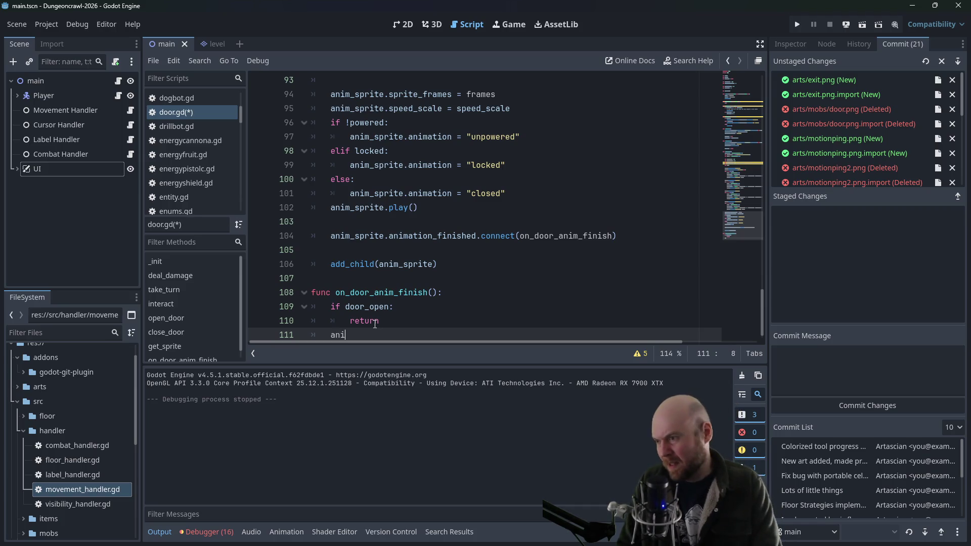
text(m_sprite.animation)
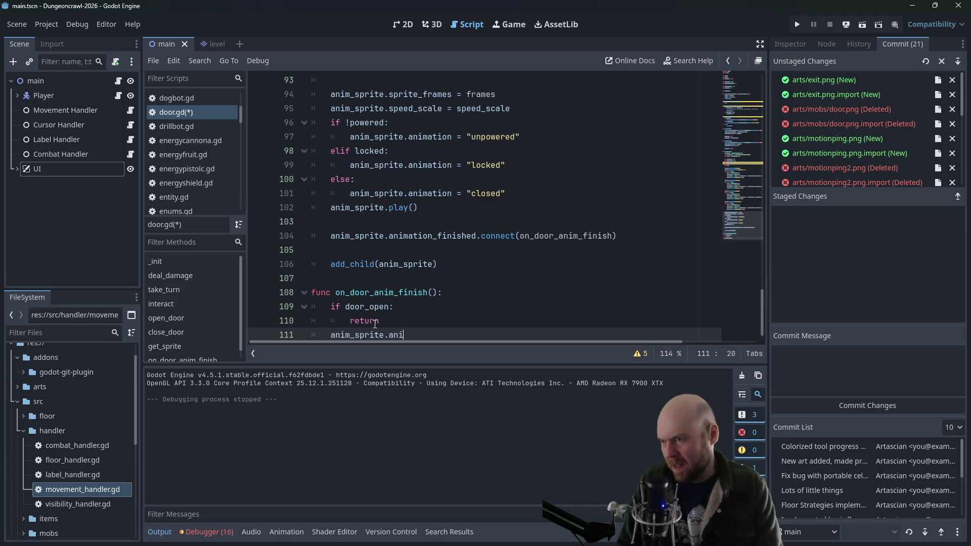
text( = "u)
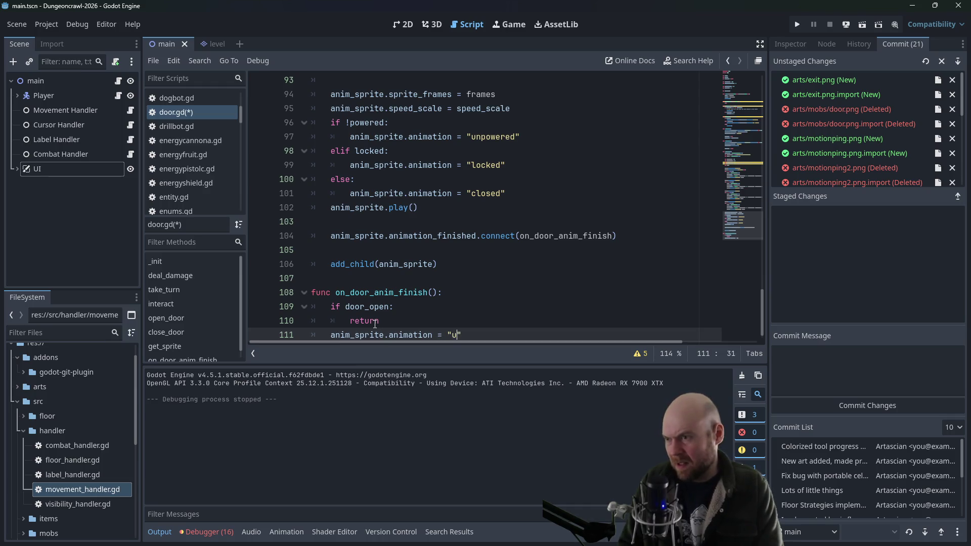
key(BackSpace)
text(closed)
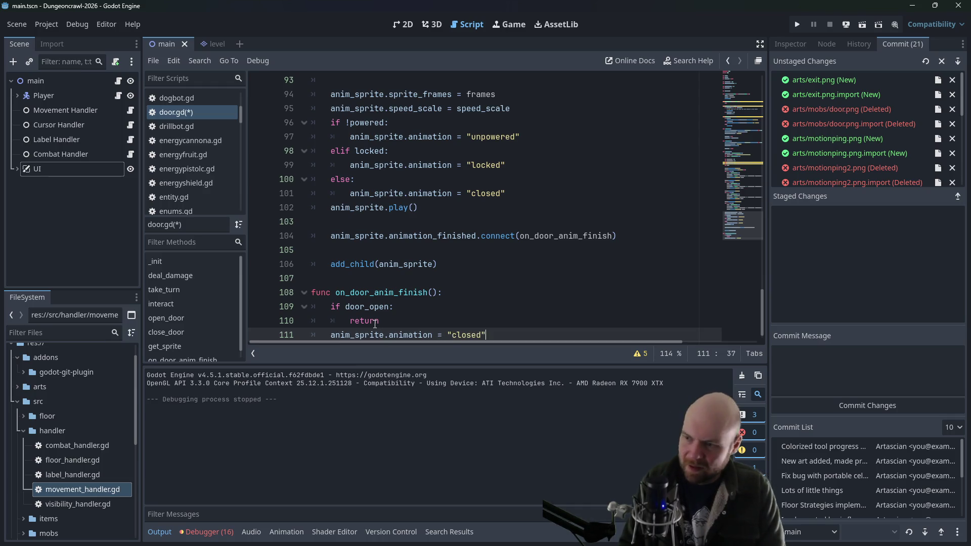
key(Return)
text(anim_sp)
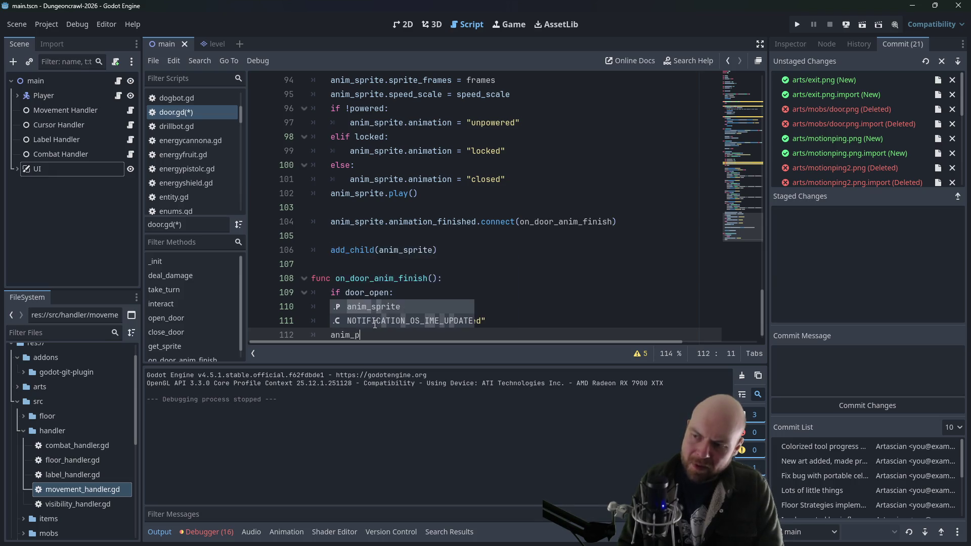
key(Return)
text(peed_scale = speed_sca)
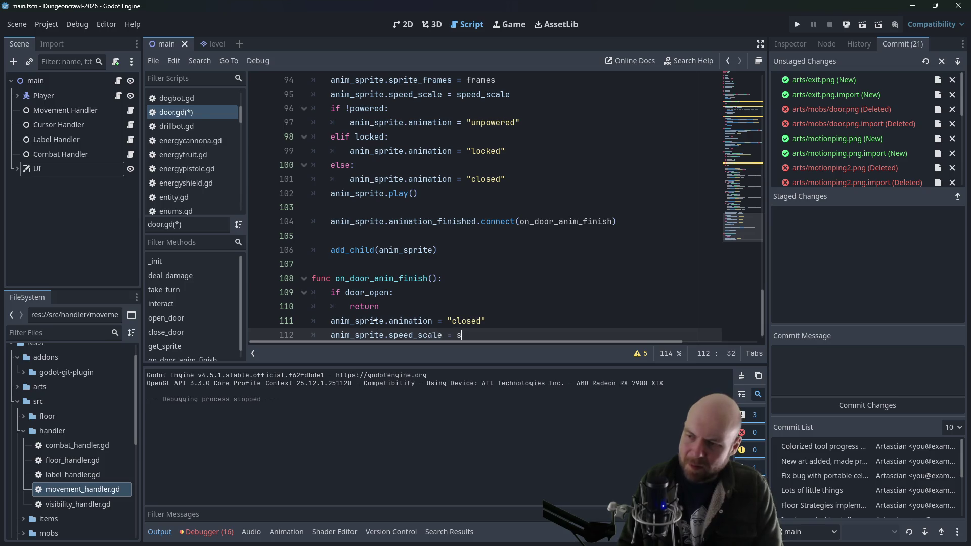
text(le)
key(ctrl+s)
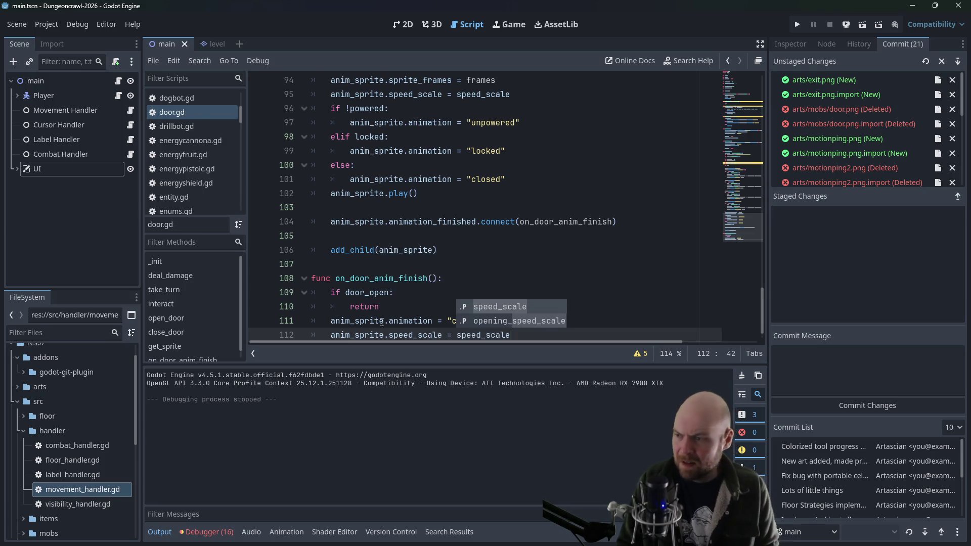
key(F5)
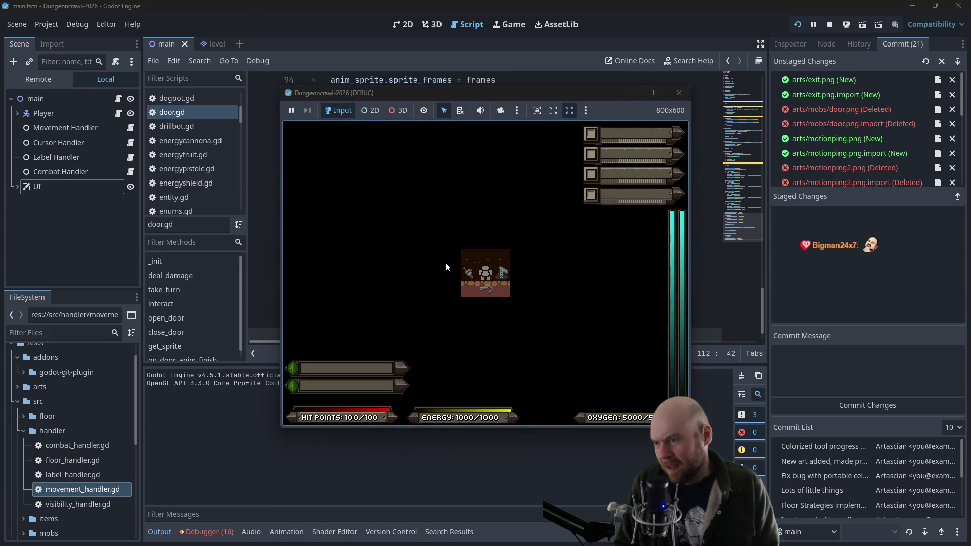
Take a turn in the game, then close and relaunch it three times
key(Left)
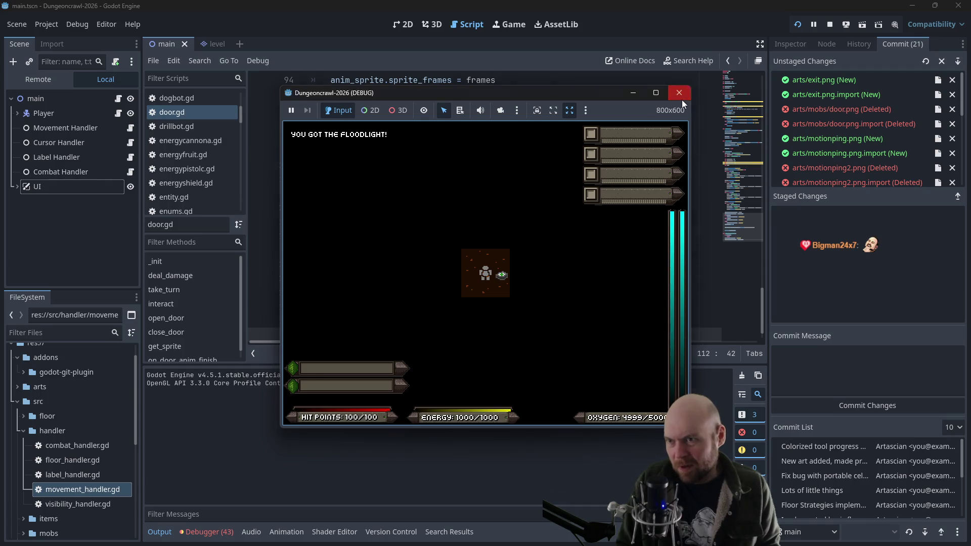
click(679, 92)
key(F5)
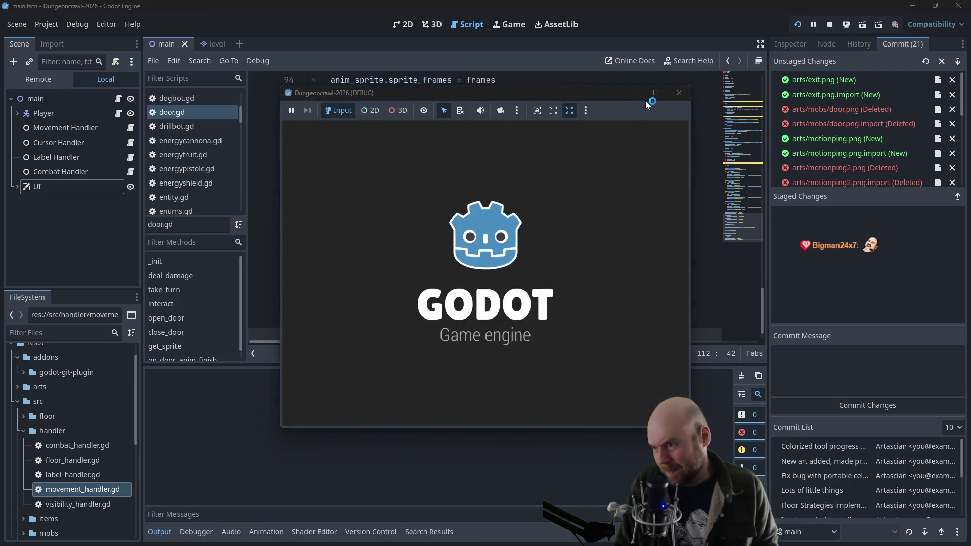
key(Left)
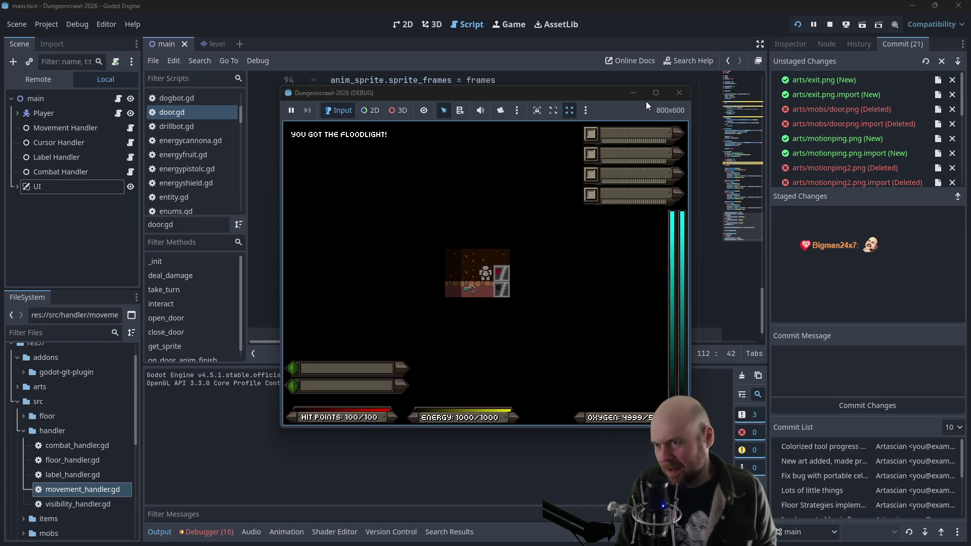
click(680, 92)
click(798, 24)
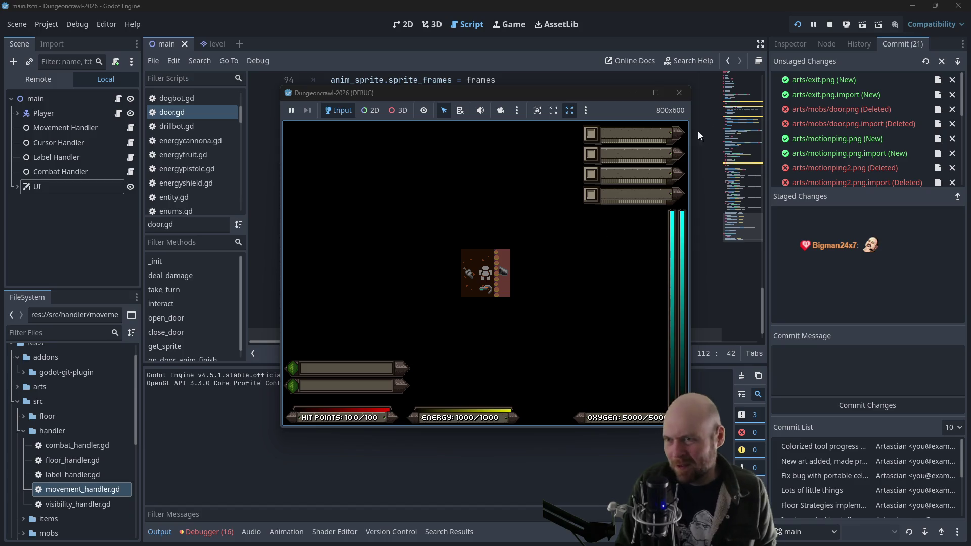
click(679, 93)
click(797, 24)
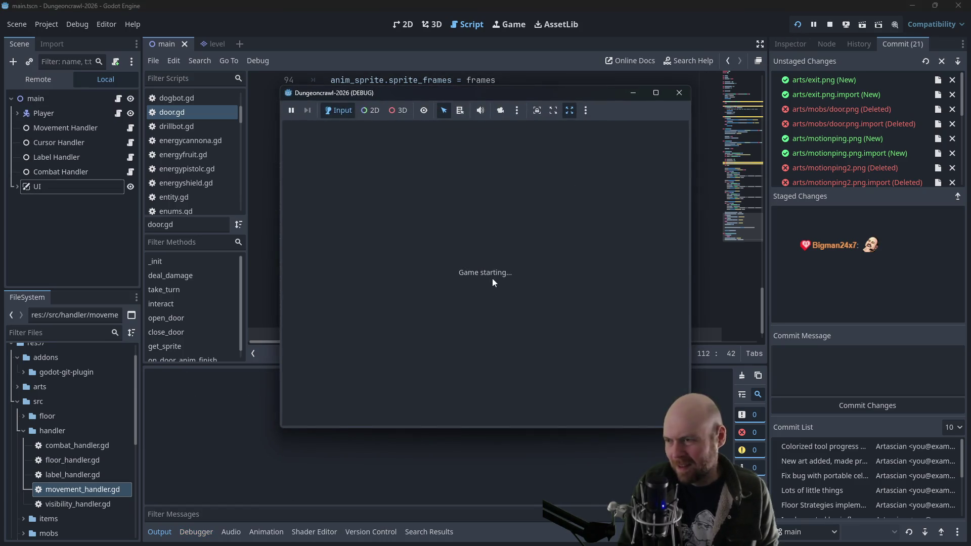
Move the player up twice, left and right, then close the game window
key(Up)
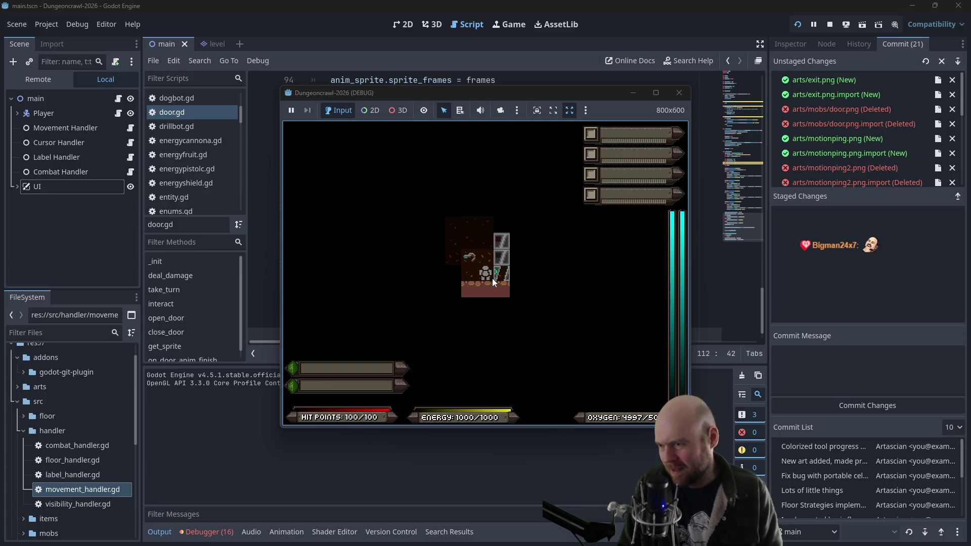
key(Up)
key(Up)
key(Up)
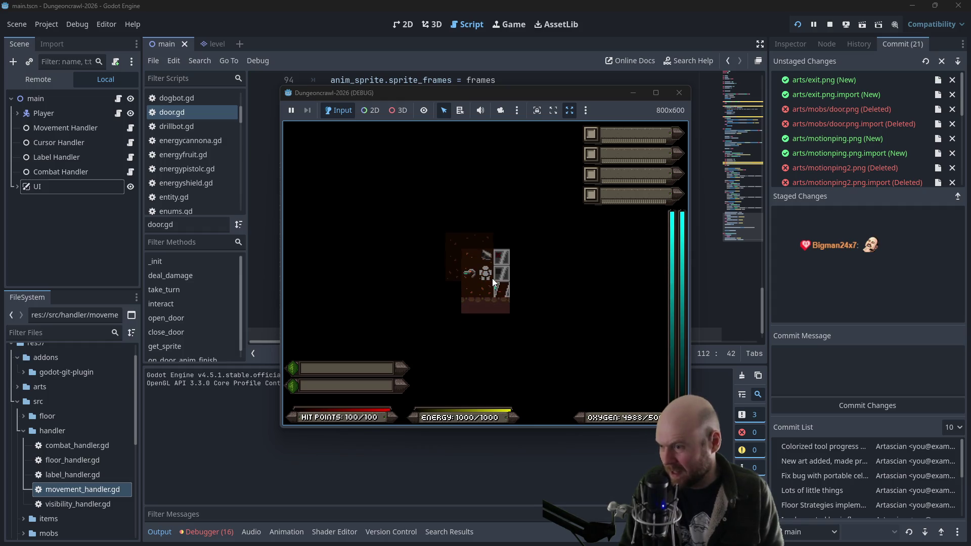
key(Left)
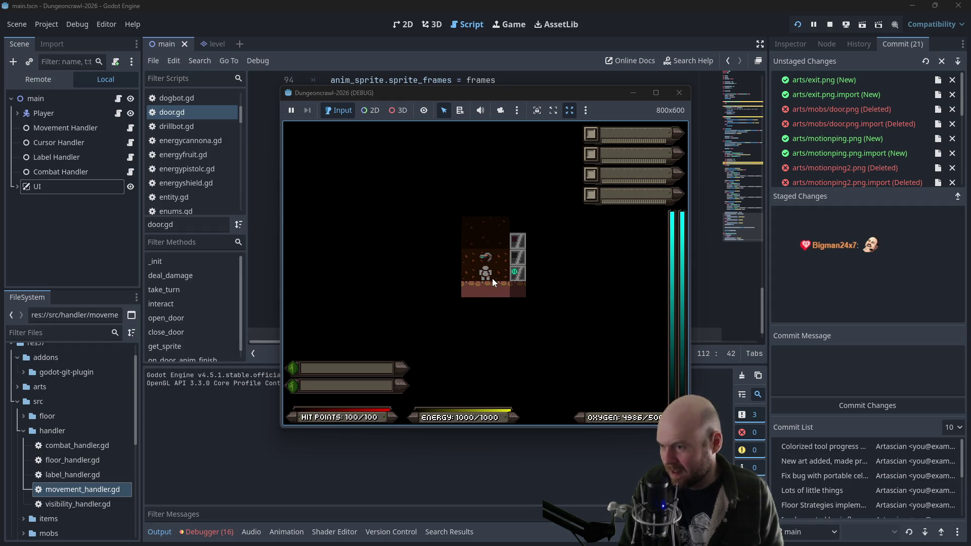
key(Right)
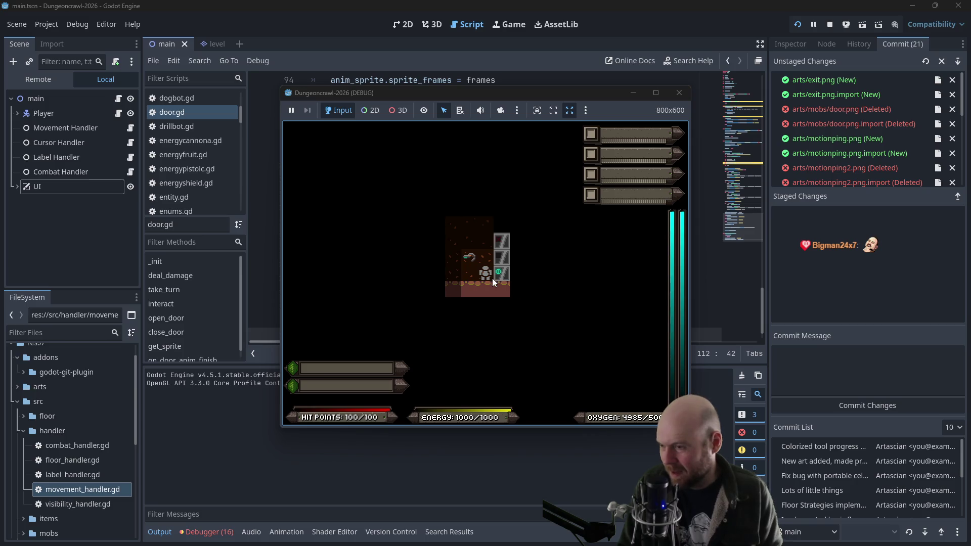
click(676, 96)
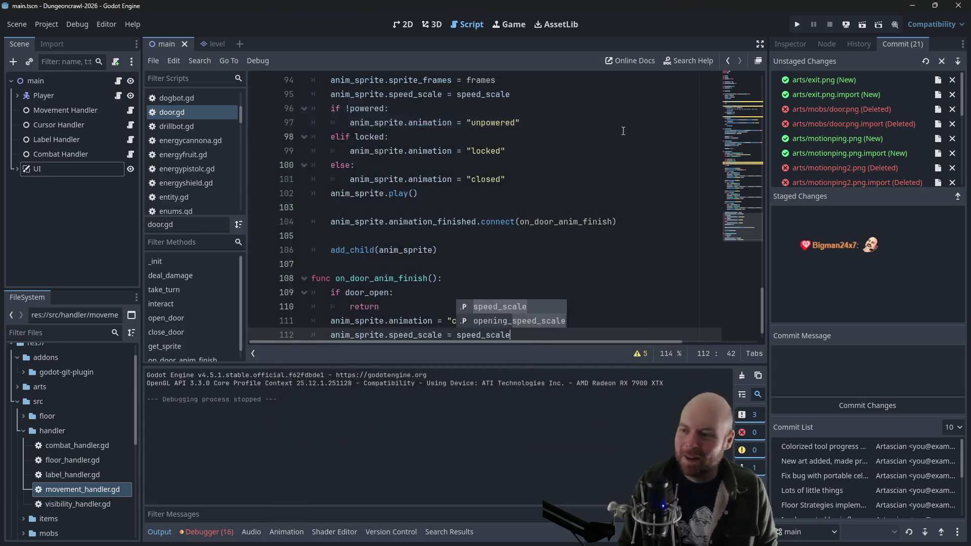
Add anim_sprite.play() on line 113 of on_door_anim_finish and run the project
key(Escape)
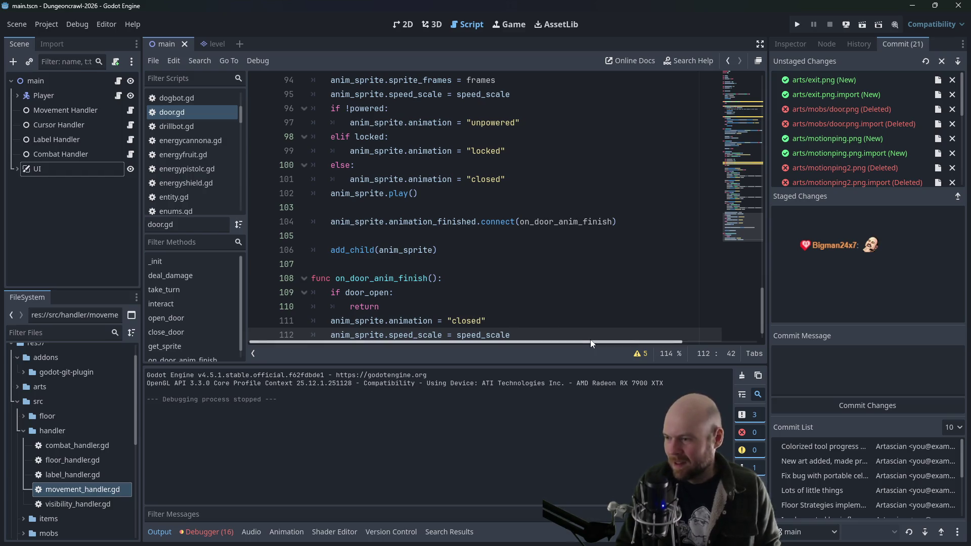
key(Return)
text(anim_sprite)
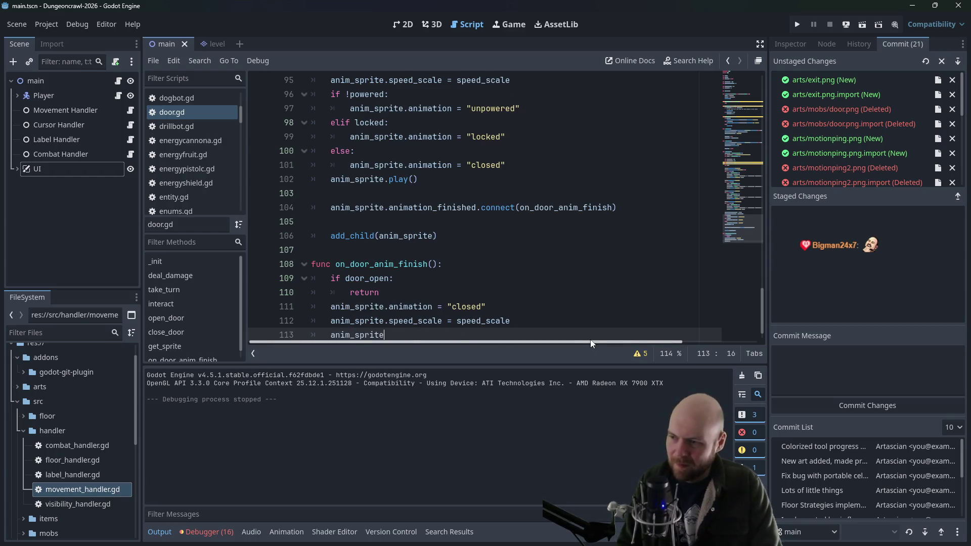
text(.play())
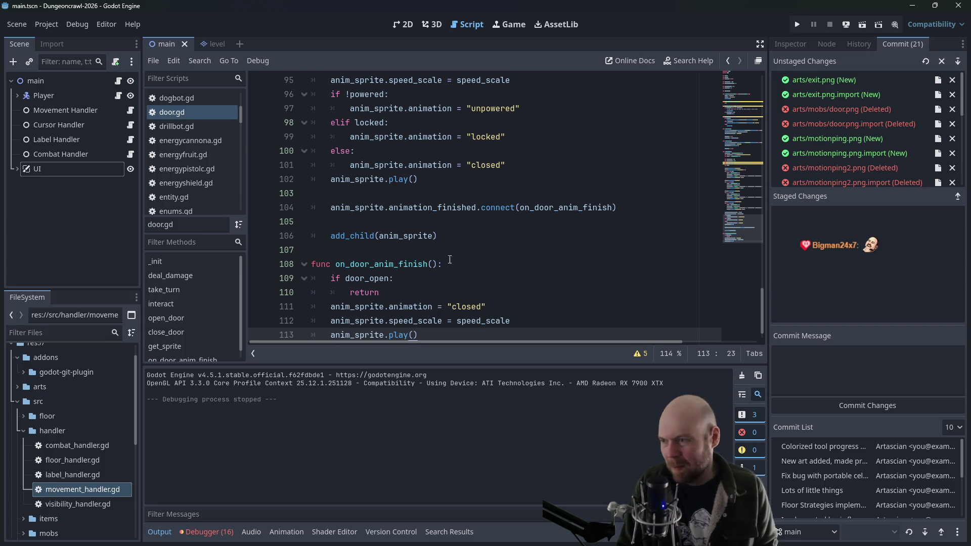
mouse_move(763, 303)
mouse_down()
mouse_move(747, 123)
mouse_move(702, 320)
mouse_up()
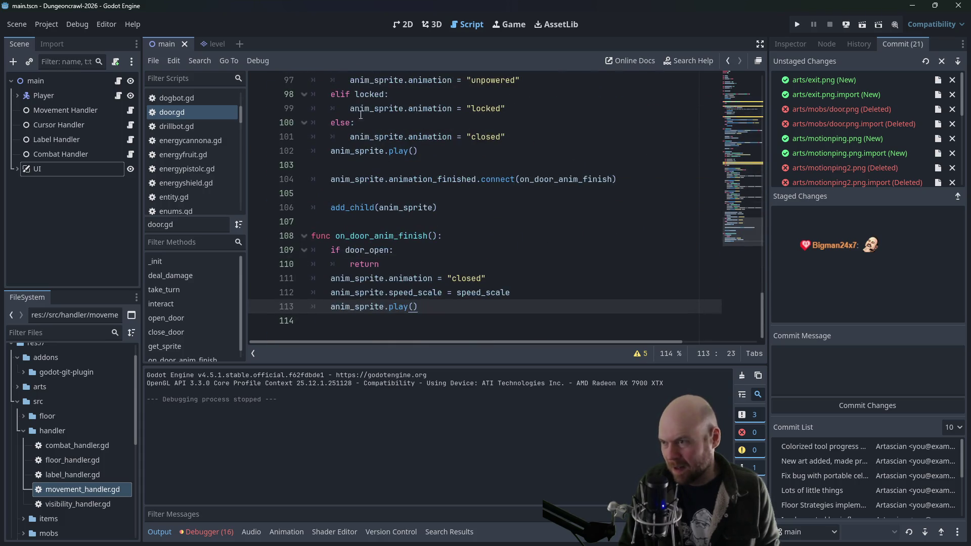
click(798, 24)
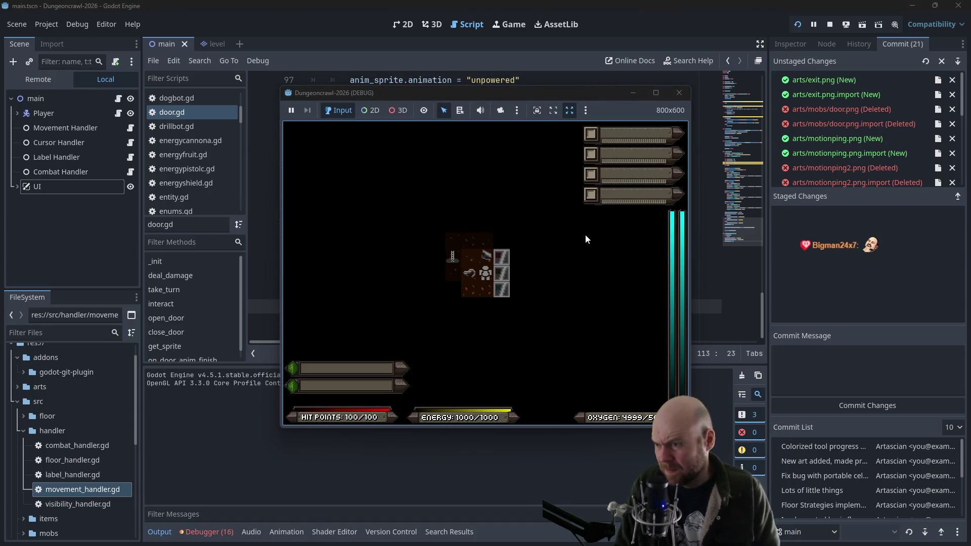
Walk the player past the door column, step into the doorway and back out
key(Right)
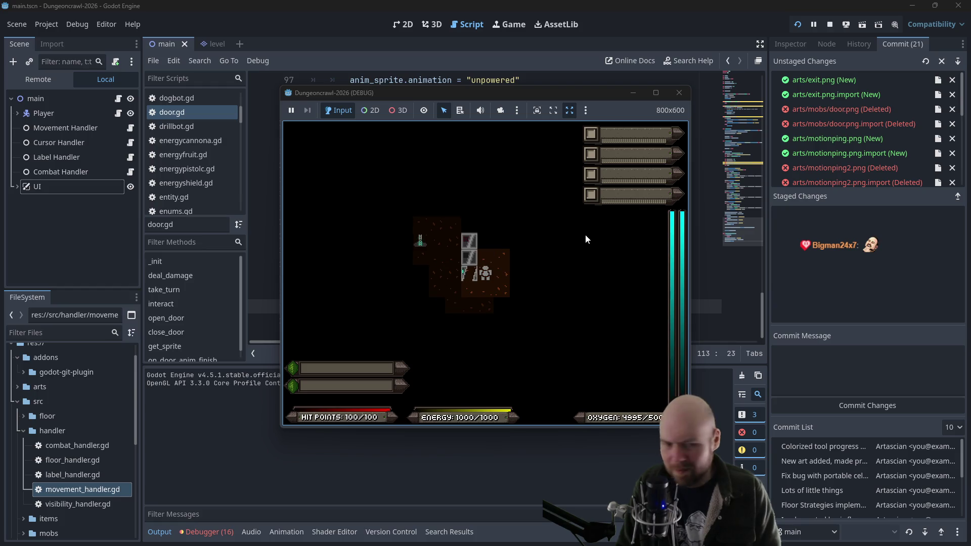
key(Up)
key(Left)
key(Left)
key(Up)
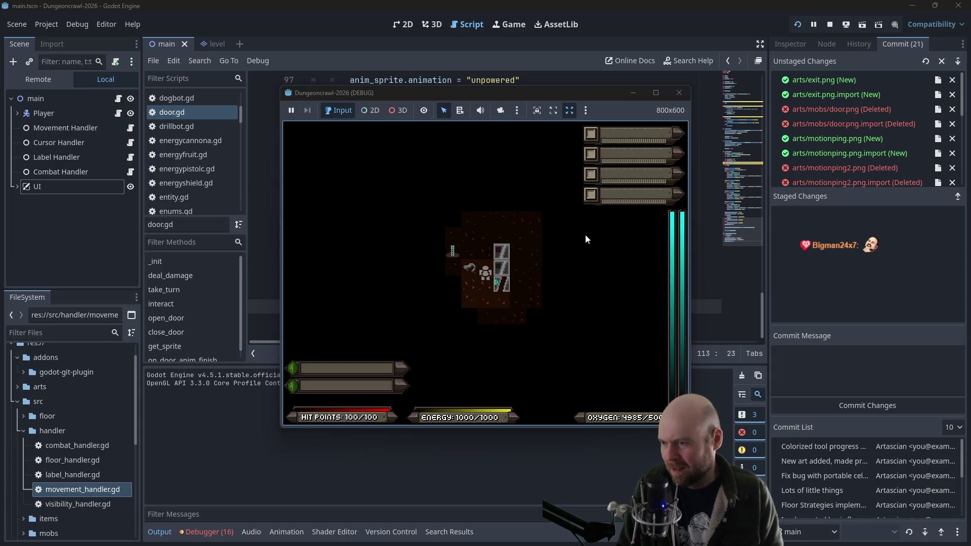
key(Down)
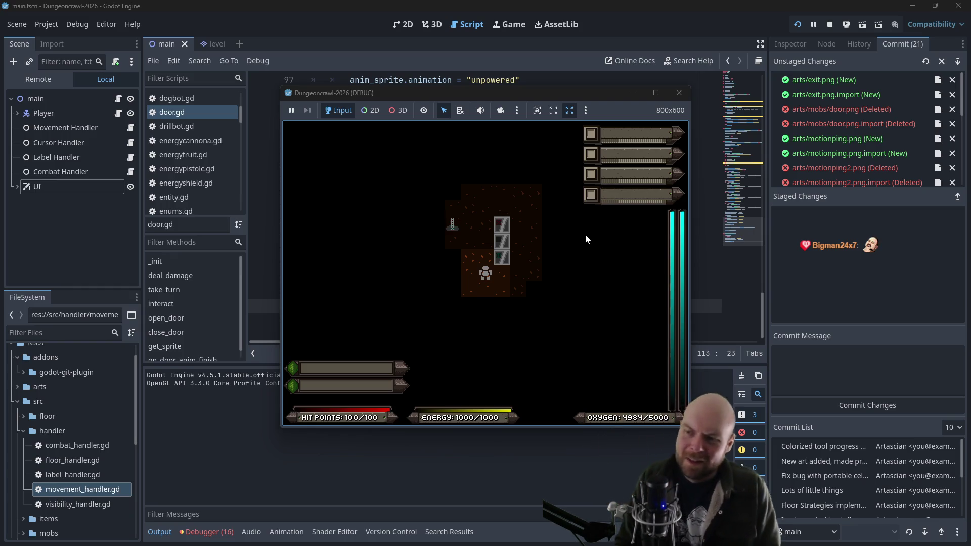
key(Right)
key(Up)
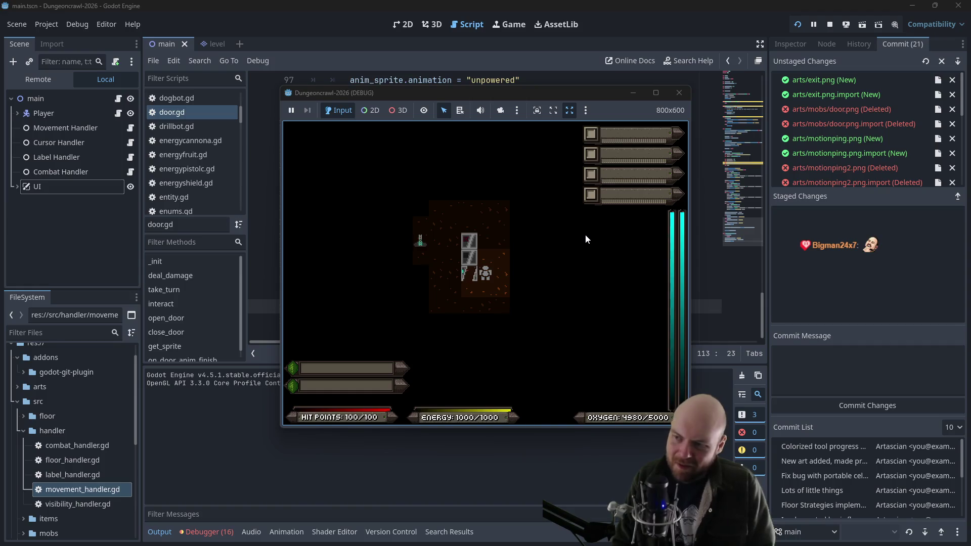
key(Down)
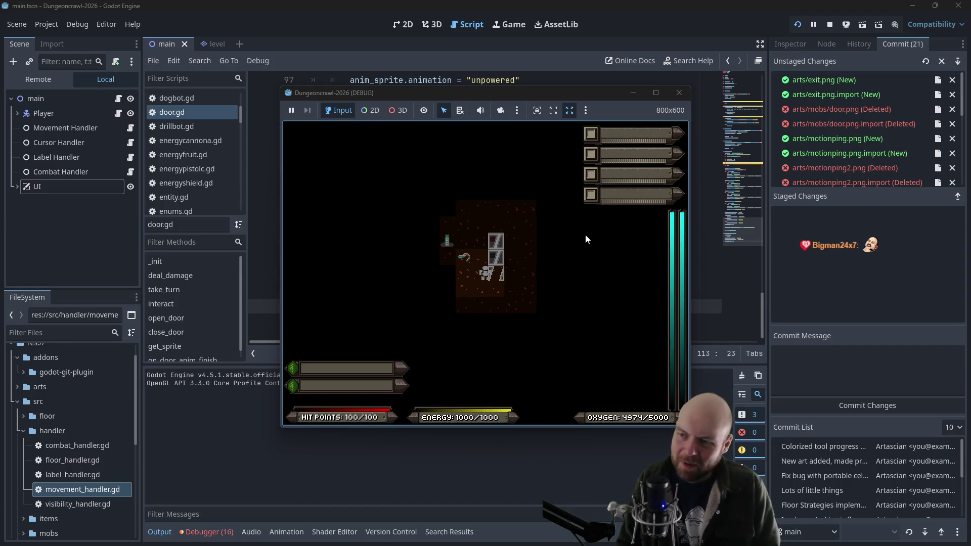
Wait two turns beside the door, move right and up, then stop the game
key(Down)
key(Up)
key(Up)
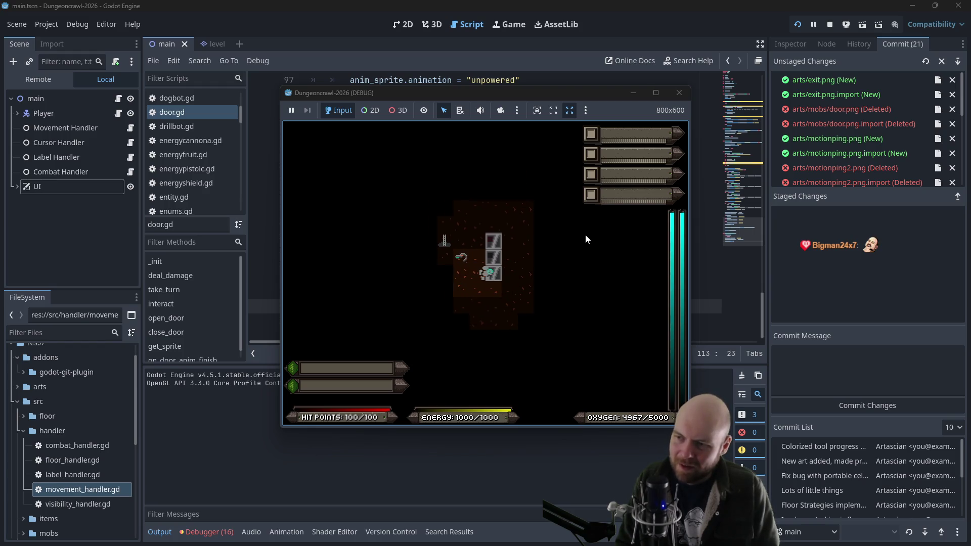
key(Right)
key(Up)
key(Up)
key(Up)
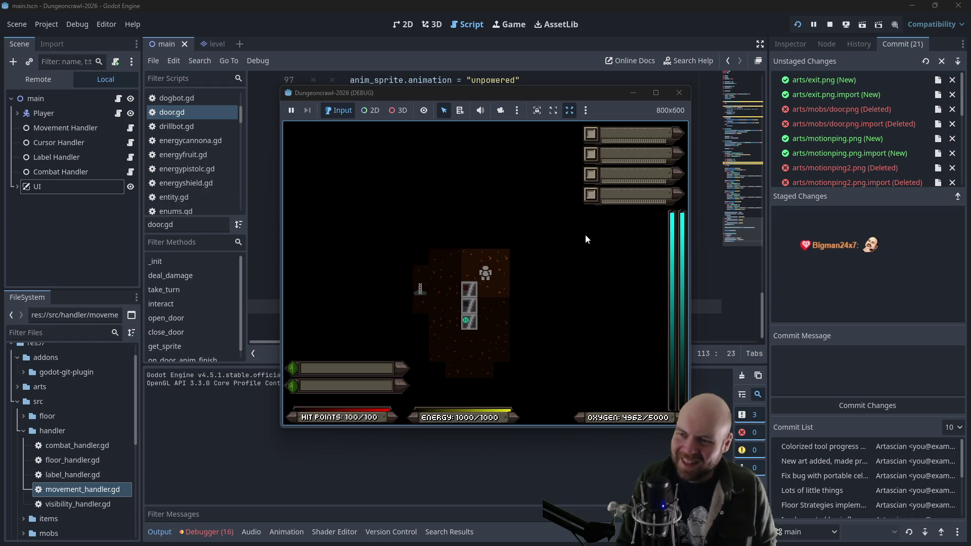
click(685, 98)
click(511, 195)
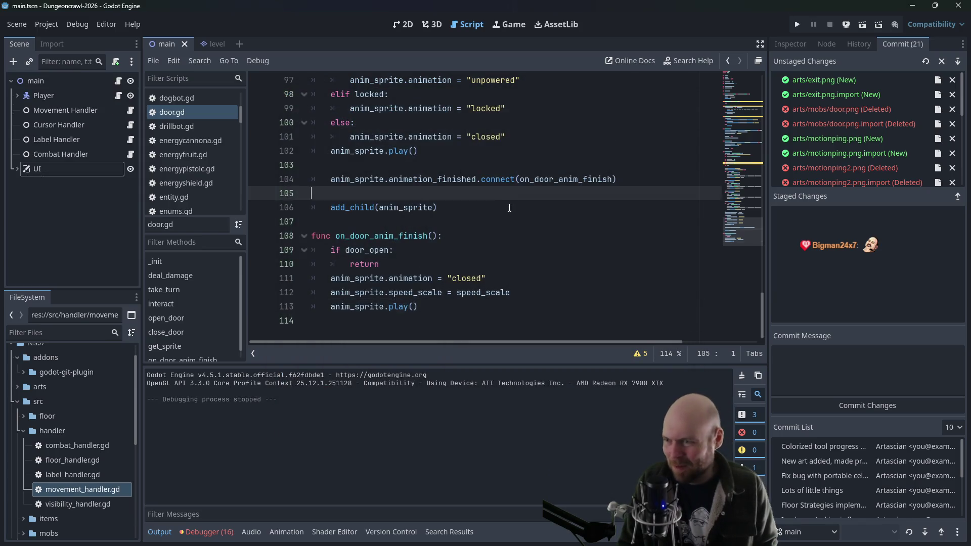
Select get_parent().astar_grid.set_point_solid on line 40, then the TODO comment on line 26
scroll(518, 211, up, 6)
scroll(518, 211, up, 12)
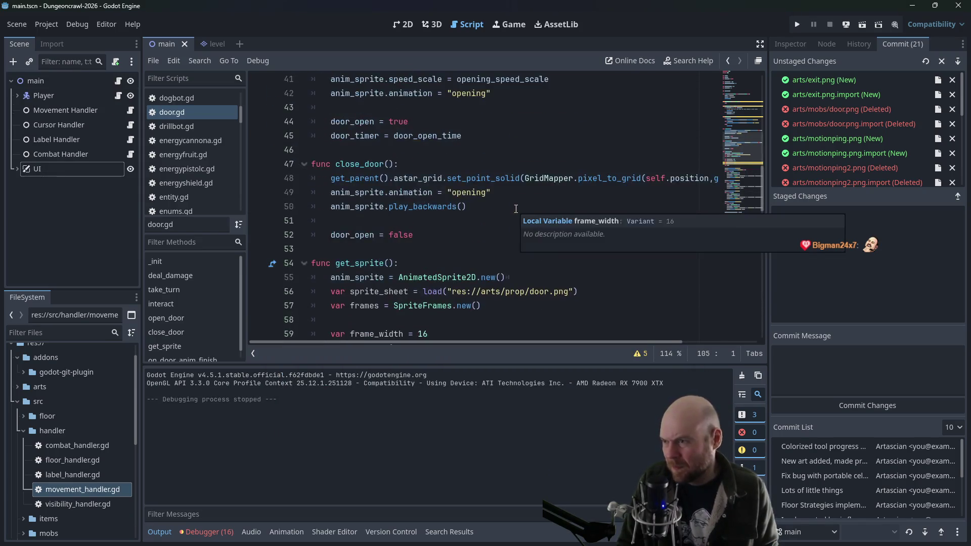
scroll(494, 240, up, 1)
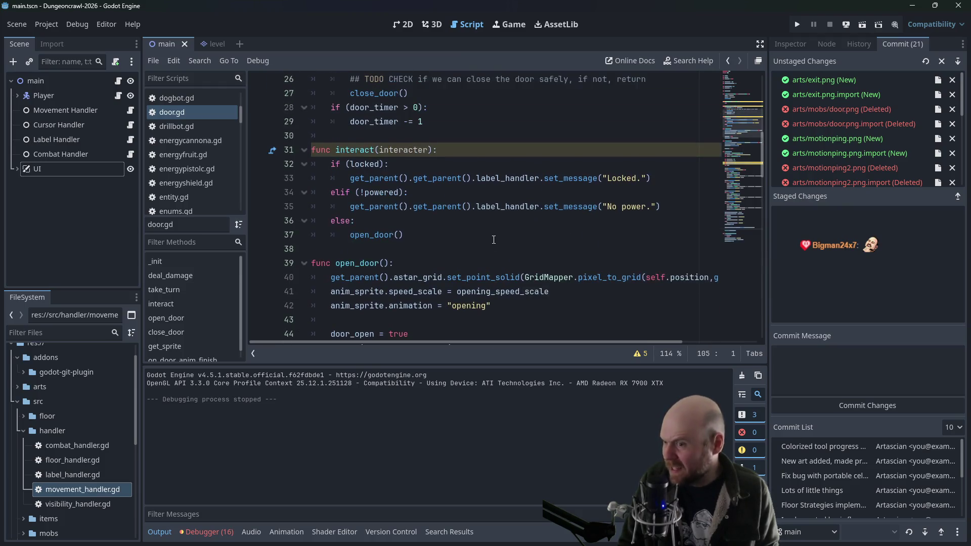
drag(331, 277, 522, 278)
key(ctrl+c)
scroll(414, 154, up, 3)
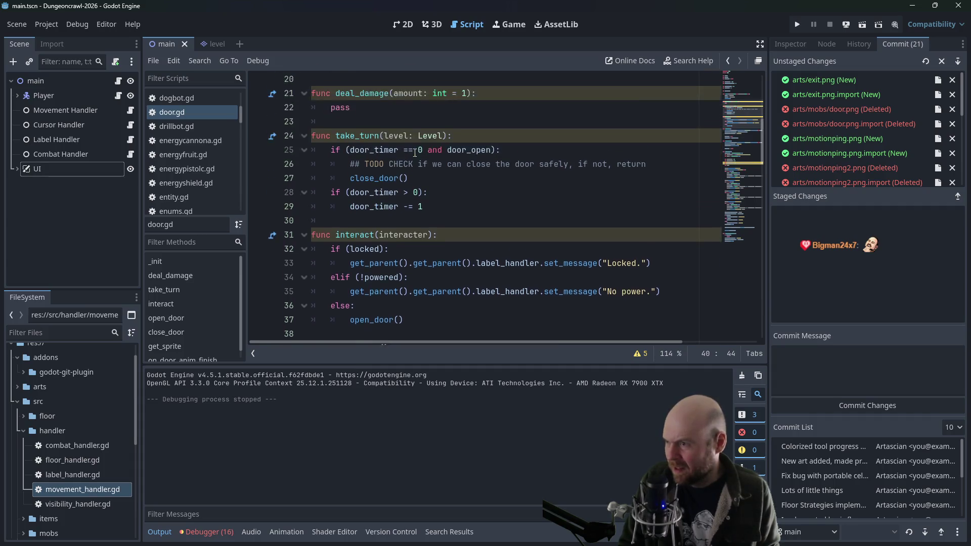
drag(351, 209, 653, 205)
Replace the TODO with an if calling is_point_solid on the door's GridMapper.pixel_to_grid position
key(ctrl+v)
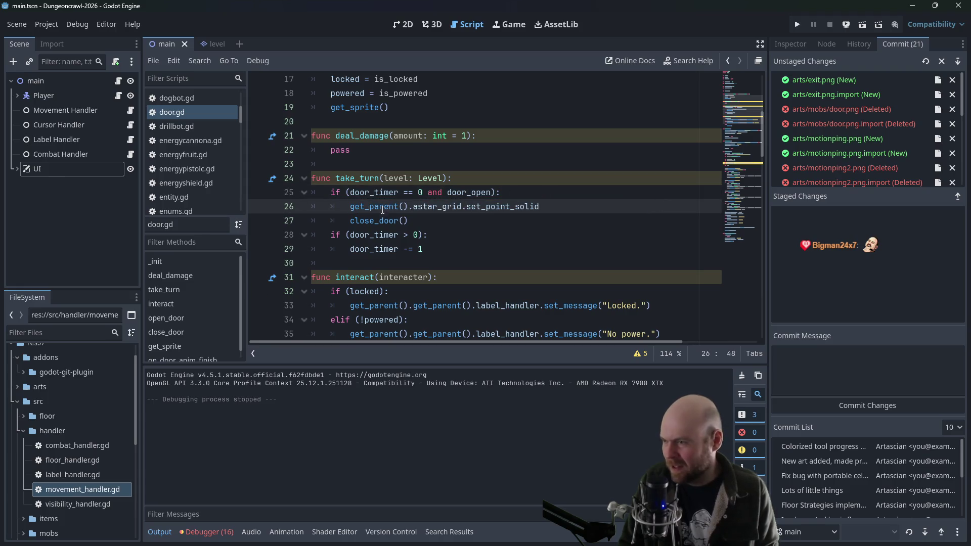
key(Home)
text(if)
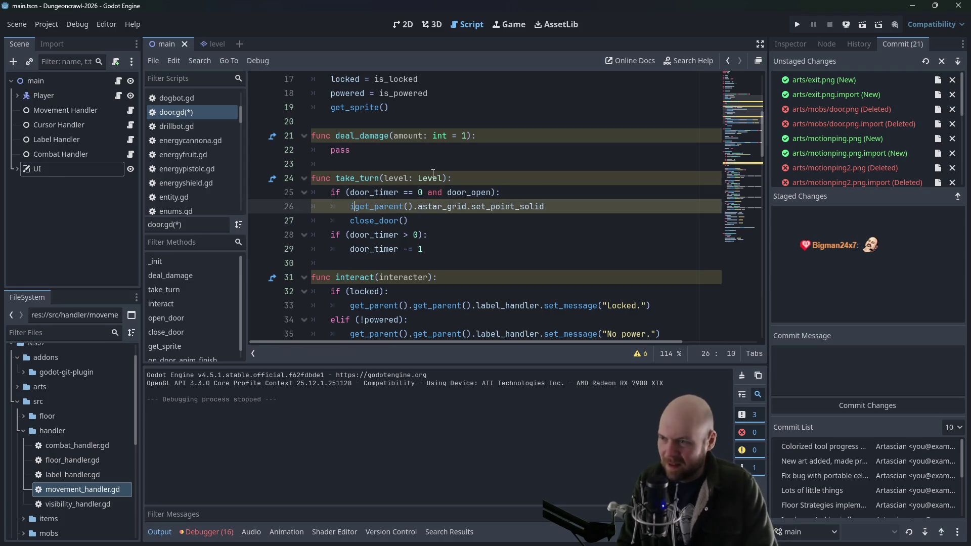
text( ()
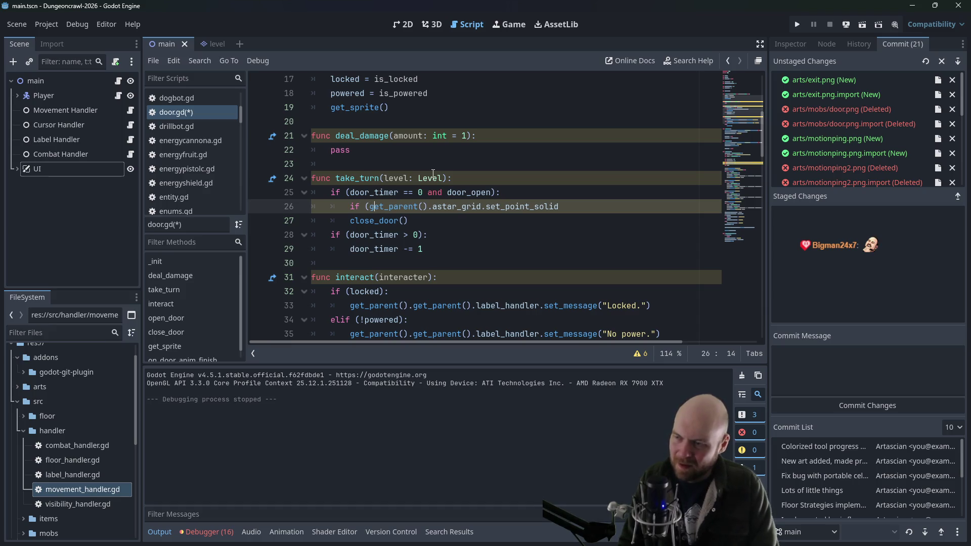
key(Right)
key(Right)
key(Right)
key(Delete)
key(Delete)
key(Delete)
text(is_)
text(()
scroll(468, 210, down, 3)
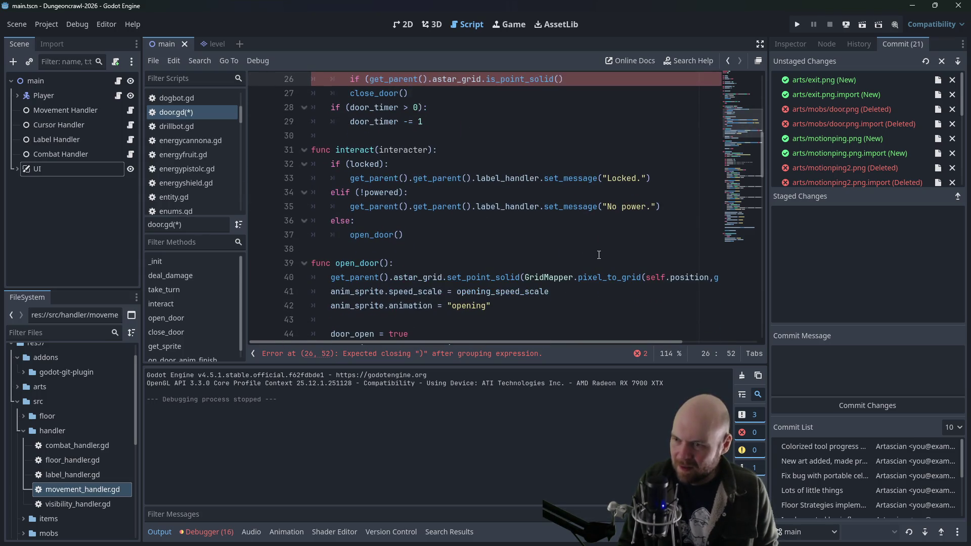
mouse_move(521, 279)
mouse_down()
mouse_move(718, 278)
mouse_move(678, 278)
mouse_move(688, 277)
mouse_up()
key(ctrl+c)
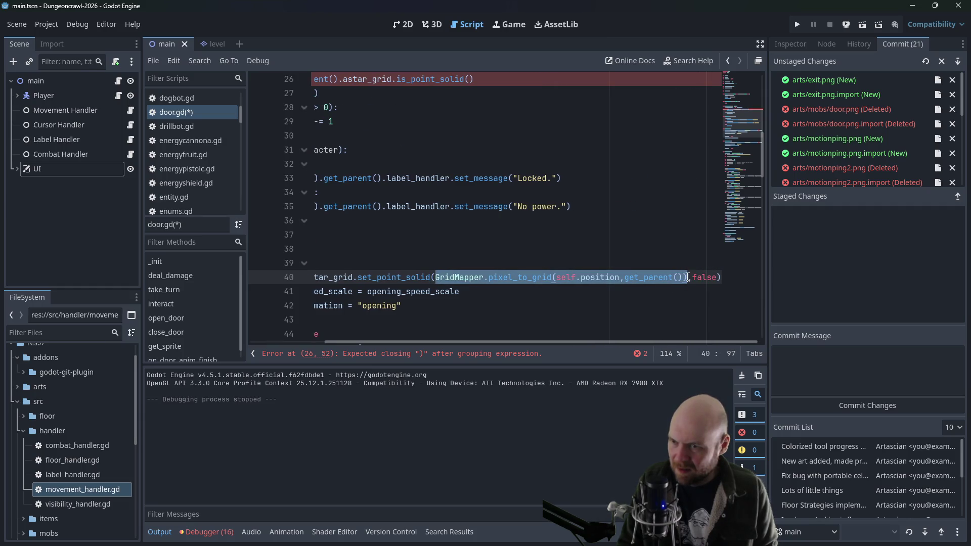
scroll(511, 204, up, 3)
click(471, 206)
key(ctrl+v)
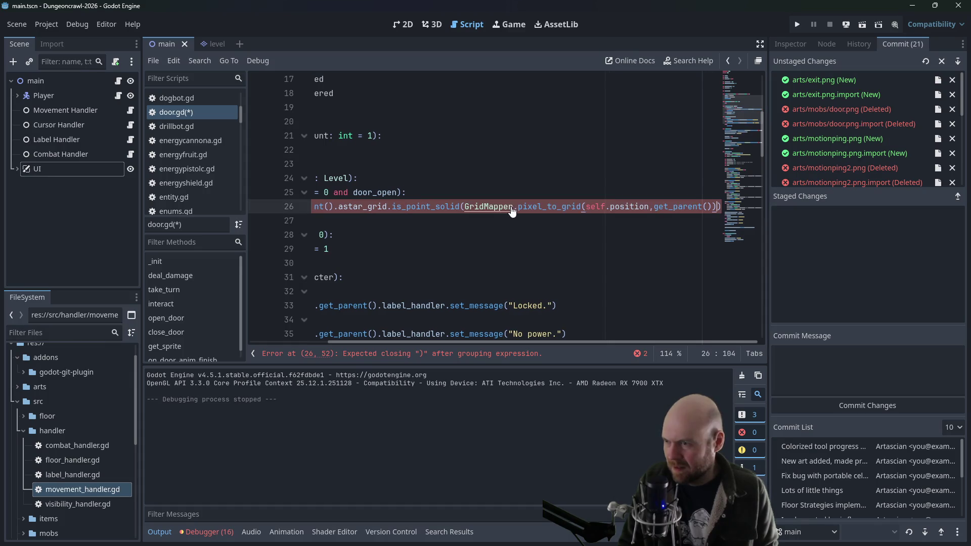
mouse_move(421, 342)
mouse_down()
mouse_move(392, 343)
mouse_move(421, 342)
mouse_up()
key(BackSpace)
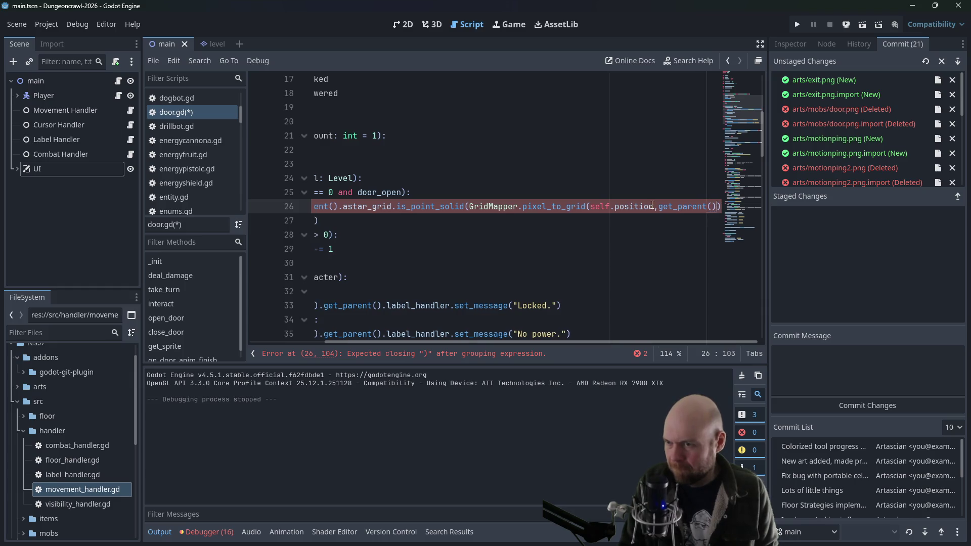
Close the if condition on line 26 and add a return statement on line 27
click(597, 234)
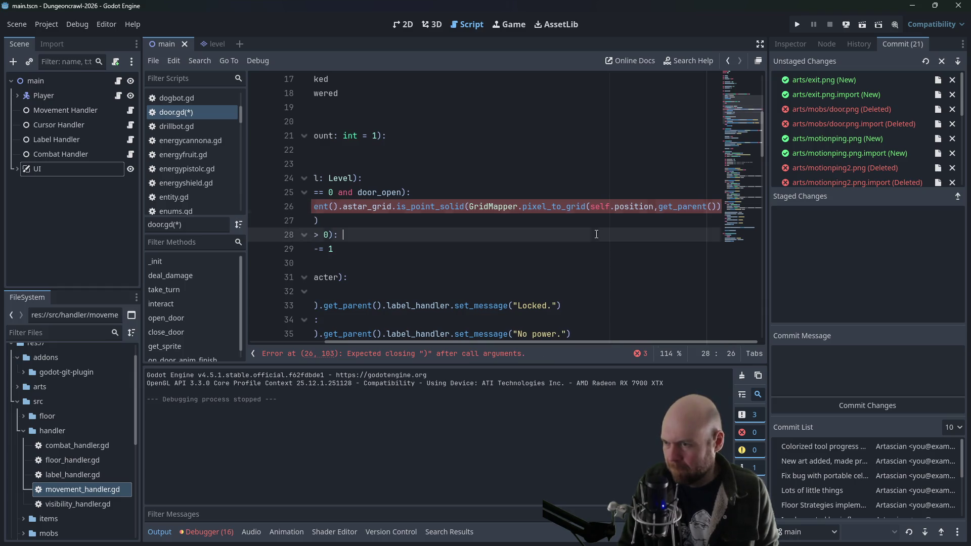
click(719, 206)
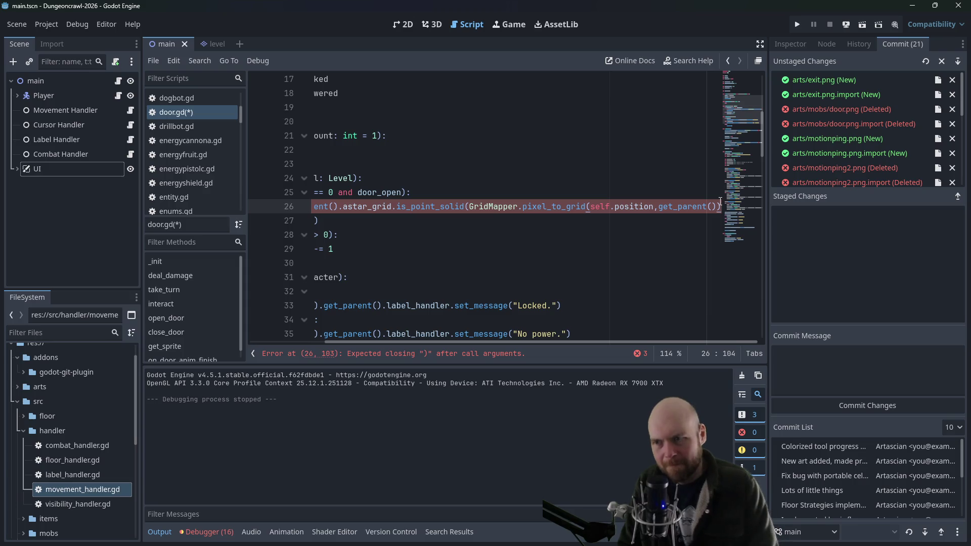
text())
key(Down)
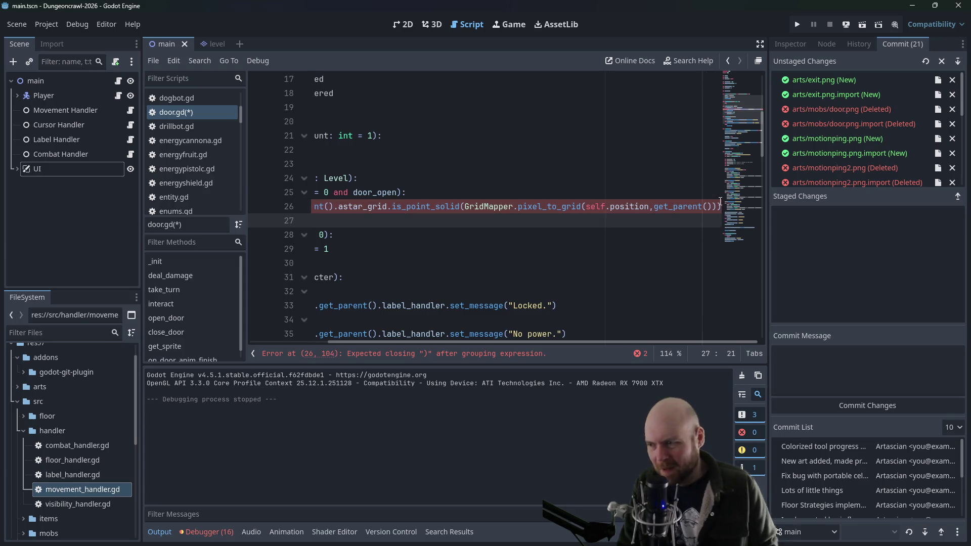
scroll(385, 345, left, 3)
scroll(382, 345, right, 3)
click(719, 207)
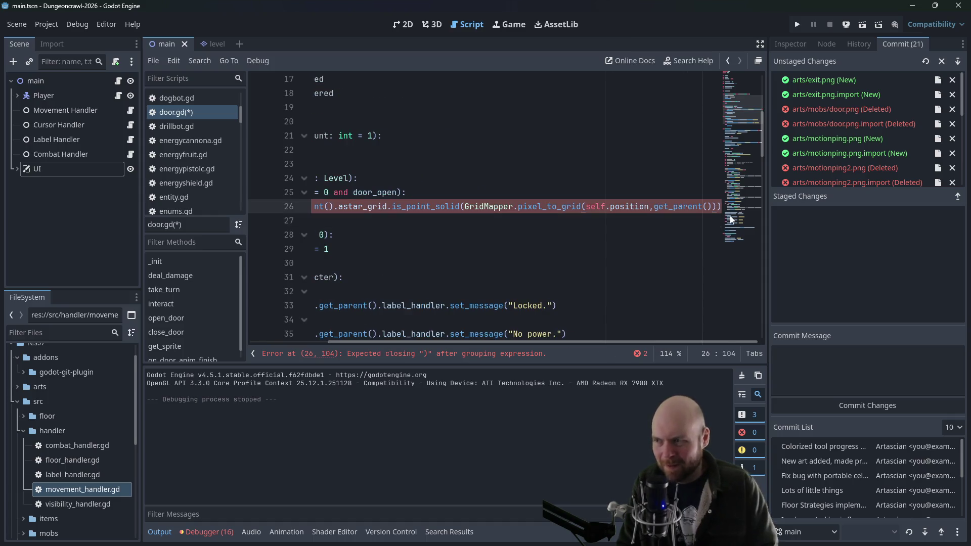
key(Down)
key(Up)
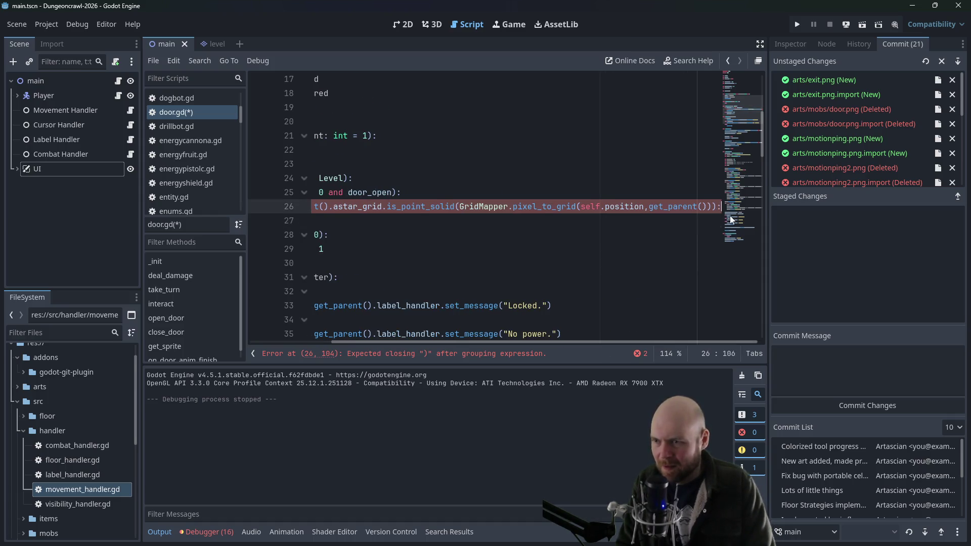
key(Down)
text(retu)
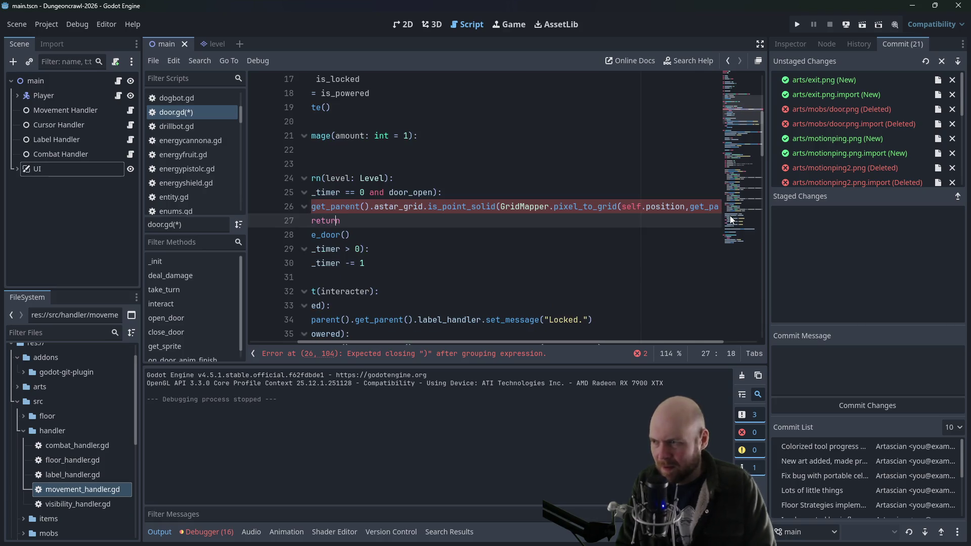
key(Home)
key(Tab)
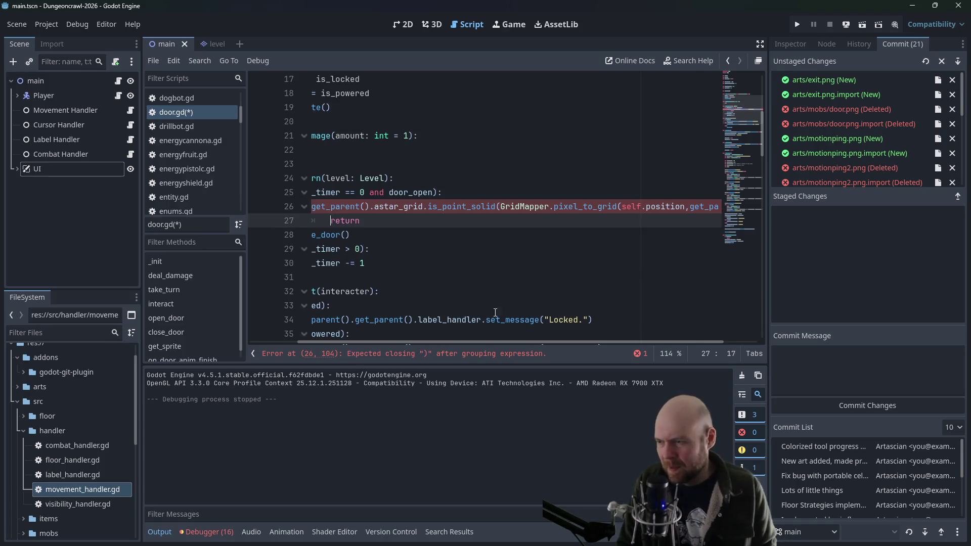
Fix the return's indentation, delete the extra parenthesis after if, and save door.gd
drag(414, 344, 322, 343)
key(BackSpace)
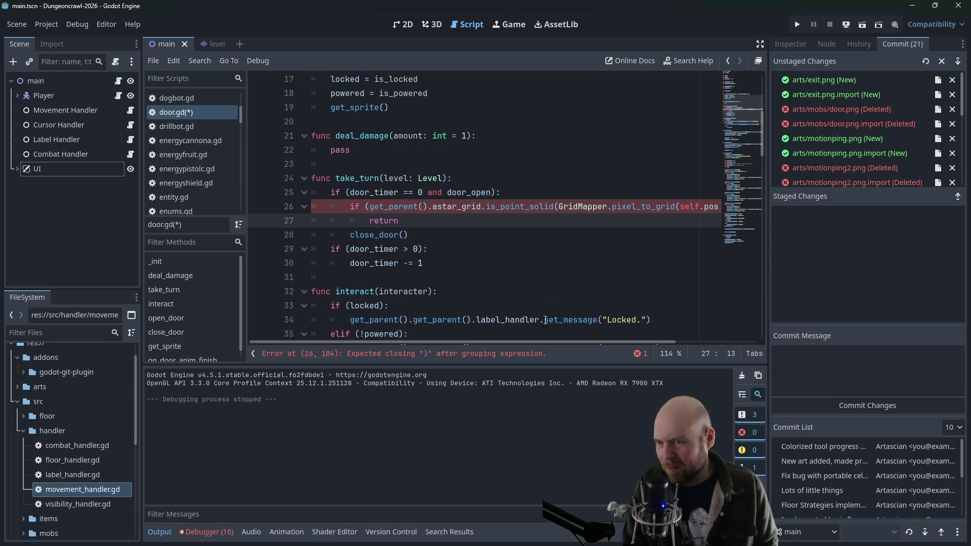
drag(526, 344, 529, 344)
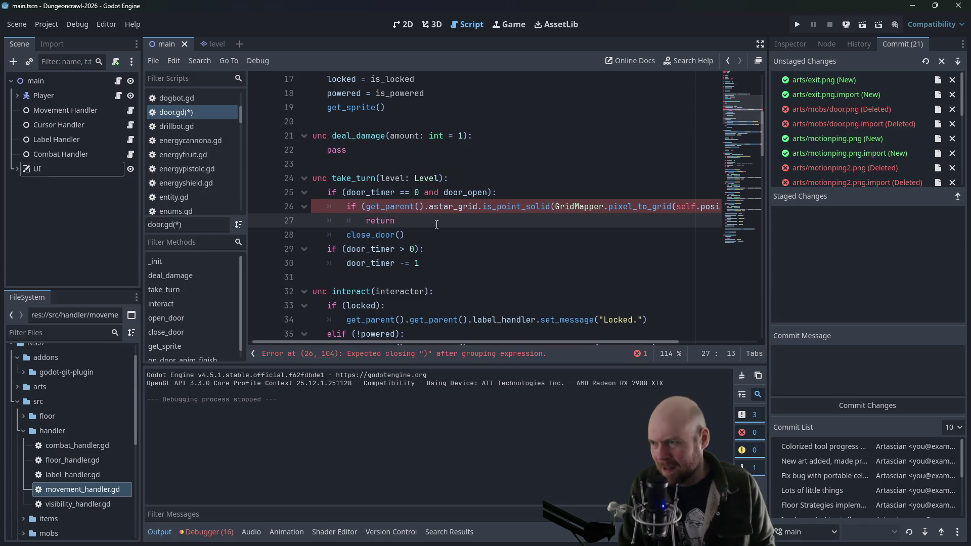
click(364, 206)
key(BackSpace)
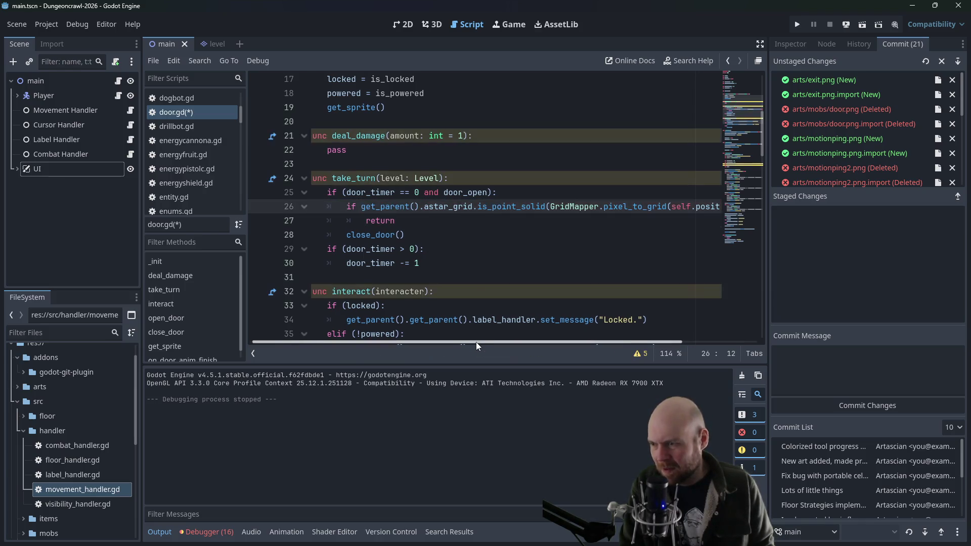
key(Down)
key(ctrl+s)
click(516, 155)
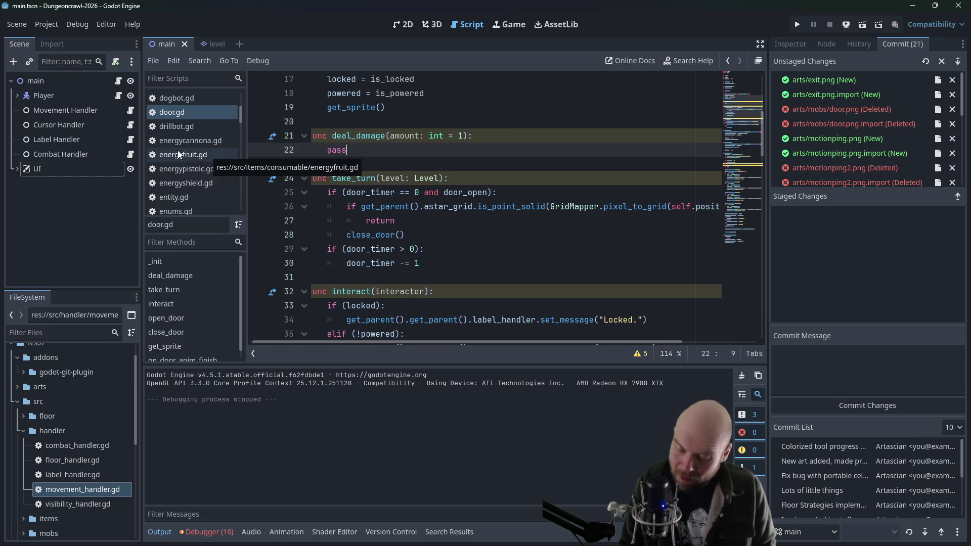
click(52, 25)
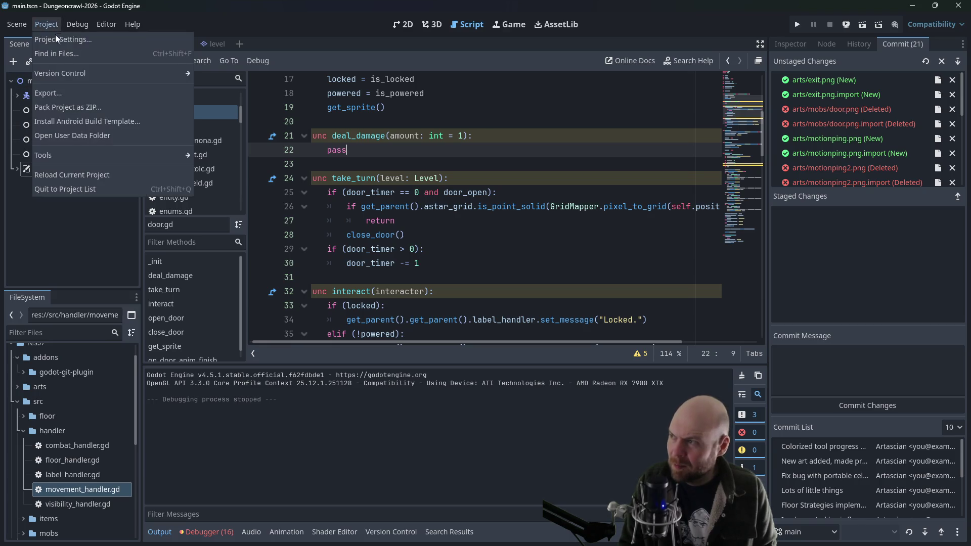
Create a new p_wait action in the Project Settings Input Map
click(58, 41)
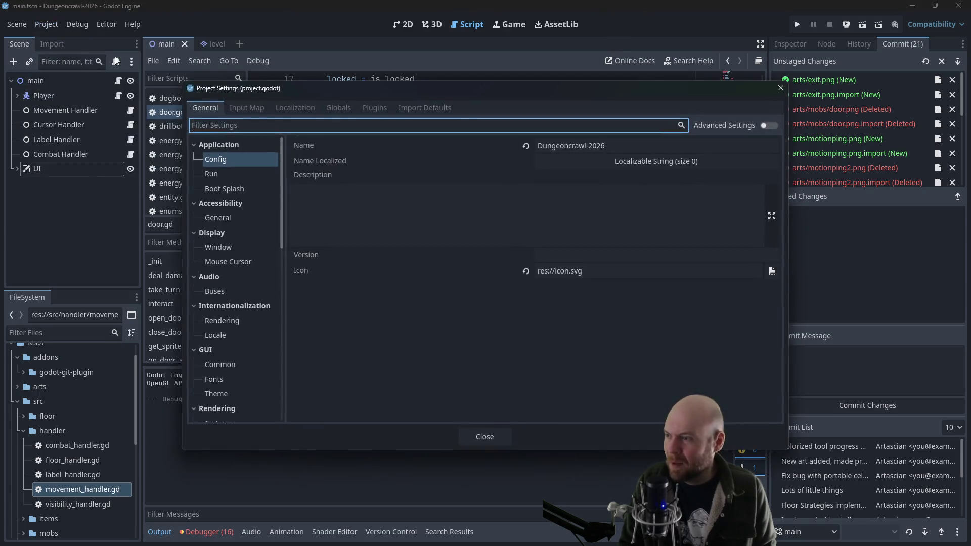
click(405, 108)
click(380, 108)
click(248, 111)
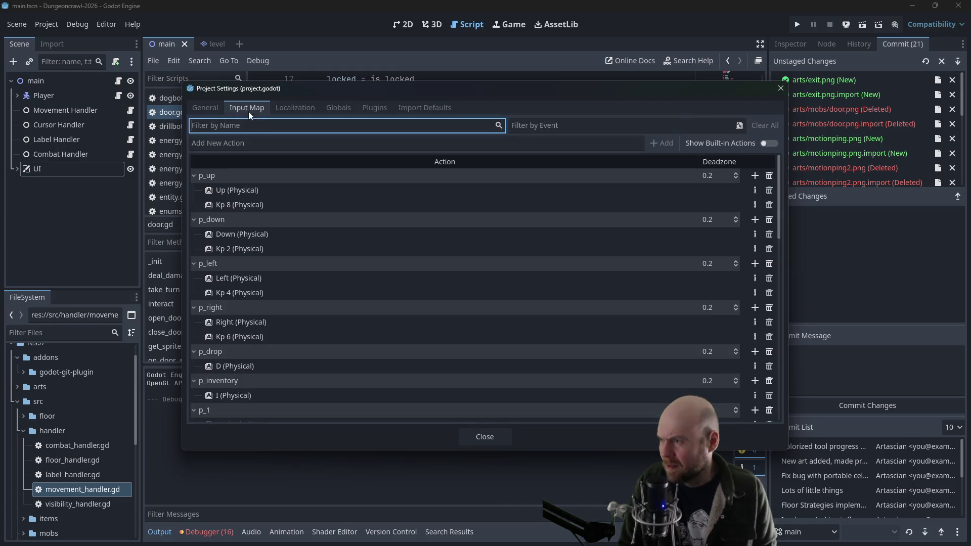
click(404, 109)
click(389, 108)
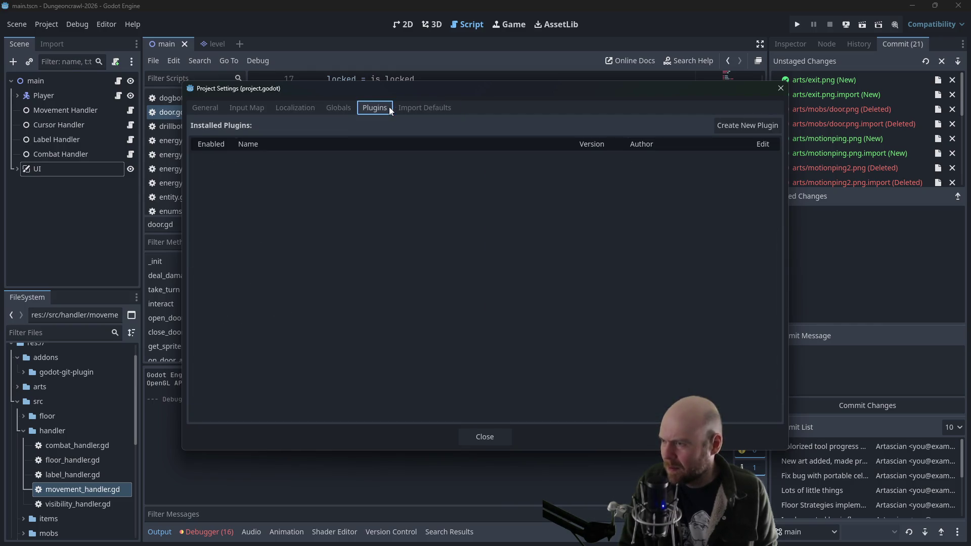
click(237, 107)
click(372, 144)
text(p_wait)
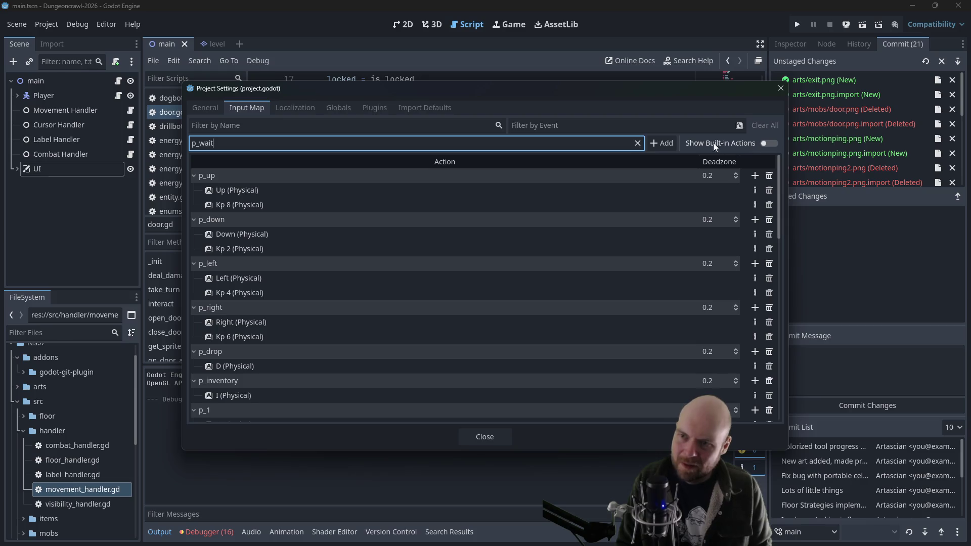
click(663, 144)
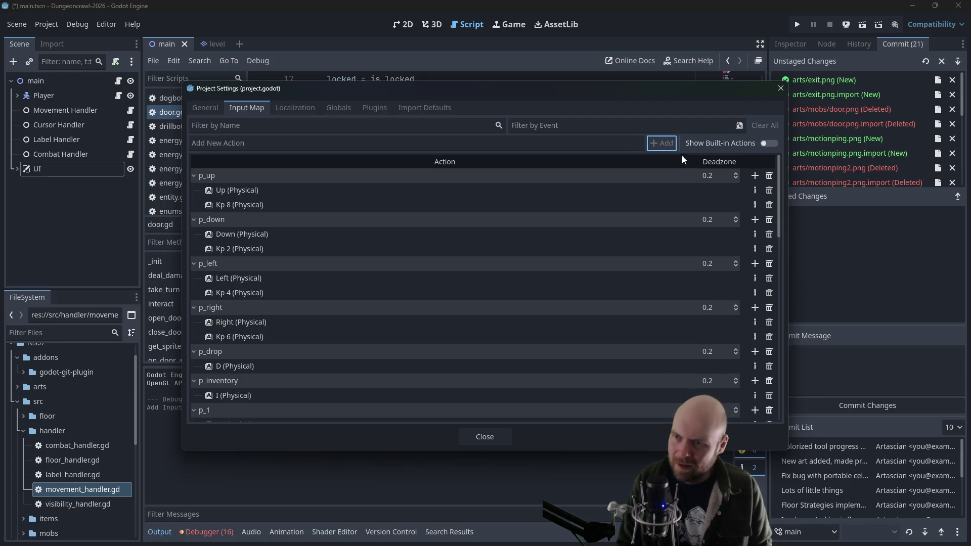
Bind Space, Kp 5 and Period to p_wait, then close Project Settings
scroll(779, 227, down, 10)
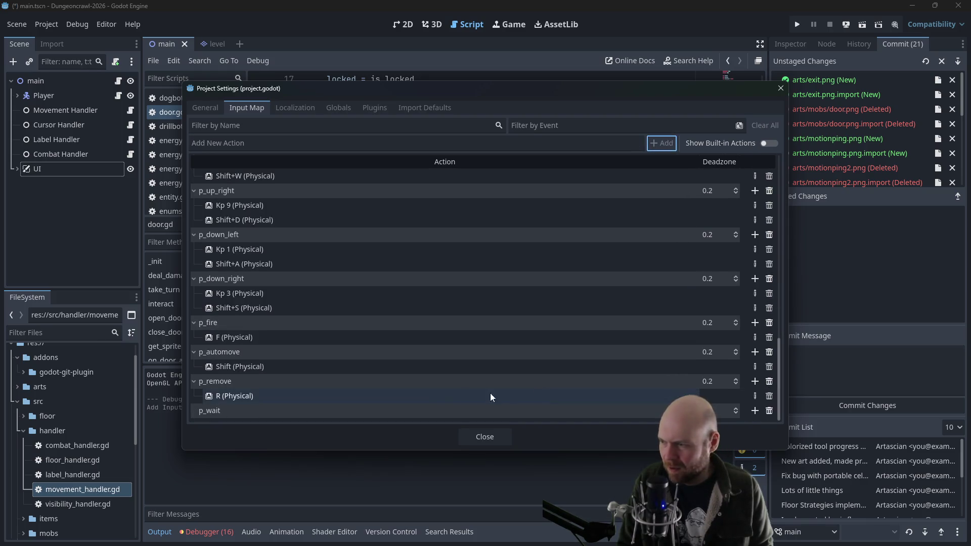
key(space)
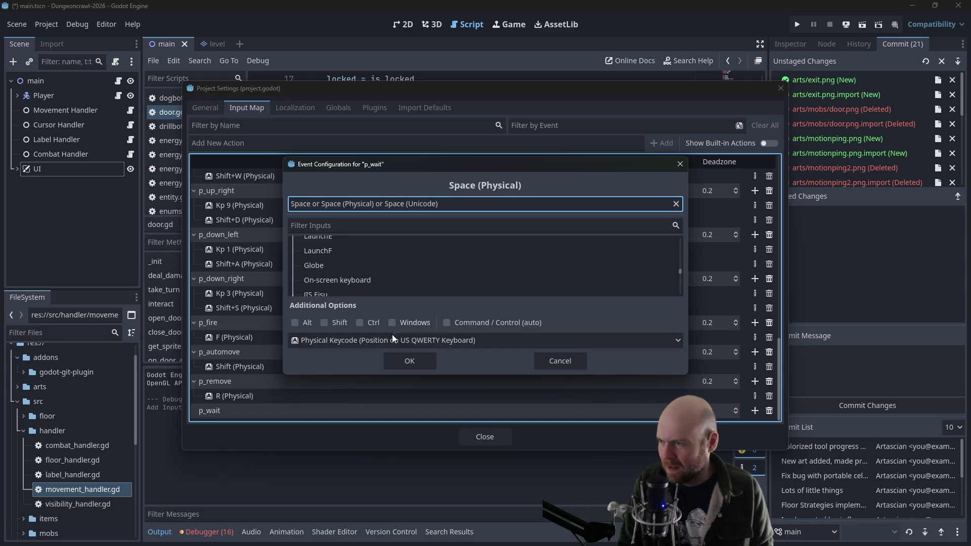
click(399, 356)
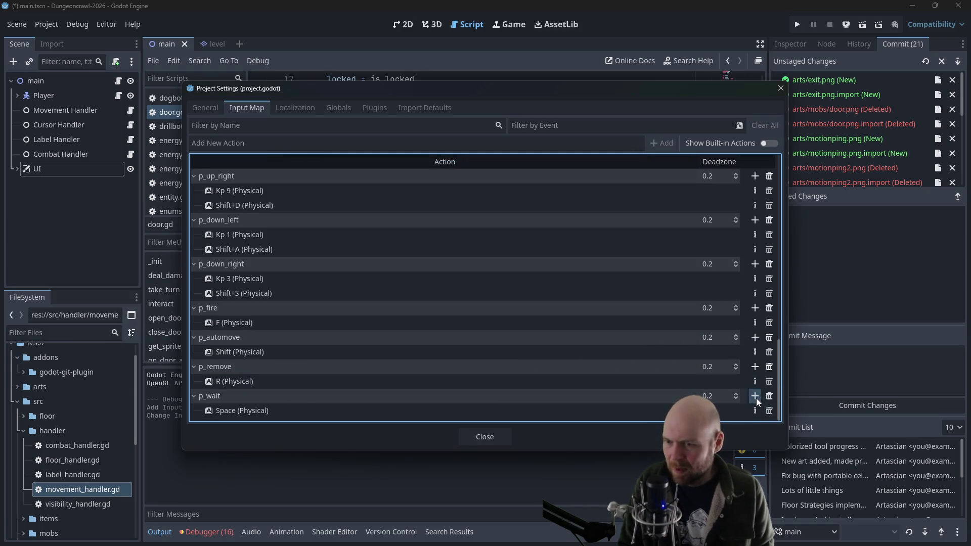
click(755, 397)
key(KP_5)
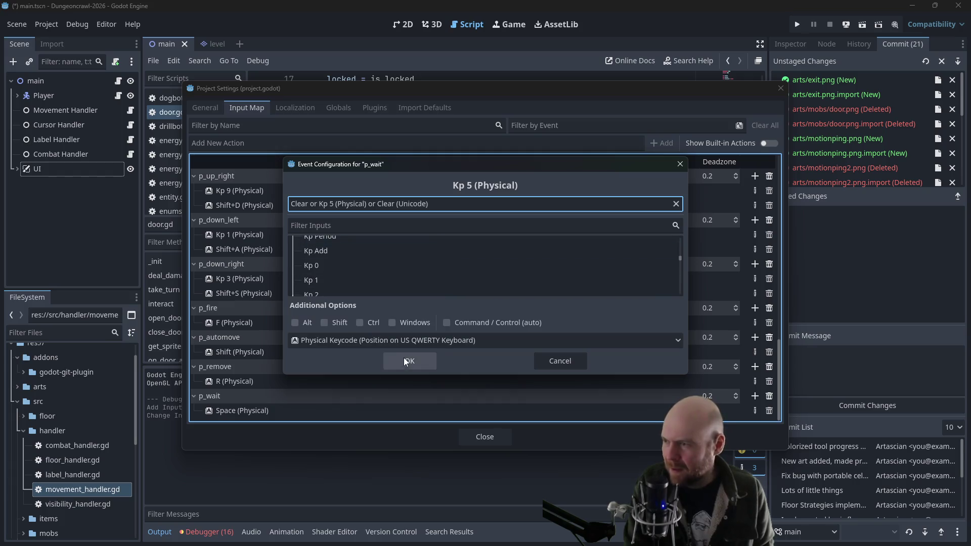
click(404, 357)
click(754, 396)
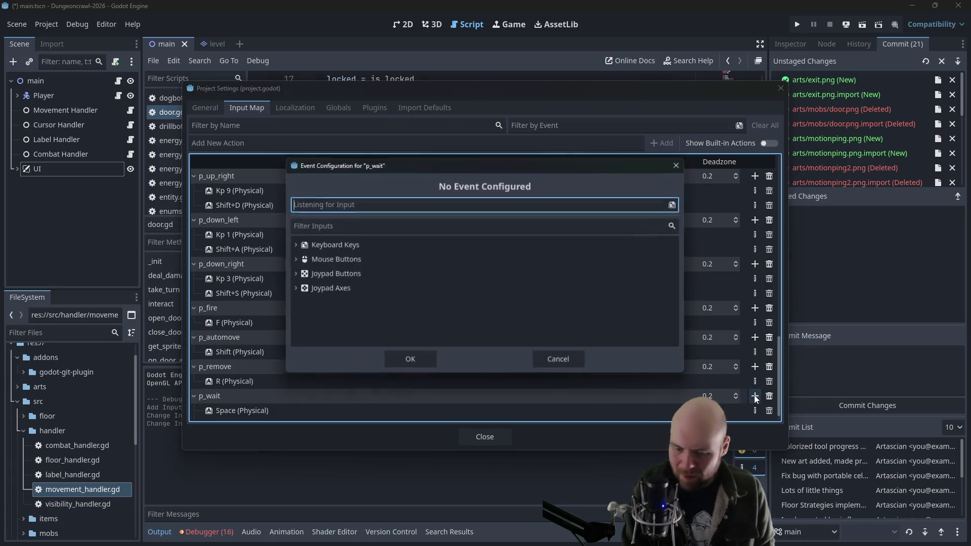
key(period)
click(428, 357)
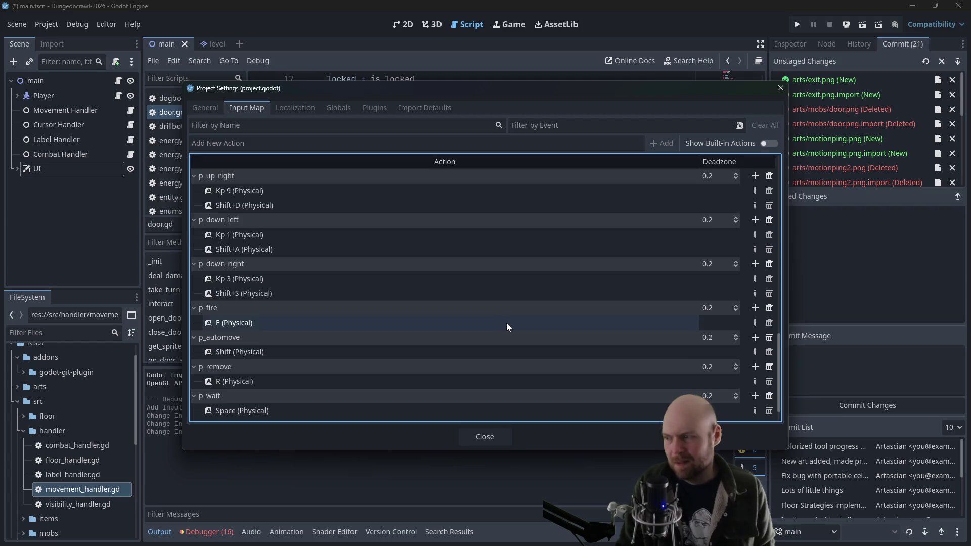
scroll(521, 311, down, 2)
click(494, 435)
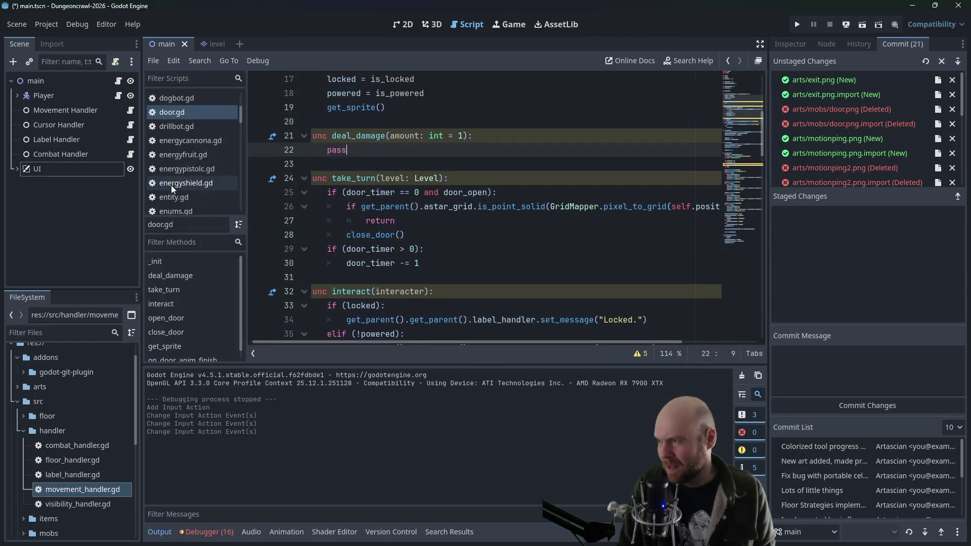
Open main.gd and scroll to the movement input condition
scroll(172, 186, down, 3)
scroll(187, 197, down, 4)
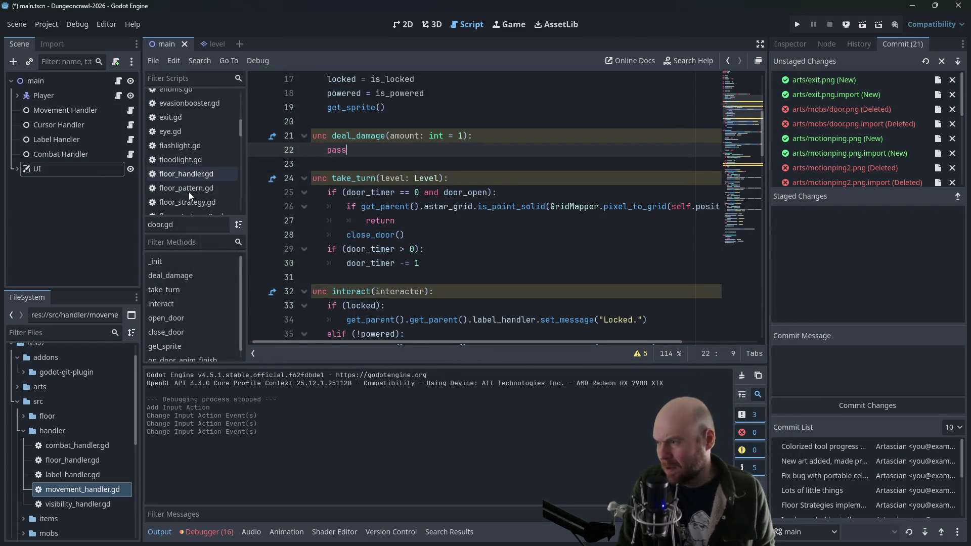
scroll(190, 194, down, 4)
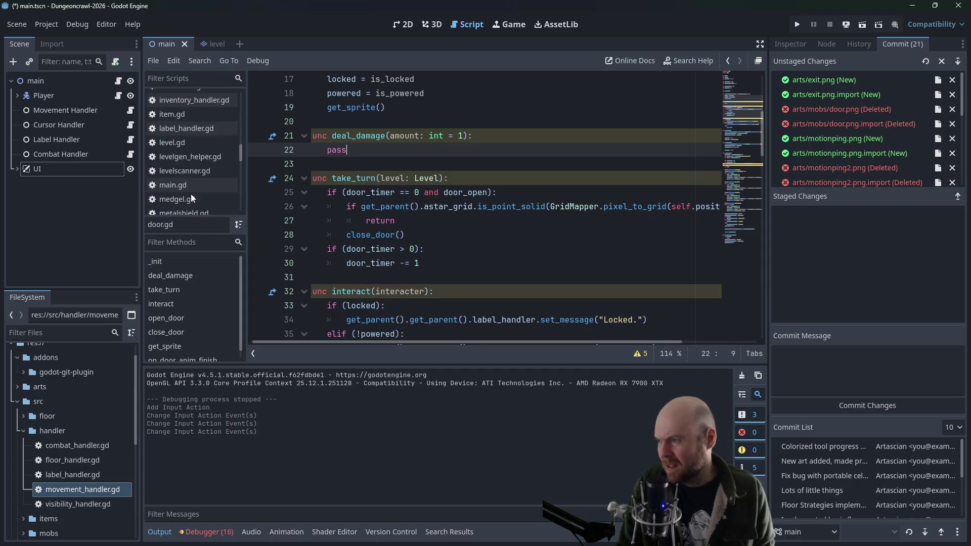
click(189, 186)
scroll(579, 258, up, 4)
scroll(580, 258, up, 2)
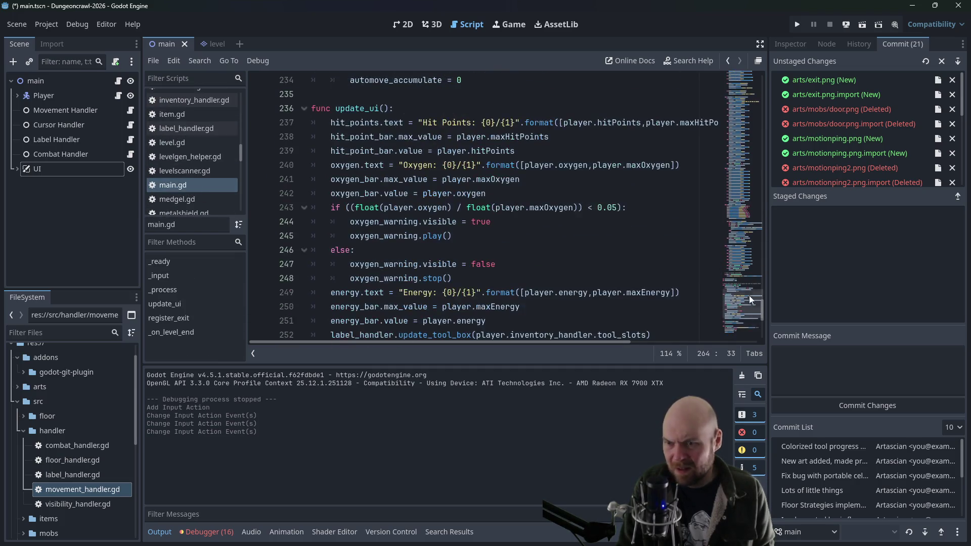
drag(763, 302, 748, 121)
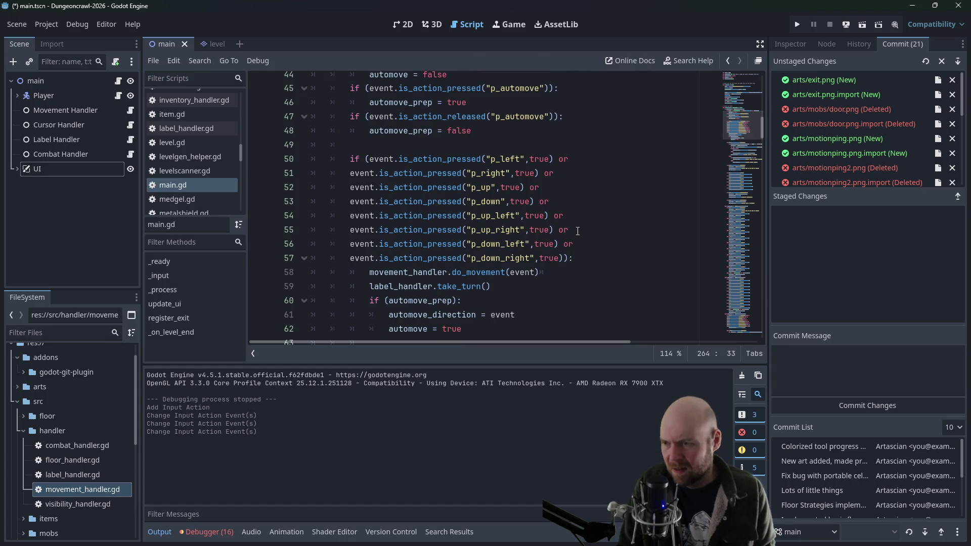
Append ' or' to line 57 and add event.is_action_pressed("p_wait") on line 58
click(562, 257)
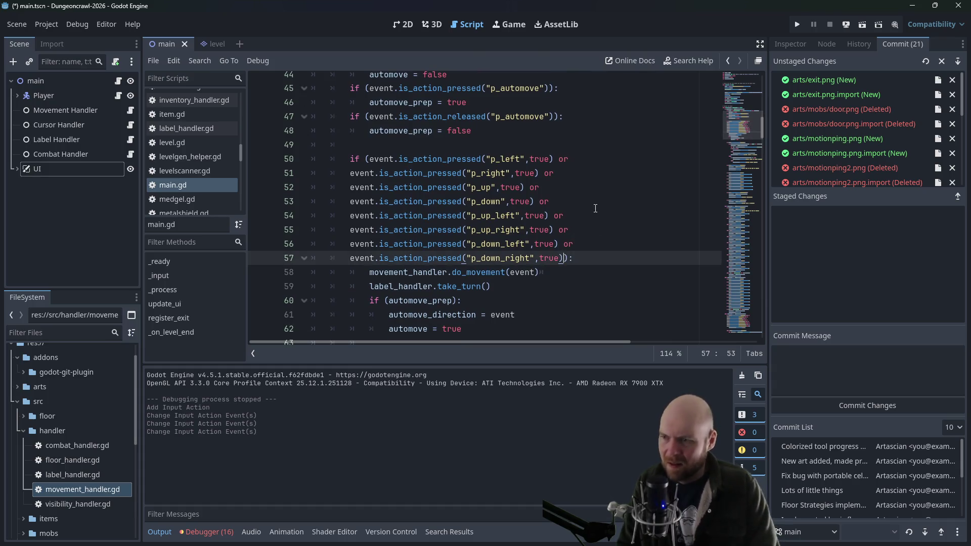
text(or)
key(Return)
text(event.)
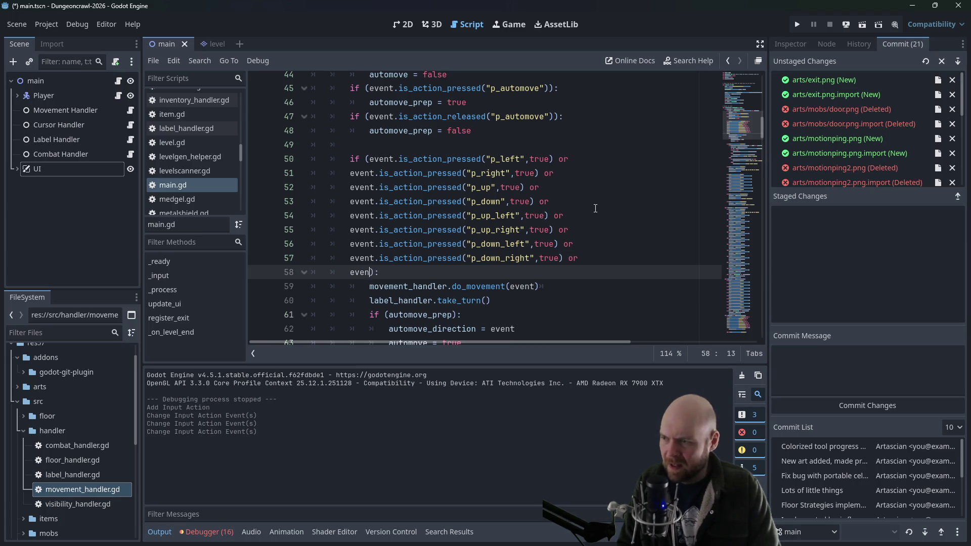
text(is_action_presse)
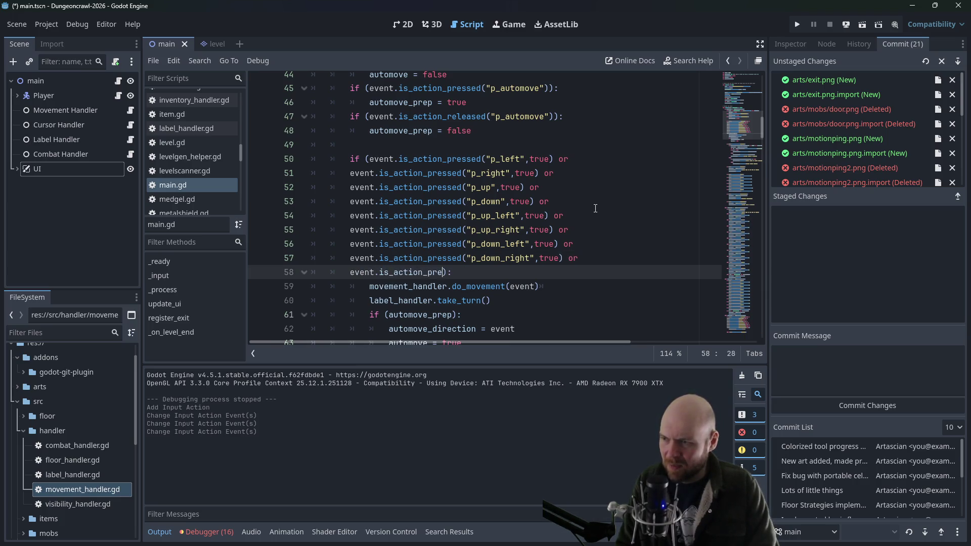
text(d("P)
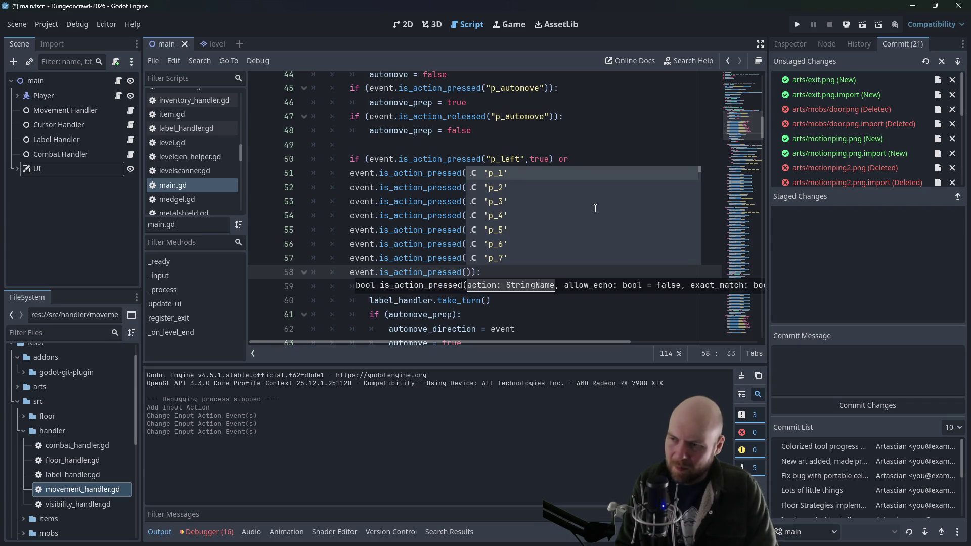
text(_wait)
key(Return)
text(, true)
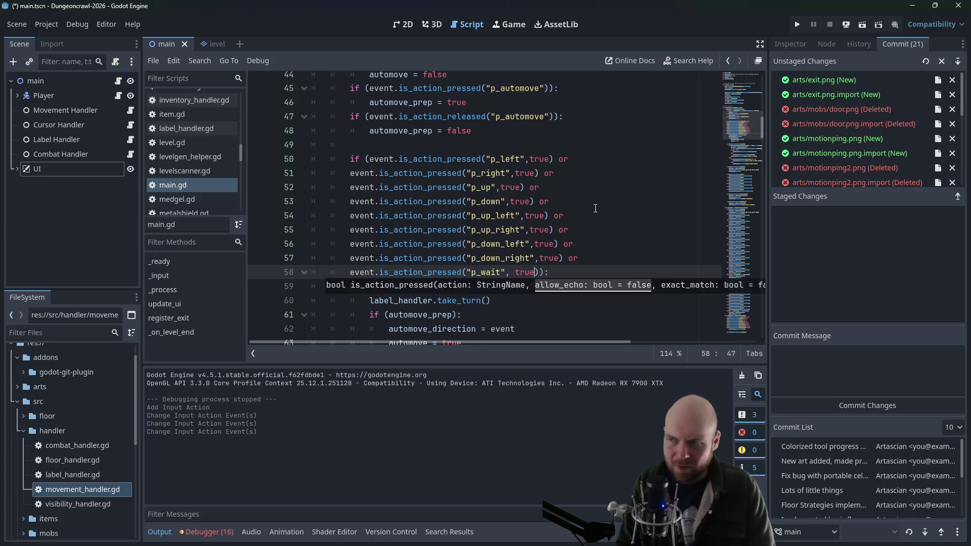
key(ctrl+z)
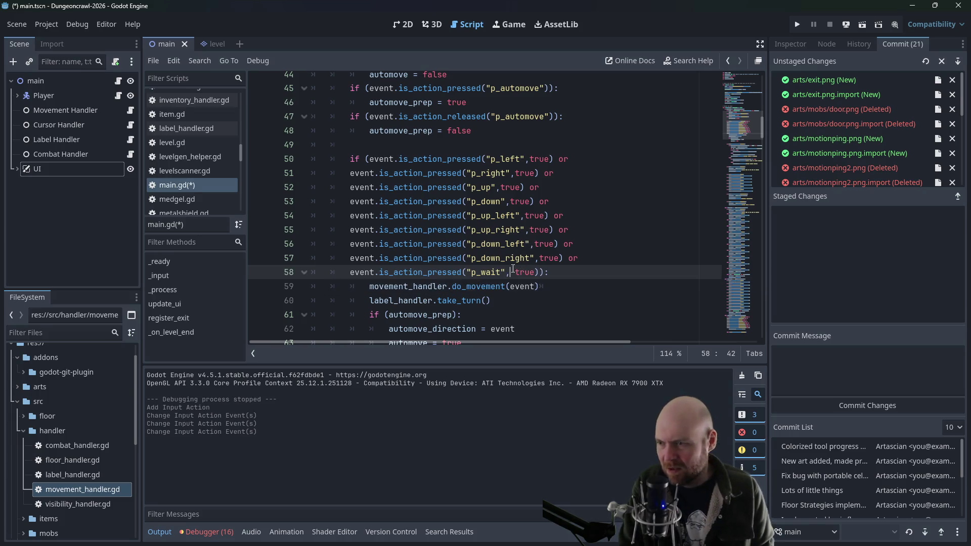
Look through main.gd's later input handling and shoot-mode direction checks
scroll(545, 187, up, 2)
scroll(545, 187, down, 10)
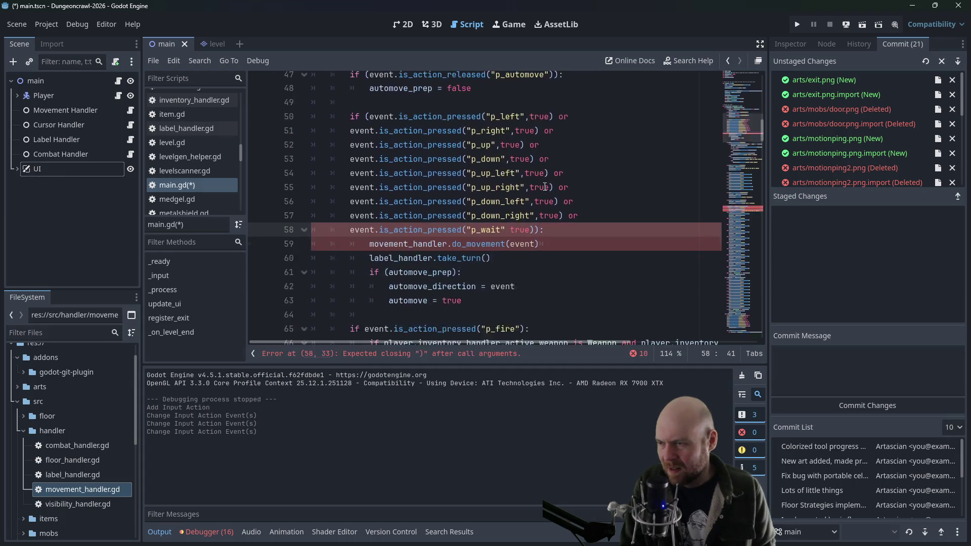
scroll(558, 188, down, 4)
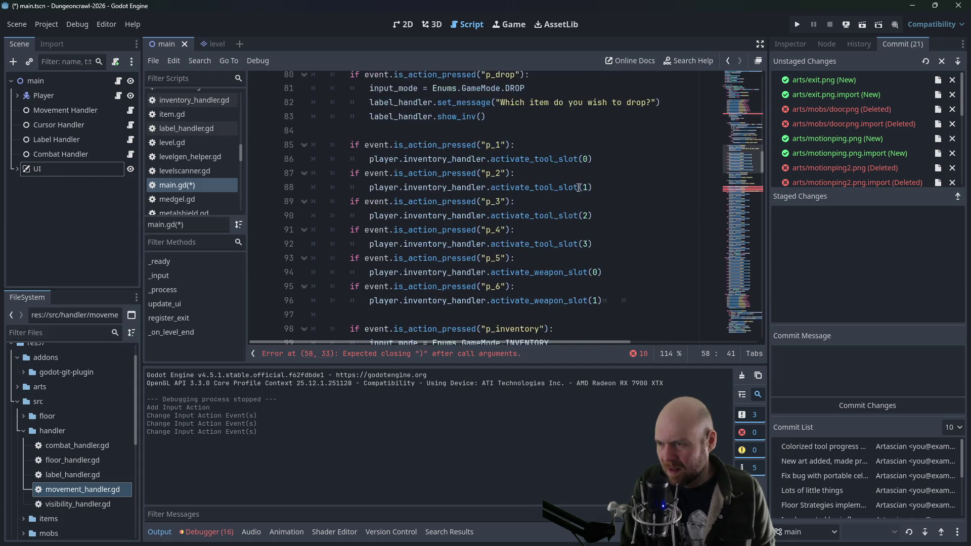
click(571, 189)
key(Down)
key(Down)
key(Down)
key(Page_Down)
key(Page_Down)
key(Page_Down)
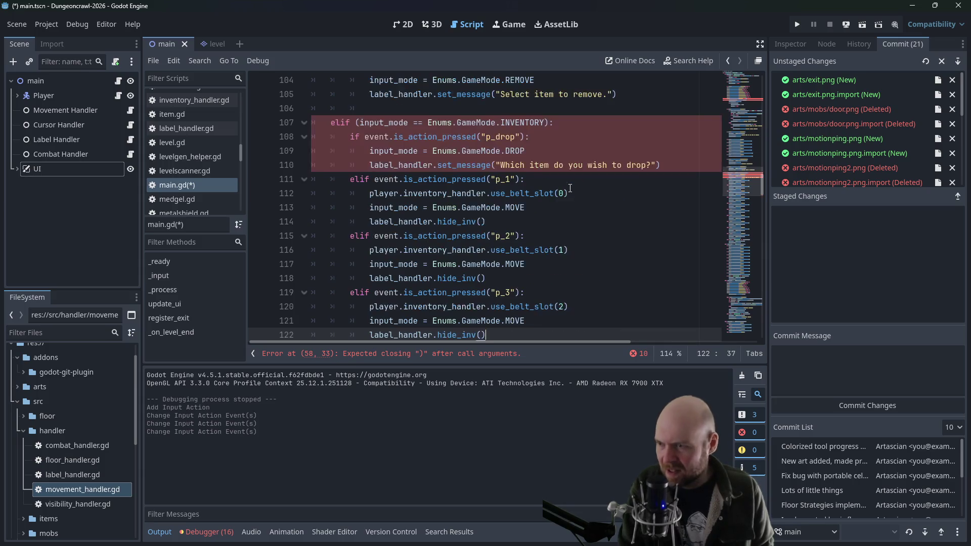
key(Page_Down)
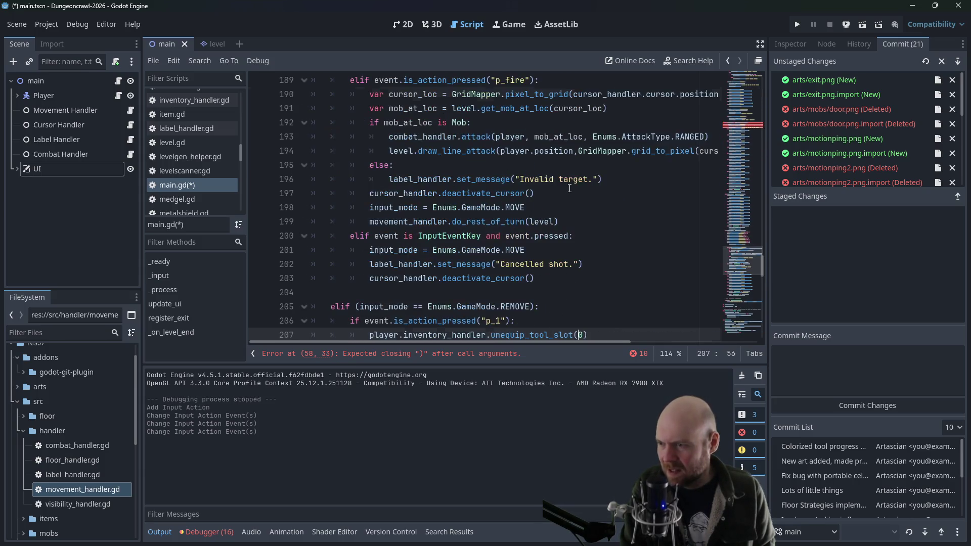
key(Page_Up)
key(Page_Up)
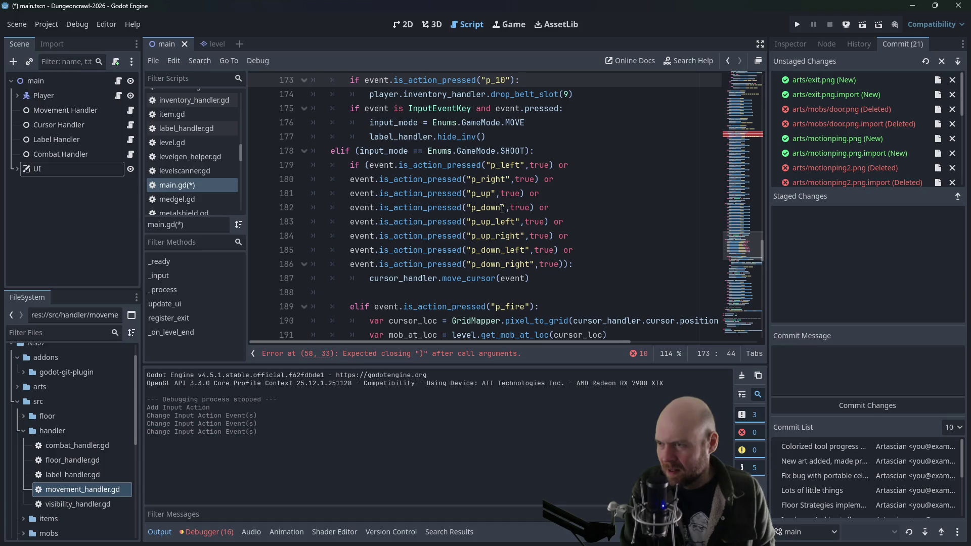
click(193, 188)
scroll(185, 156, down, 4)
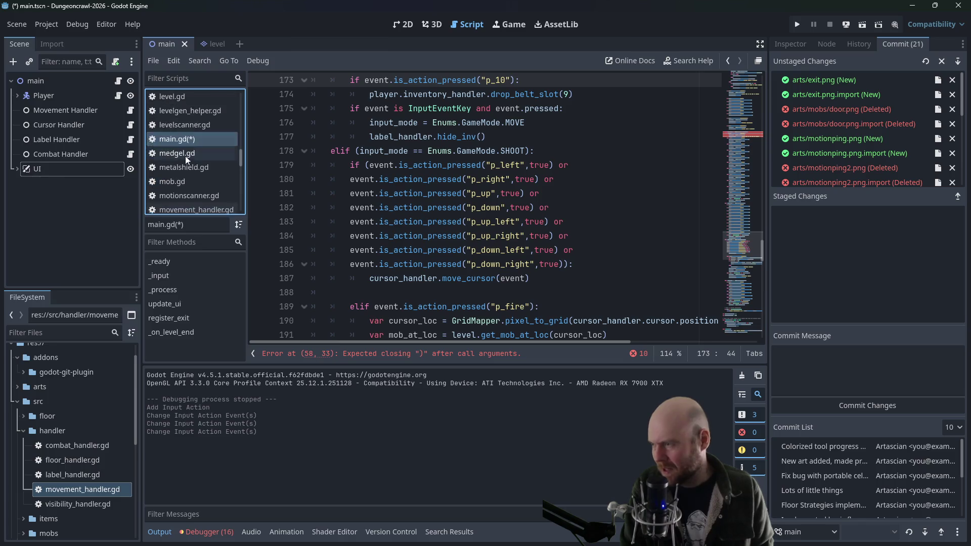
Review do_movement's is_action_pressed usage in movement_handler.gd, then return to main.gd
click(184, 195)
scroll(438, 186, up, 10)
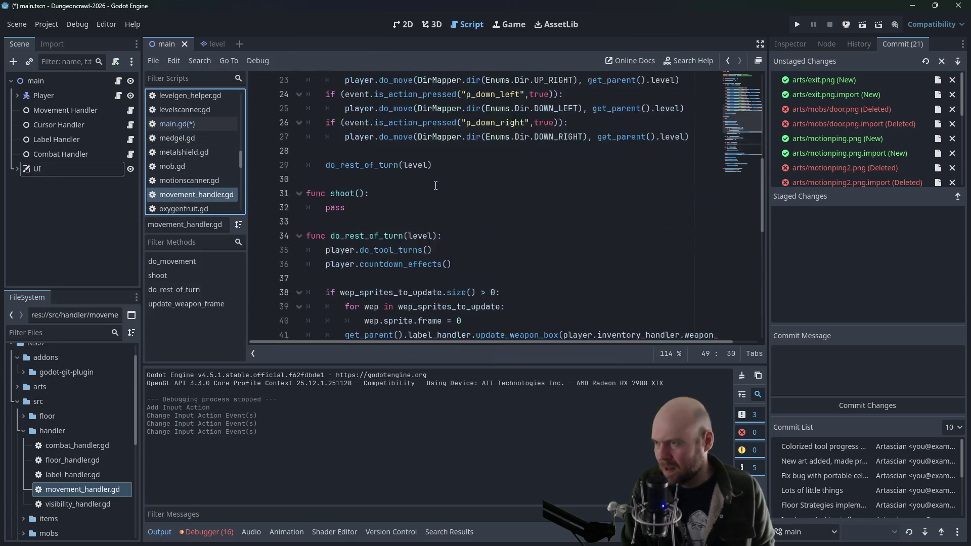
click(427, 205)
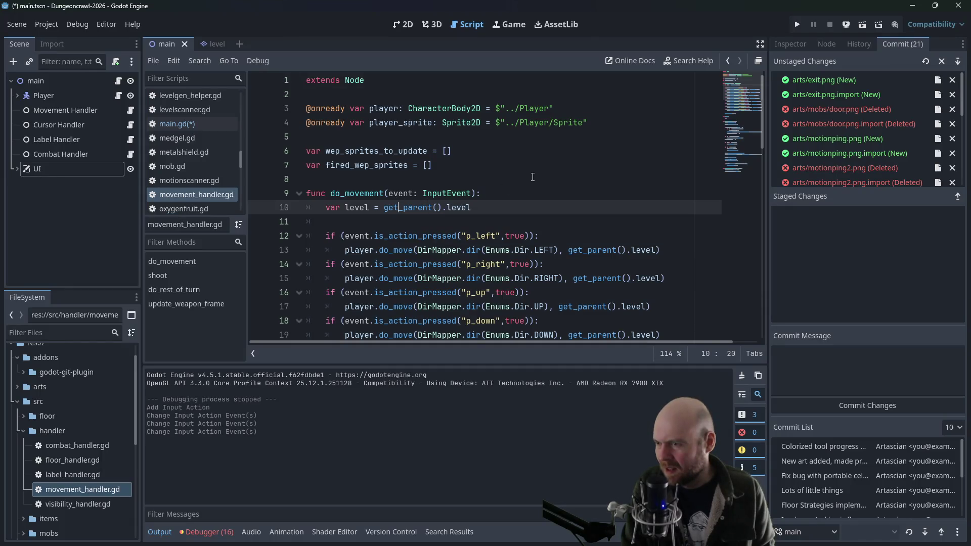
click(445, 235)
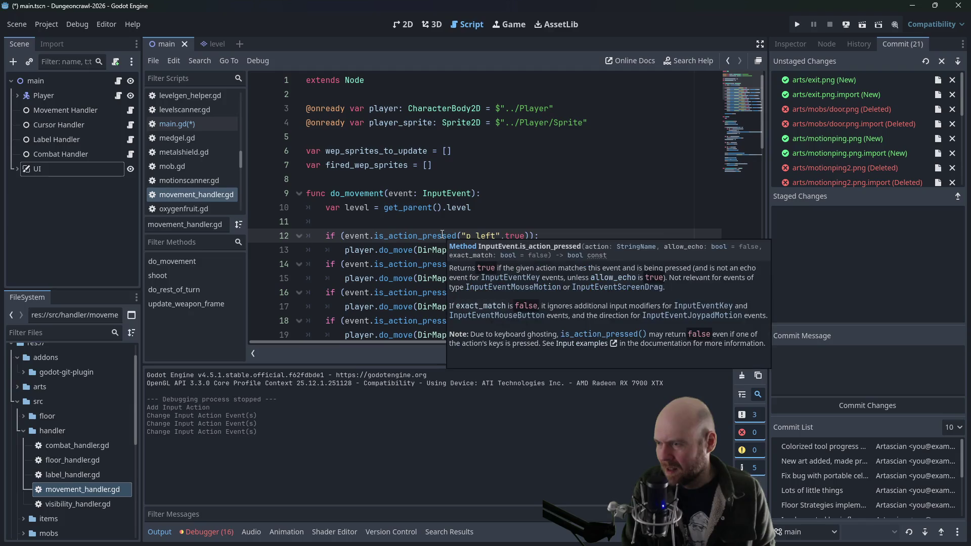
click(392, 192)
click(177, 124)
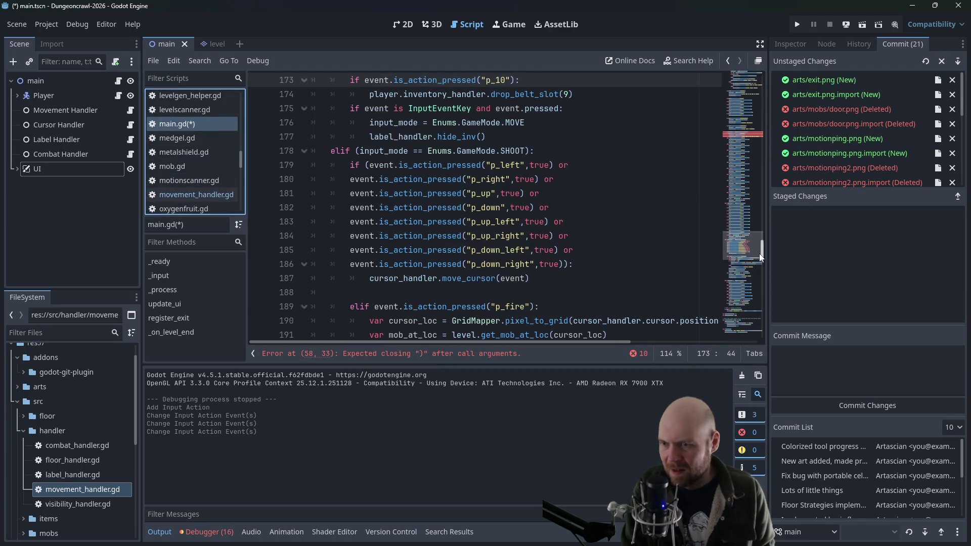
drag(762, 255, 753, 133)
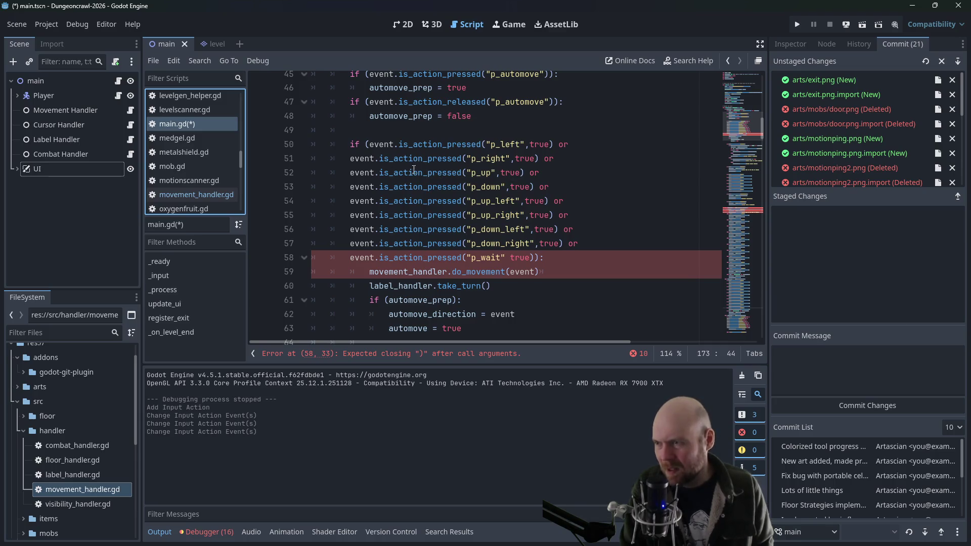
Remove the extra closing parenthesis from the p_wait check on line 58
click(413, 272)
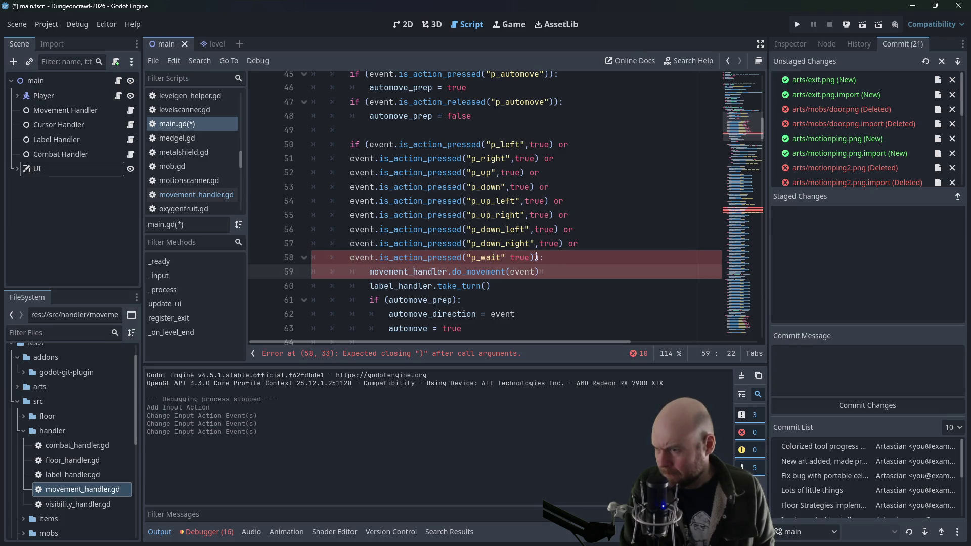
click(463, 215)
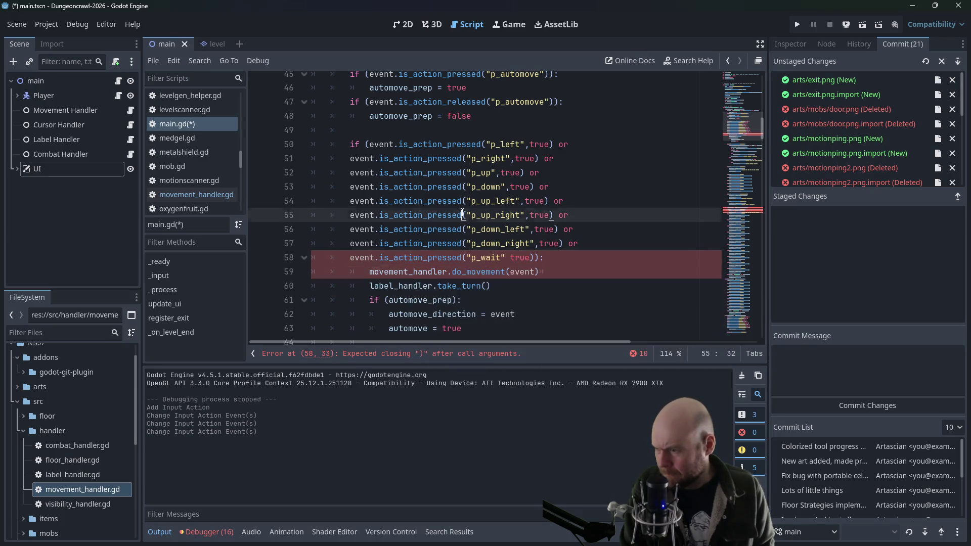
click(500, 172)
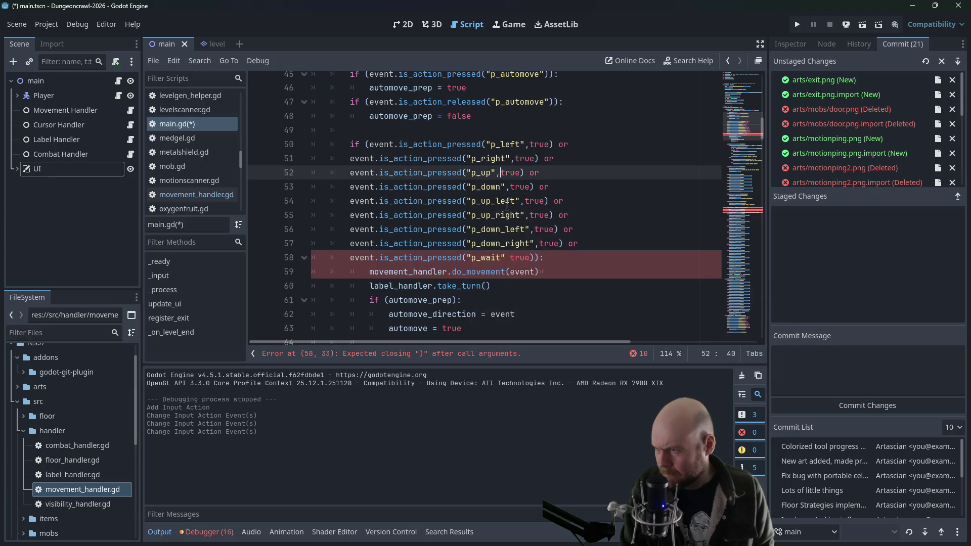
click(535, 259)
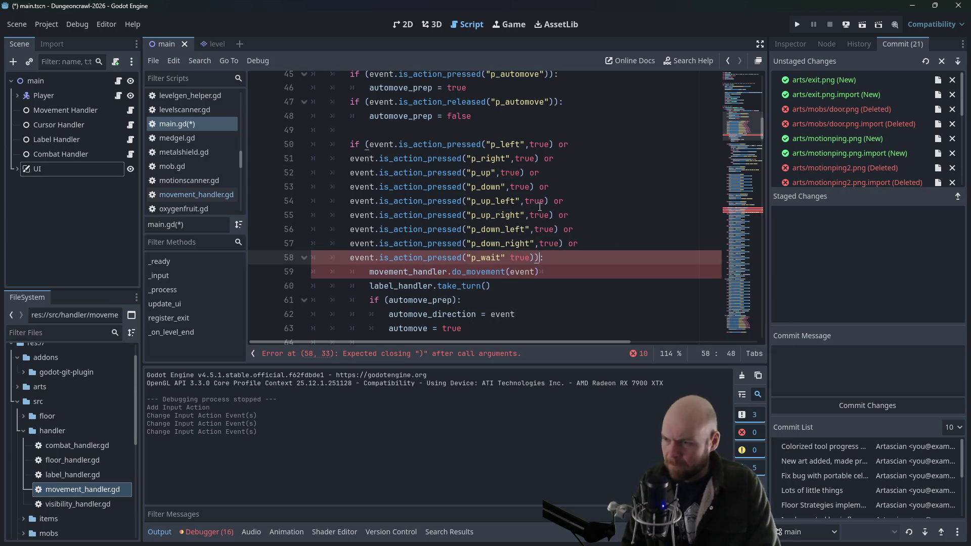
text())
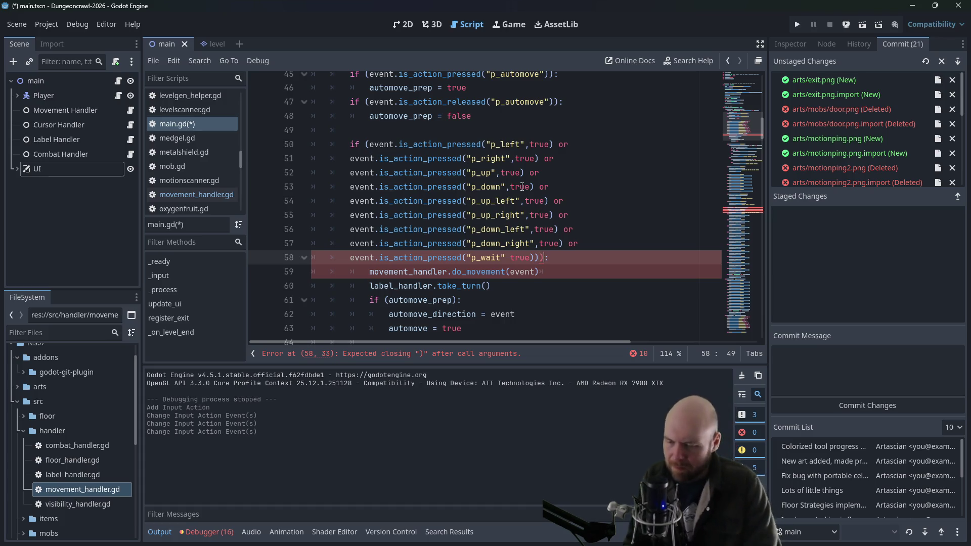
click(642, 186)
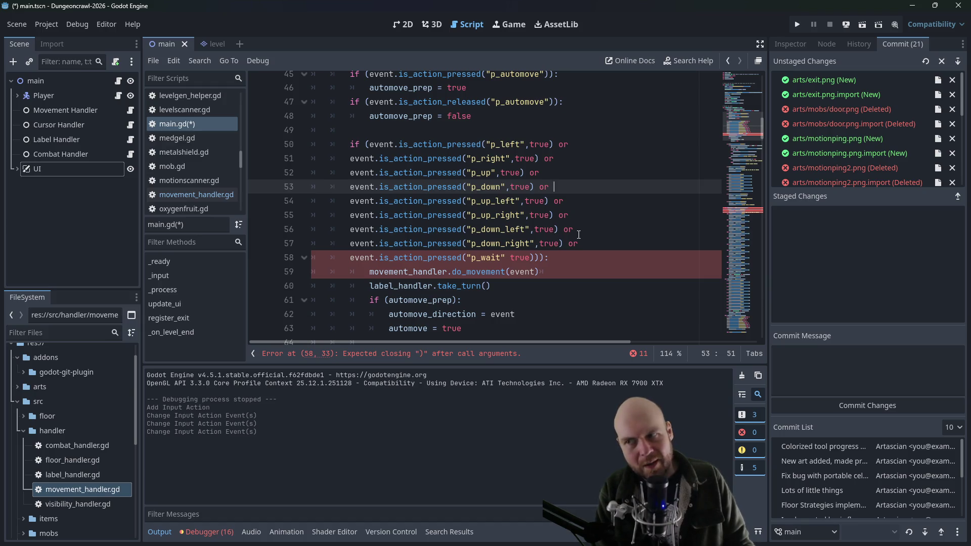
click(541, 257)
key(BackSpace)
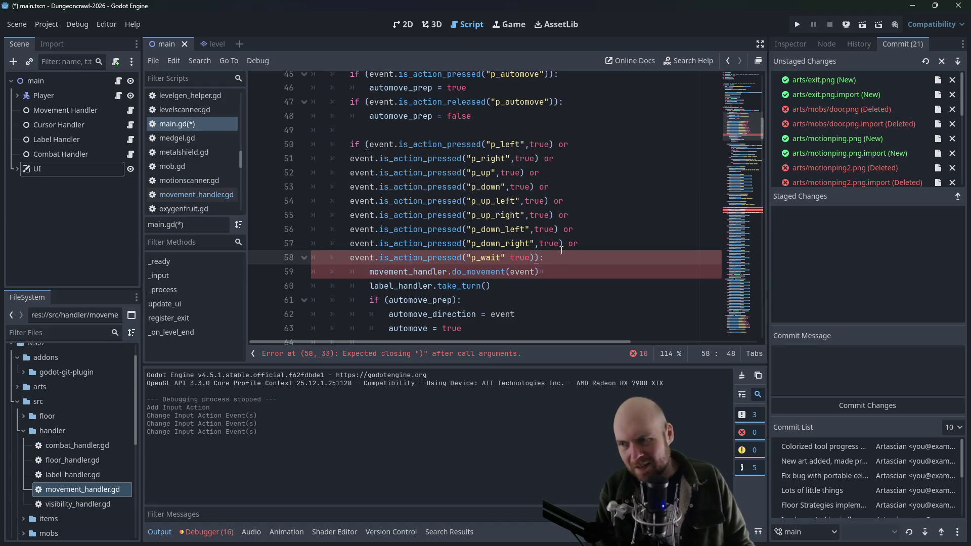
Insert a comma after "p_wait" on line 58 and save with Ctrl+S
click(457, 276)
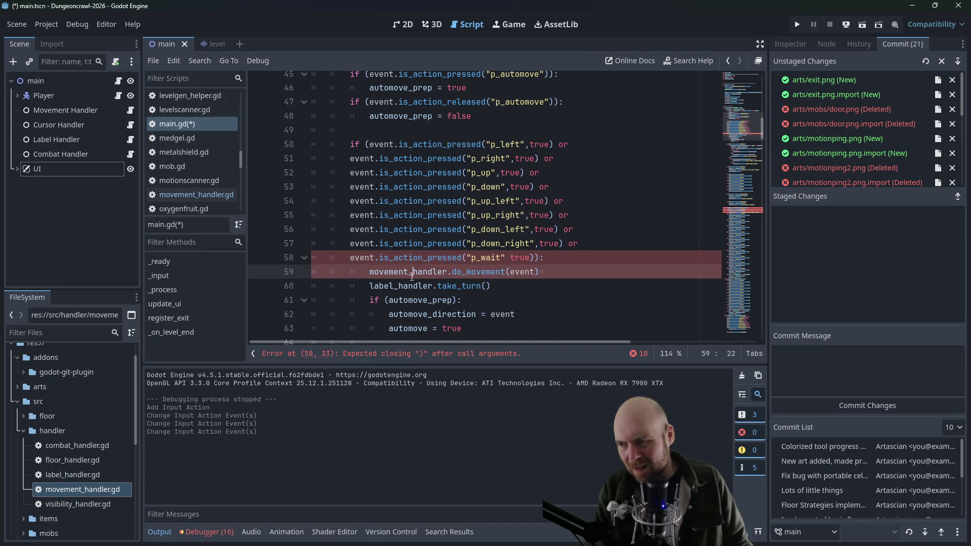
click(407, 286)
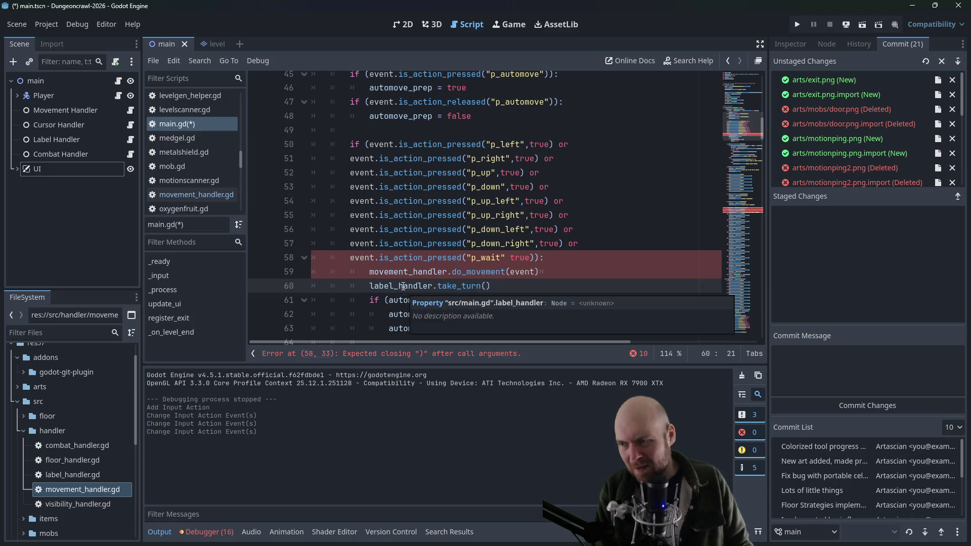
click(508, 258)
text(,)
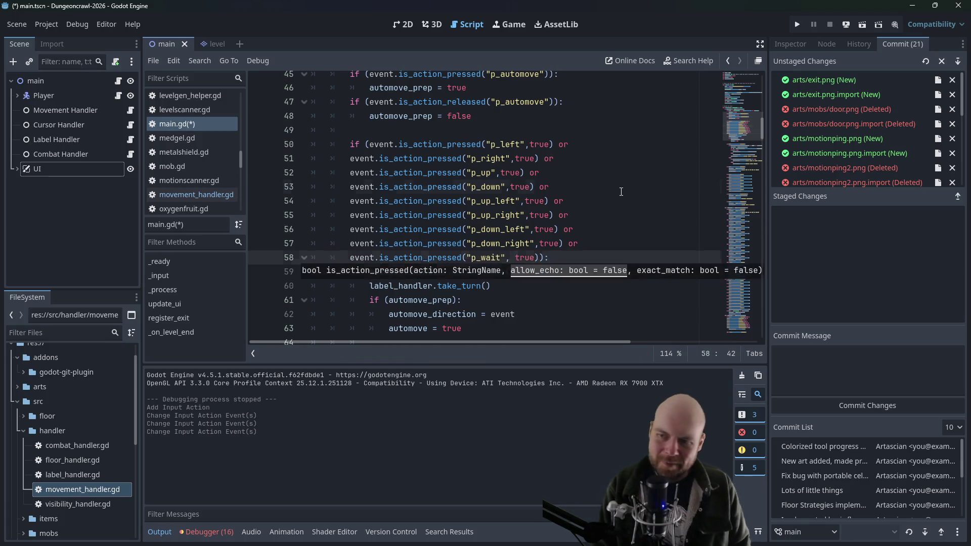
click(610, 188)
key(ctrl+s)
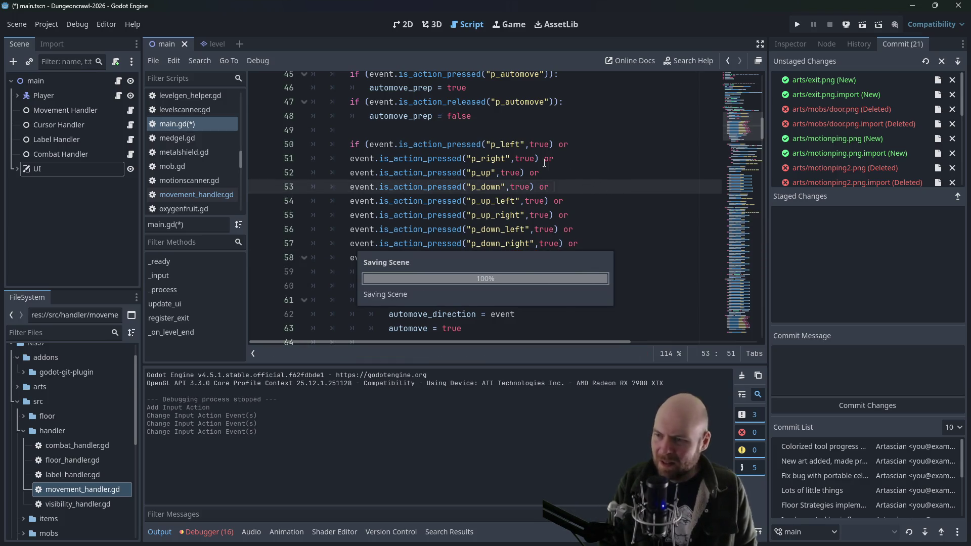
click(179, 195)
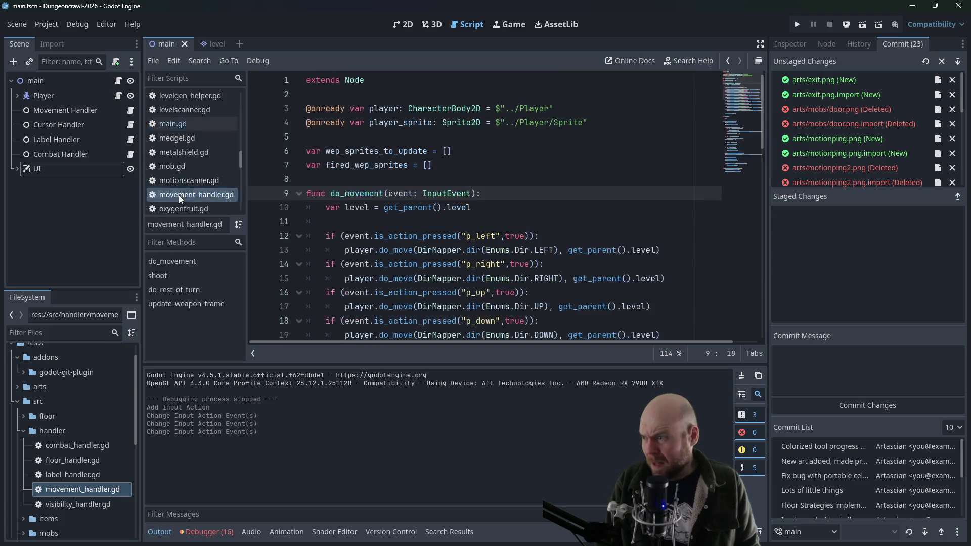
Add an if is_action_pressed("p_wait", true) branch with pass on line 28, then run with F5
scroll(479, 200, down, 4)
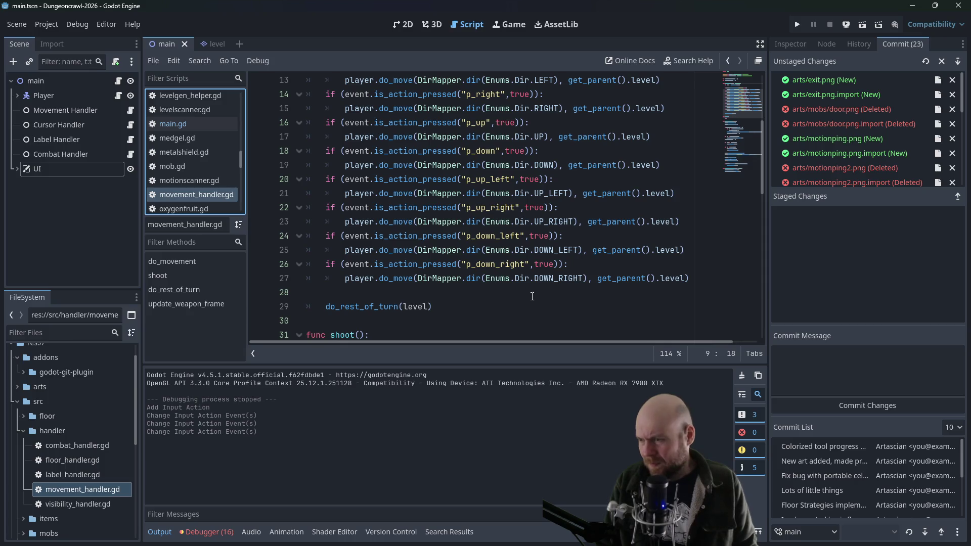
click(413, 289)
key(Return)
text(f (event.)
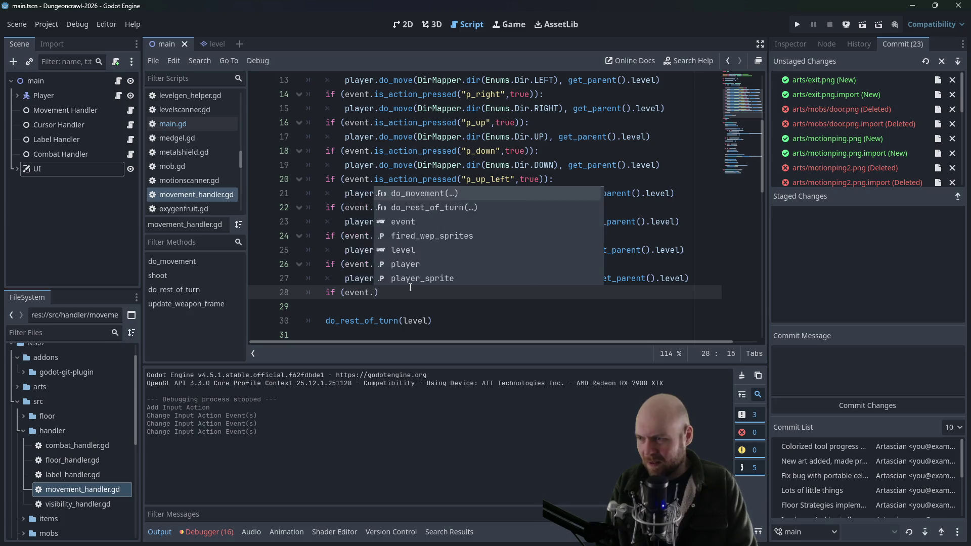
text(is_)
key(Down)
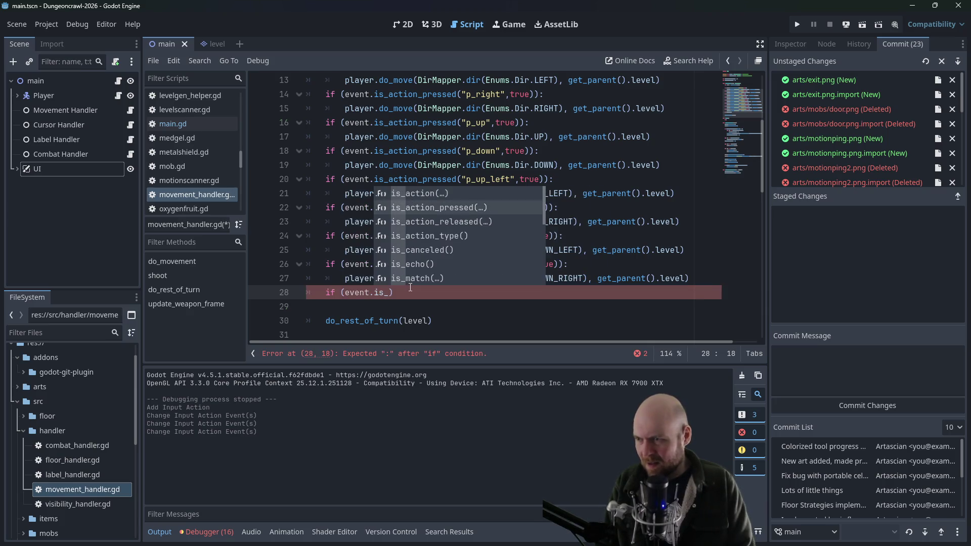
key(Return)
text("p_wait)
text(", t)
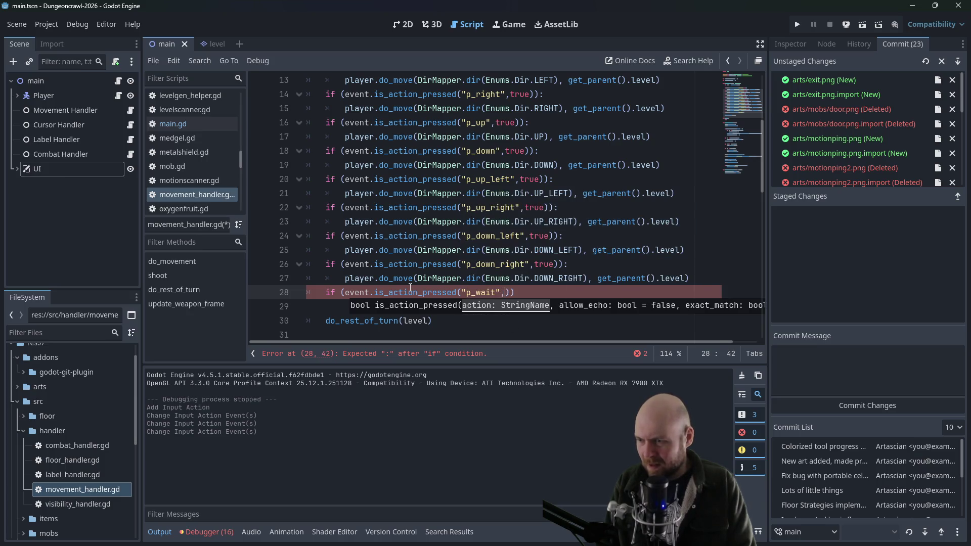
text(rue)))
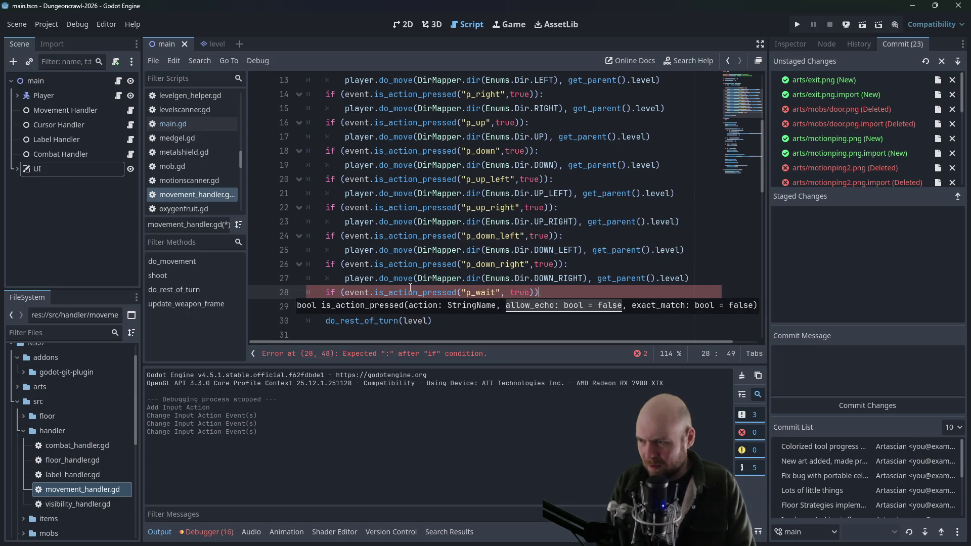
text(:)
key(Return)
text(p)
key(F5)
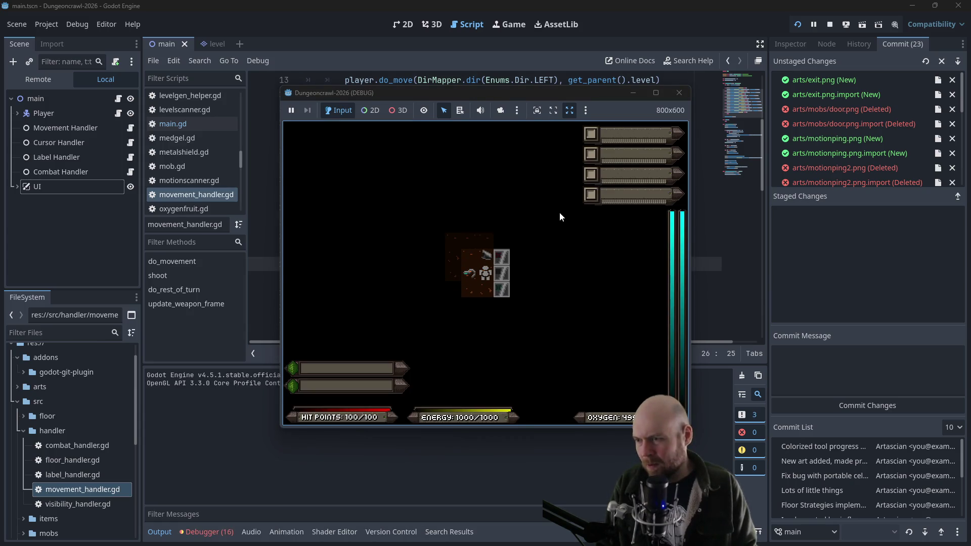
Move the player up, left, right, left and up by the doors, click a tile, then close the game
key(Up)
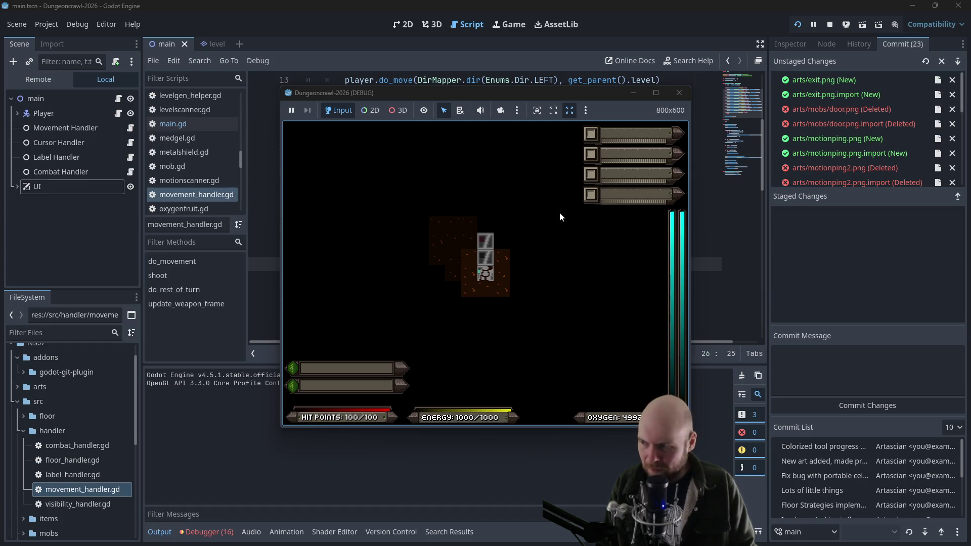
key(Left)
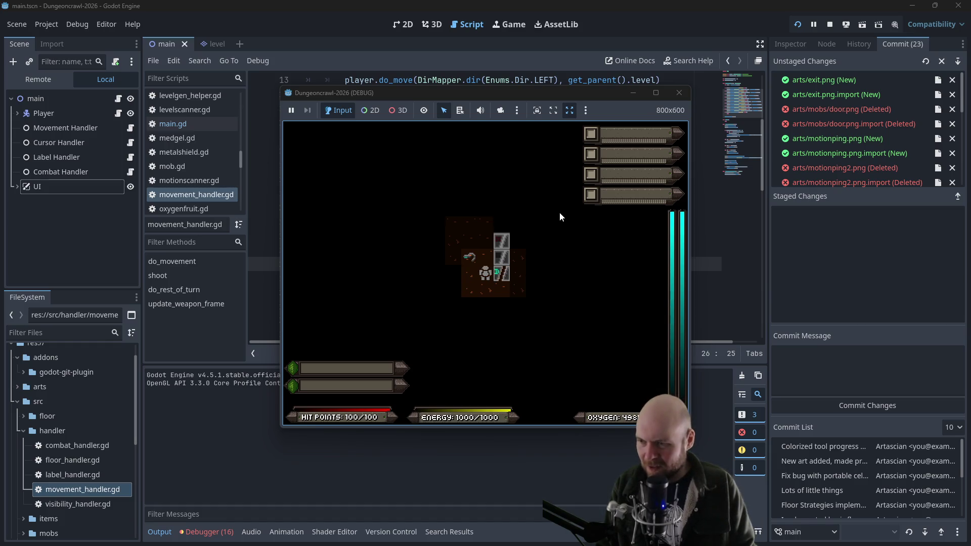
key(Right)
key(Right)
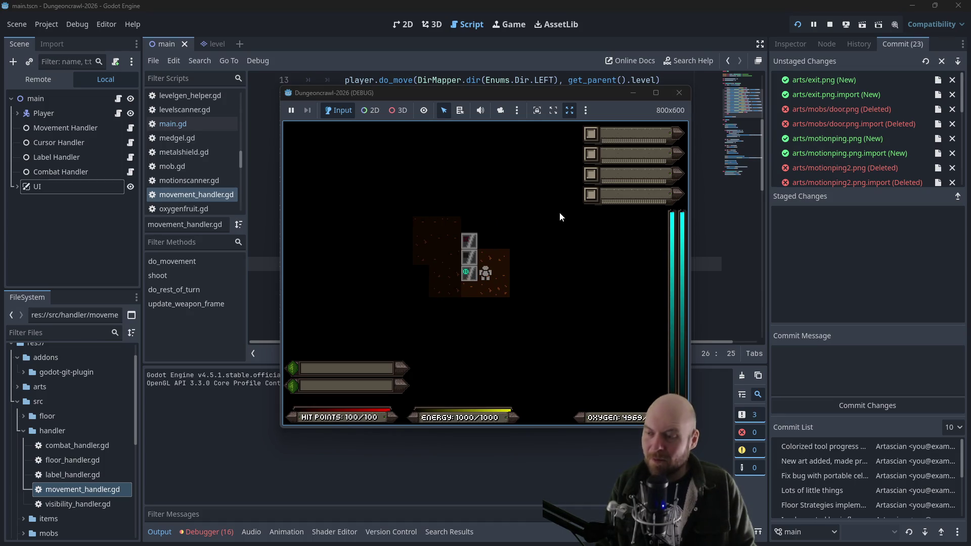
key(Left)
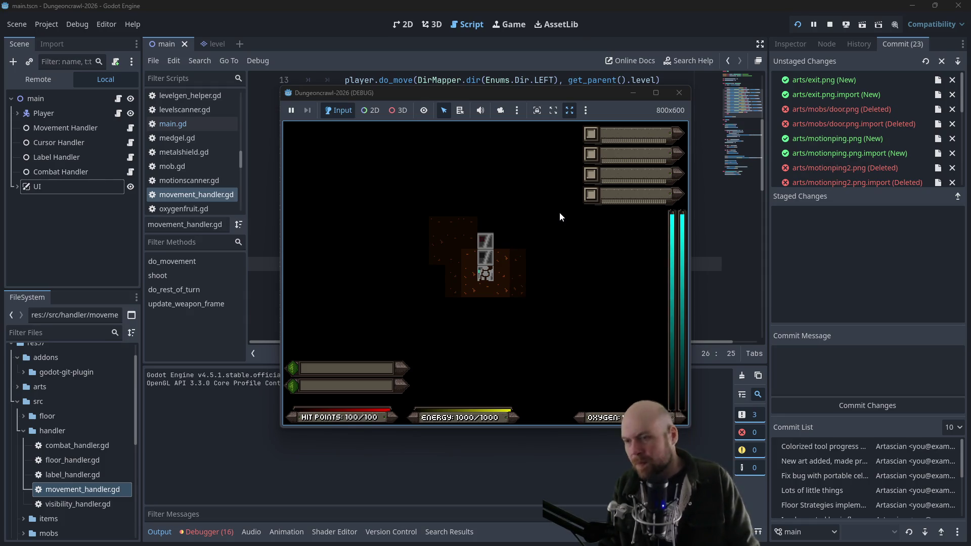
key(Up)
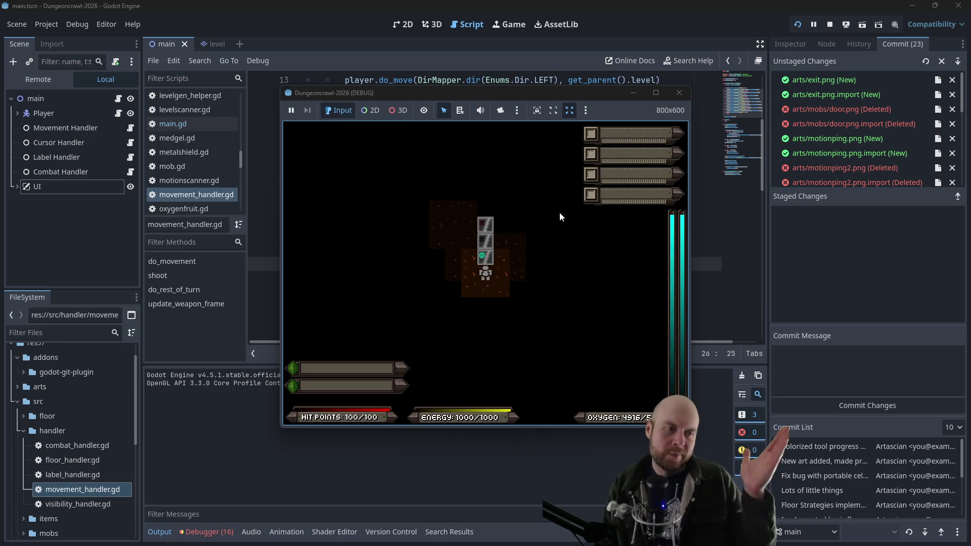
click(560, 213)
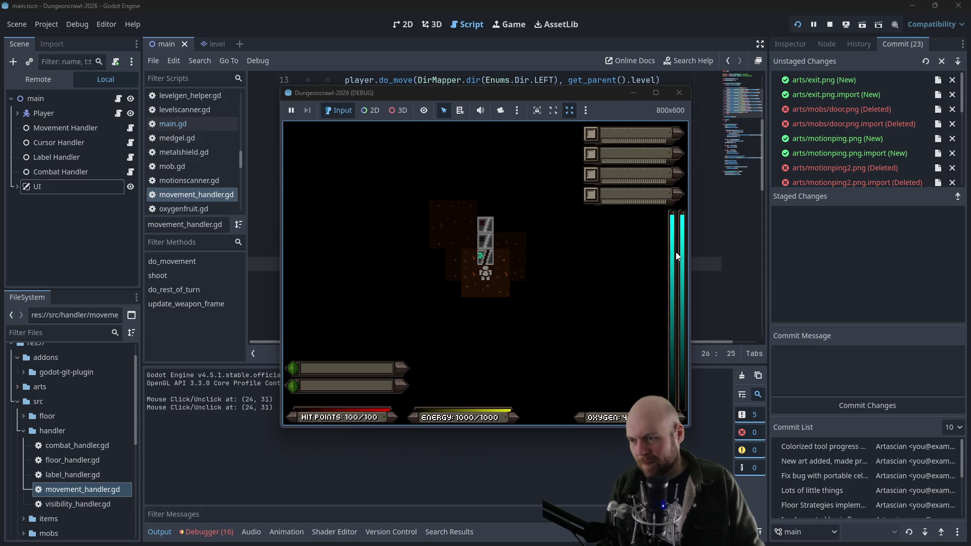
click(679, 92)
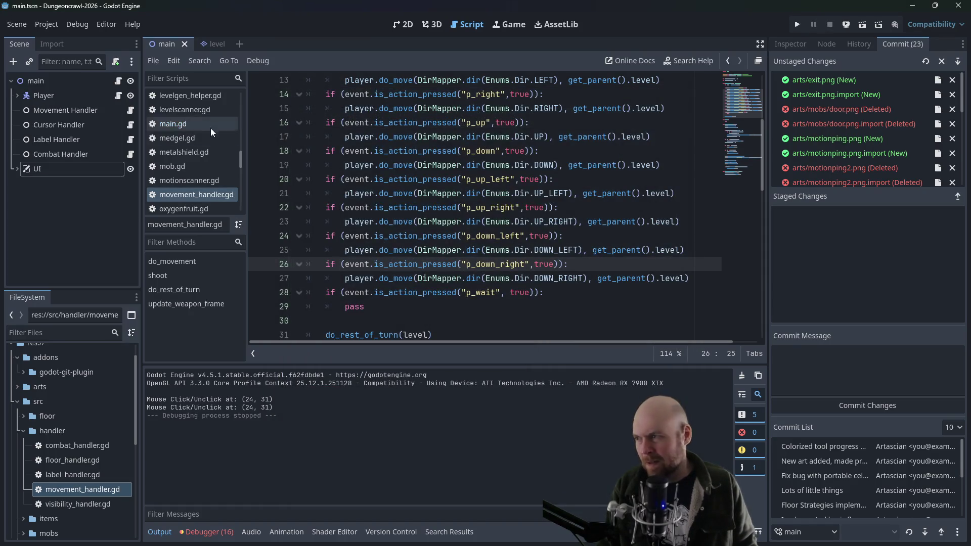
Open door.gd, select take_turn's lines 24–30, and scroll through interact and open_door
scroll(177, 143, up, 3)
scroll(181, 142, up, 5)
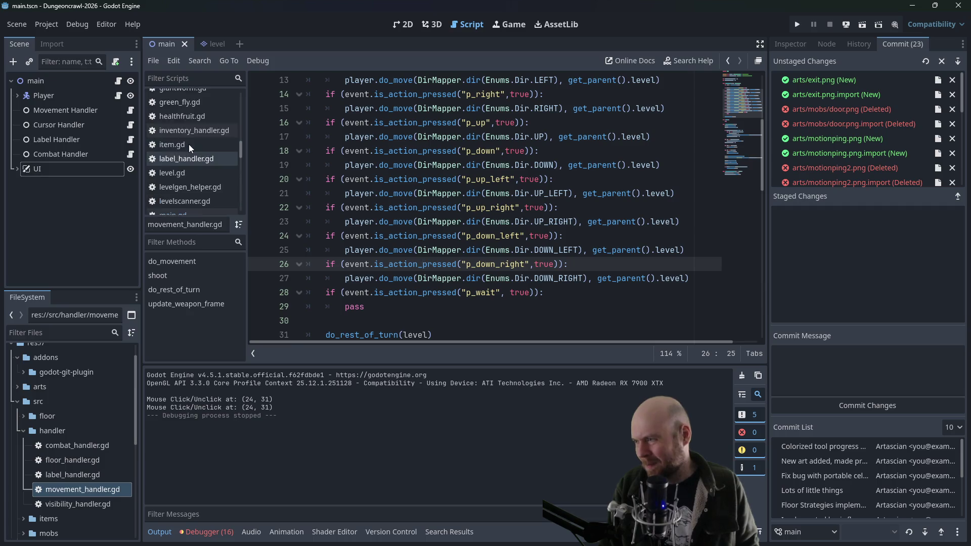
scroll(188, 117, up, 5)
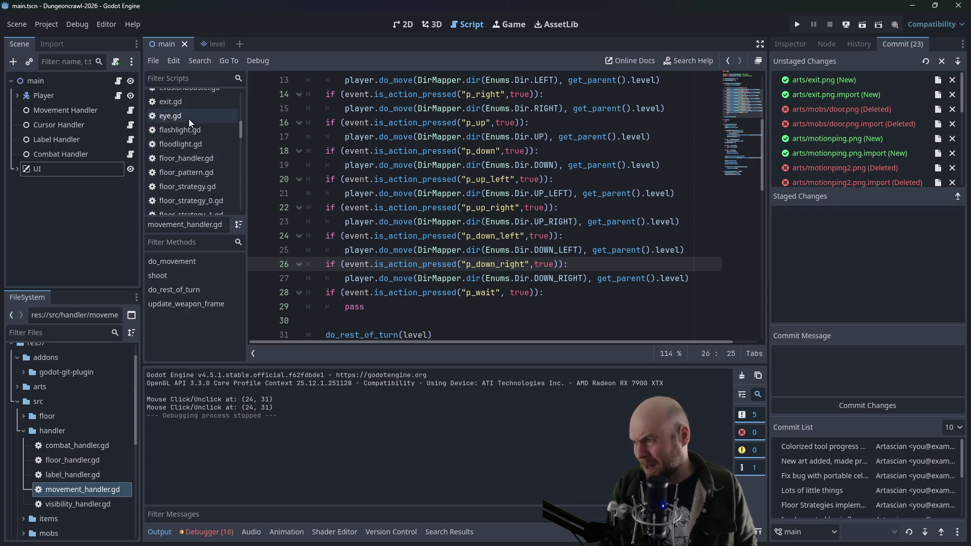
click(190, 117)
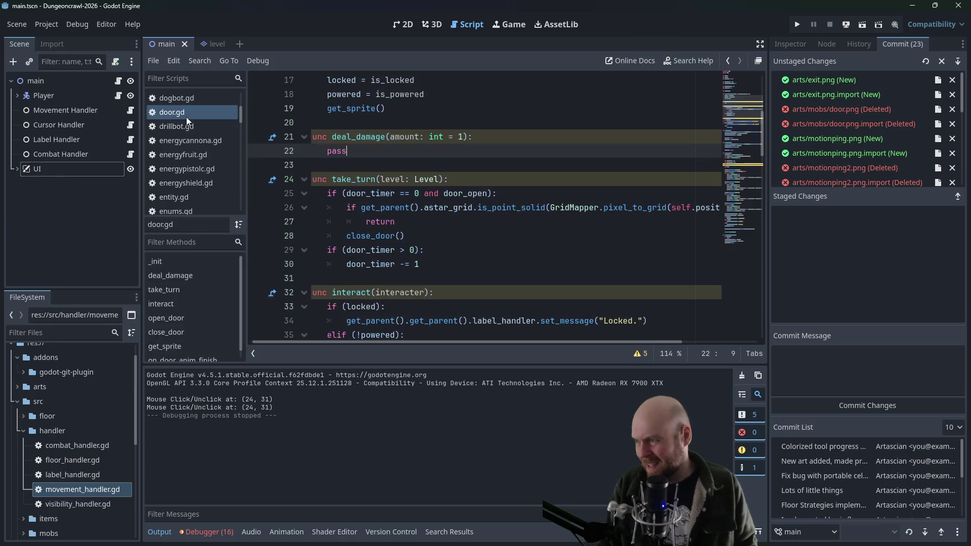
click(353, 150)
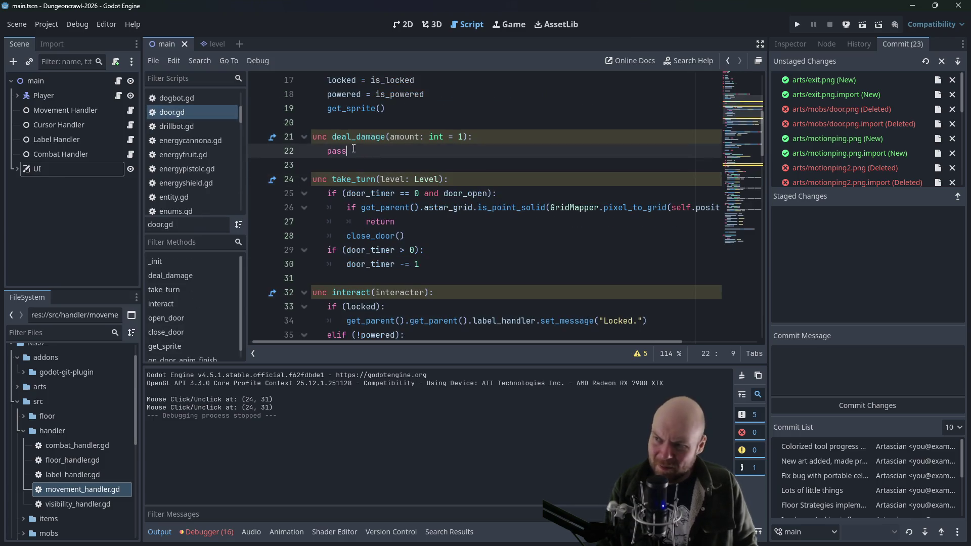
click(434, 264)
drag(435, 265, 311, 175)
click(367, 177)
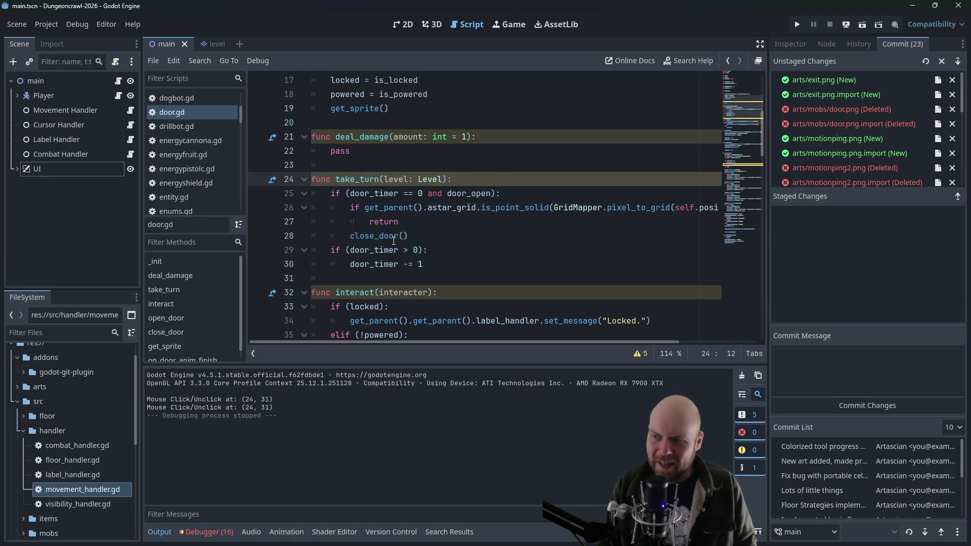
scroll(397, 251, down, 4)
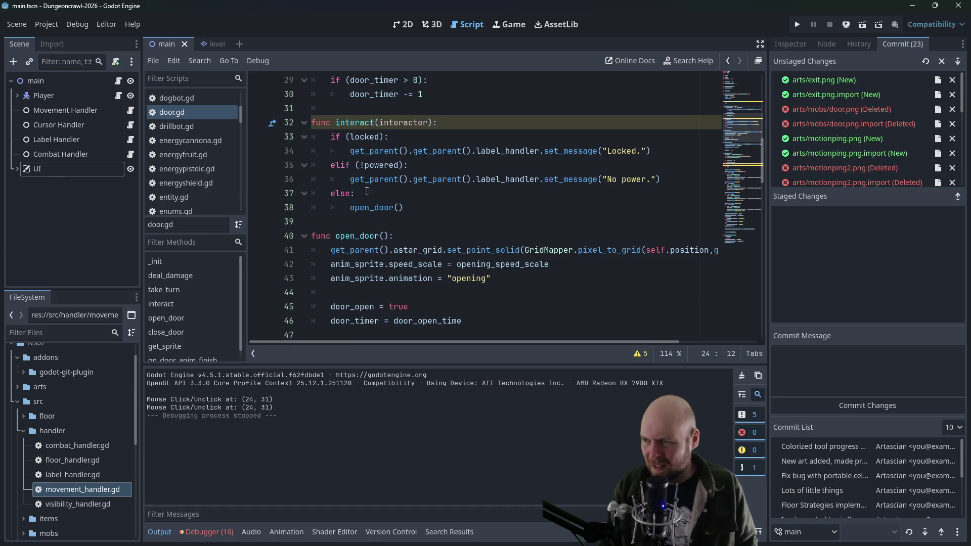
scroll(367, 191, down, 4)
scroll(394, 212, up, 3)
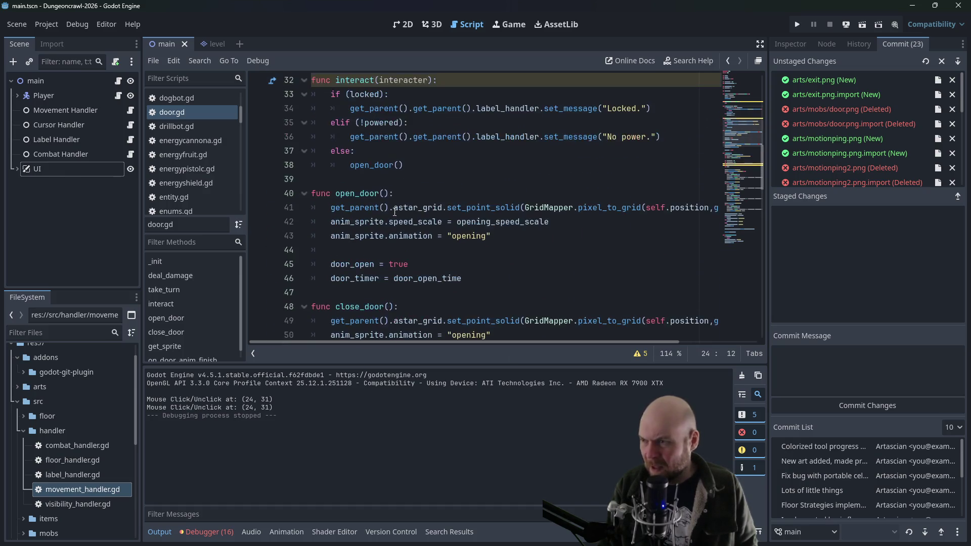
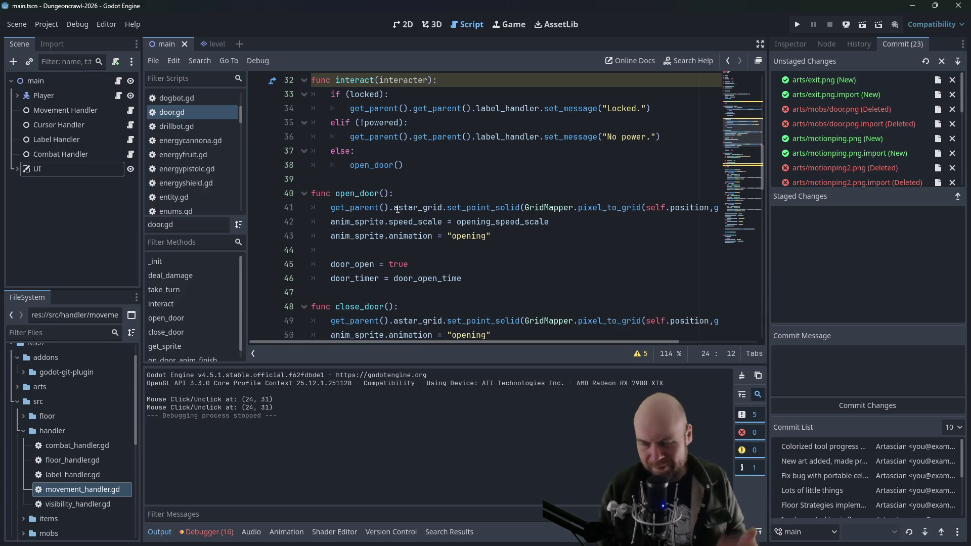
Declare a new func unlock_door(): below interact() in door.gd
click(421, 176)
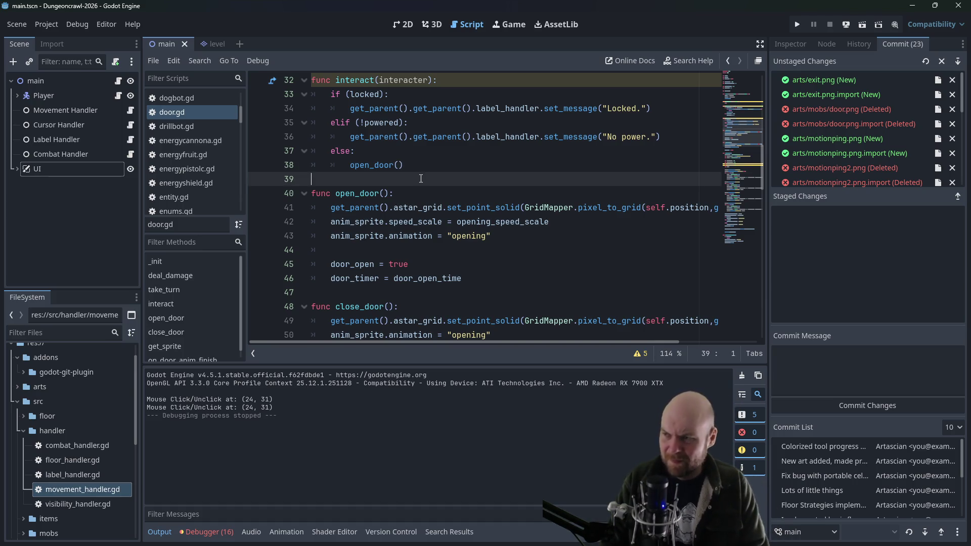
key(Return)
key(Return)
key(Up)
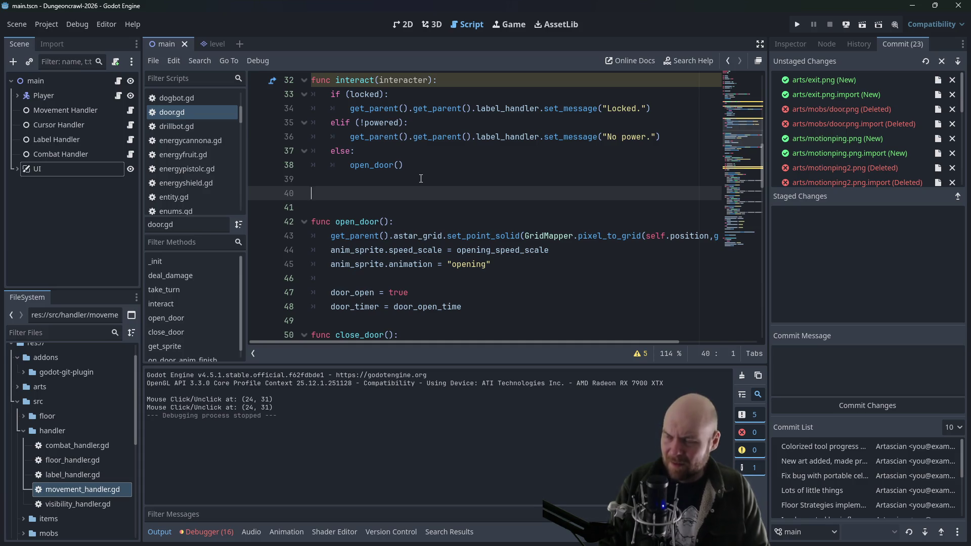
text(func unlock_door():)
key(Return)
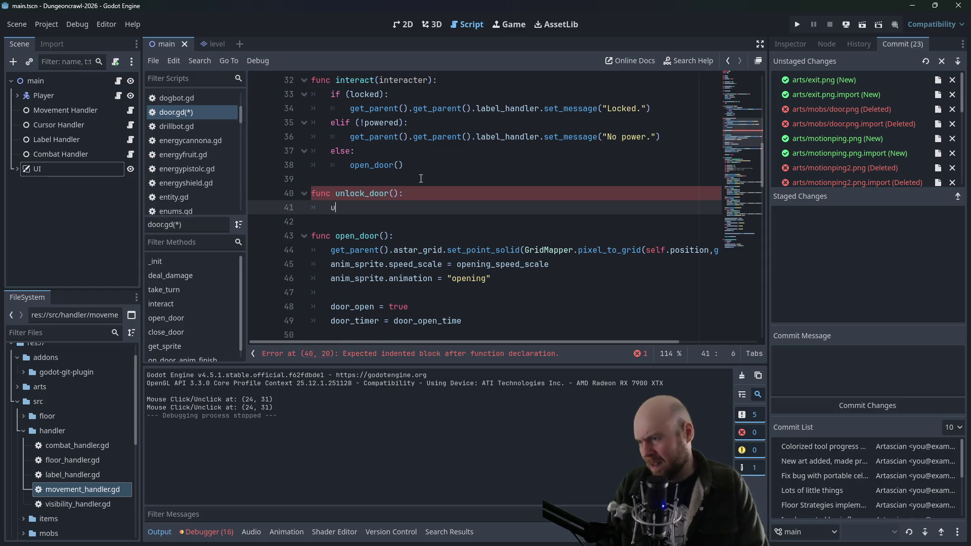
Give unlock_door a body of locked = false and begin an if powered: block
scroll(394, 167, up, 9)
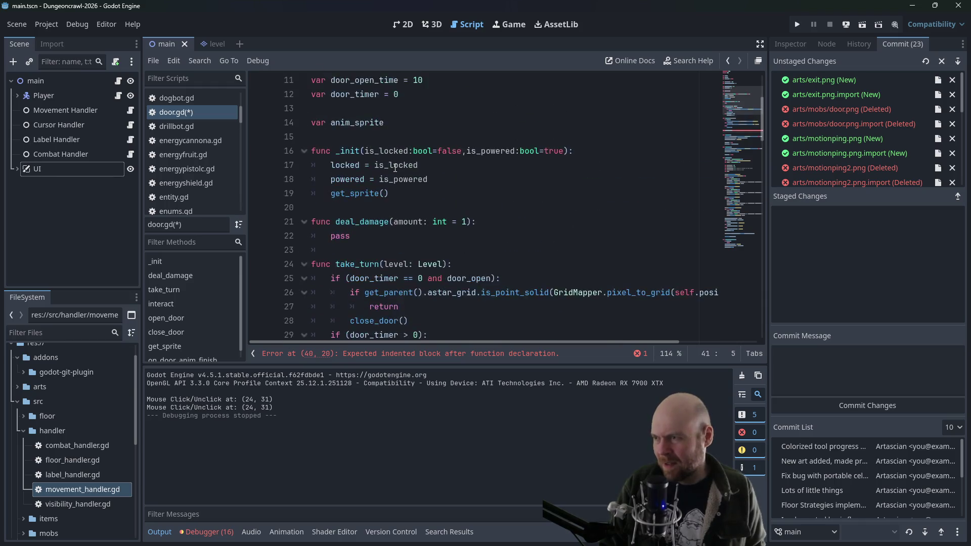
scroll(395, 167, up, 2)
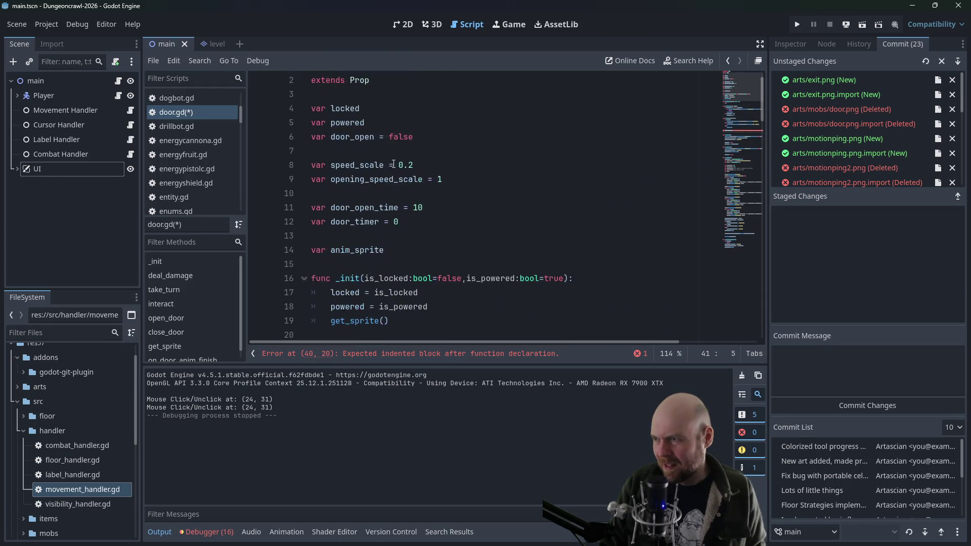
scroll(395, 167, down, 8)
text(locked = fa)
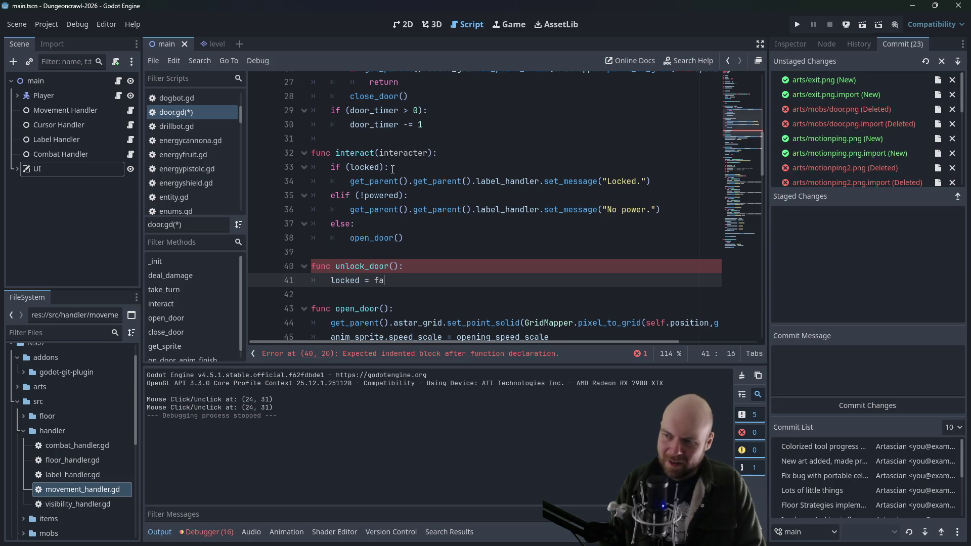
text(lse)
key(Return)
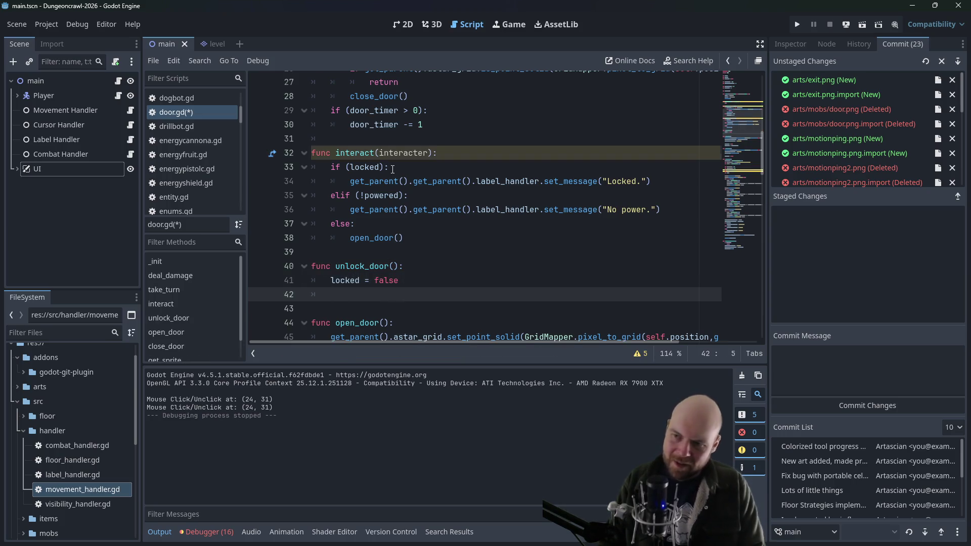
scroll(526, 208, down, 7)
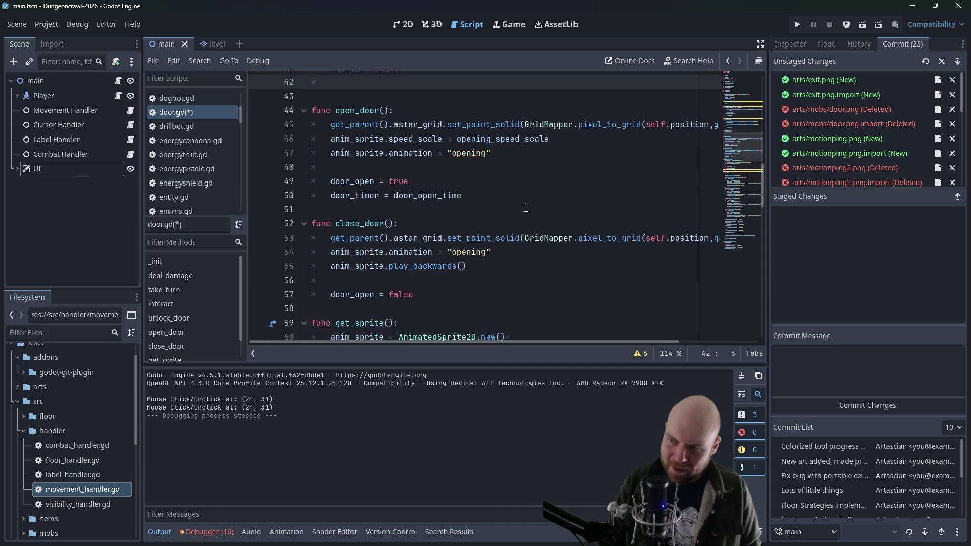
scroll(527, 208, up, 6)
text(if)
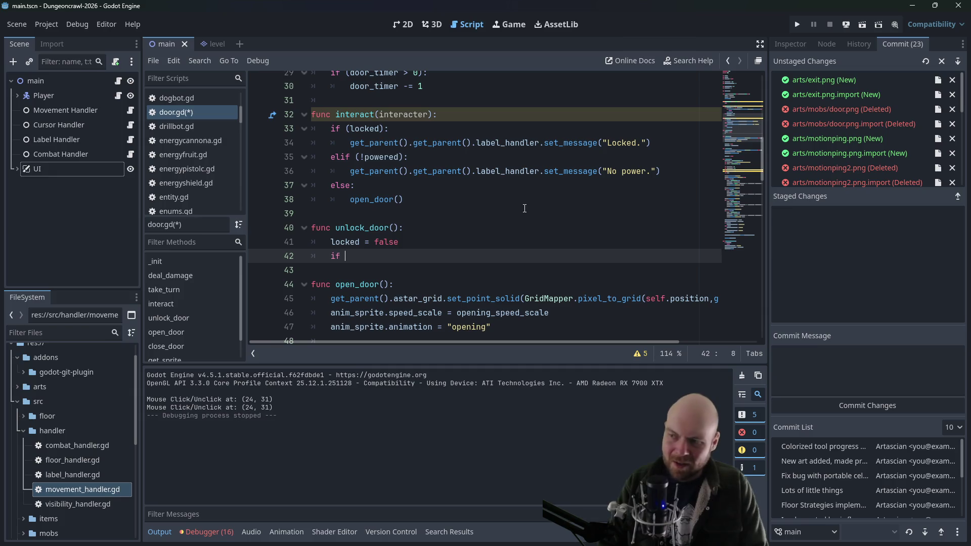
text(powered:)
key(Return)
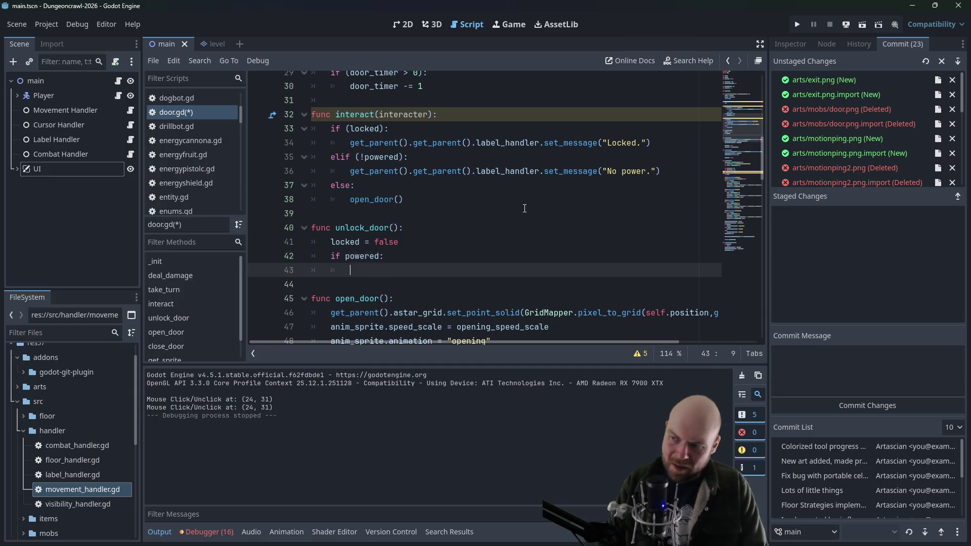
scroll(548, 240, down, 16)
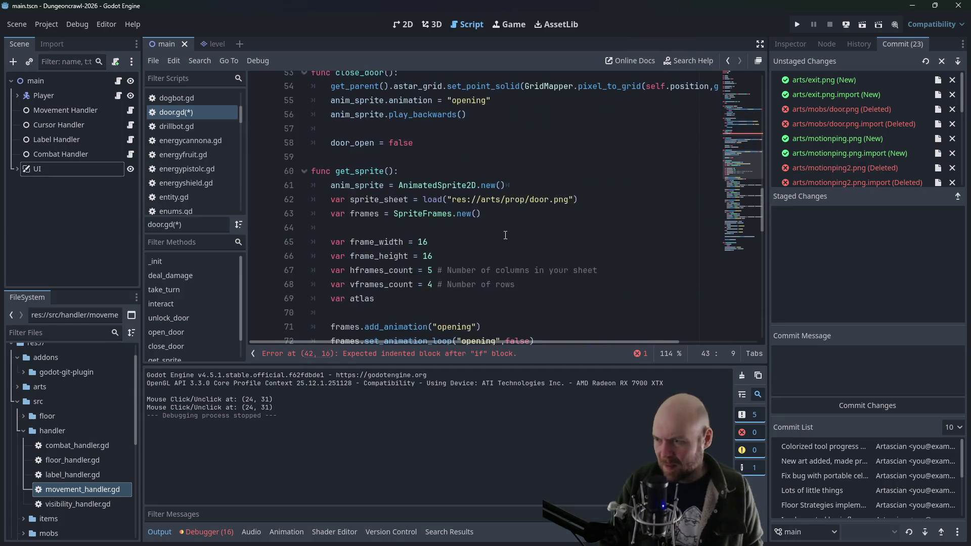
scroll(504, 228, down, 9)
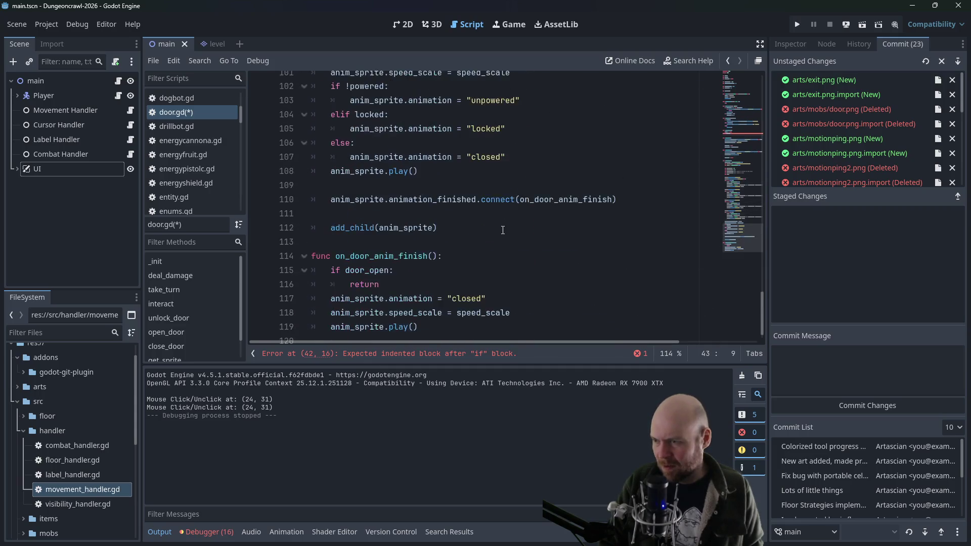
Copy the three animation lines from on_door_anim_finish and paste them under if powered:
drag(501, 278, 331, 278)
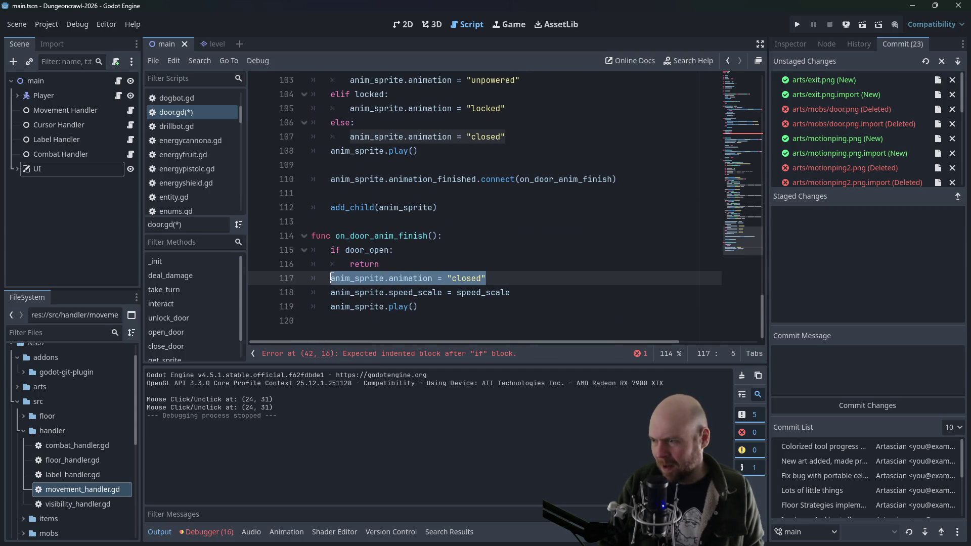
drag(417, 307, 276, 280)
key(ctrl+c)
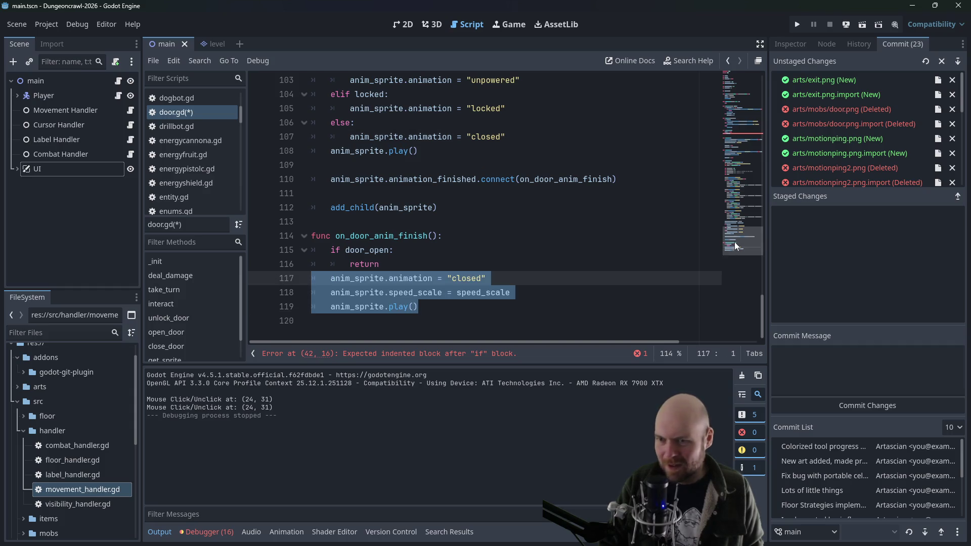
click(763, 198)
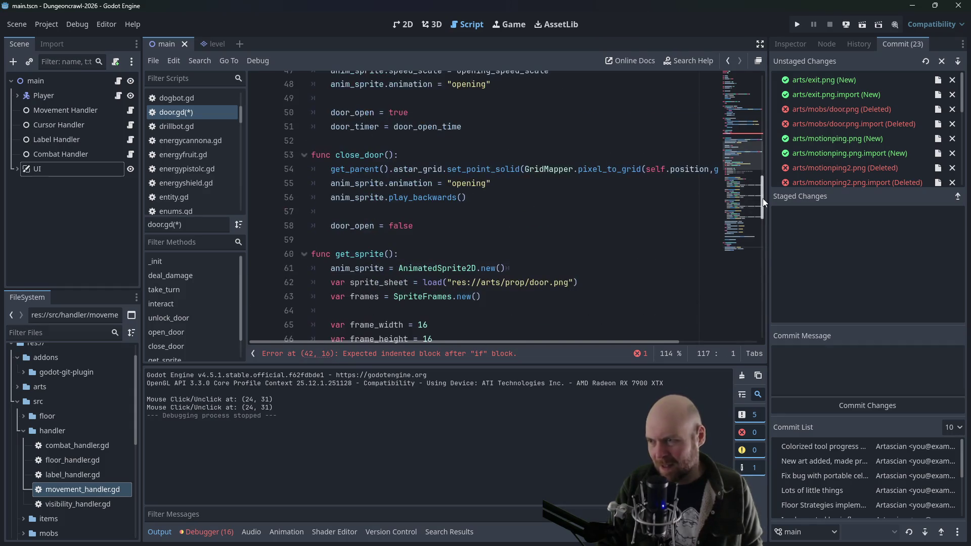
drag(763, 198, 762, 173)
click(404, 181)
key(ctrl+v)
key(Up)
key(Up)
Fix the pasted lines' indentation, delete the speed_scale line, and save door.gd
key(shift+Tab)
key(shift+Tab)
click(324, 197)
key(Tab)
key(Down)
key(Tab)
click(544, 184)
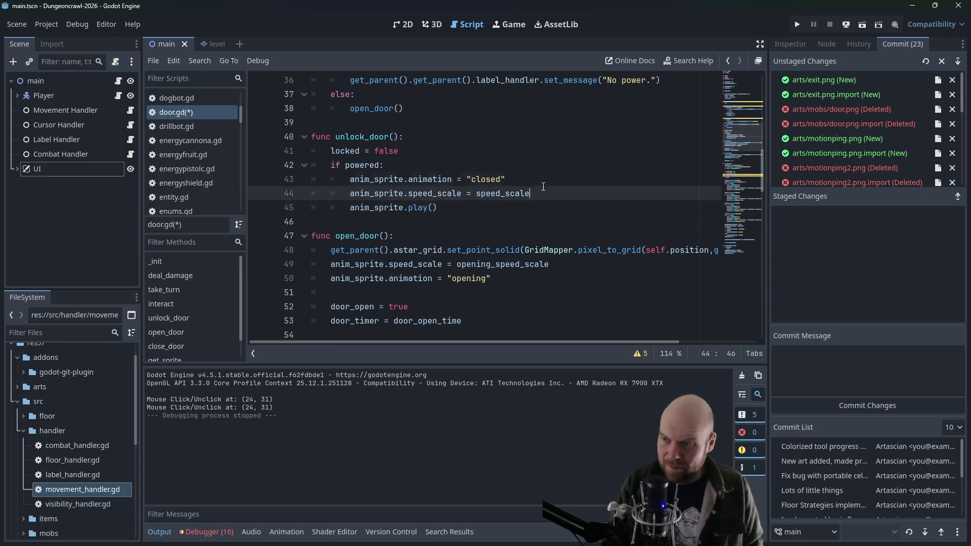
key(shift+Down)
key(Delete)
key(ctrl+s)
click(529, 196)
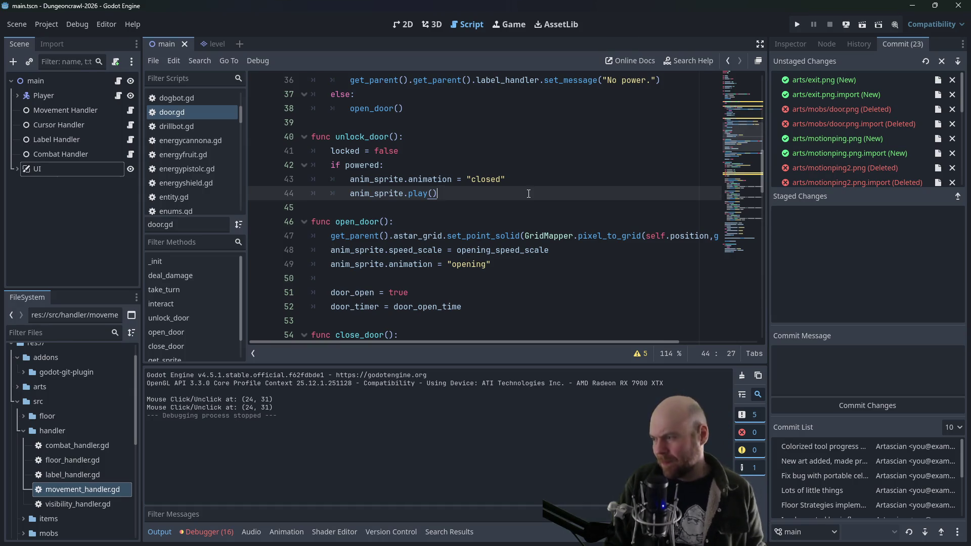
click(22, 431)
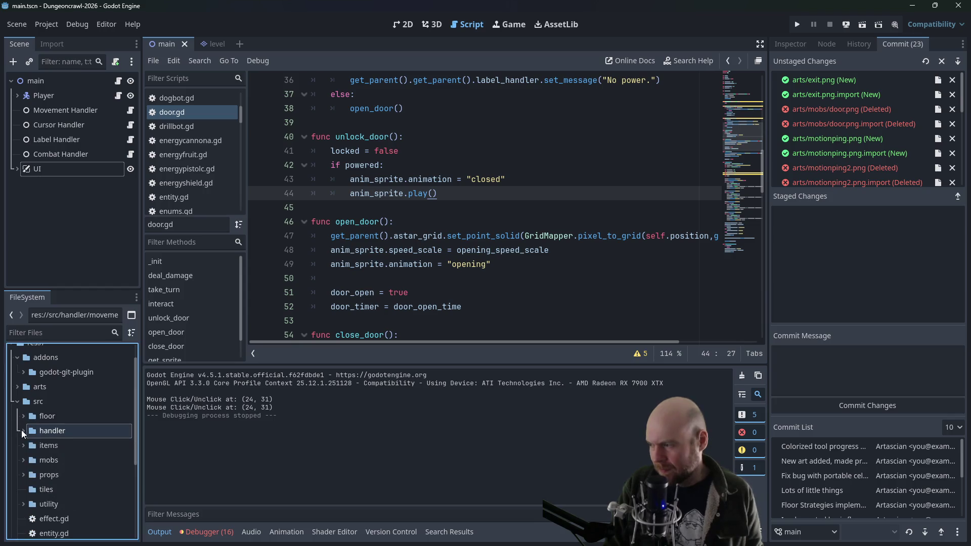
Expand the items folder and open consumable.gd to review it
click(22, 442)
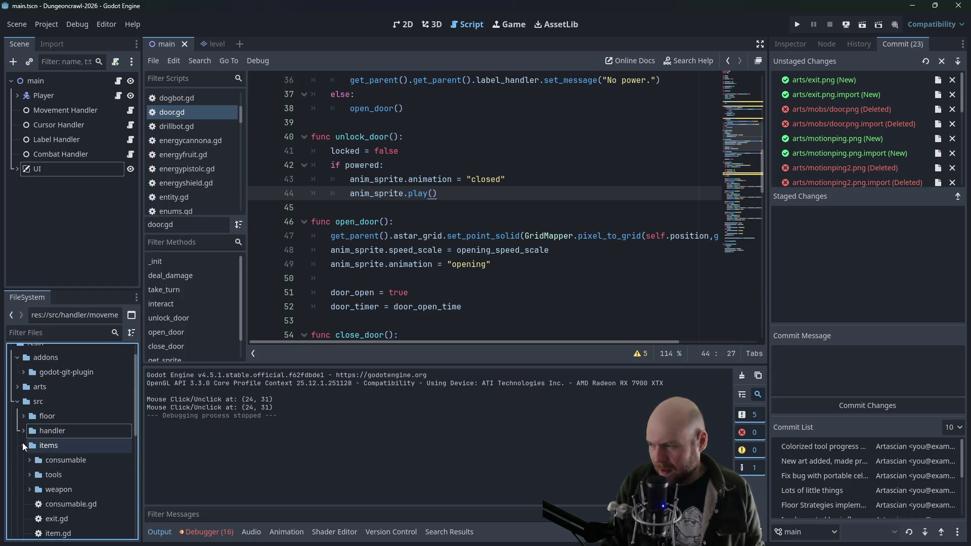
scroll(26, 443, down, 3)
click(53, 402)
scroll(55, 411, down, 3)
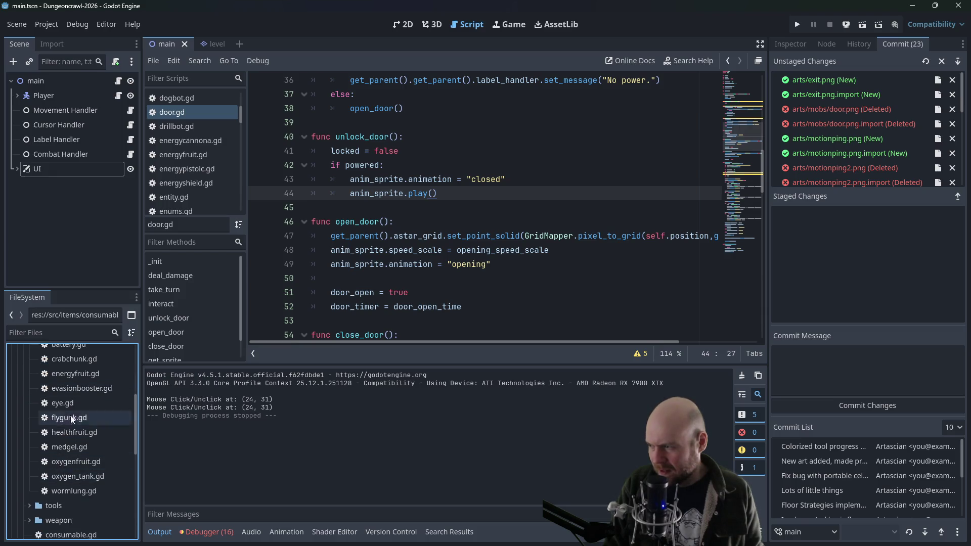
scroll(75, 400, up, 1)
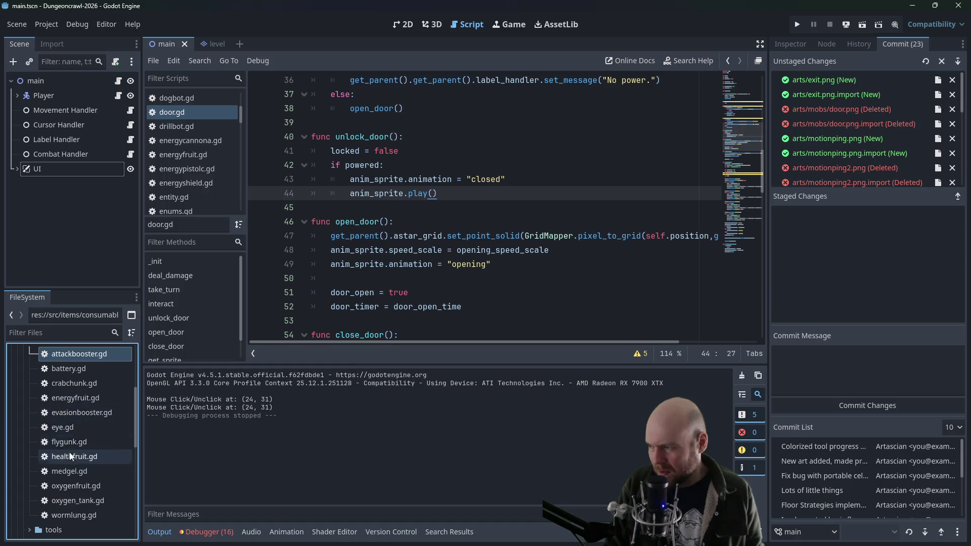
scroll(50, 515, down, 2)
double_click(50, 516)
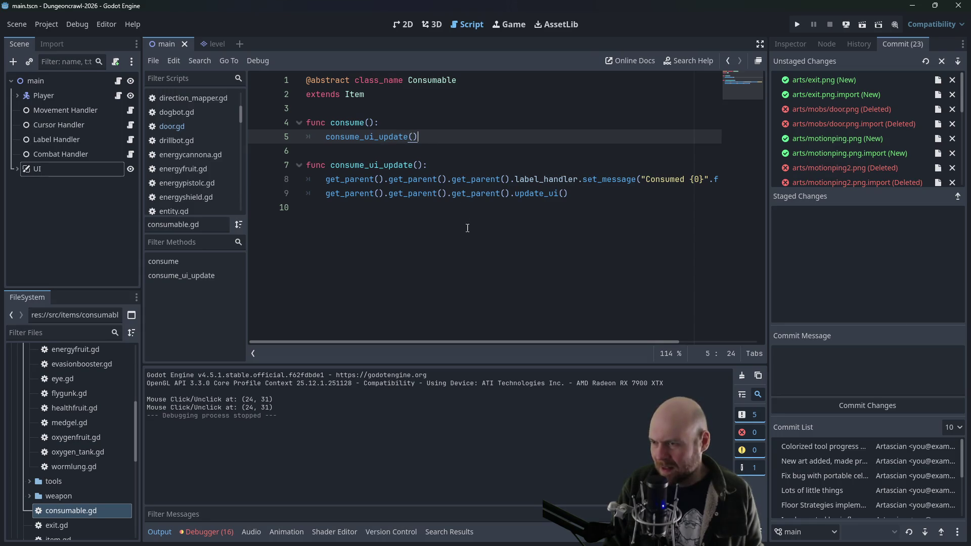
mouse_move(432, 343)
mouse_down()
mouse_move(576, 330)
mouse_move(354, 318)
mouse_up()
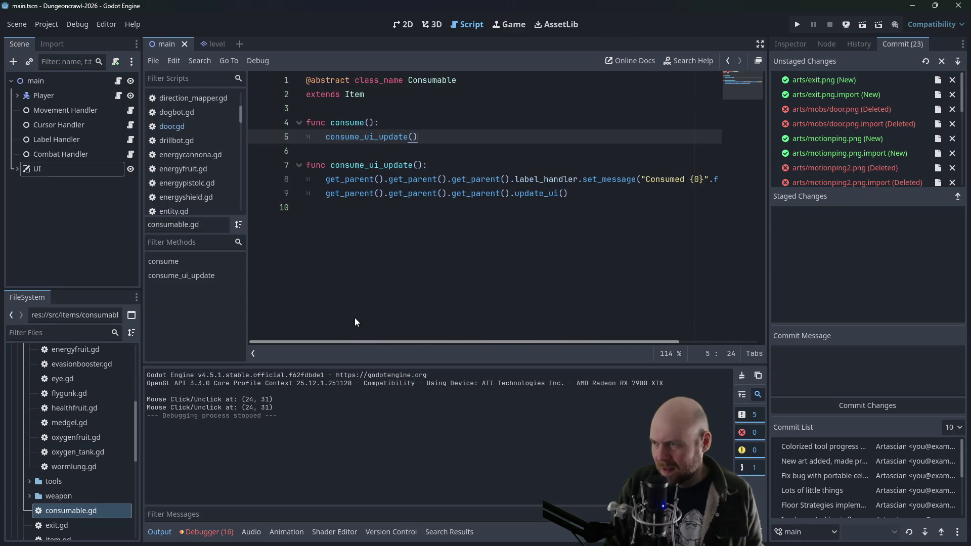
Look through eye.gd and attackbooster.gd, then open item.gd
double_click(69, 380)
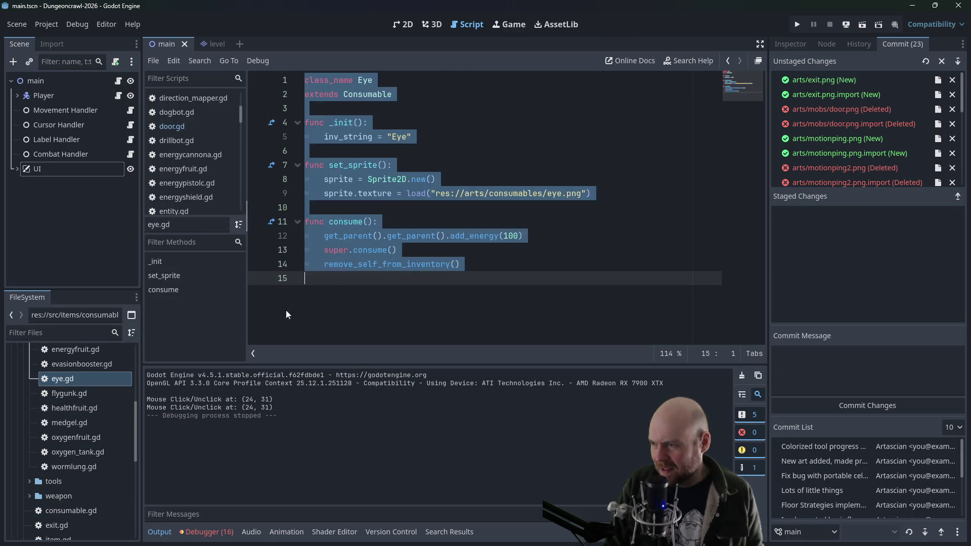
click(388, 266)
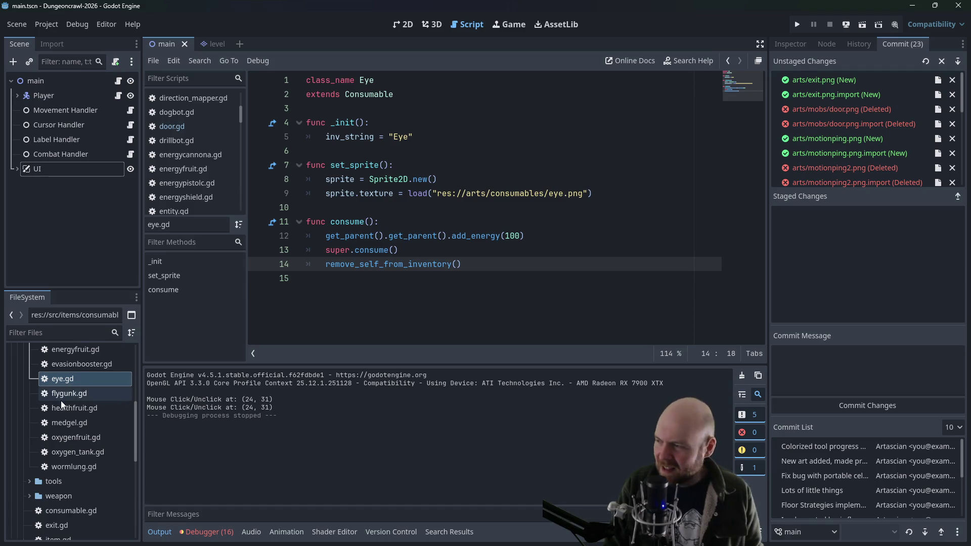
scroll(60, 401, up, 3)
double_click(68, 381)
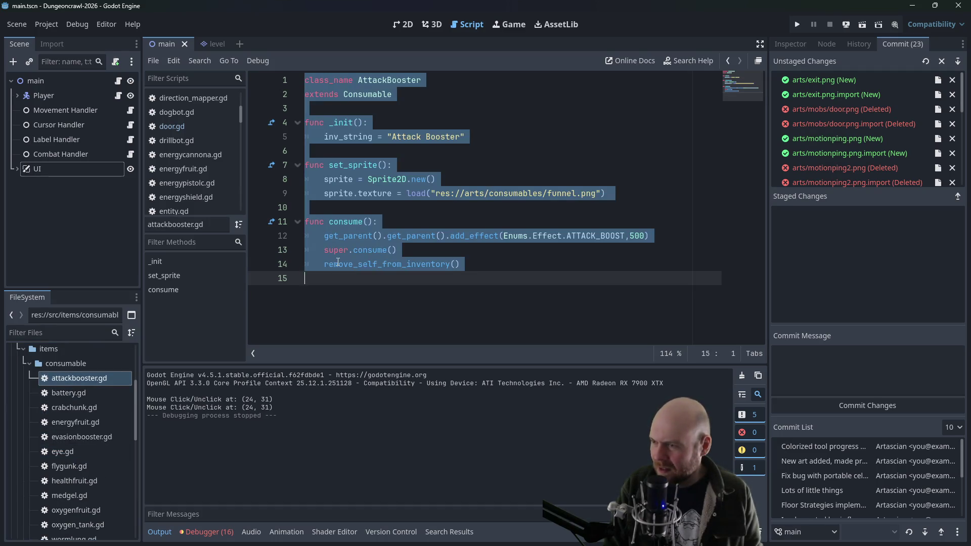
click(361, 264)
click(360, 250)
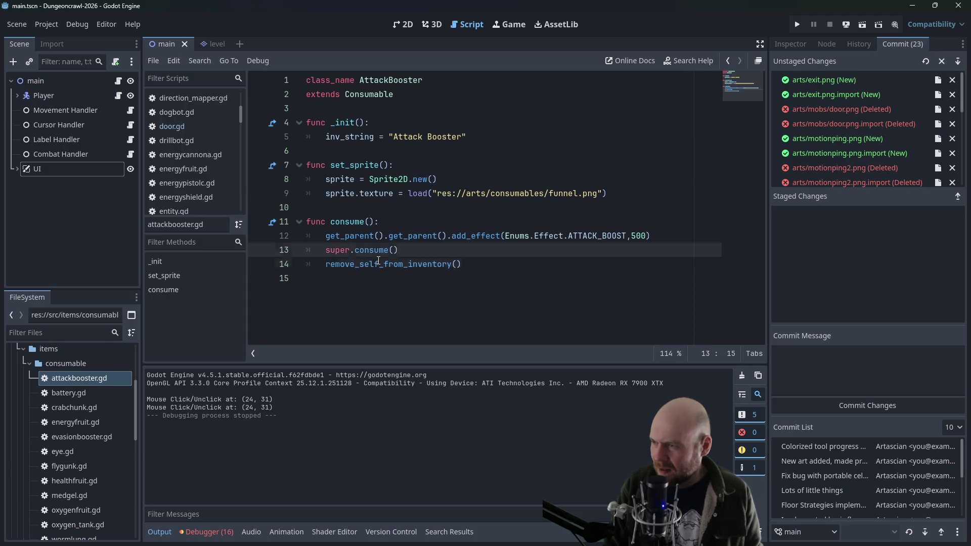
click(379, 264)
scroll(66, 395, down, 3)
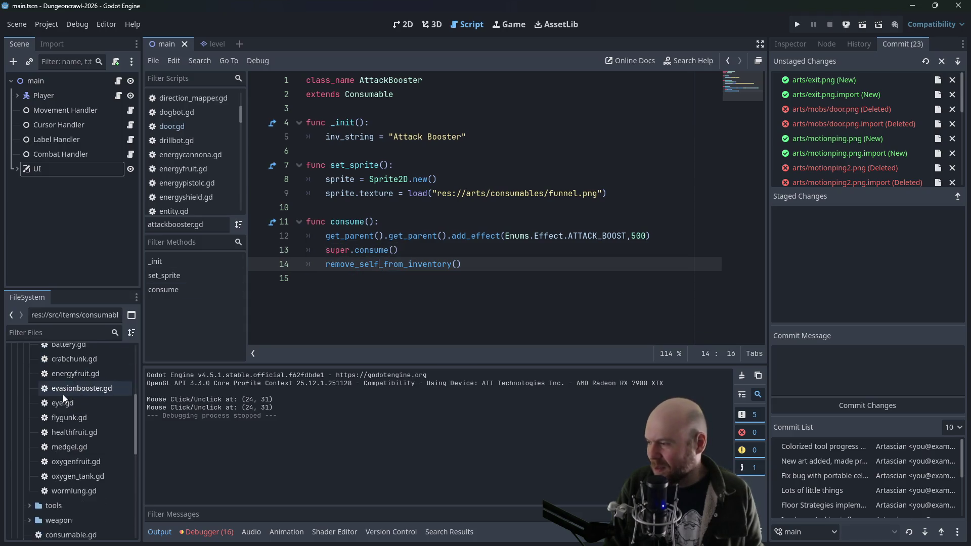
scroll(55, 379, up, 4)
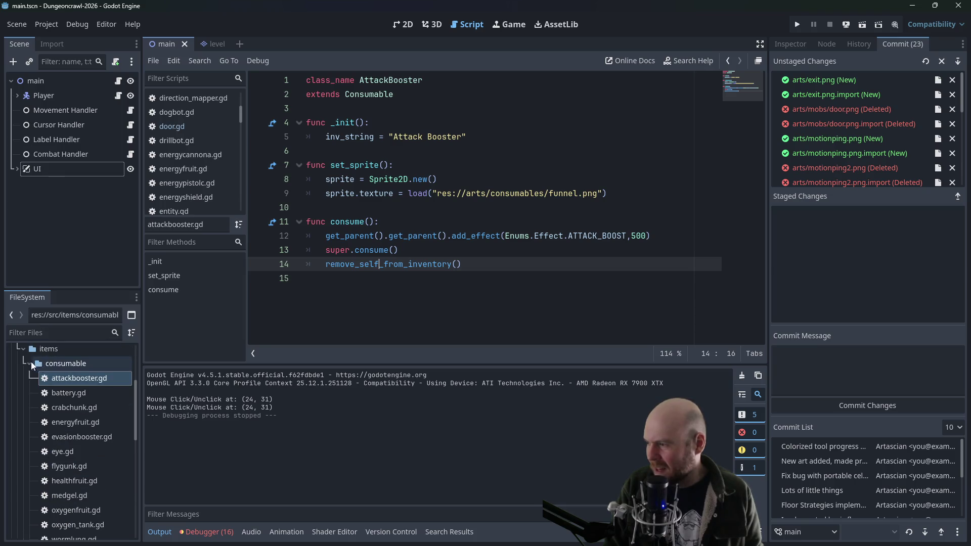
click(30, 363)
double_click(60, 438)
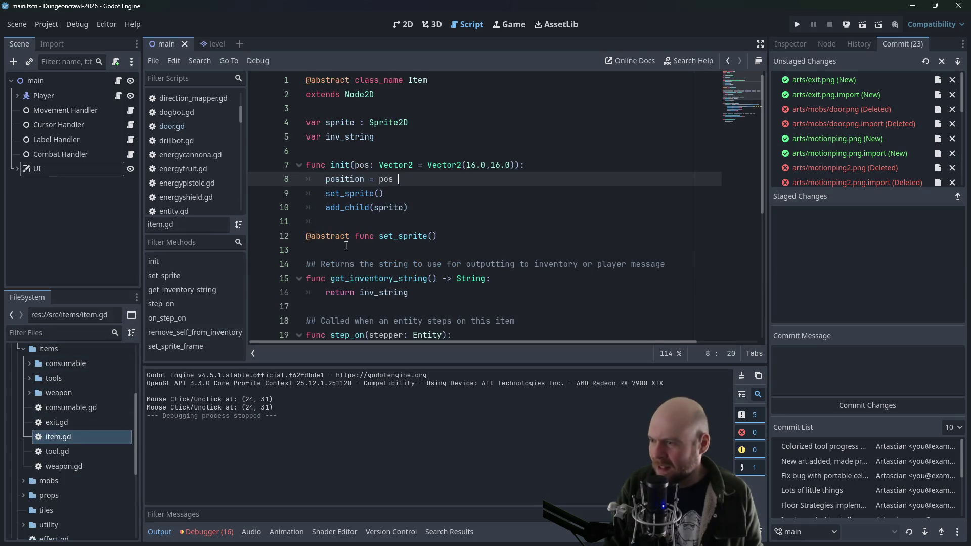
scroll(354, 242, down, 2)
scroll(343, 265, down, 2)
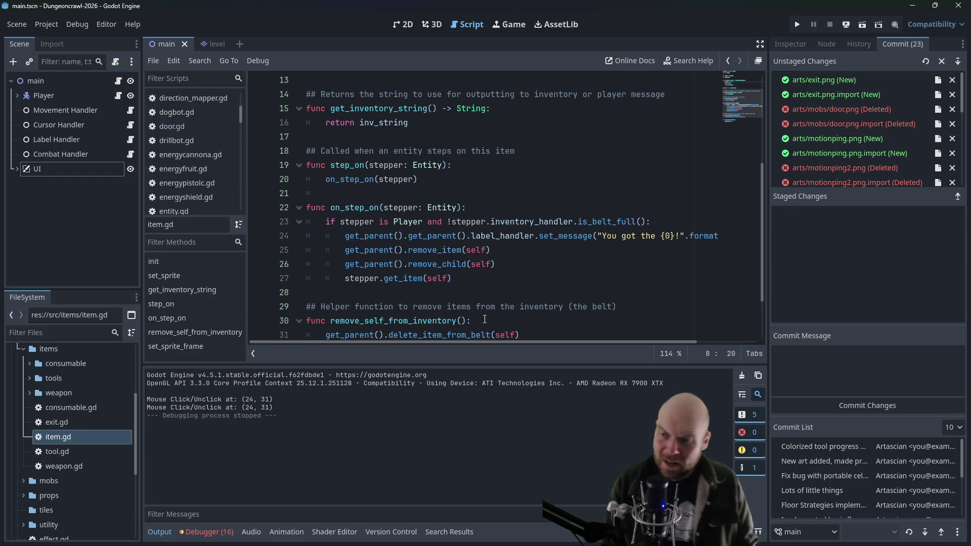
mouse_move(460, 342)
mouse_down()
mouse_move(594, 338)
mouse_move(389, 332)
mouse_up()
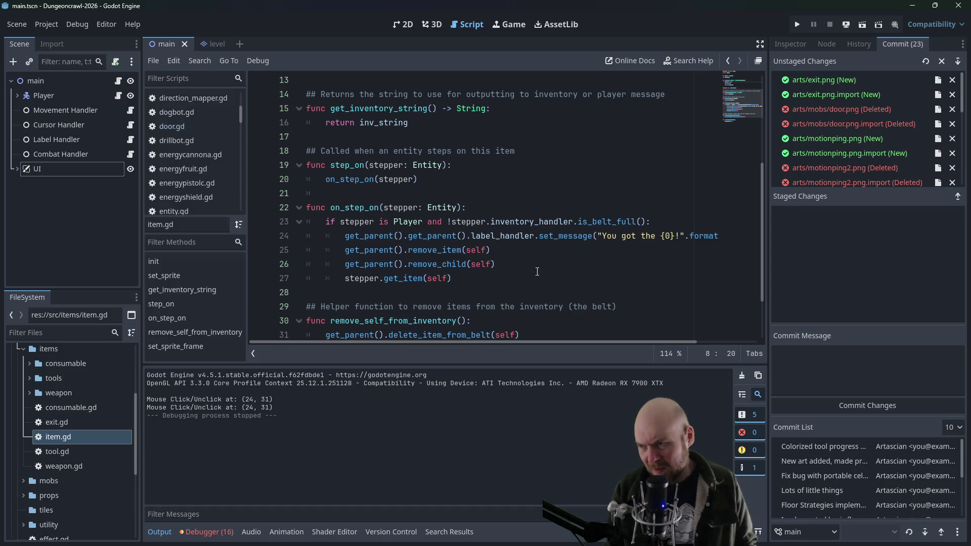
mouse_move(346, 283)
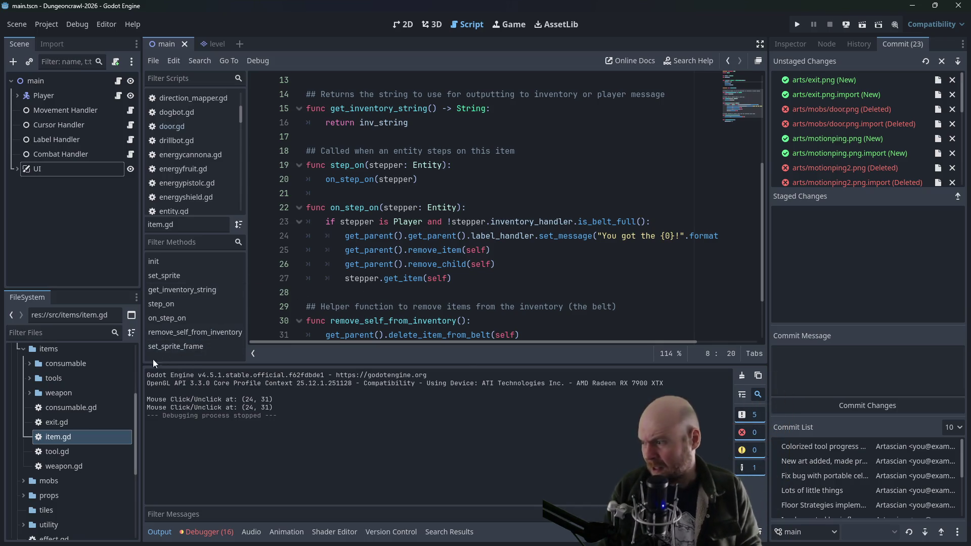
scroll(76, 393, up, 1)
Create a new script key.gd in the items folder and open it
right_click(41, 387)
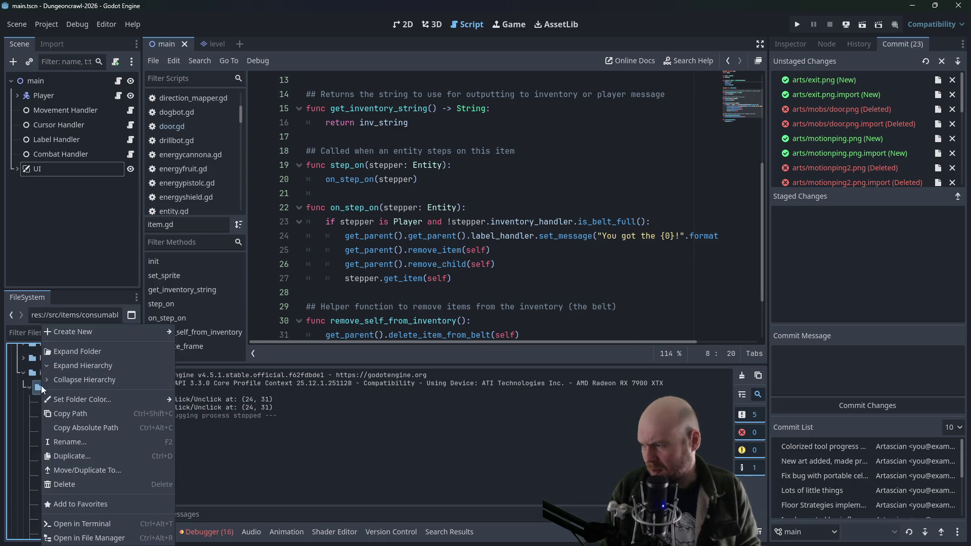
mouse_move(75, 336)
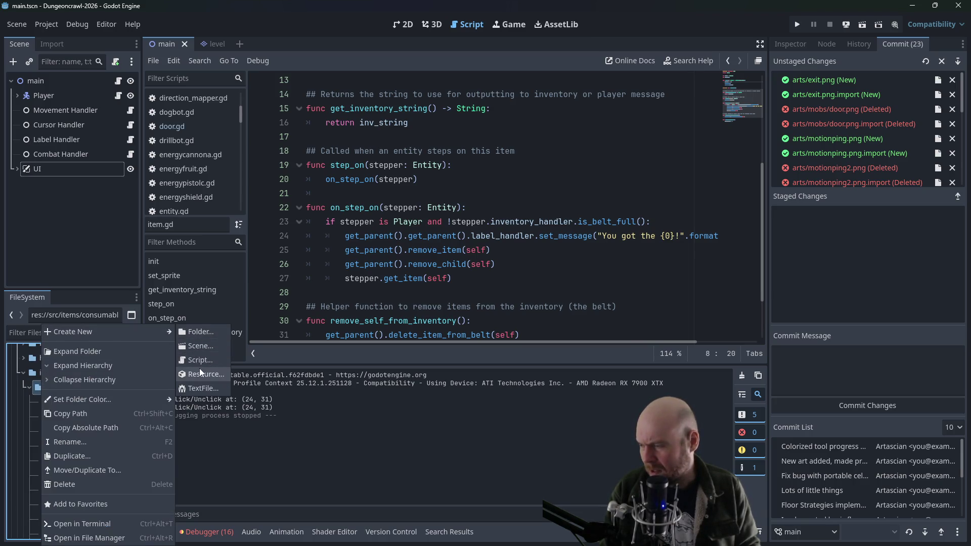
key(Escape)
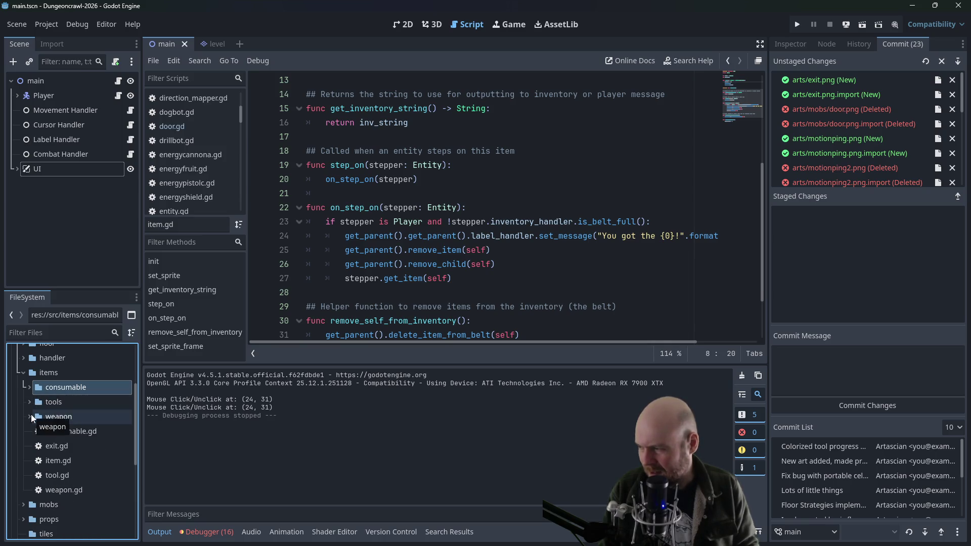
right_click(66, 375)
mouse_move(125, 333)
click(217, 361)
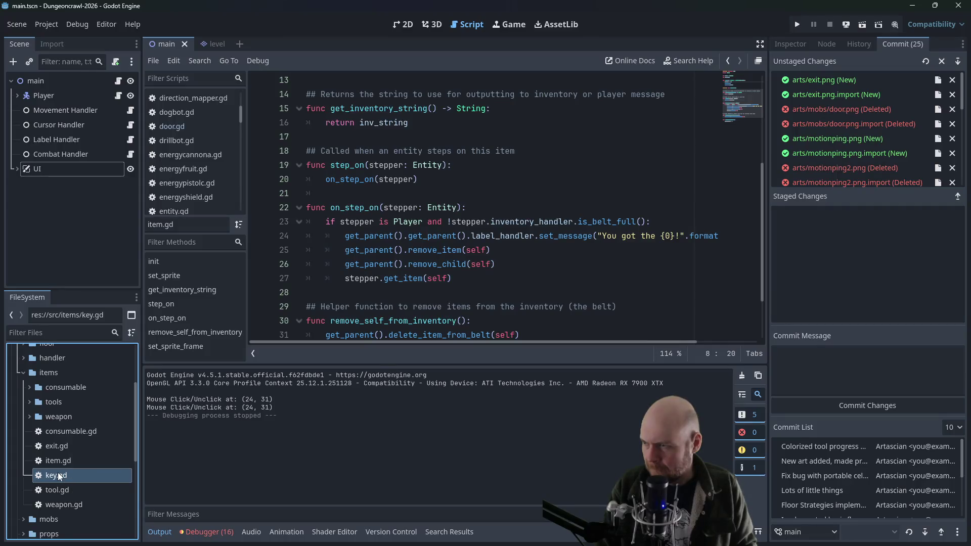
double_click(58, 474)
Make key.gd declare class_name Key and extend Item
click(467, 78)
key(ctrl+shift+Left)
text(Item)
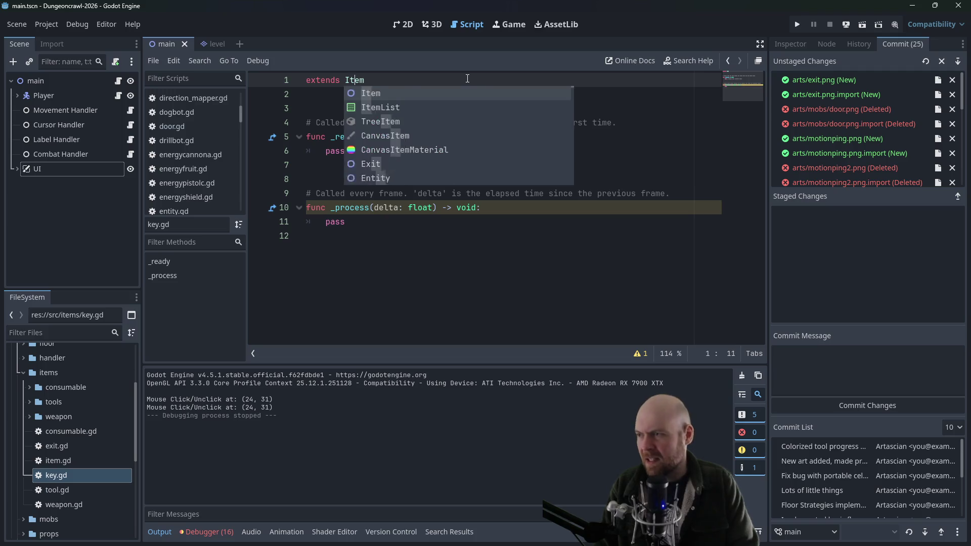
key(Home)
key(Return)
key(Up)
text(class)
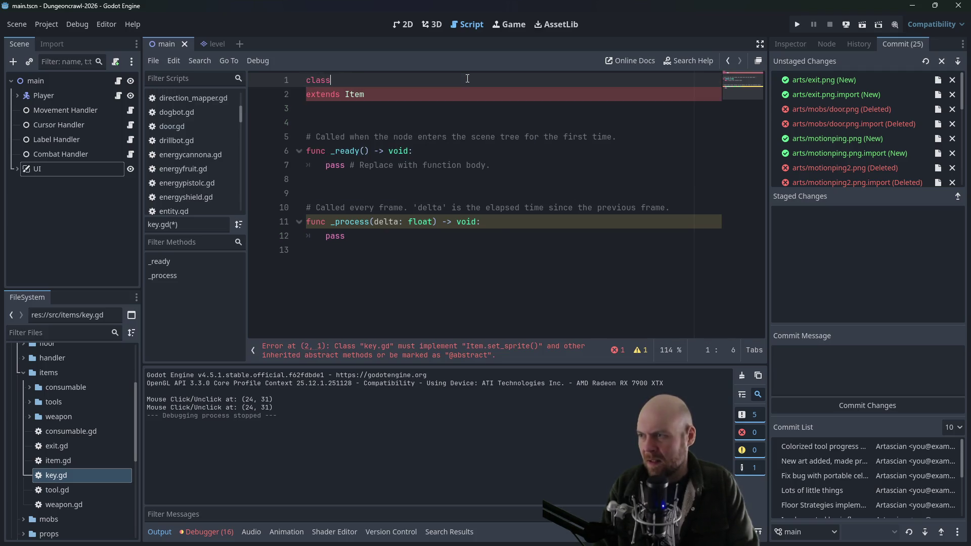
text(_name Key)
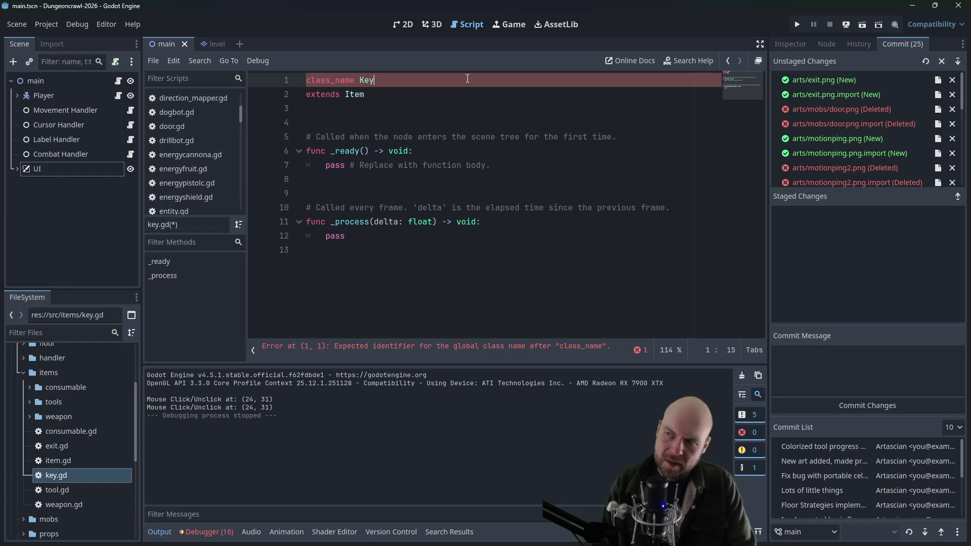
Delete the template _ready and _process function stubs from key.gd
drag(354, 236, 278, 126)
key(BackSpace)
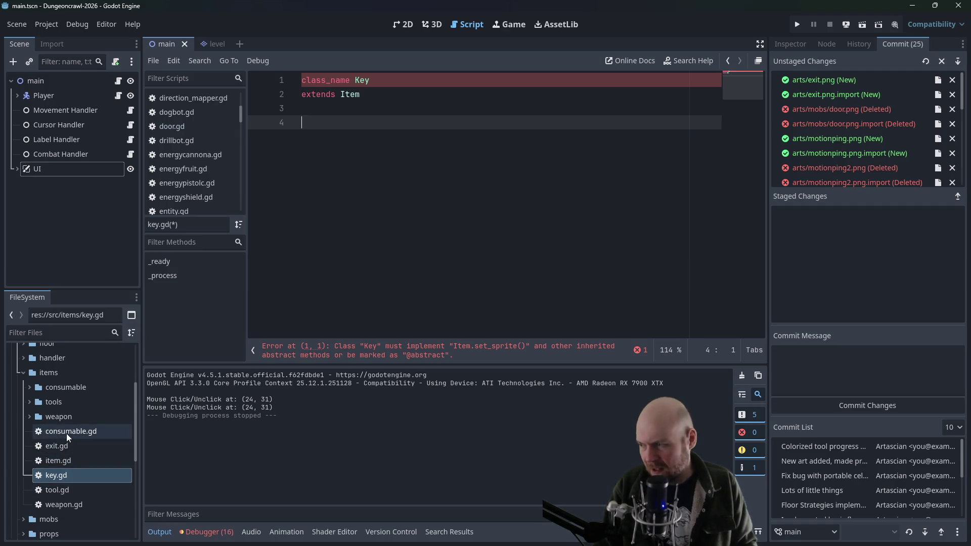
double_click(61, 465)
scroll(328, 259, up, 4)
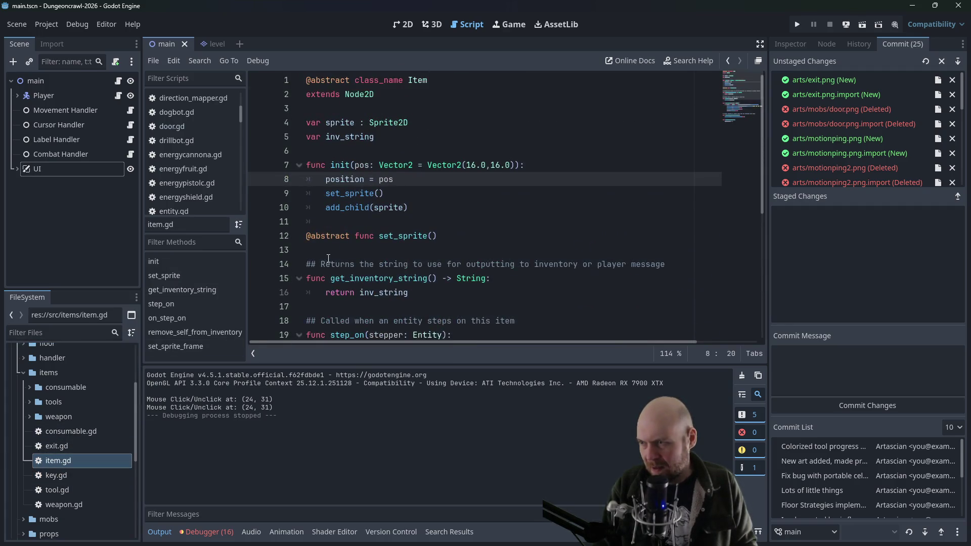
drag(453, 233, 306, 235)
key(ctrl+c)
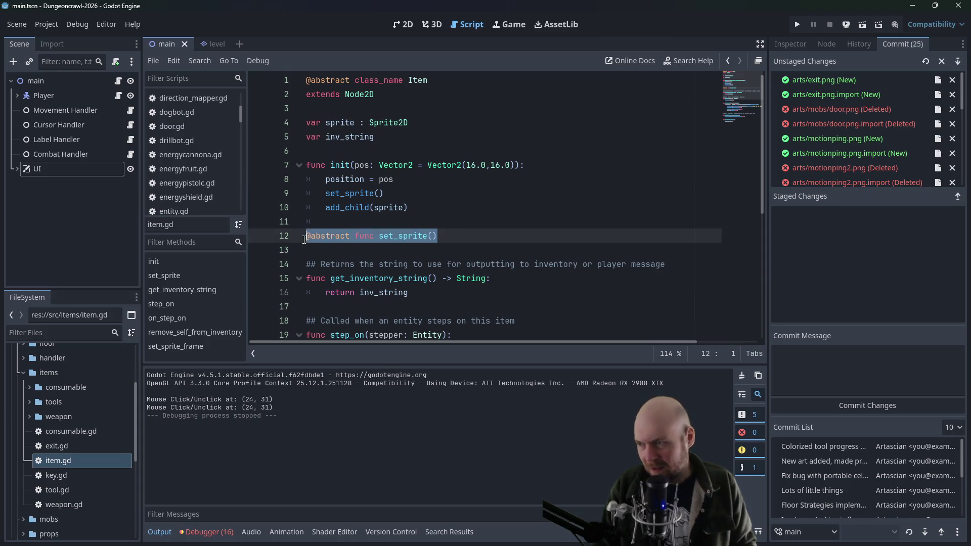
scroll(385, 264, down, 4)
scroll(385, 264, down, 2)
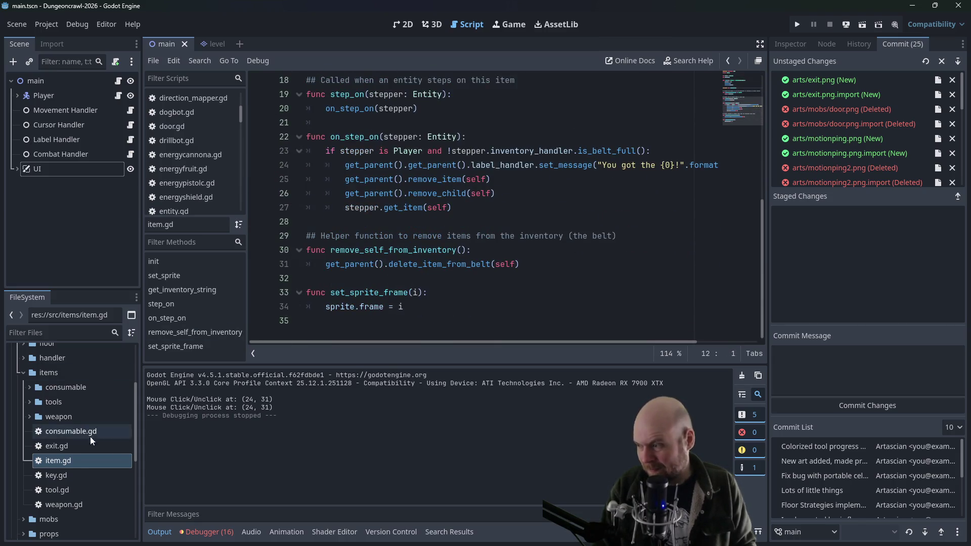
double_click(59, 472)
key(ctrl+v)
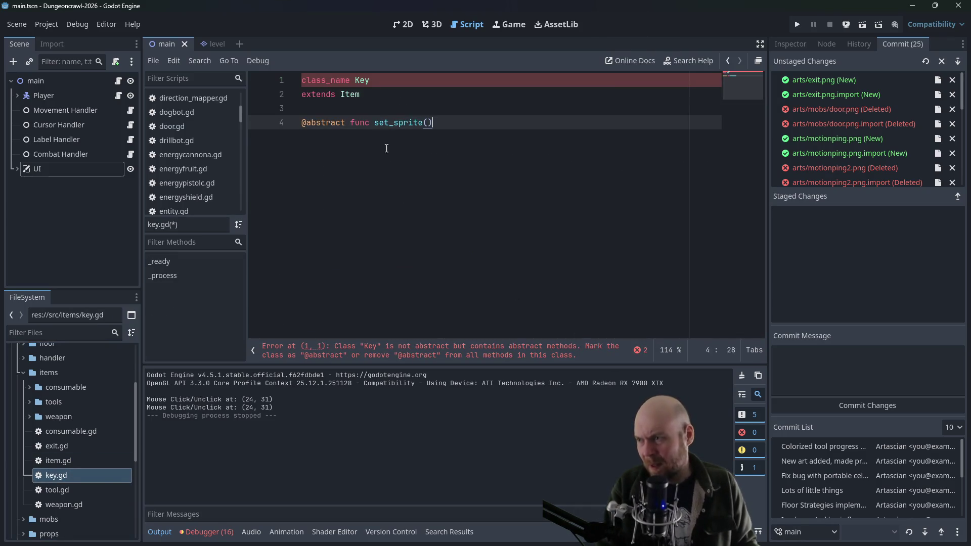
drag(353, 123, 302, 124)
key(BackSpace)
click(522, 137)
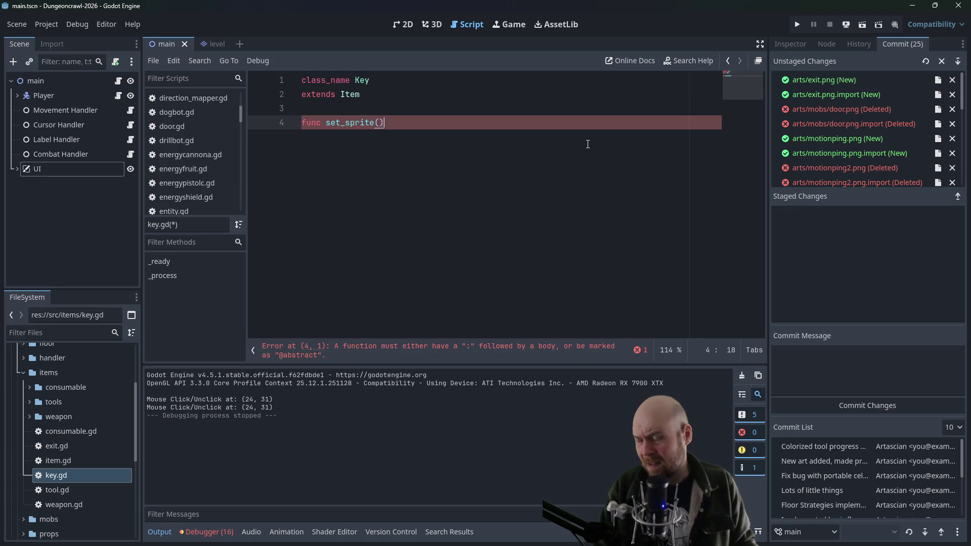
text(:)
key(Return)
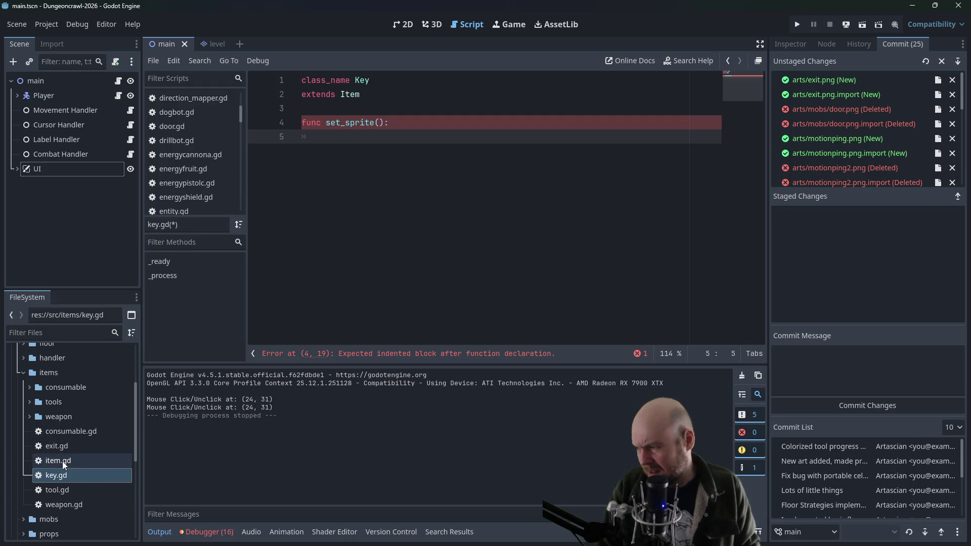
Fill set_sprite with attackbooster.gd's Sprite2D creation and funnel.png texture-loading lines
click(29, 388)
double_click(55, 405)
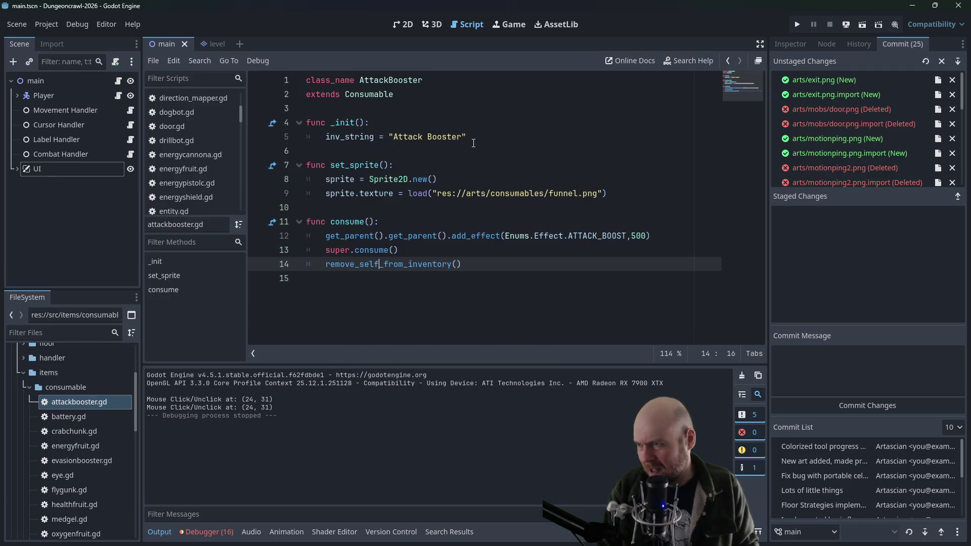
drag(616, 193, 262, 181)
key(ctrl+c)
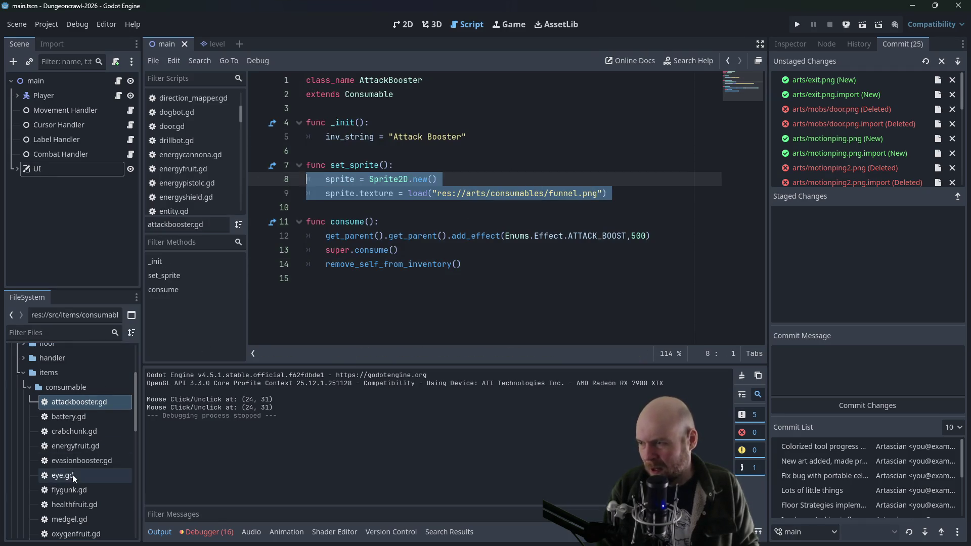
scroll(59, 496, down, 1)
scroll(58, 496, down, 3)
scroll(68, 496, down, 1)
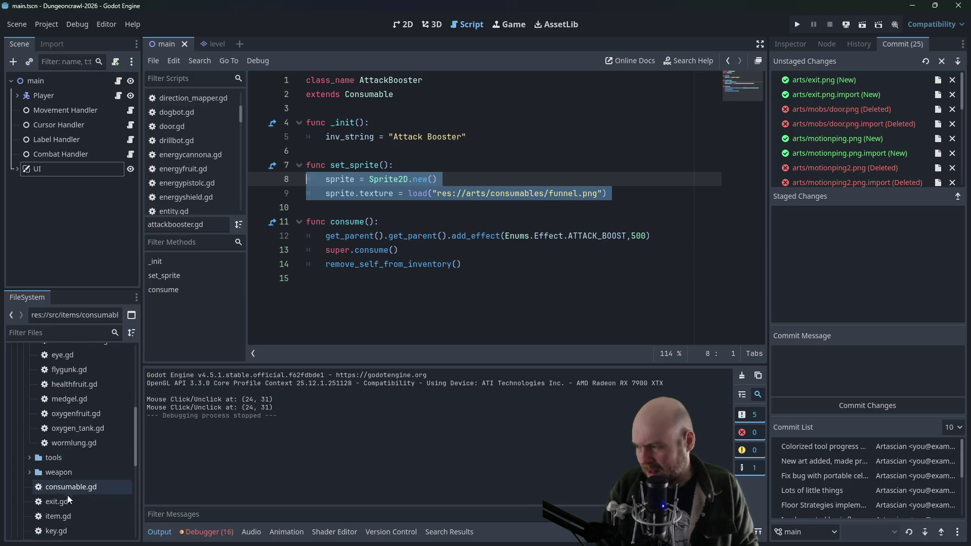
double_click(50, 531)
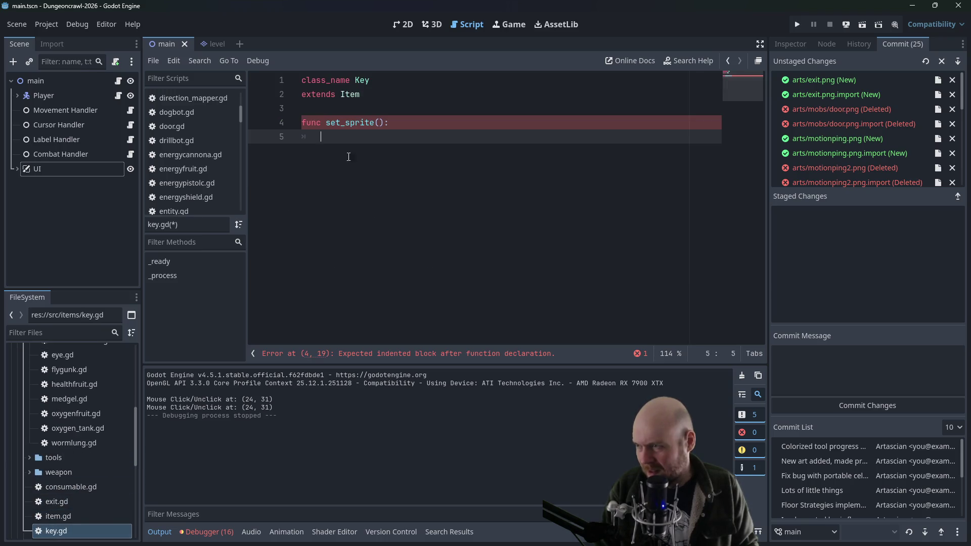
key(ctrl+v)
click(386, 107)
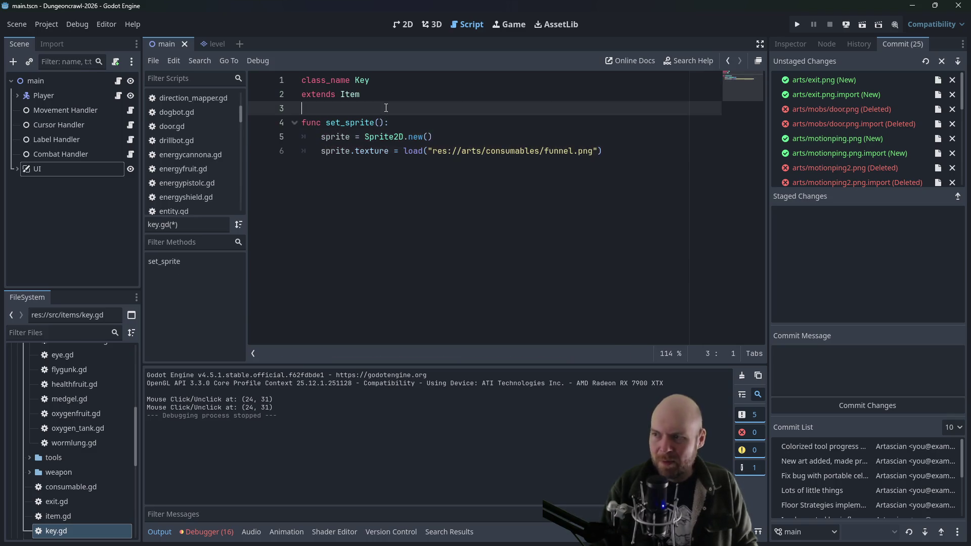
click(594, 139)
drag(540, 150, 575, 149)
Browse arts/consumables in the FileSystem dock to confirm key.png exists
mouse_move(576, 151)
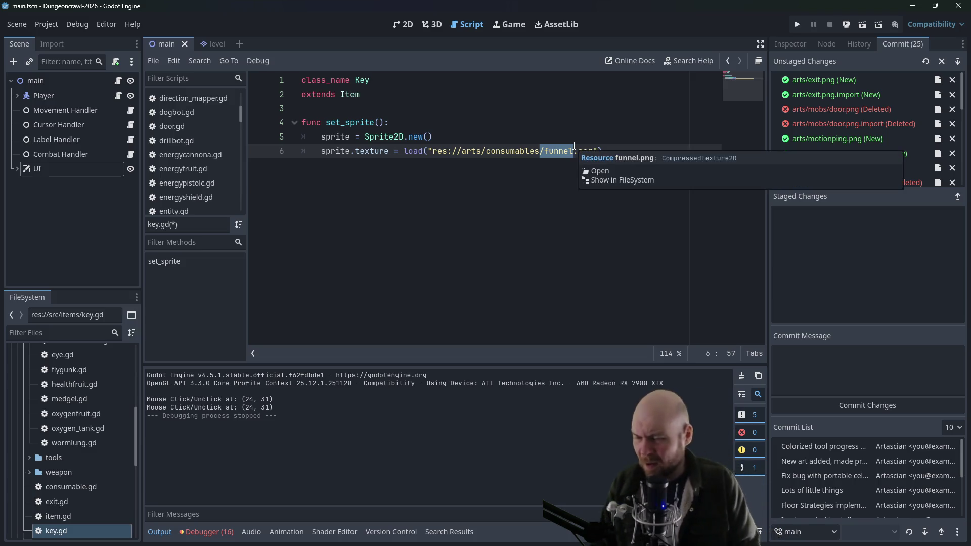
scroll(59, 466, up, 10)
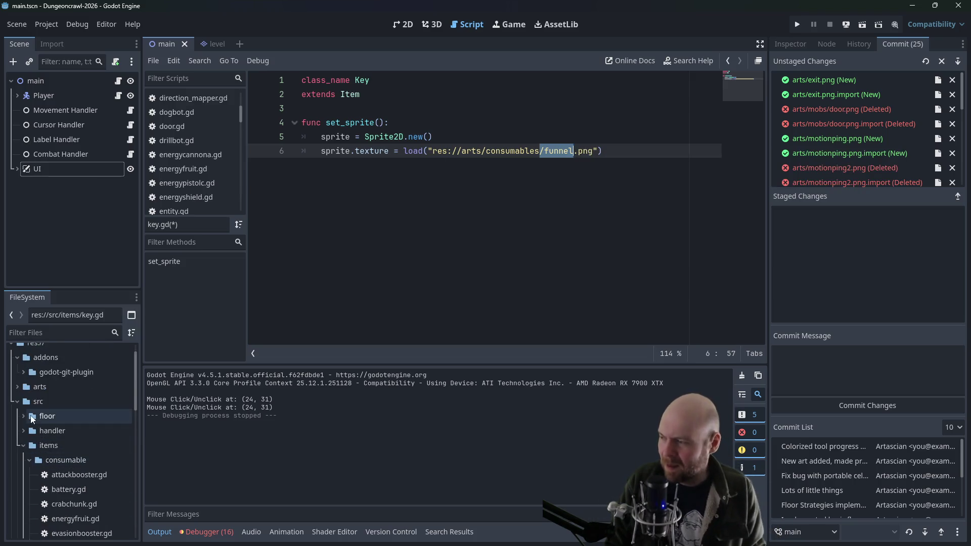
click(18, 401)
click(17, 387)
scroll(24, 405, down, 3)
scroll(23, 408, down, 5)
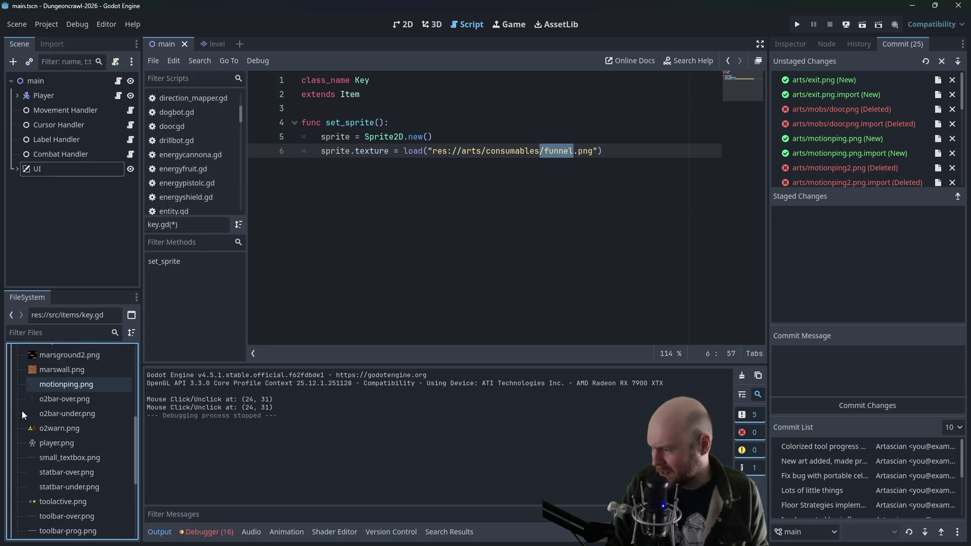
scroll(22, 410, up, 8)
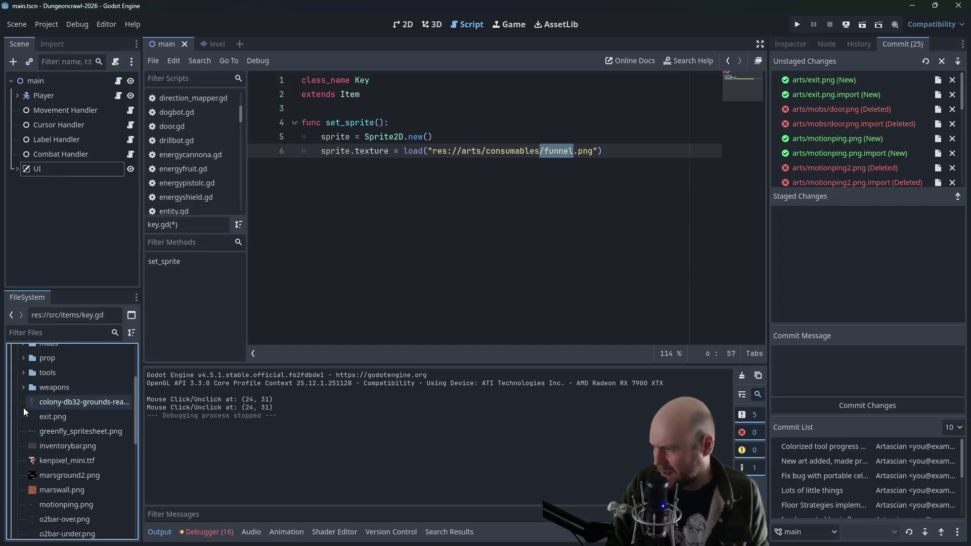
click(24, 402)
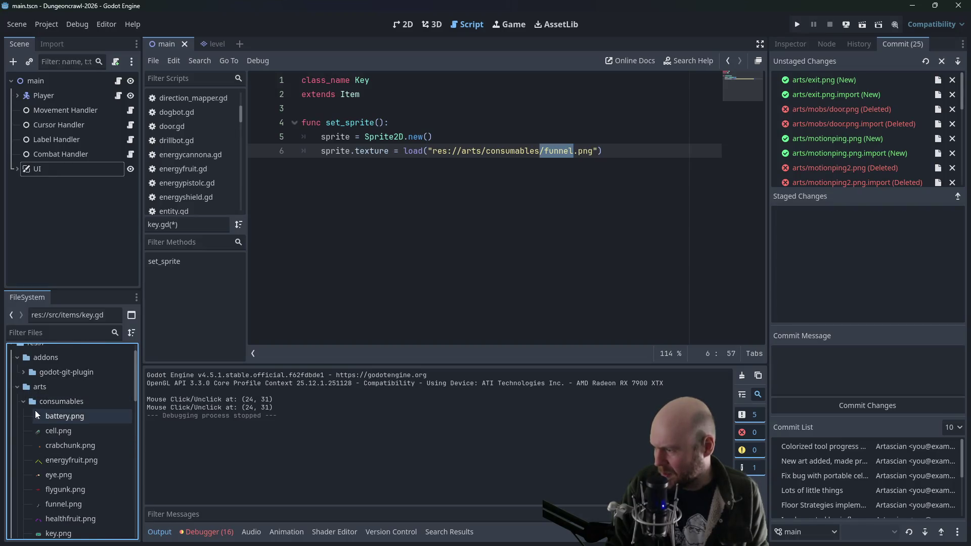
scroll(35, 410, down, 1)
Change the texture path to res://arts/consumables/key.png instead of funnel.png
click(553, 151)
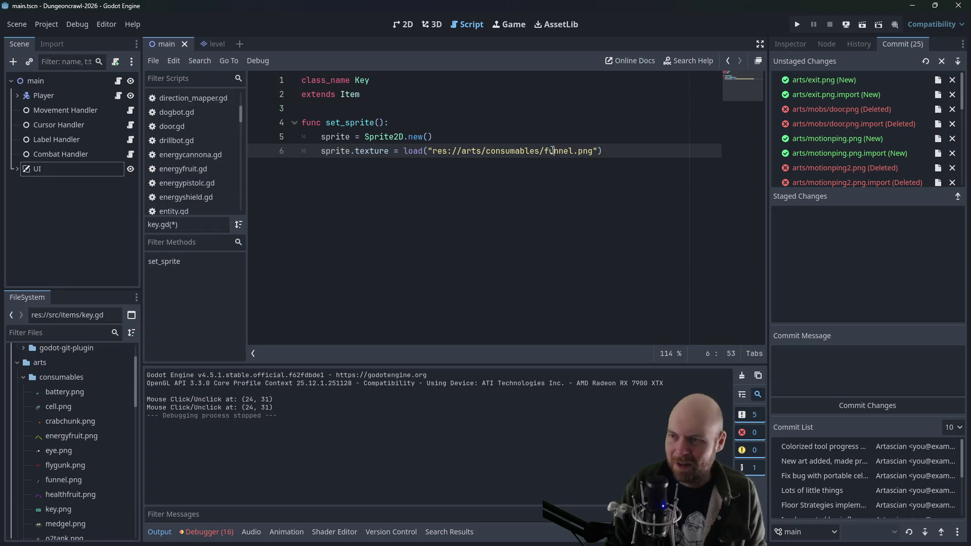
double_click(546, 151)
text(key)
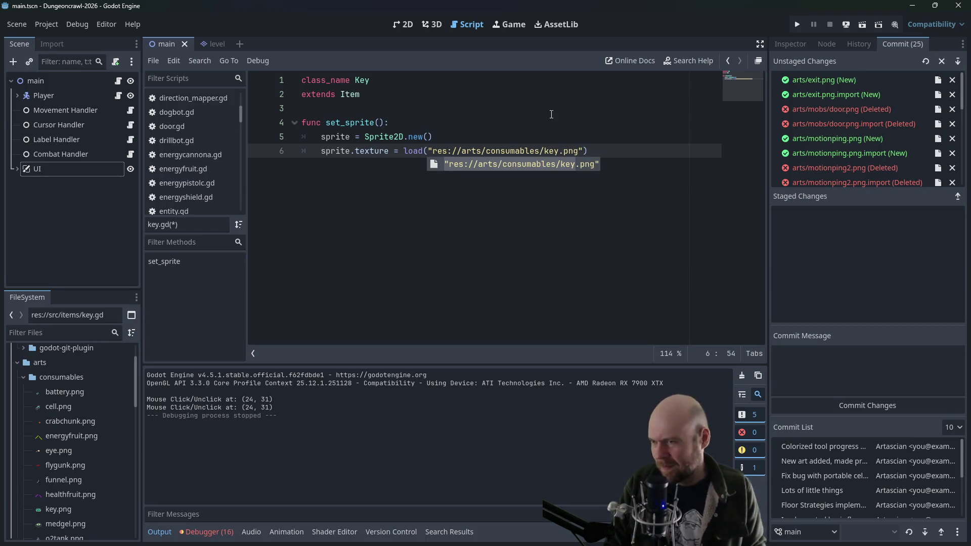
click(589, 150)
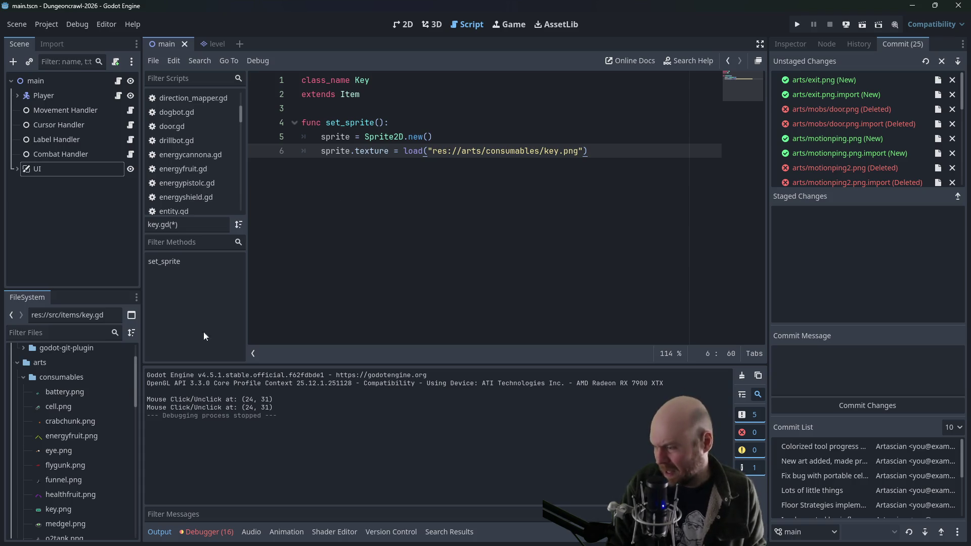
click(24, 378)
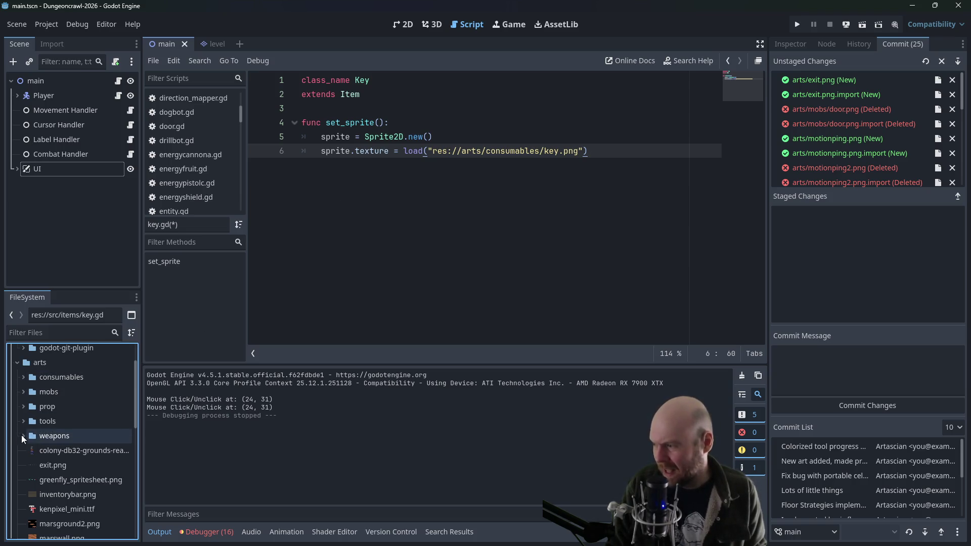
click(17, 362)
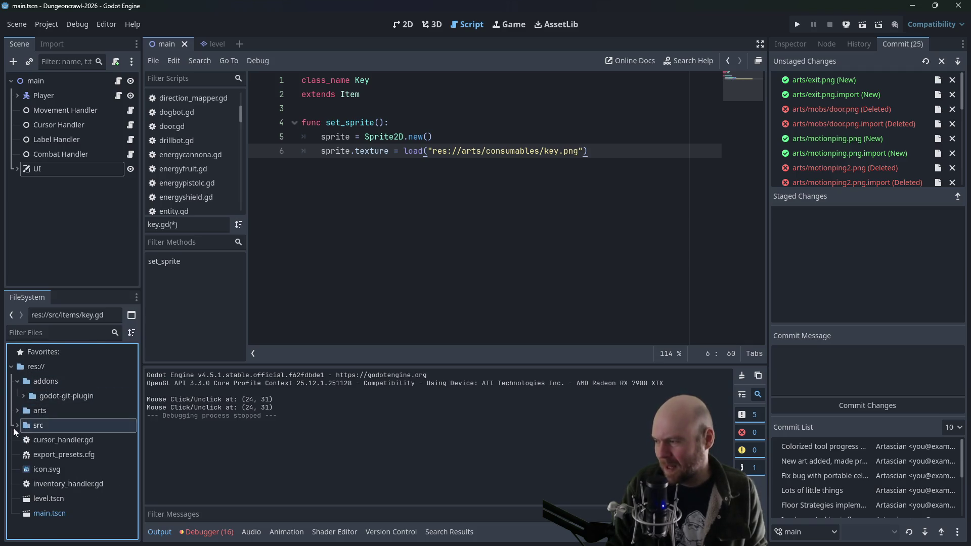
click(17, 425)
click(604, 153)
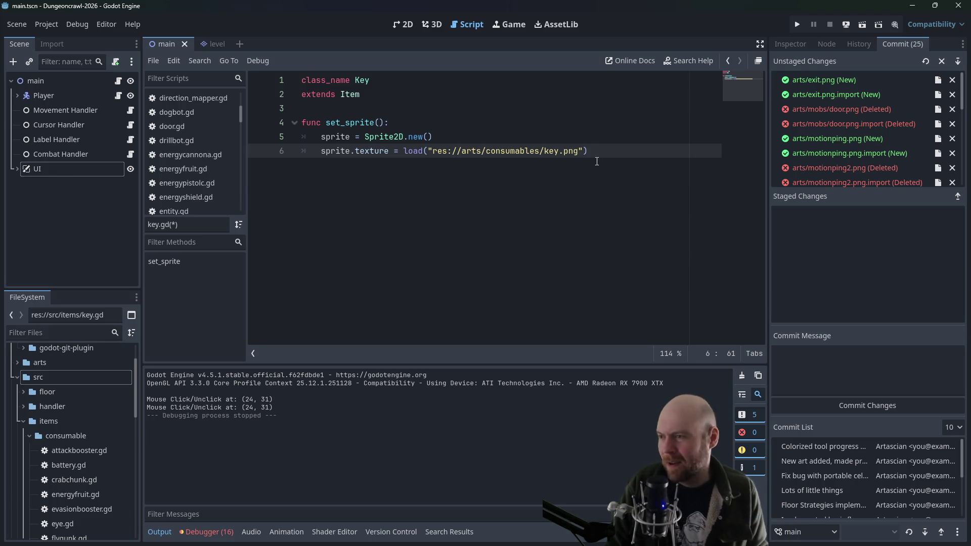
Add an on_step_on(stepper: Entity) function below set_sprite in key.gd
key(Return)
key(Return)
text(func on_)
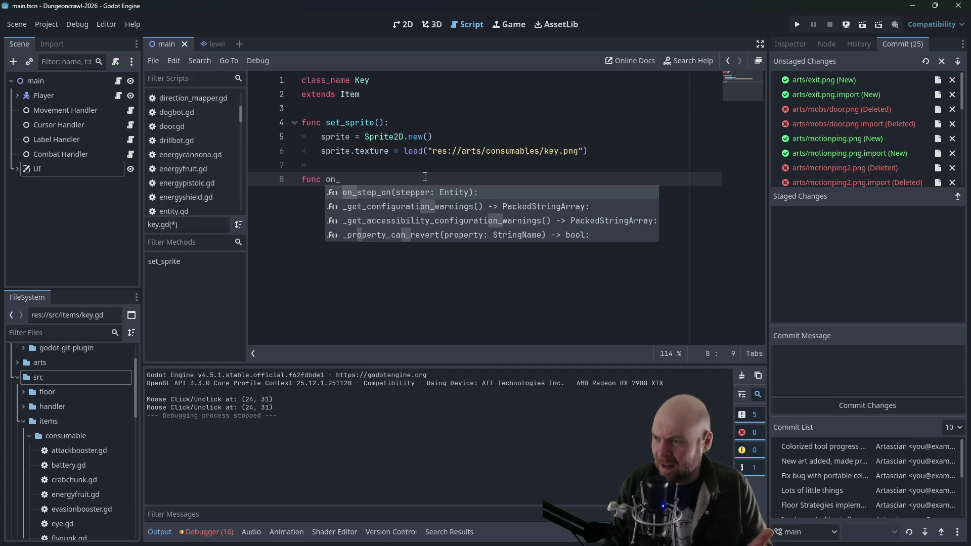
key(Return)
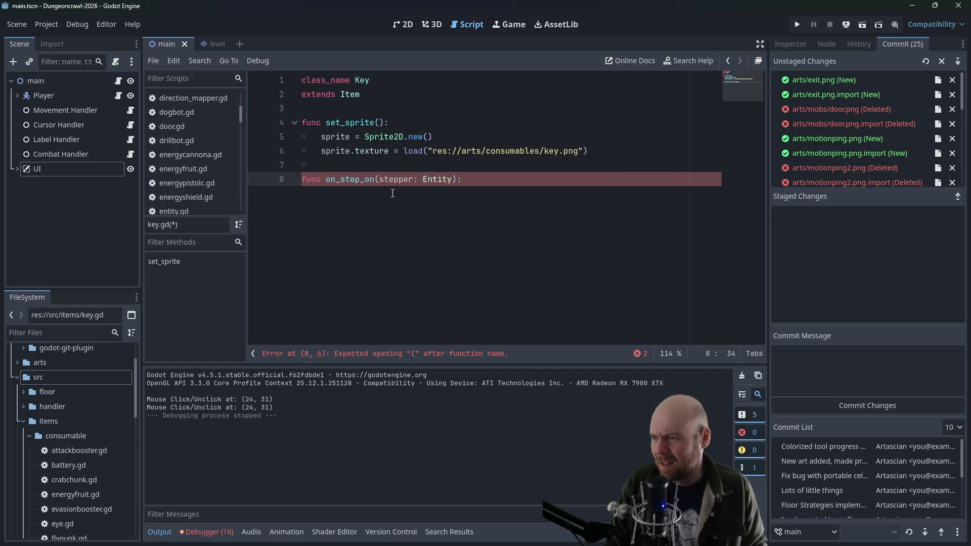
key(Return)
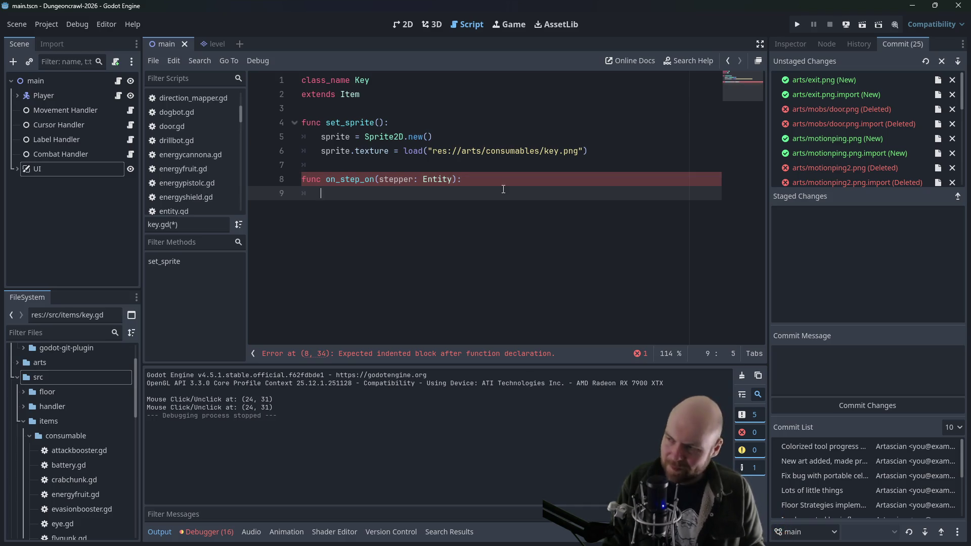
Copy the pickup logic from Item's on_step_on in item.gd into key.gd's on_step_on body
scroll(86, 455, down, 1)
scroll(81, 469, down, 1)
click(29, 387)
scroll(58, 418, down, 1)
scroll(58, 418, down, 1)
double_click(51, 413)
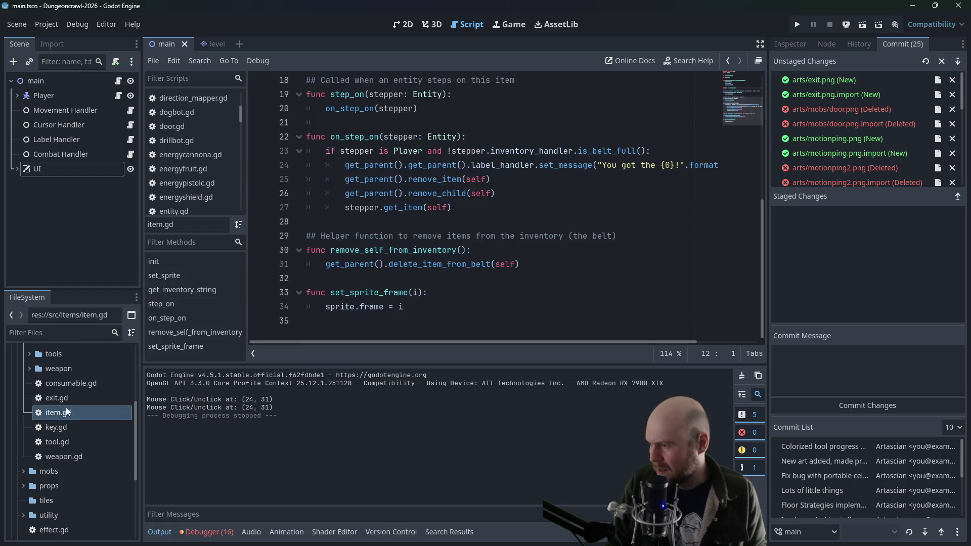
mouse_move(452, 208)
mouse_down()
mouse_move(354, 195)
mouse_move(306, 151)
mouse_up()
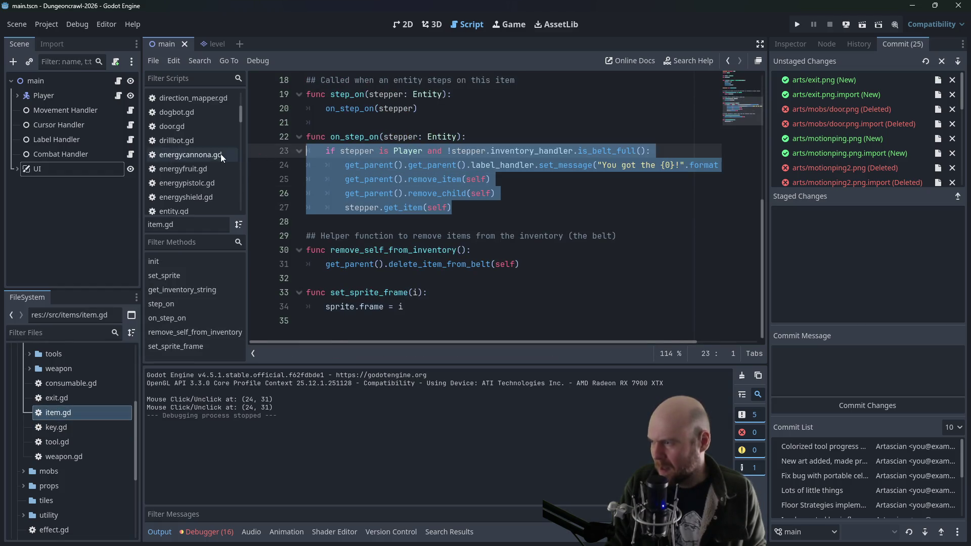
click(53, 429)
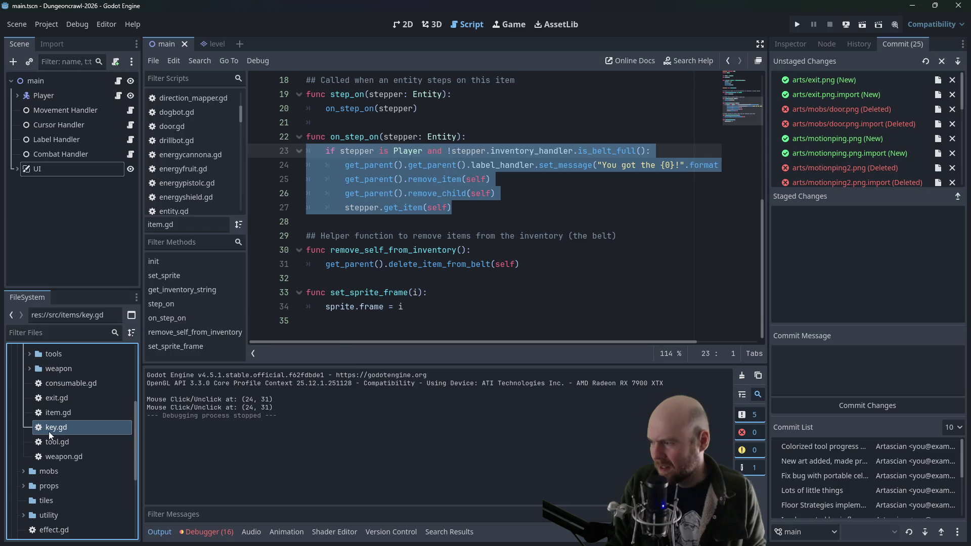
double_click(49, 432)
key(ctrl+v)
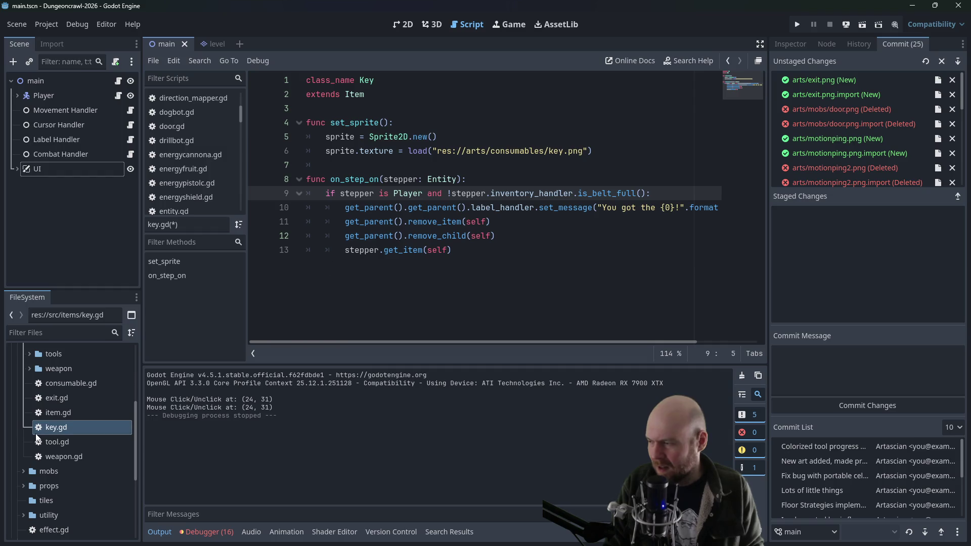
double_click(71, 417)
scroll(301, 274, up, 6)
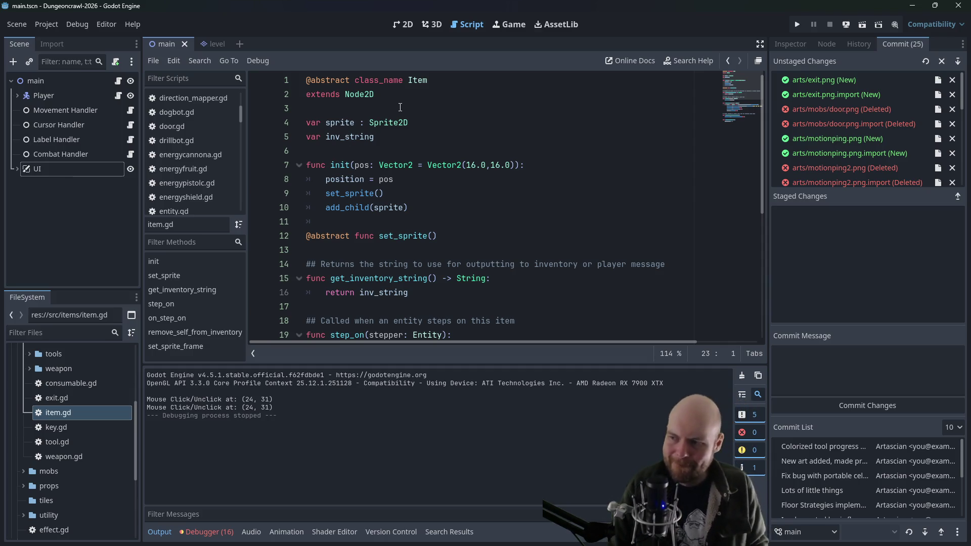
Add func _init(): under extends Item in key.gd, assigning inv_string = "Cryptographic Key"
drag(378, 134, 292, 141)
double_click(53, 428)
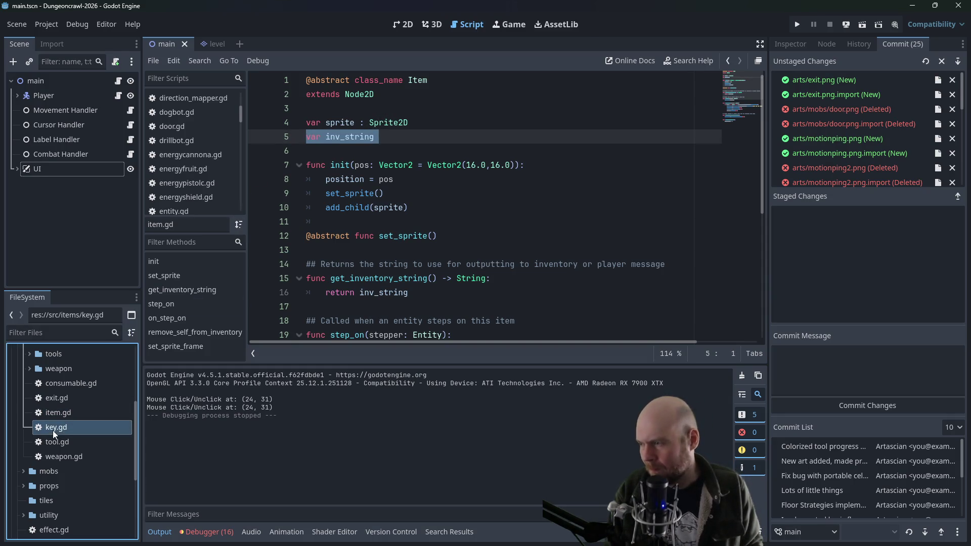
click(374, 108)
key(Return)
key(Return)
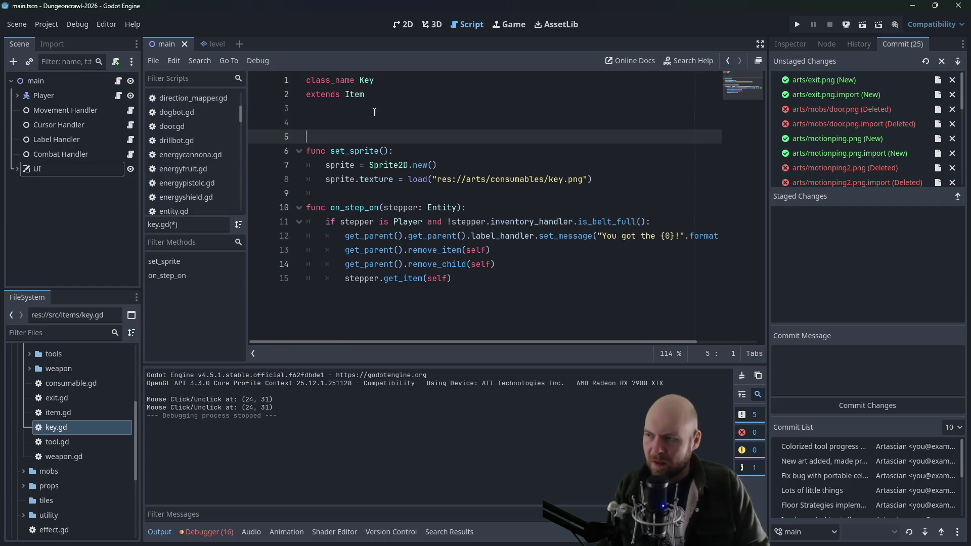
key(Up)
text(func _init():)
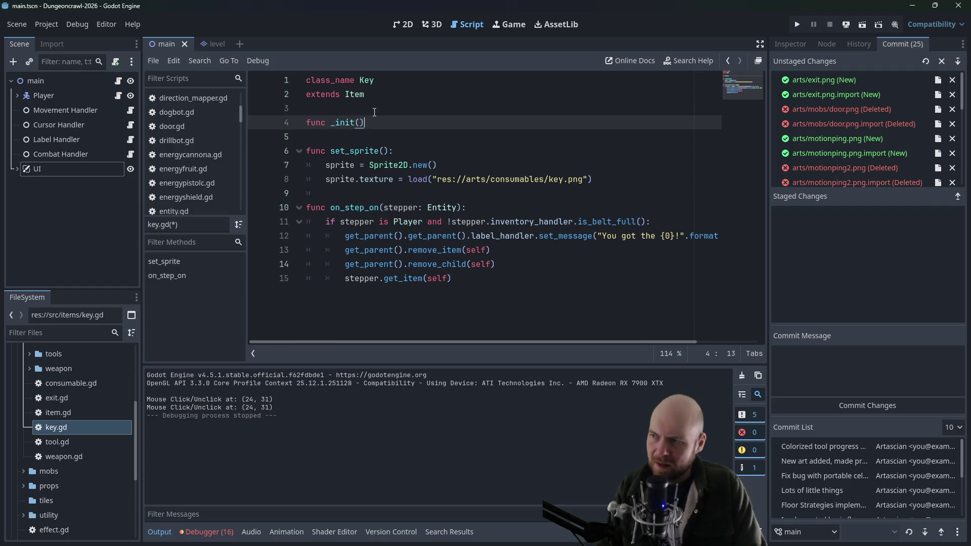
key(Return)
text(var inv_string)
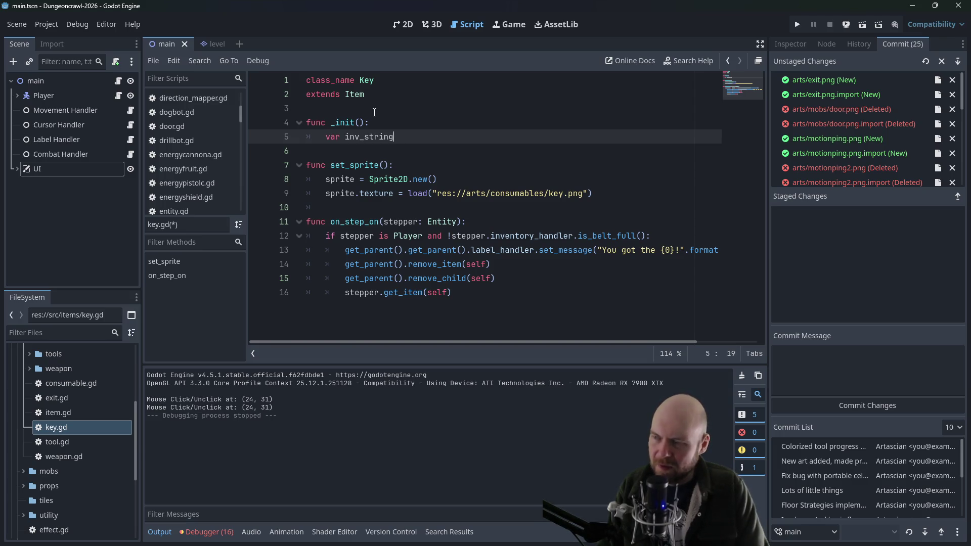
key(shift+Home)
text(inv_string = )
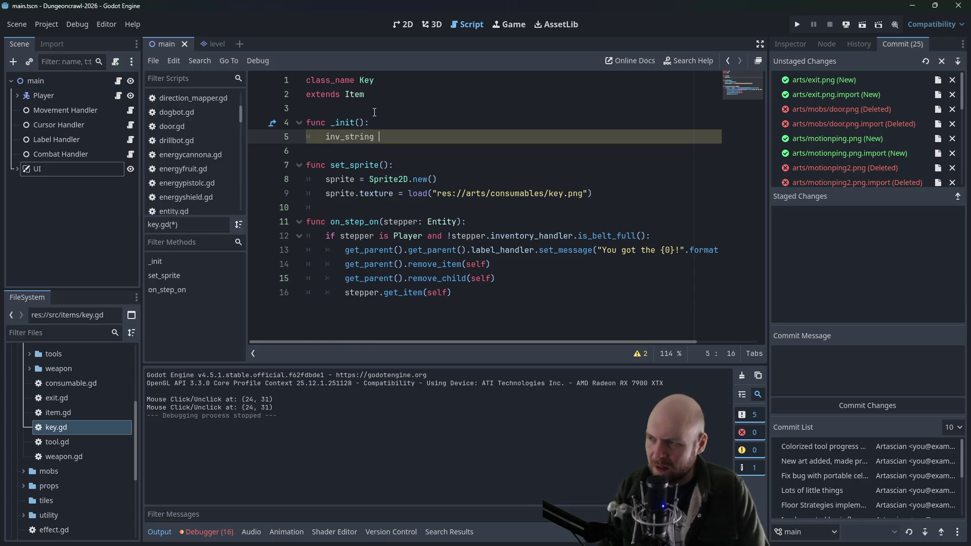
text("Cryptograp)
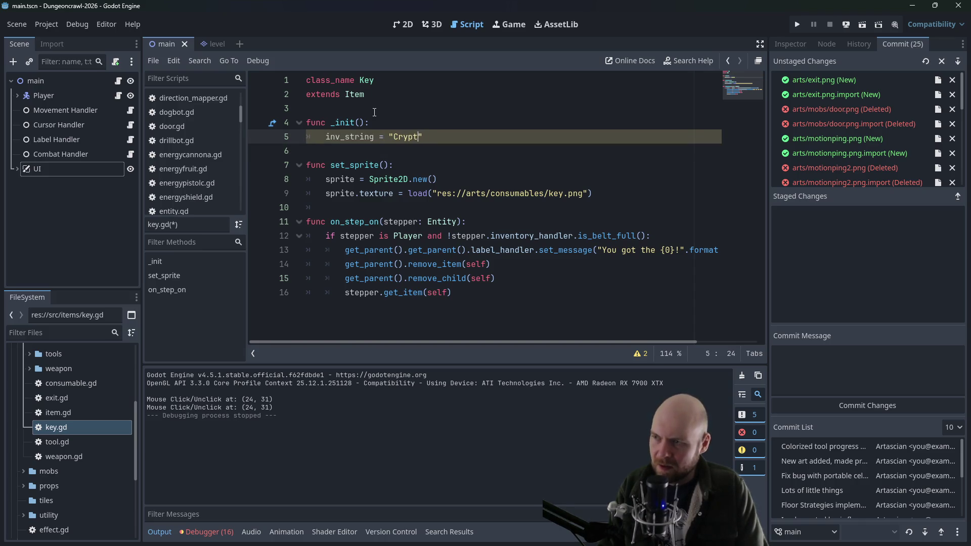
text(hic Key)
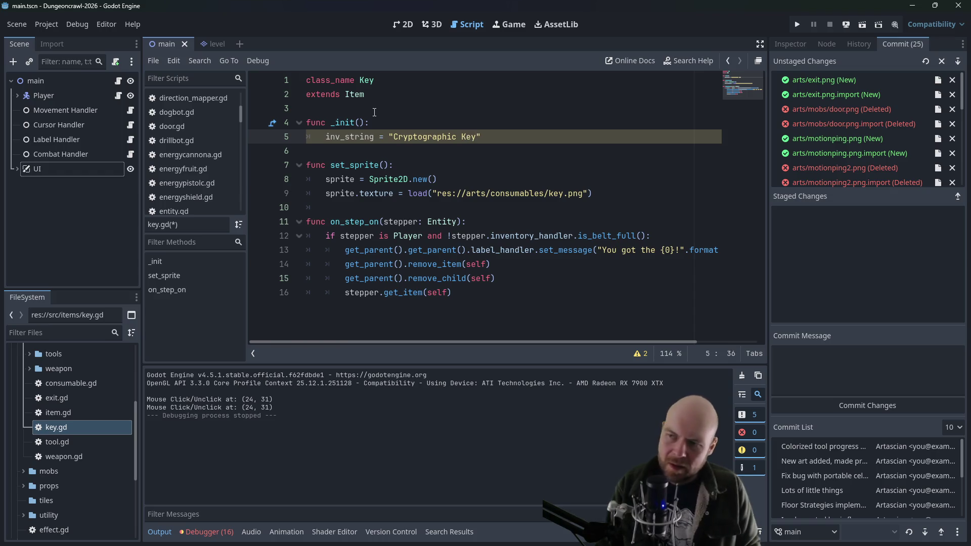
In key.gd, delete the belt-full condition and the stepper.get_item(self) line
mouse_move(502, 341)
mouse_down()
mouse_move(610, 341)
mouse_move(429, 345)
mouse_up()
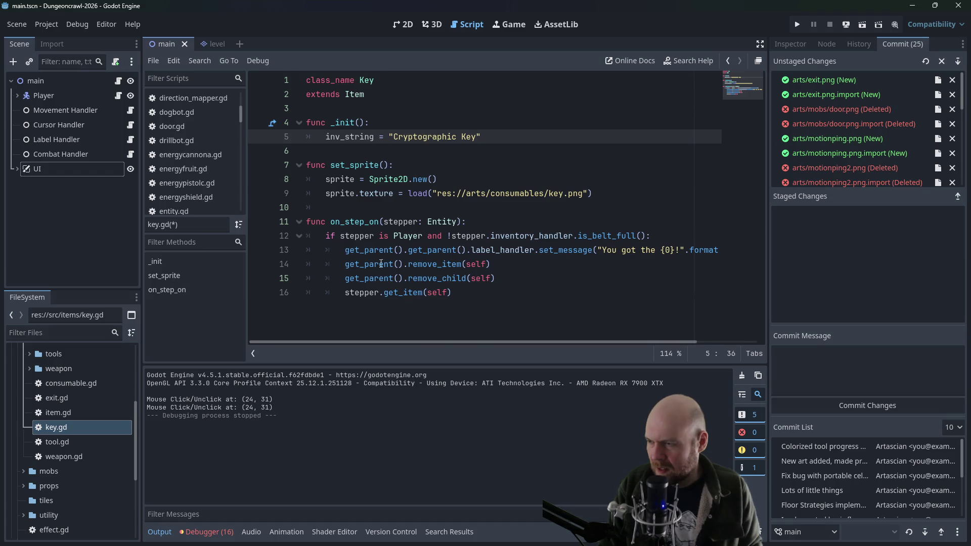
click(492, 235)
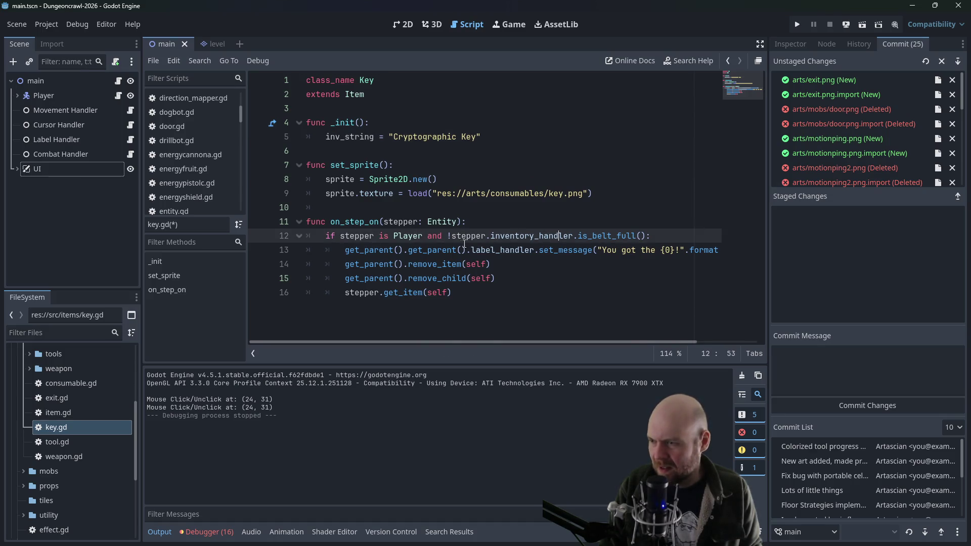
drag(429, 235, 644, 236)
key(BackSpace)
key(BackSpace)
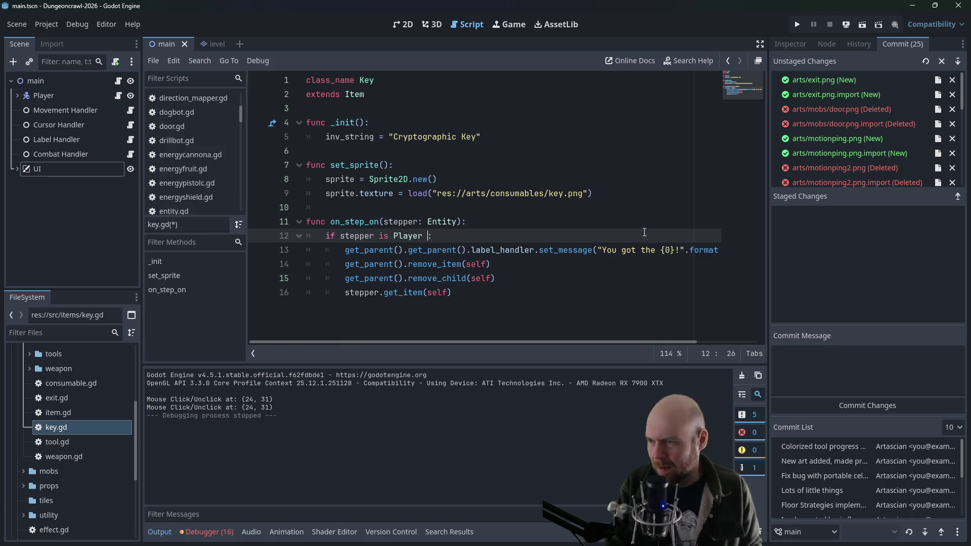
drag(511, 293, 514, 273)
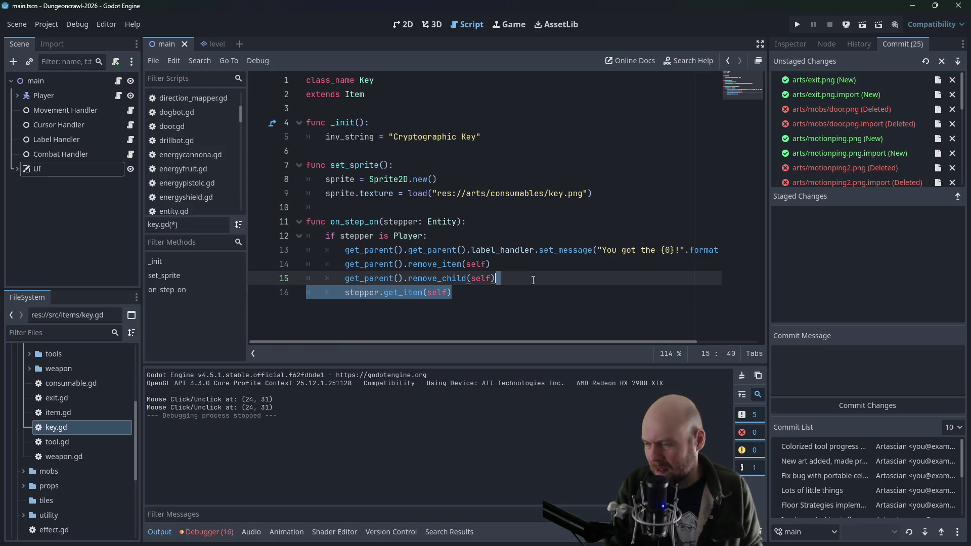
key(BackSpace)
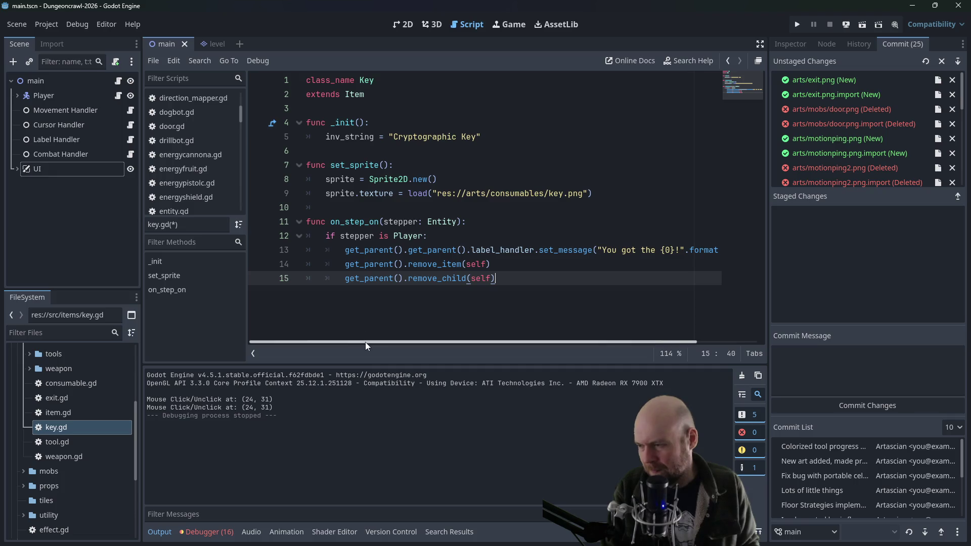
mouse_move(365, 342)
mouse_down()
mouse_move(500, 336)
mouse_move(335, 333)
mouse_up()
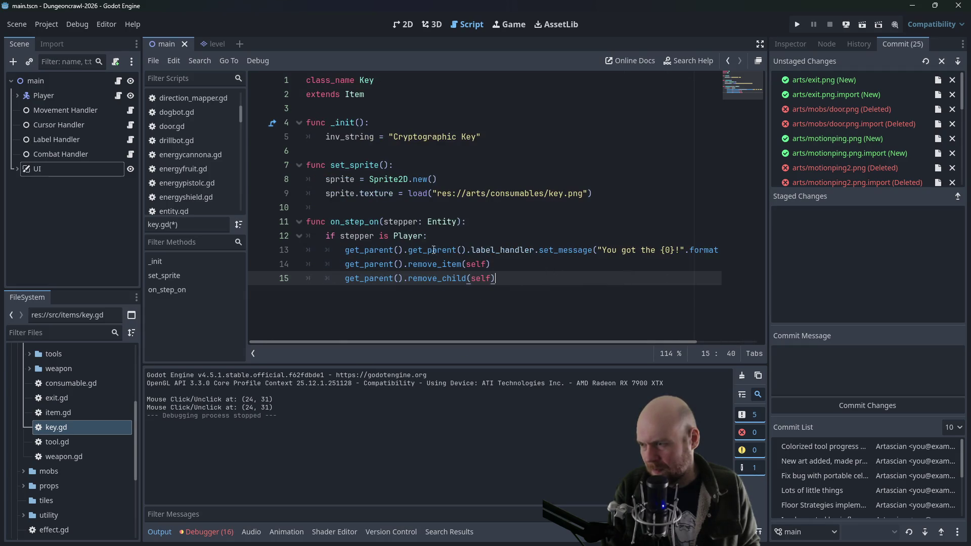
Add a 'for prop in get_parent().props:' loop under the Player check
click(446, 237)
key(Return)
key(Return)
key(Up)
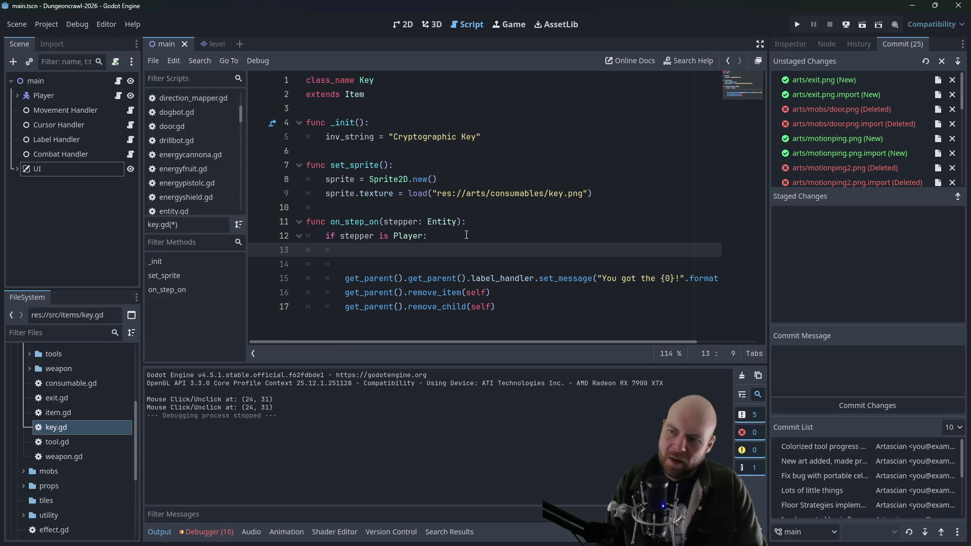
text(for )
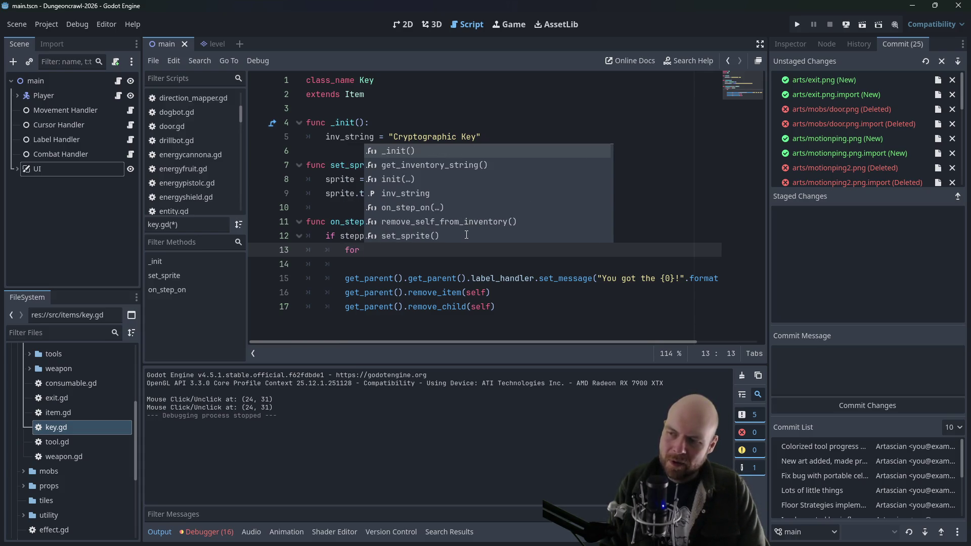
text(i in get_parent)
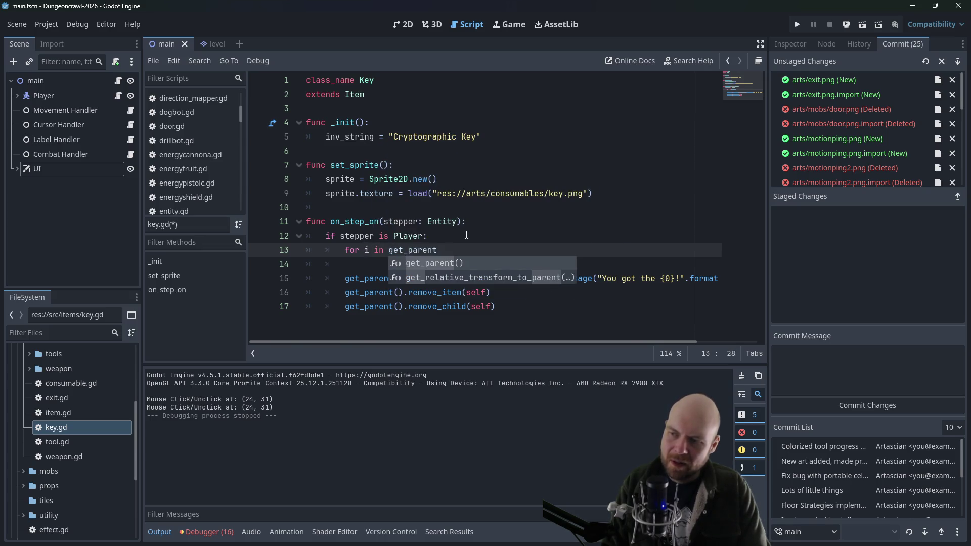
key(Return)
text(.p)
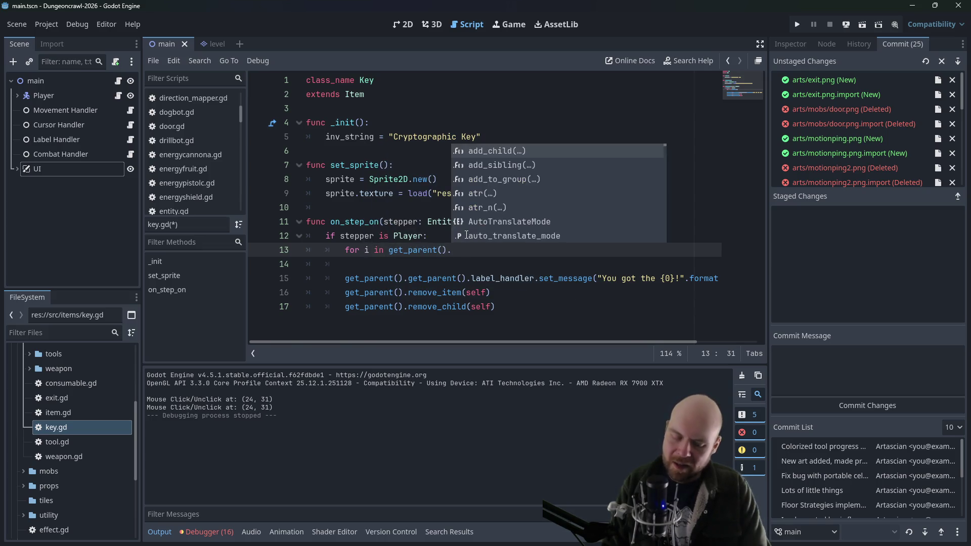
text(rops:)
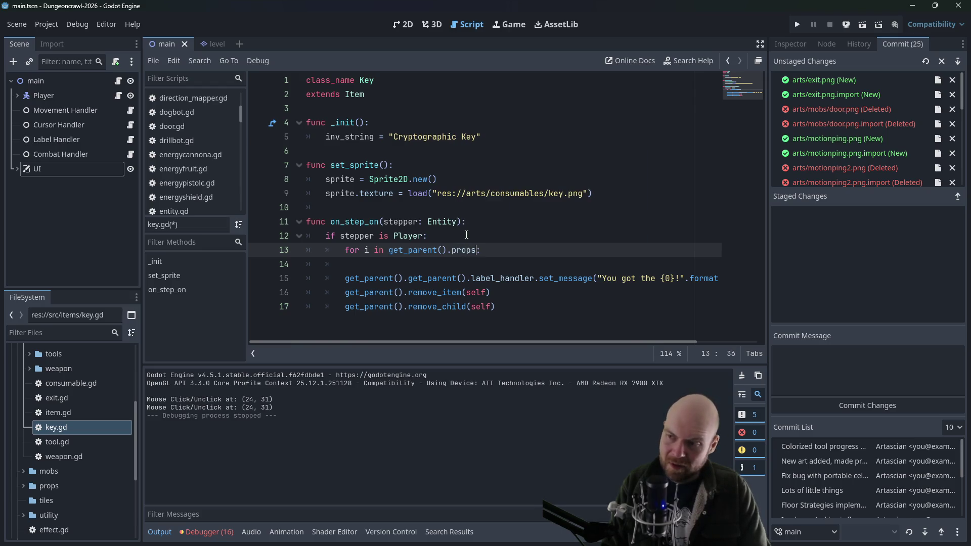
key(Home)
key(Right)
key(Right)
key(Right)
key(Delete)
text(prop)
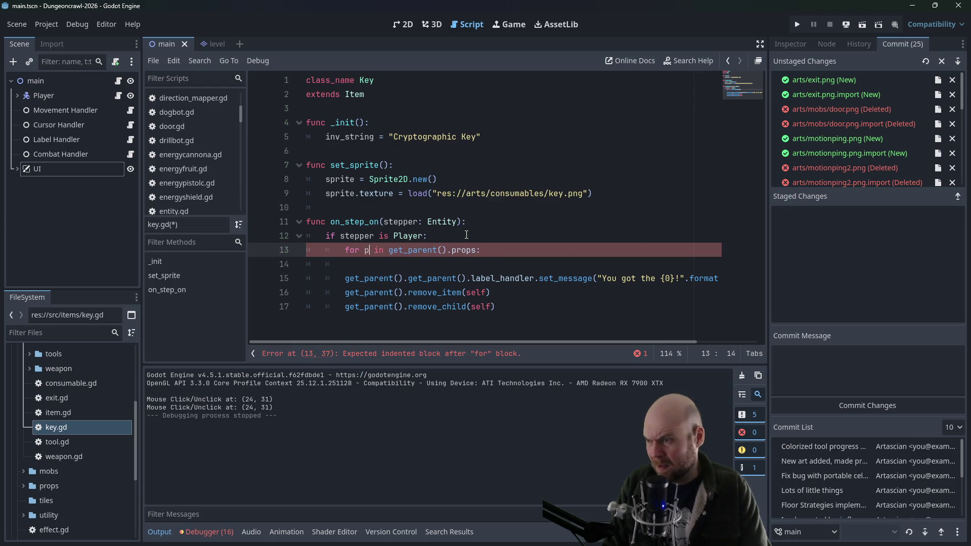
Inside the loop, call prop.unlock_door() when prop is Door, then save key.gd
key(Down)
key(Tab)
text(if prop is Door:)
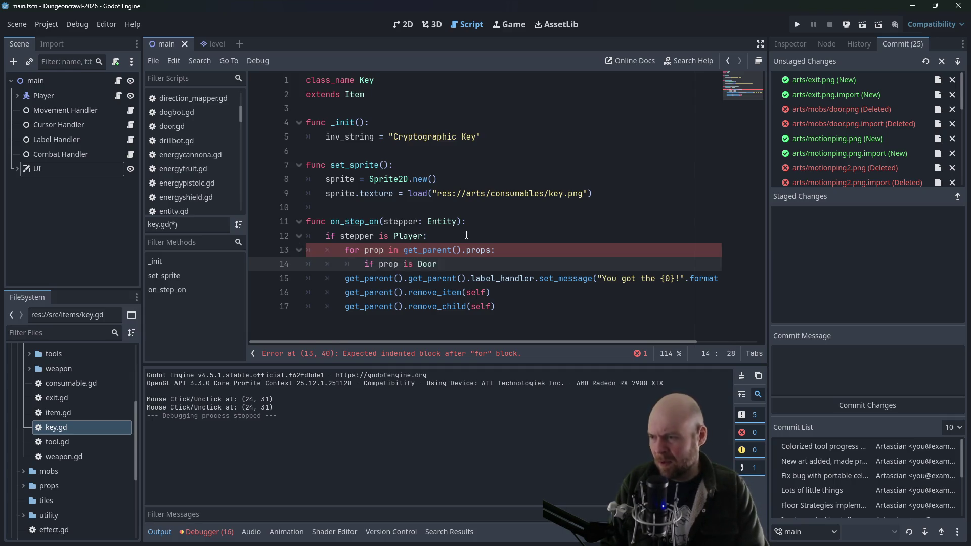
key(Return)
text(pr)
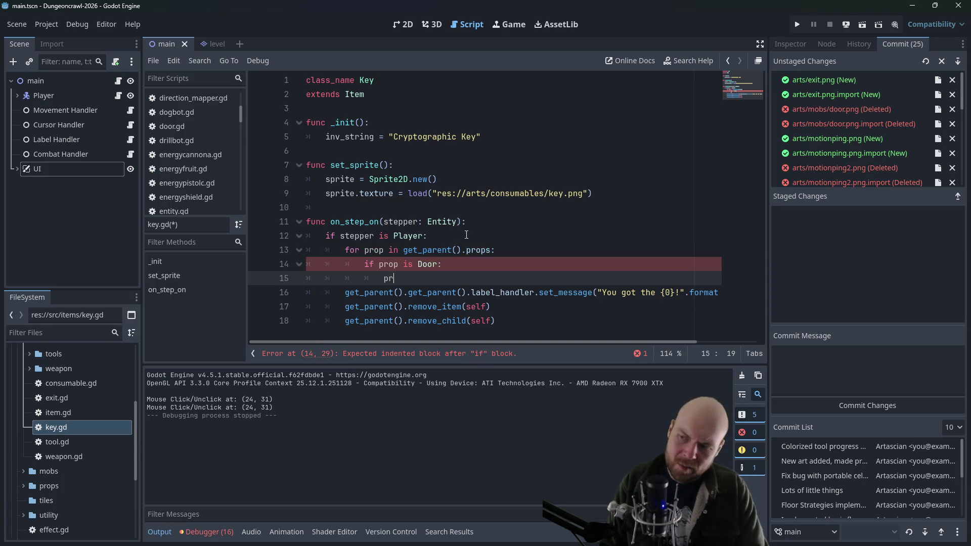
text(op.u)
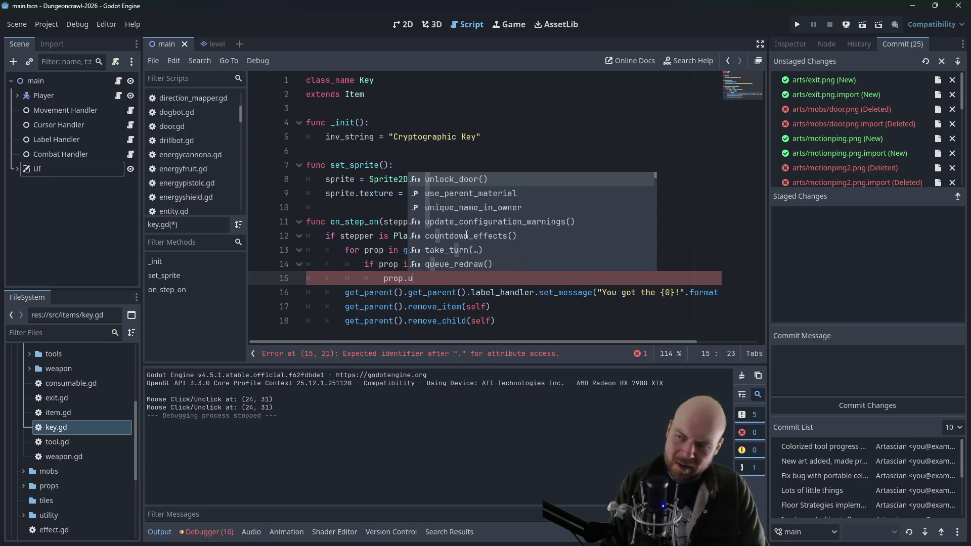
text(nlock_doo)
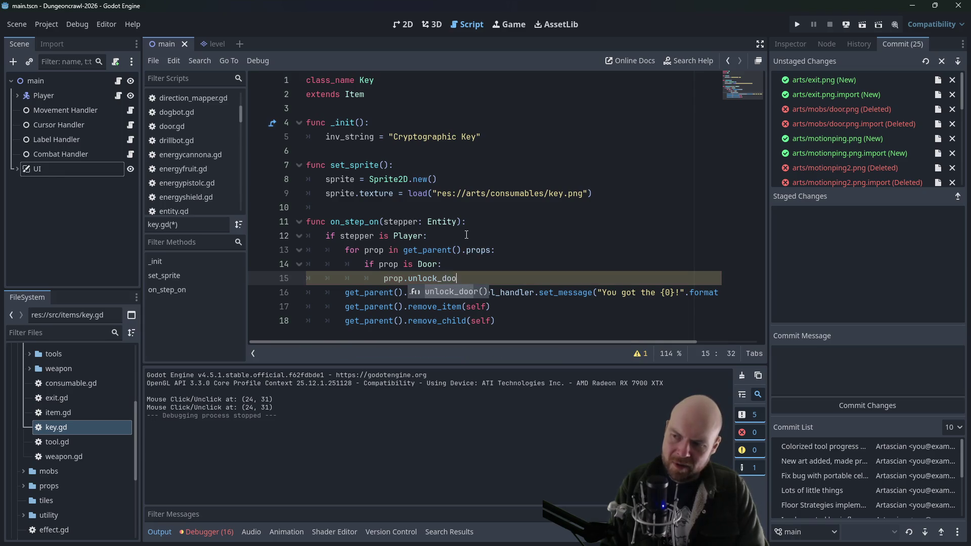
key(Return)
key(ctrl+s)
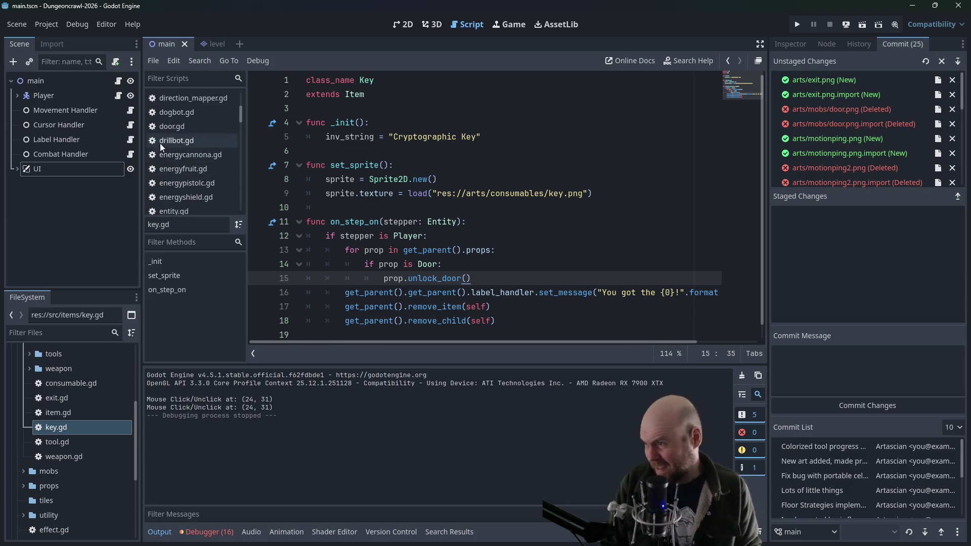
scroll(194, 175, up, 2)
scroll(195, 175, up, 2)
Open src/floor/floor_strategies/floor_strategy_0.gd from the FileSystem dock
scroll(27, 399, up, 5)
scroll(65, 387, up, 2)
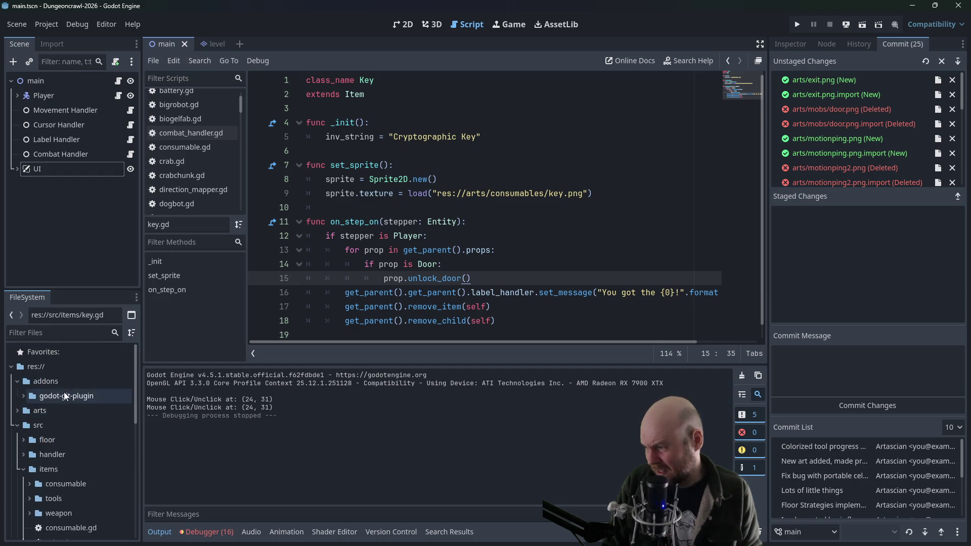
click(18, 426)
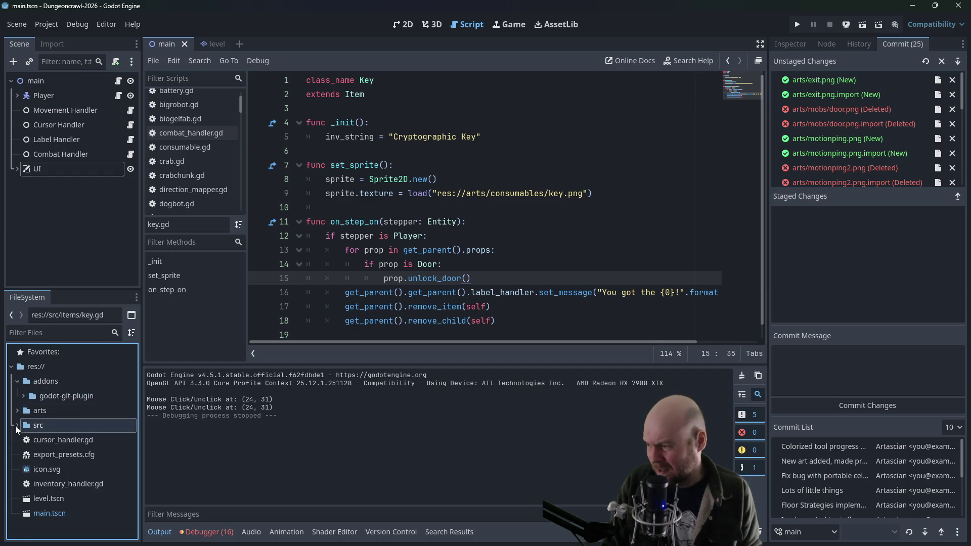
click(18, 425)
click(26, 440)
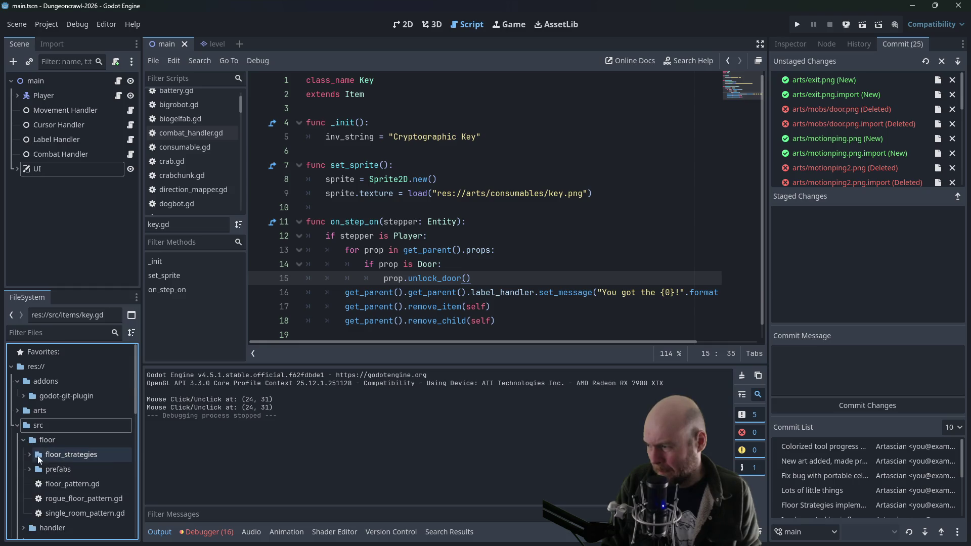
click(31, 458)
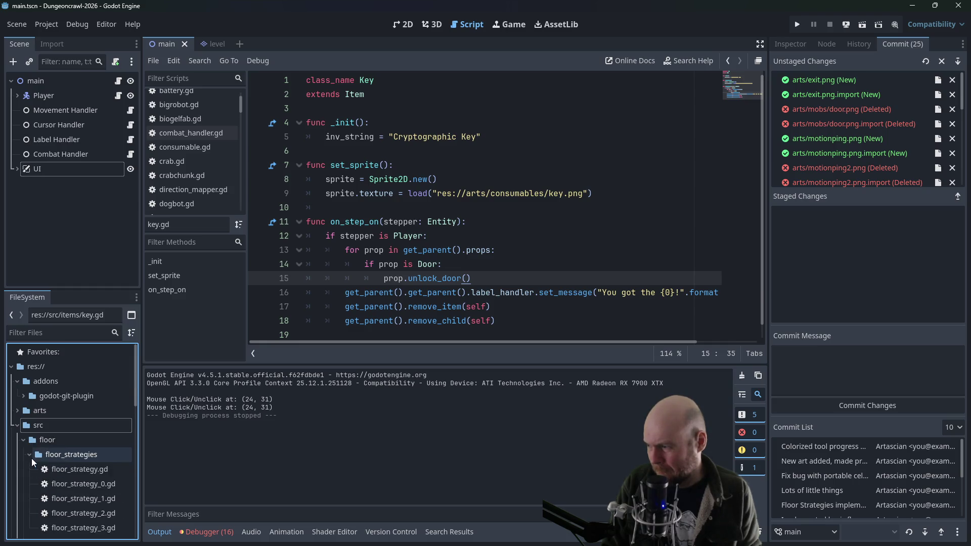
click(48, 468)
double_click(56, 483)
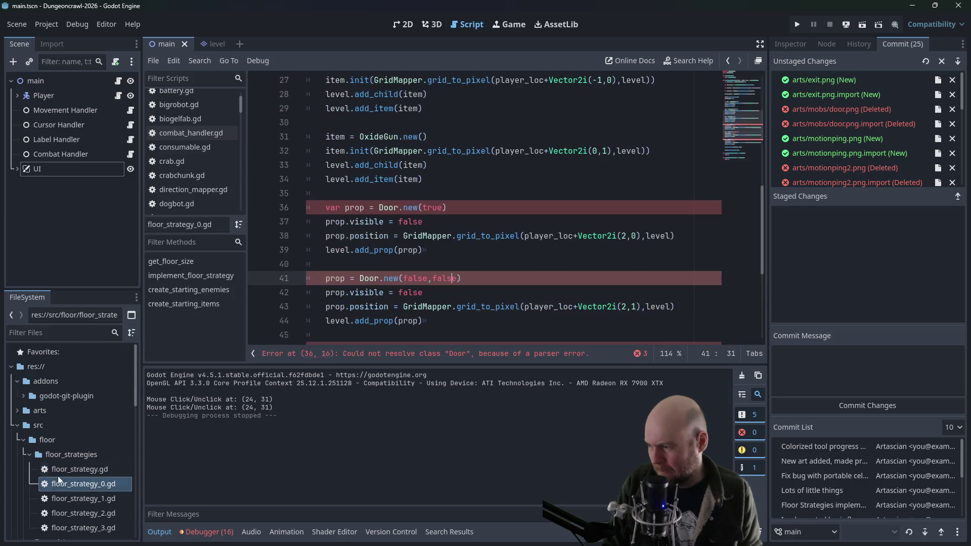
Replace OxideGun with Key on line 31 and run the project
click(468, 251)
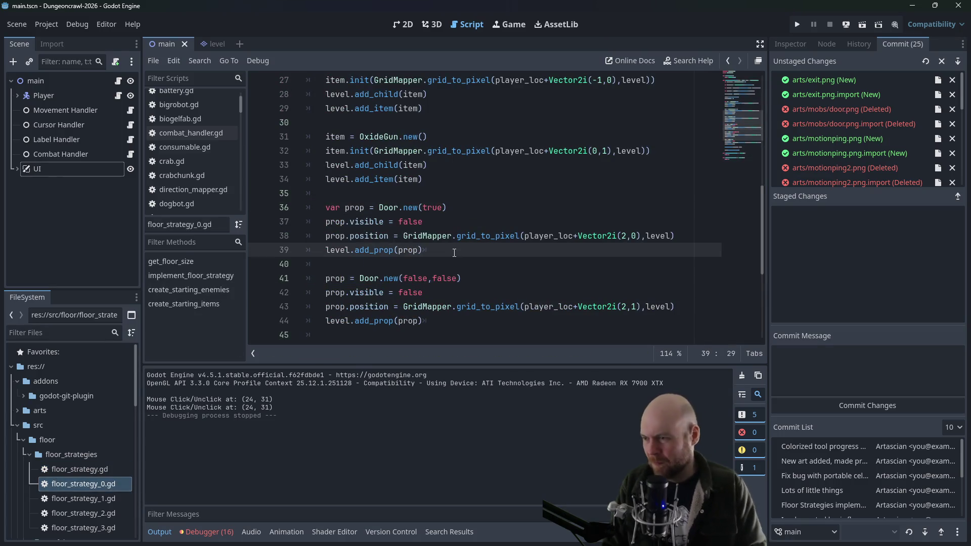
key(Down)
key(Down)
key(Down)
key(Up)
key(Up)
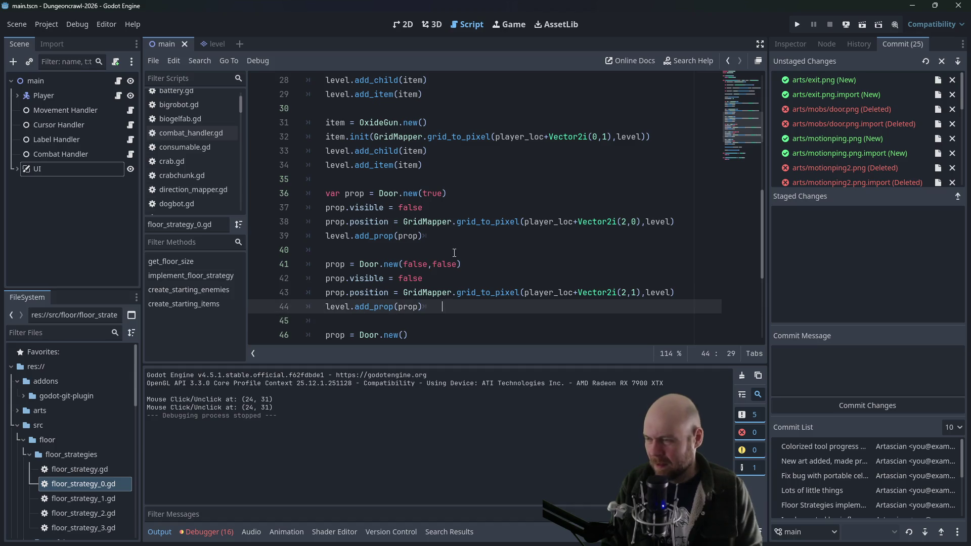
scroll(491, 243, up, 2)
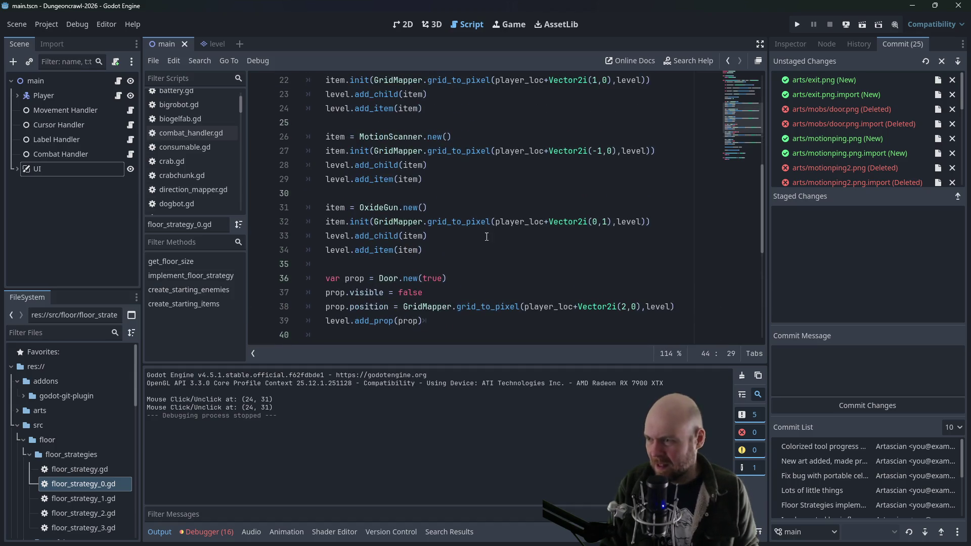
double_click(364, 207)
text(Key)
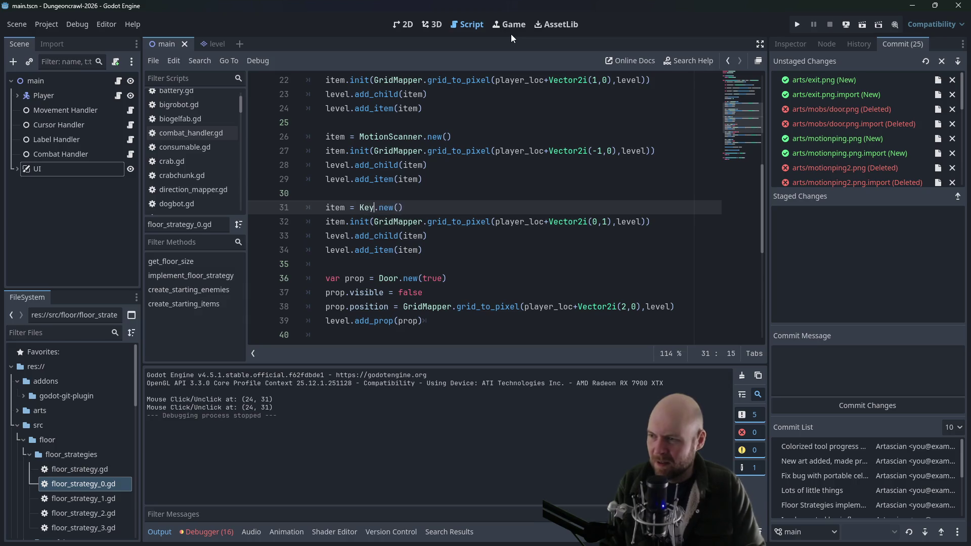
click(526, 108)
click(794, 25)
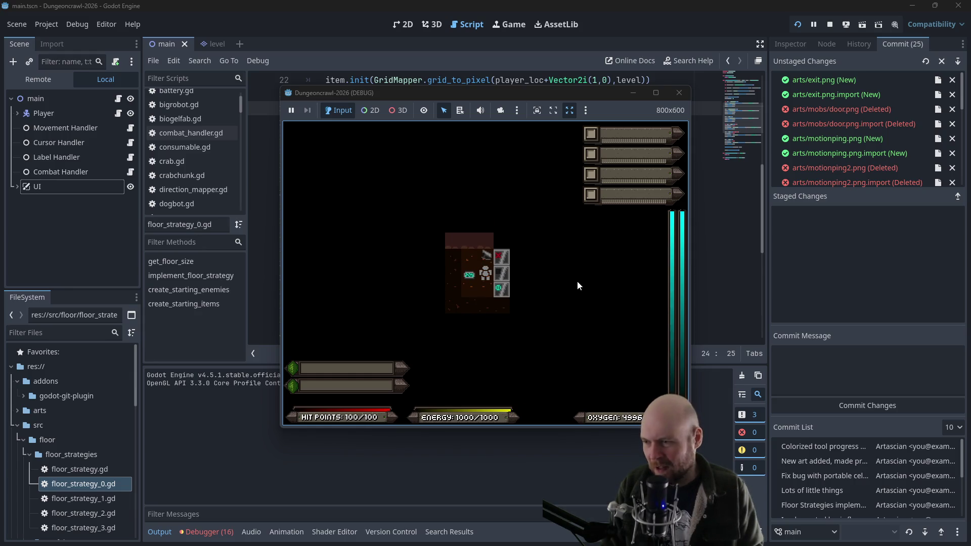
Walk onto the Cryptographic Key, then bump the doors to confirm they report no power
key(Left)
key(Right)
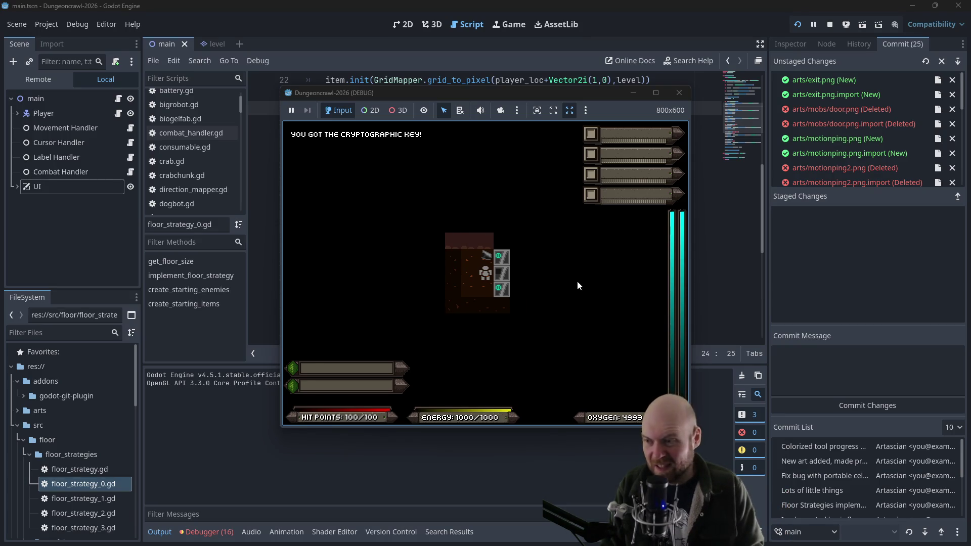
key(Right)
key(Down)
key(Up)
key(Left)
key(Left)
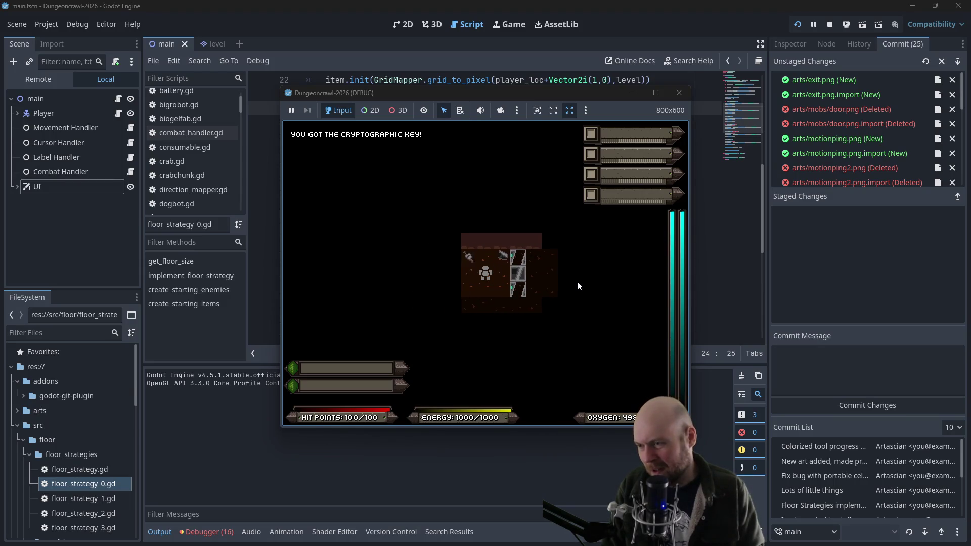
key(Right)
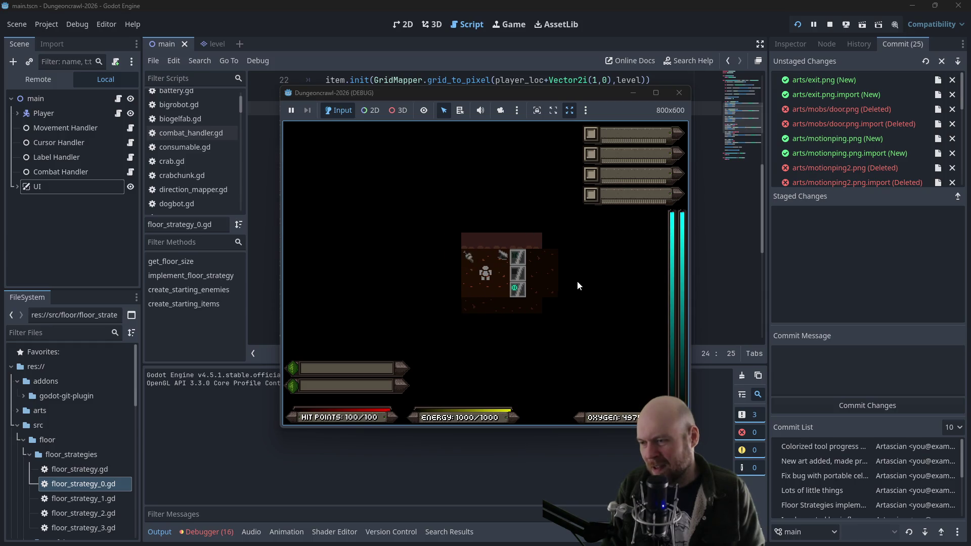
key(Right)
key(Right)
key(Right)
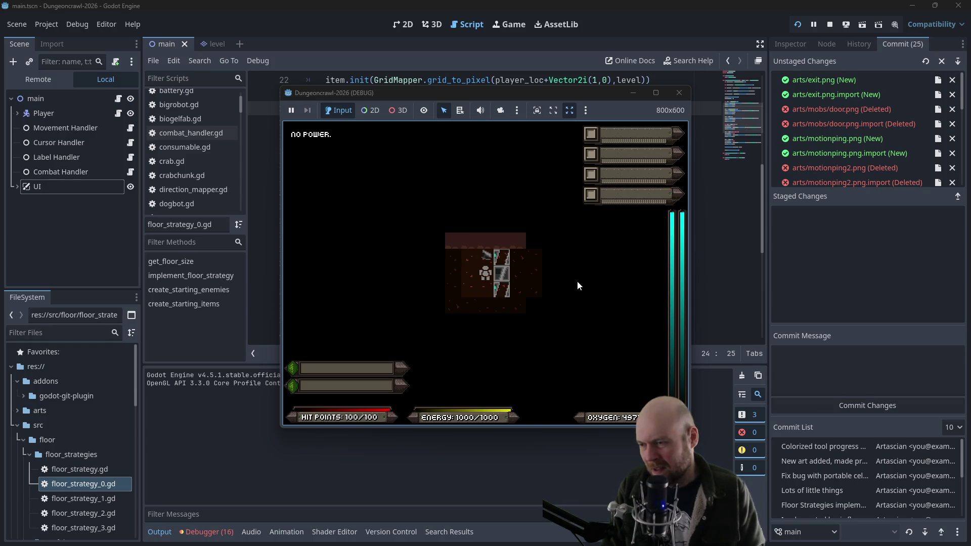
key(Right)
key(Right)
key(Right)
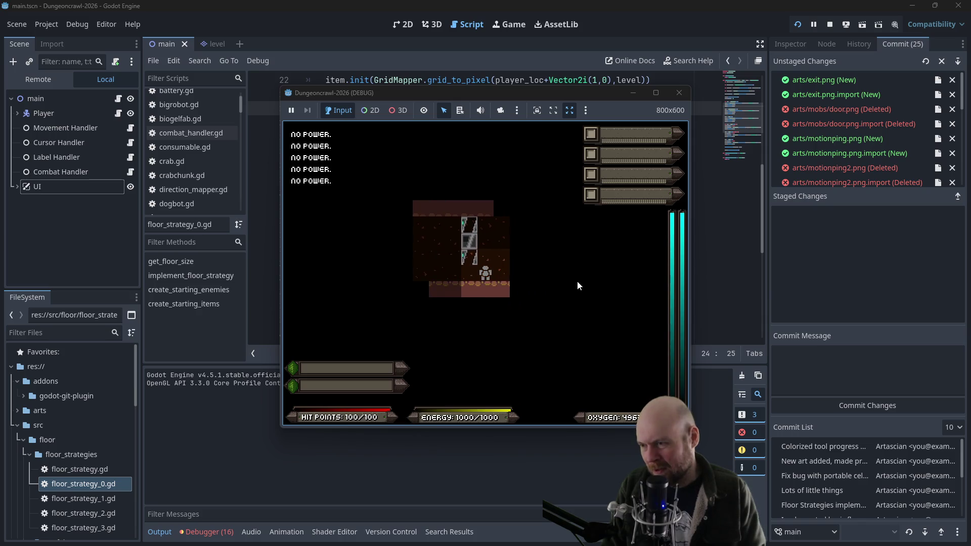
Collect the floodlight and motion tracker, then close the running game
key(Left)
key(Left)
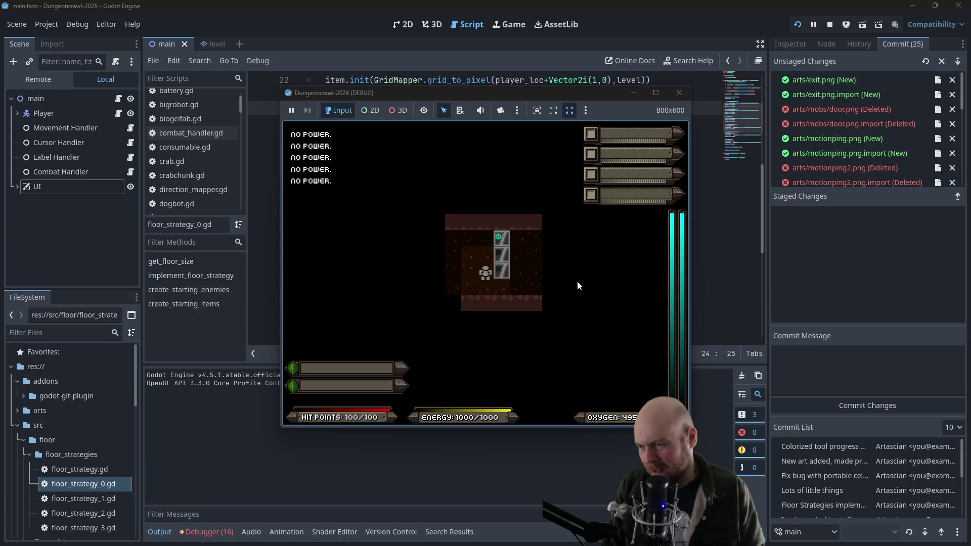
key(Left)
key(Left)
key(Down)
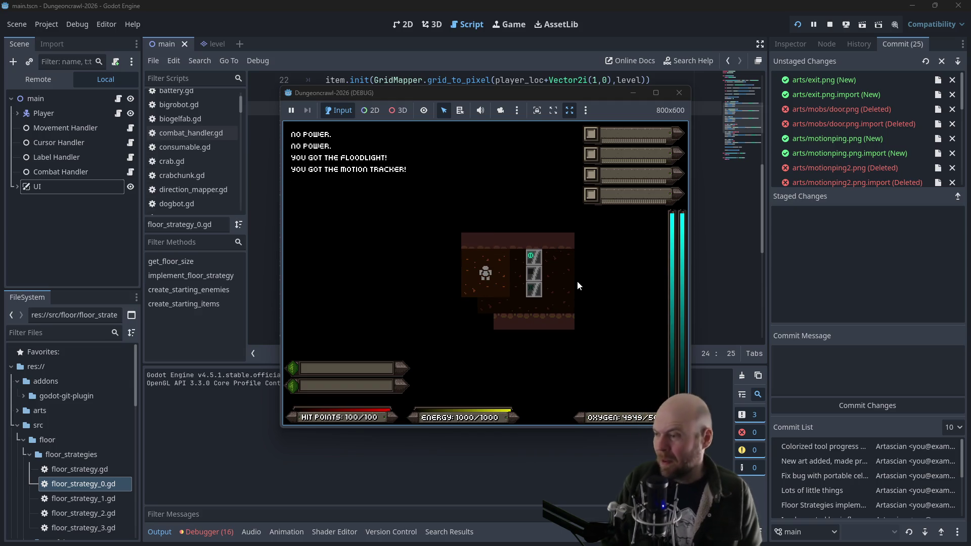
click(678, 94)
click(593, 221)
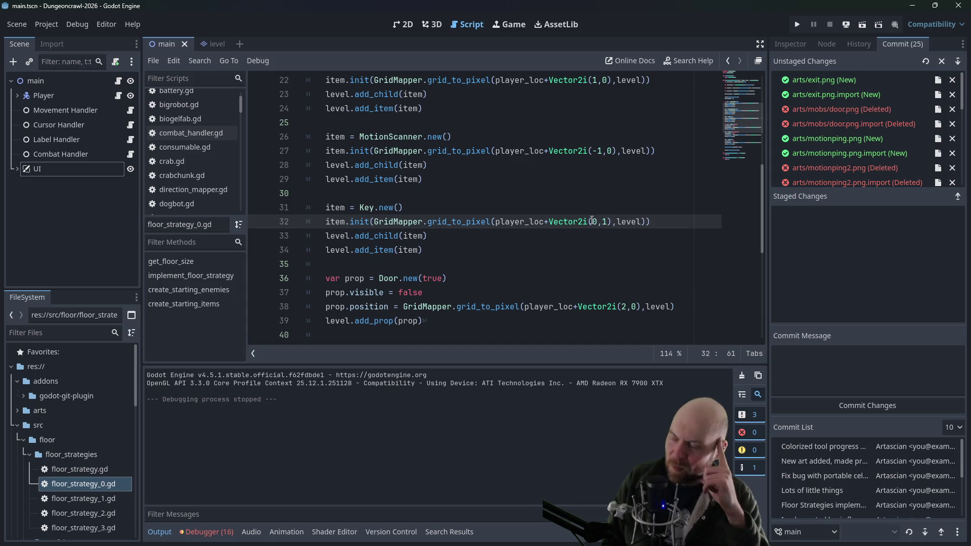
Open main.gd from the script list, scroll through it, then switch to key.gd
scroll(238, 156, down, 3)
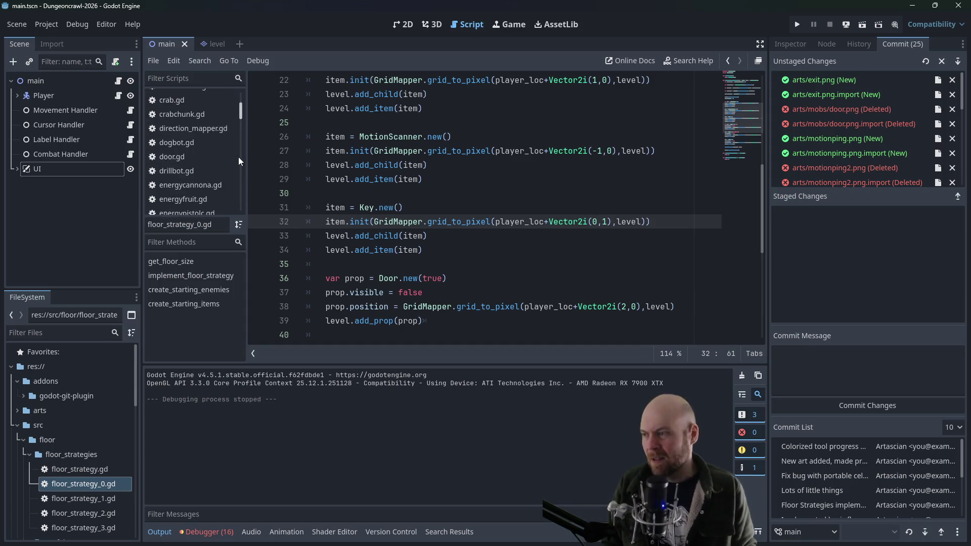
drag(242, 124, 238, 153)
scroll(189, 172, down, 1)
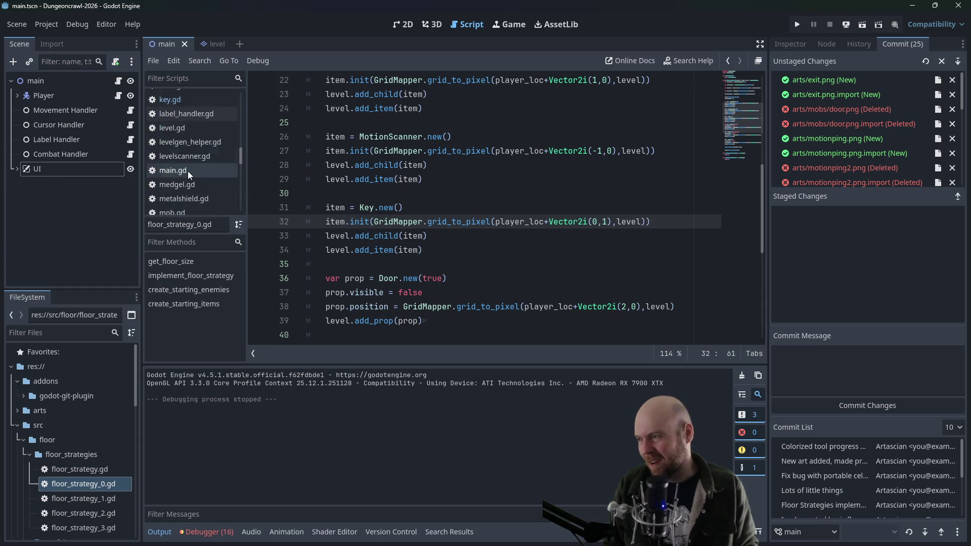
click(187, 171)
drag(761, 140, 761, 99)
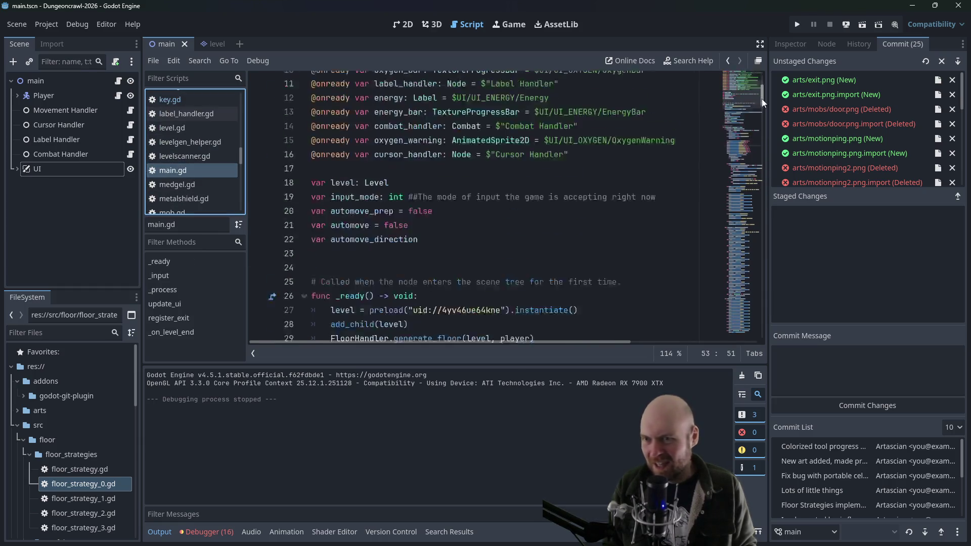
scroll(462, 232, up, 3)
scroll(462, 232, down, 4)
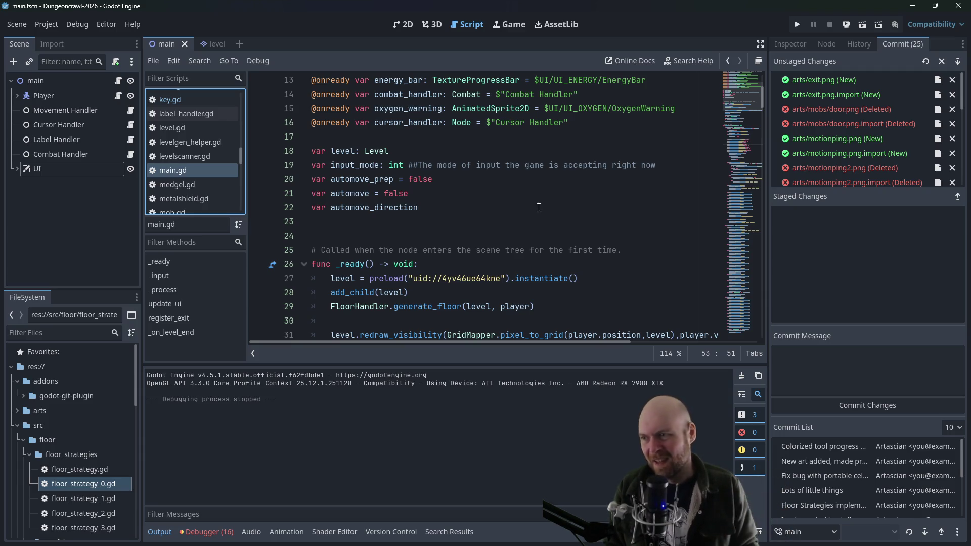
mouse_move(761, 94)
mouse_down()
mouse_move(755, 337)
mouse_move(757, 98)
mouse_up()
scroll(177, 121, up, 1)
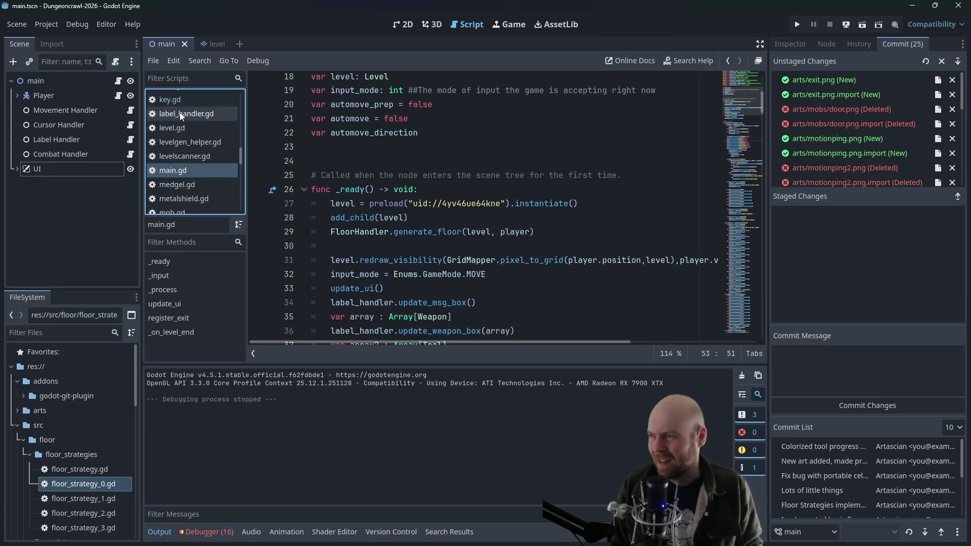
click(177, 114)
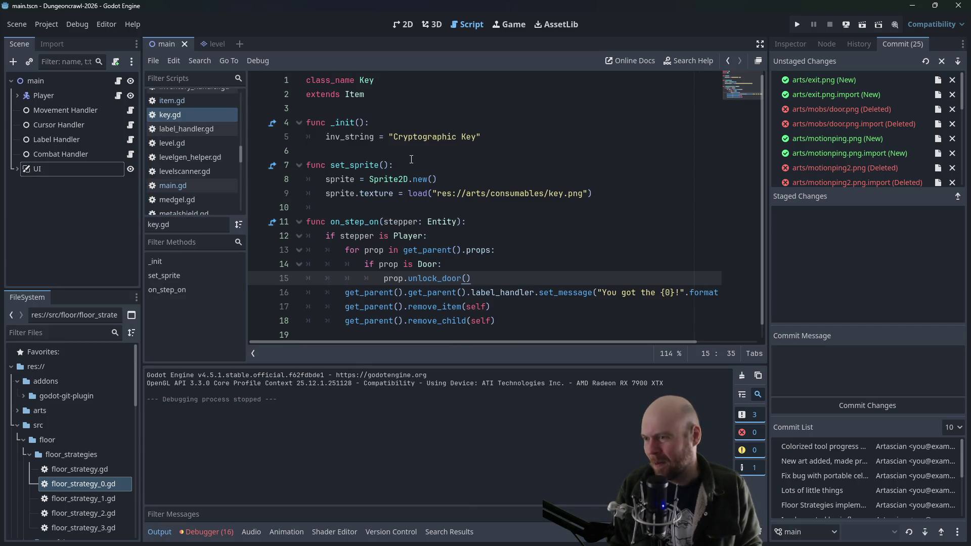
Switch to door.gd, go to interact(), and list its unused-parameter warnings
scroll(354, 167, down, 1)
scroll(224, 168, up, 4)
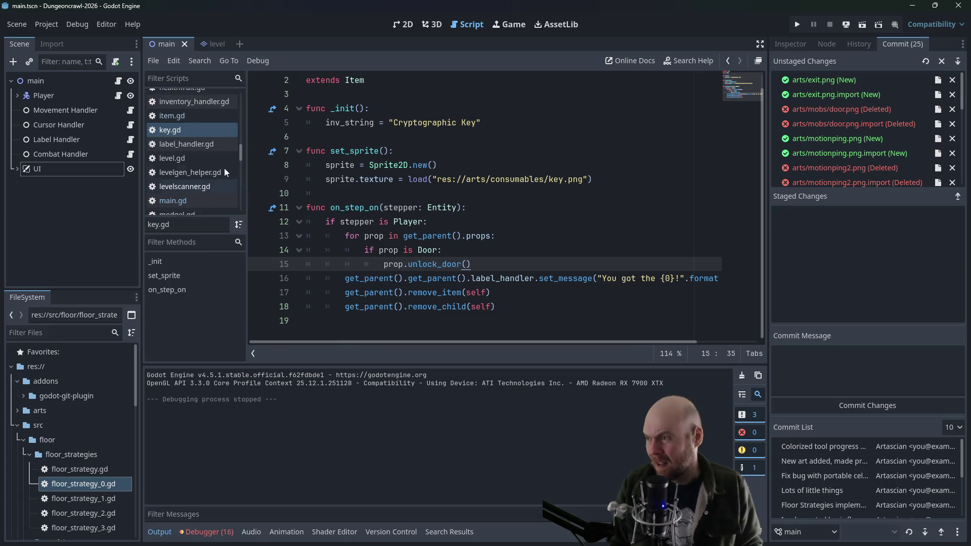
scroll(227, 168, up, 5)
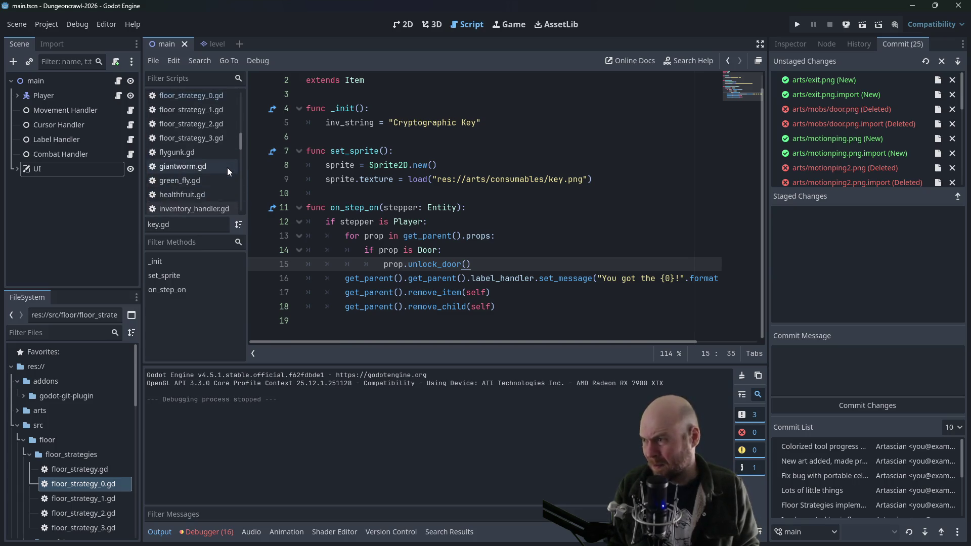
scroll(215, 144, up, 3)
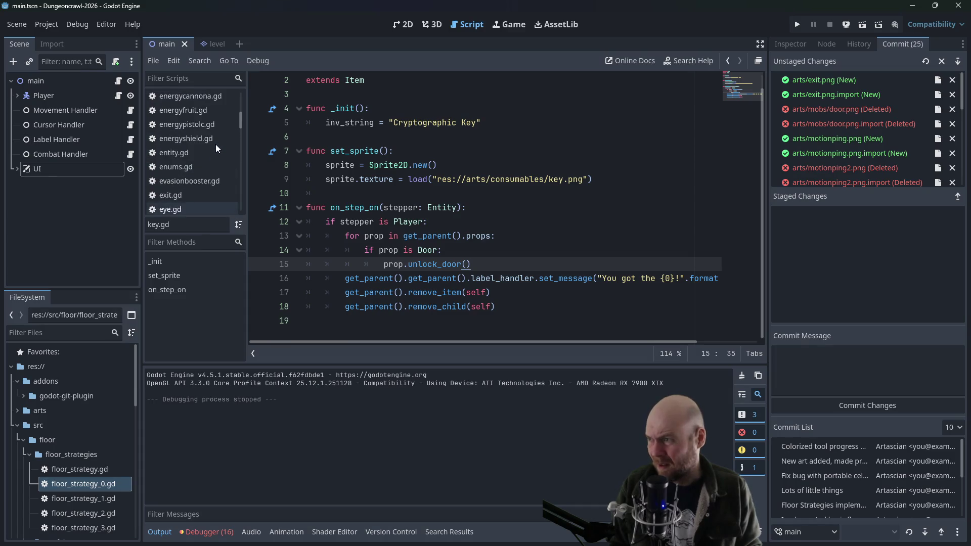
click(201, 116)
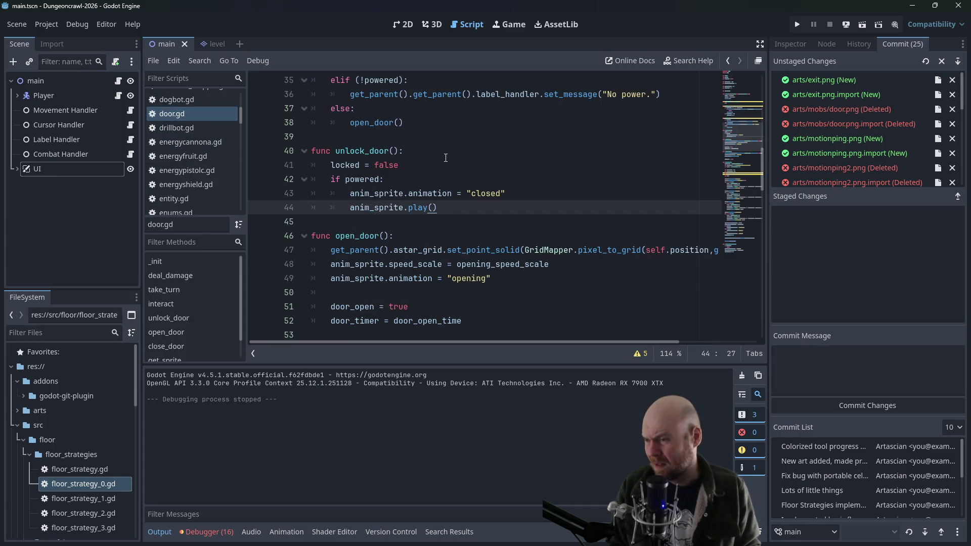
scroll(432, 162, up, 3)
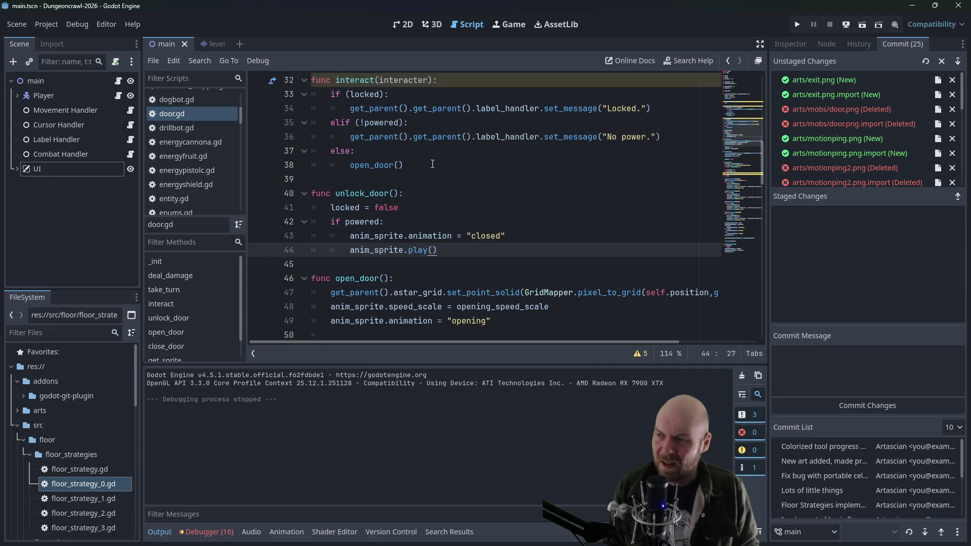
scroll(361, 119, down, 1)
click(361, 121)
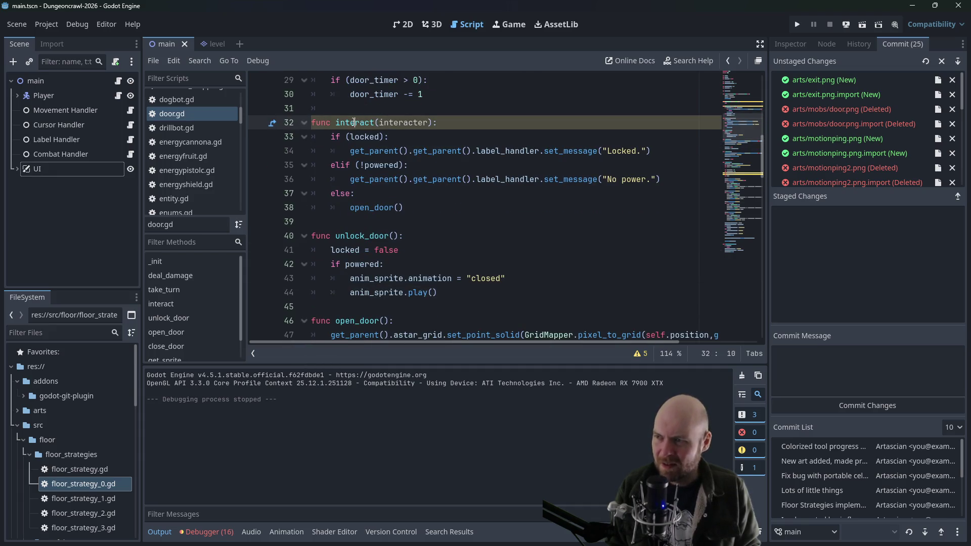
click(640, 352)
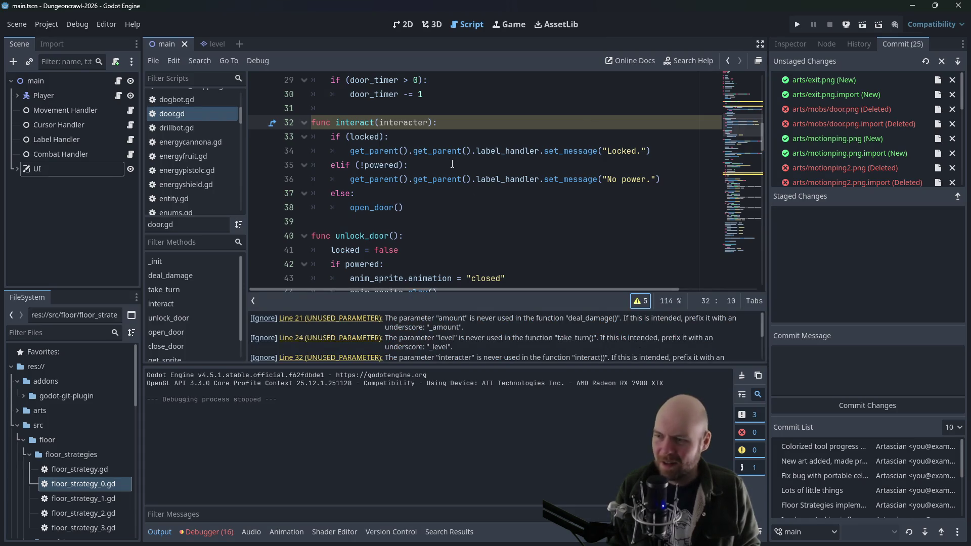
scroll(430, 207, down, 2)
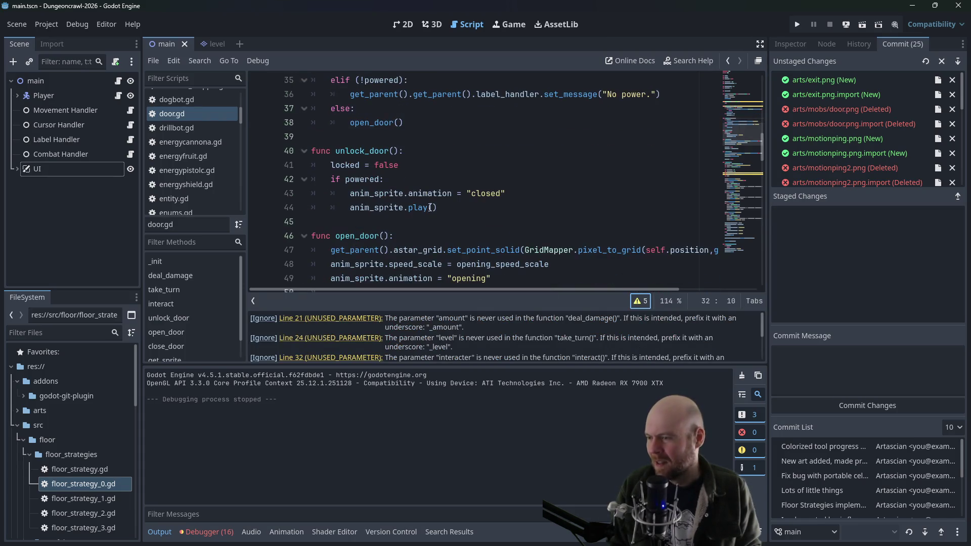
click(490, 216)
Start a power_door() function that sets powered = true and checks 'if locked:'
key(Return)
key(Return)
key(Up)
text(func power_door():)
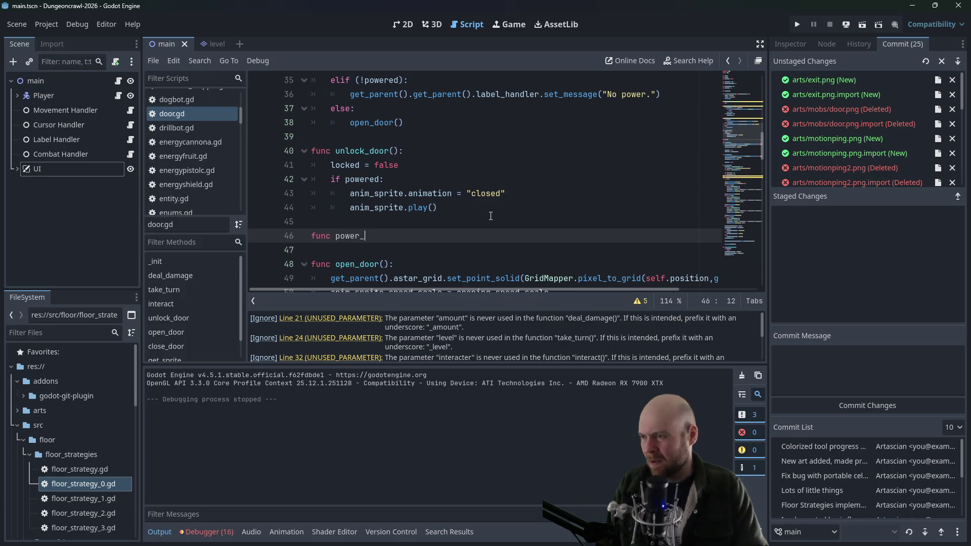
key(Return)
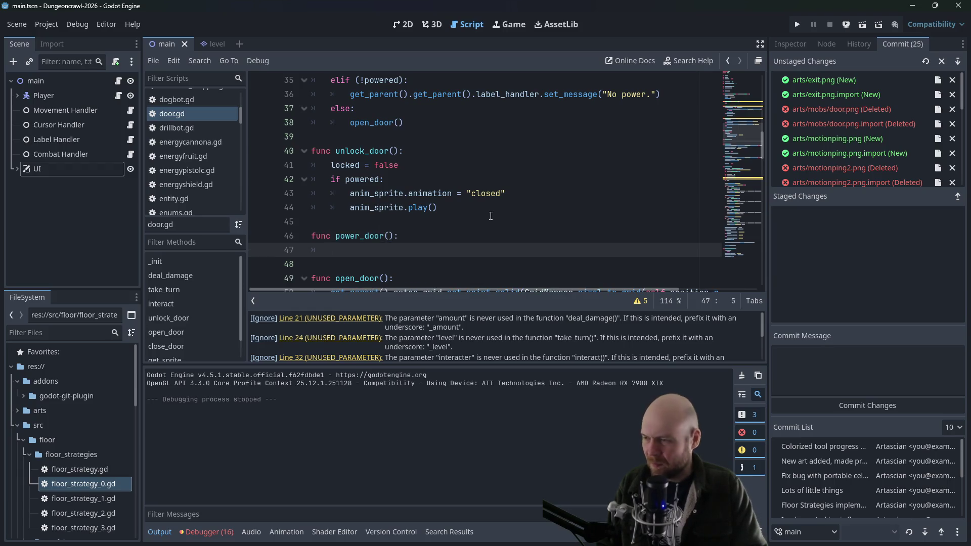
text(powe)
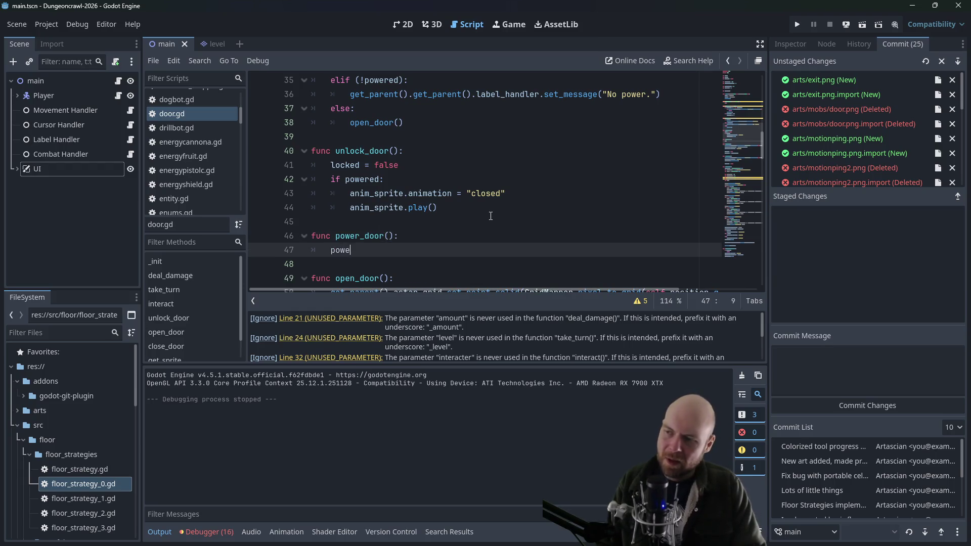
text(red = true)
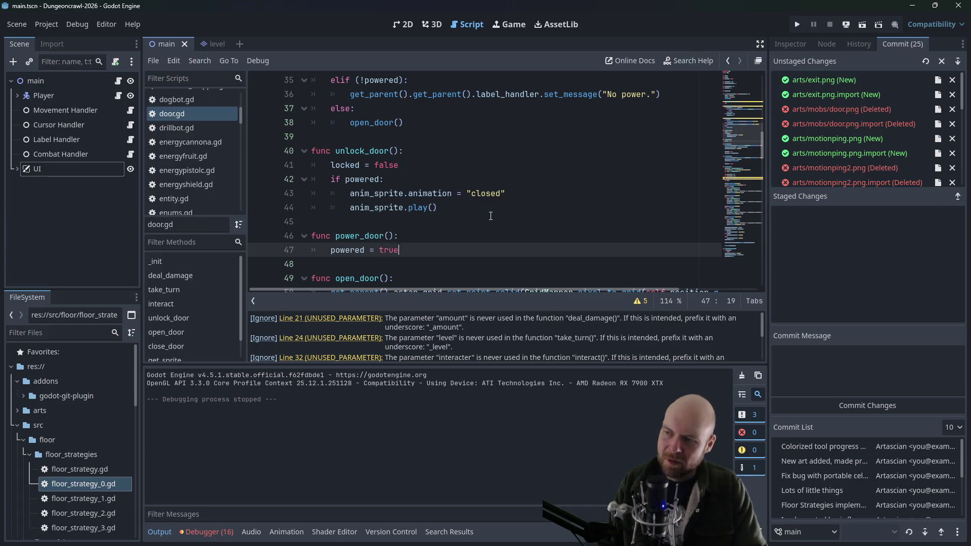
key(Return)
text(if locked:)
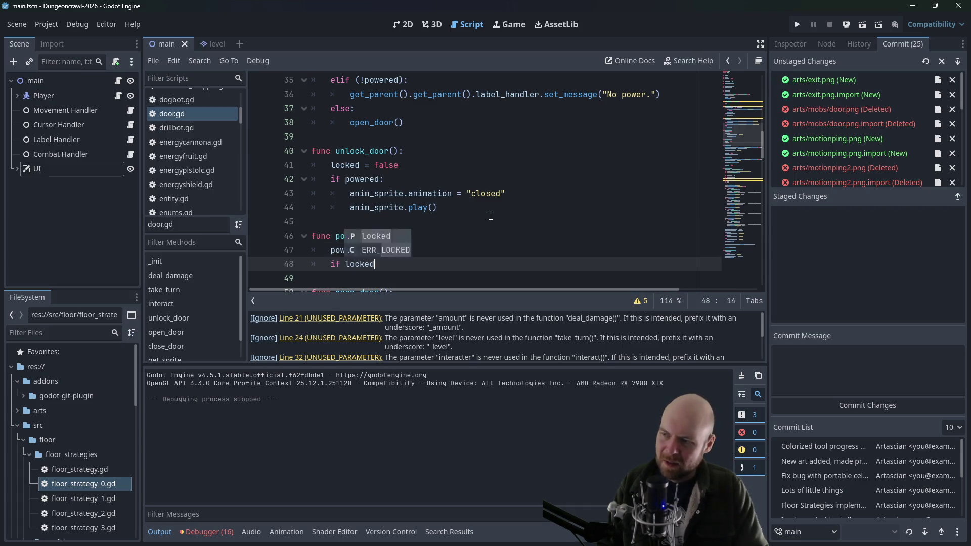
key(Return)
Set anim_sprite.animation to "locked", else "closed", then call anim_sprite.play()
text(anim_)
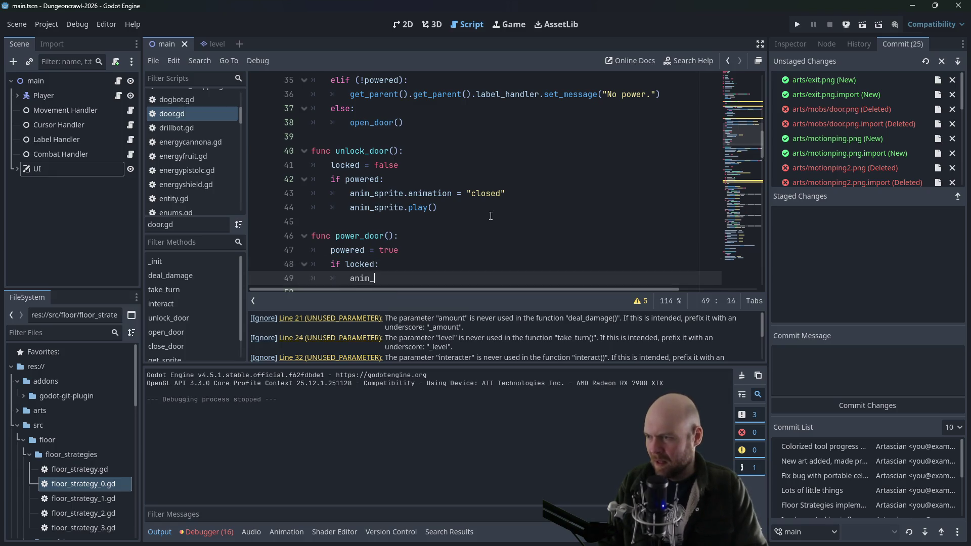
text(sprite.animation = ")
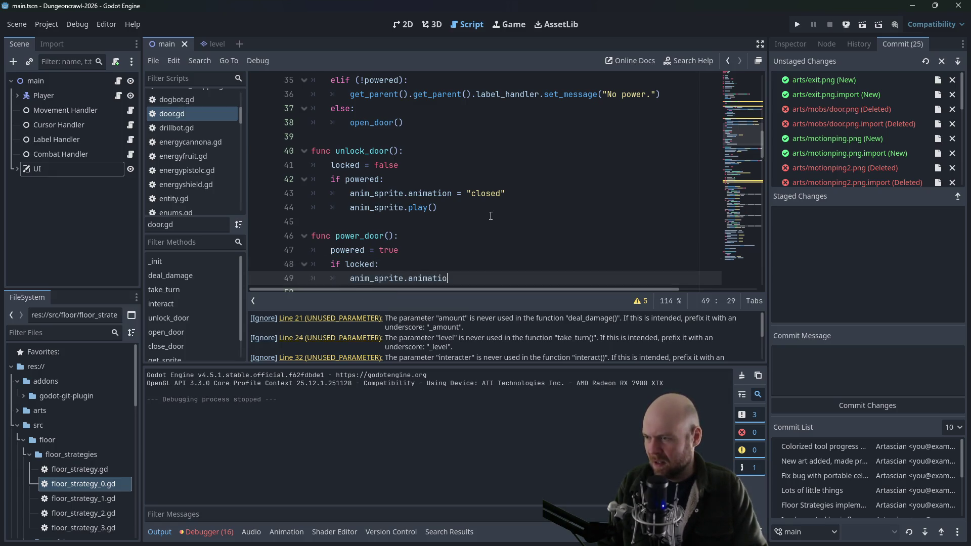
key(Escape)
text(locked")
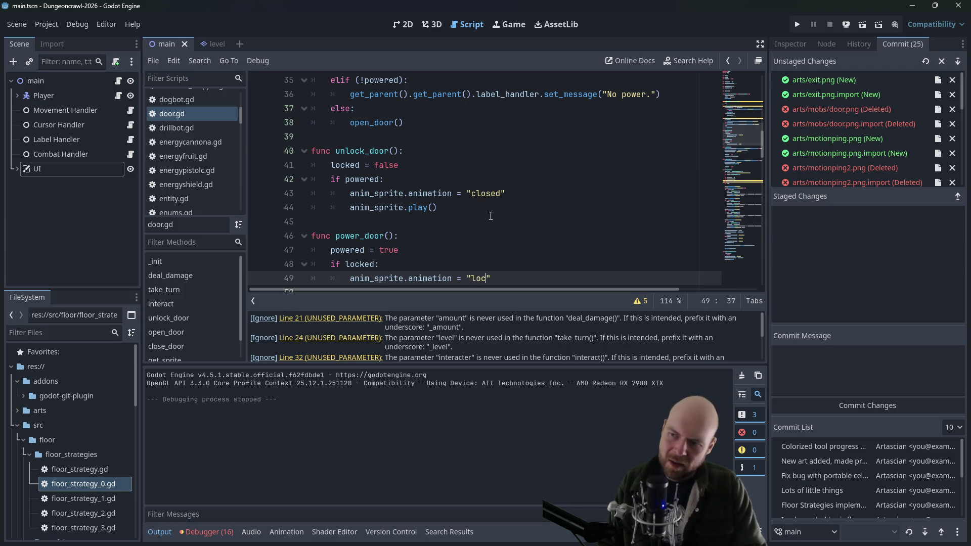
key(Return)
text(else:)
key(Return)
text(anim_sprite.animation=)
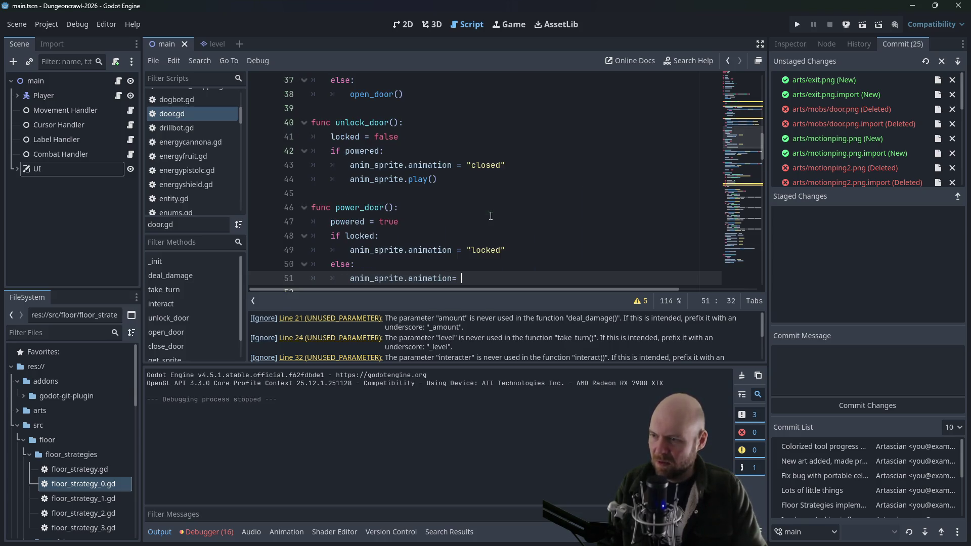
key(BackSpace)
key(BackSpace)
text(= "close)
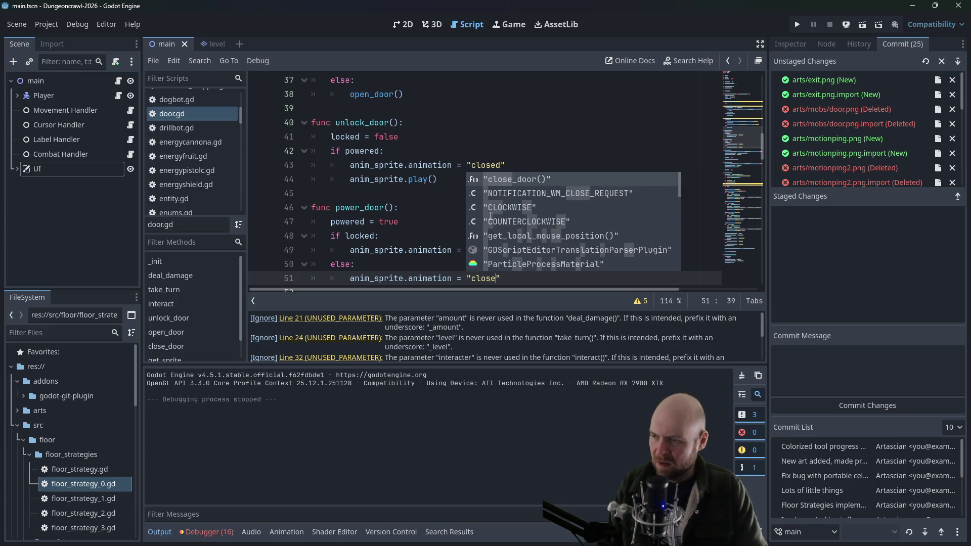
text(d")
key(Return)
text(anim_sprite.play())
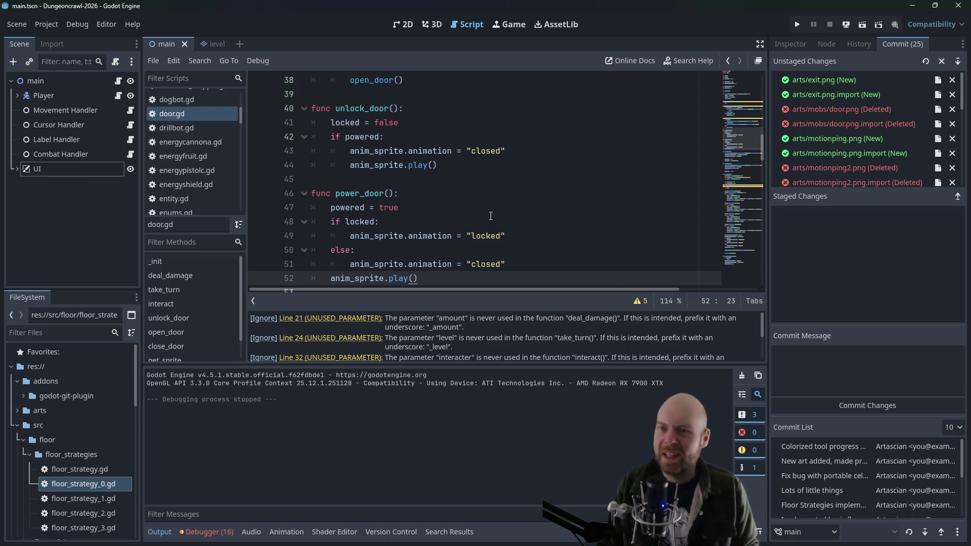
click(515, 164)
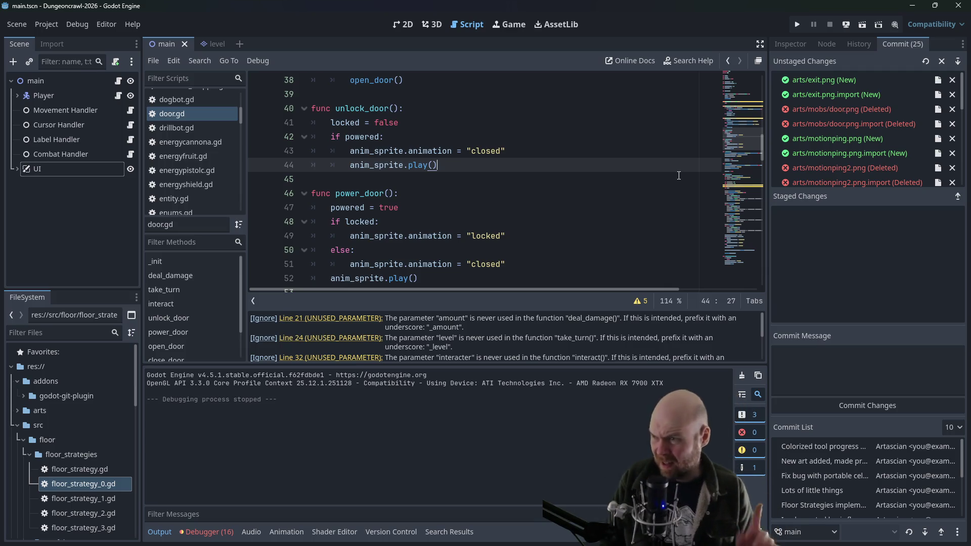
click(329, 94)
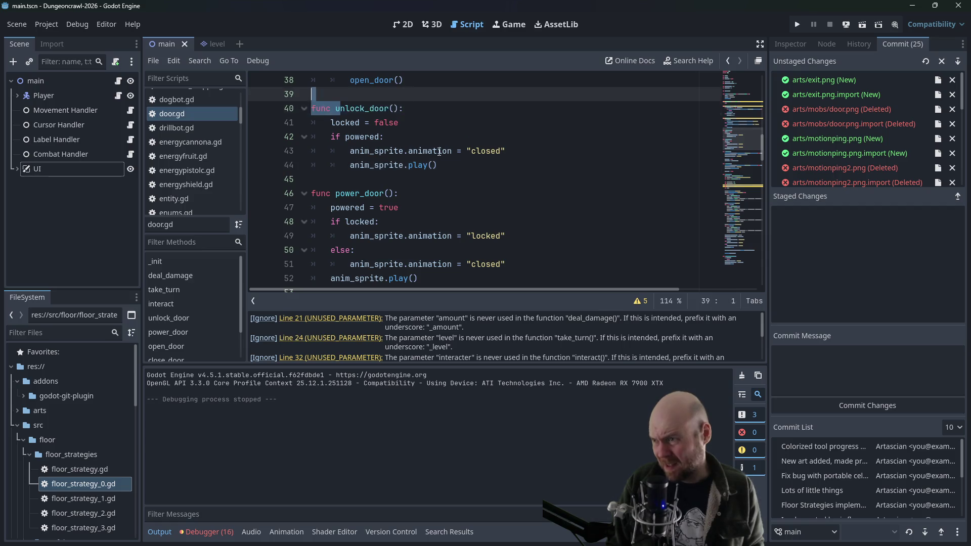
Look over door.gd, open floor_strategy_1.gd, then switch to the Obsidian Plan note
scroll(354, 126, up, 5)
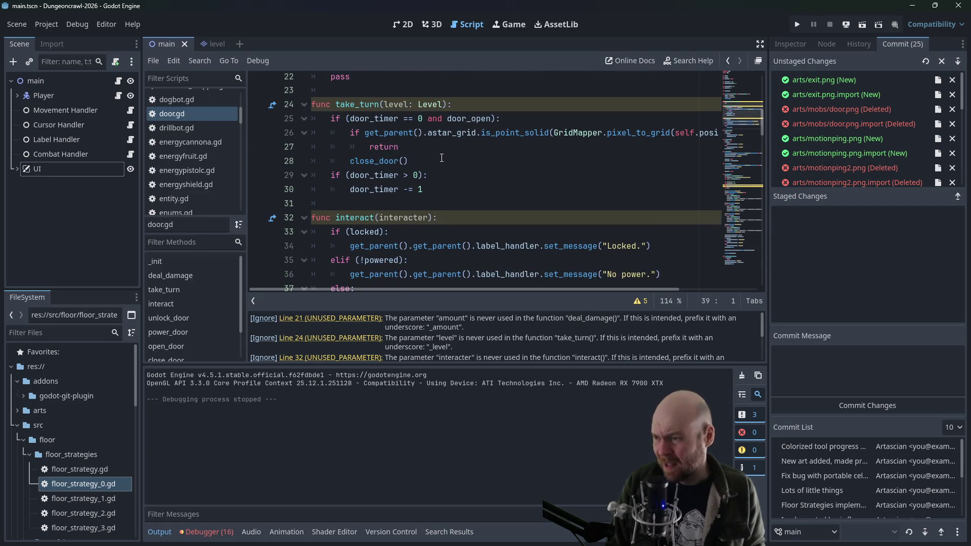
scroll(441, 158, down, 3)
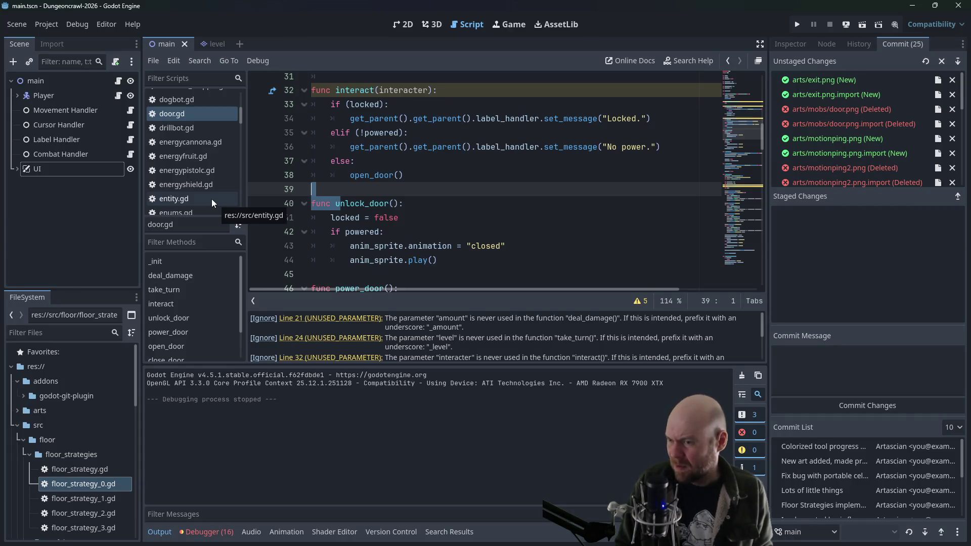
scroll(210, 198, up, 2)
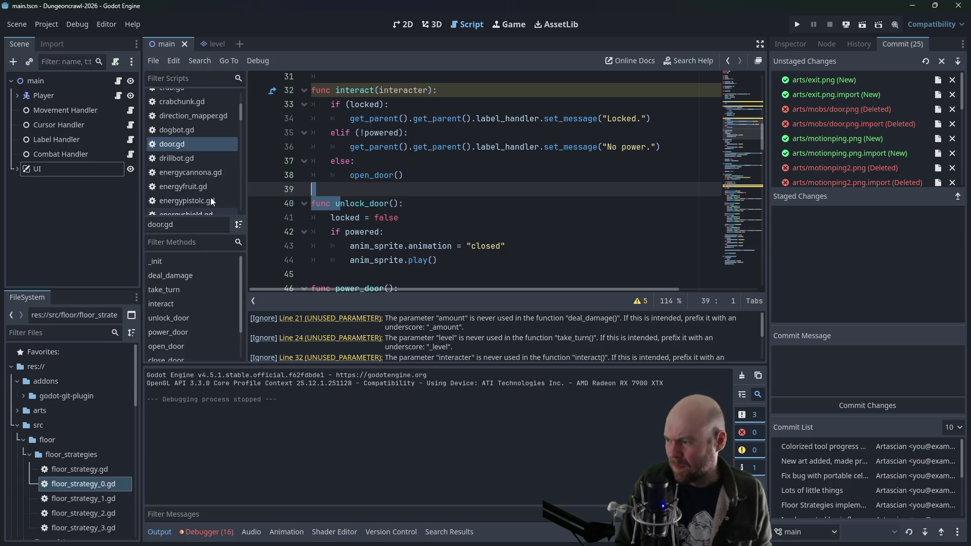
double_click(100, 499)
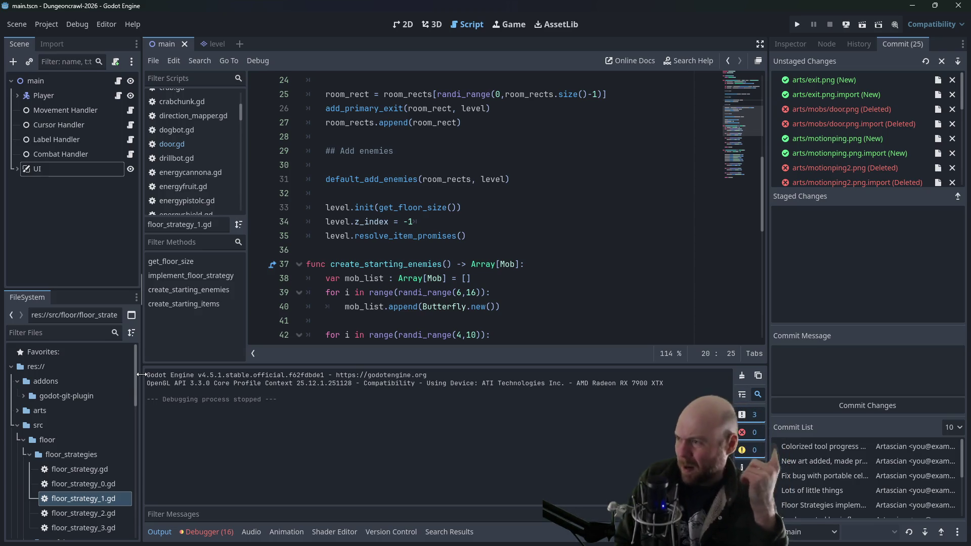
scroll(228, 148, up, 2)
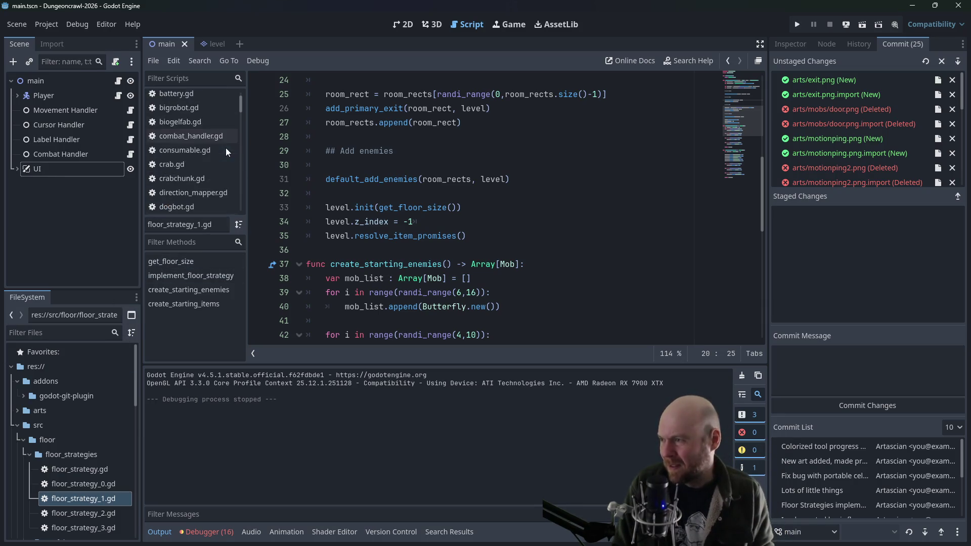
scroll(219, 148, up, 2)
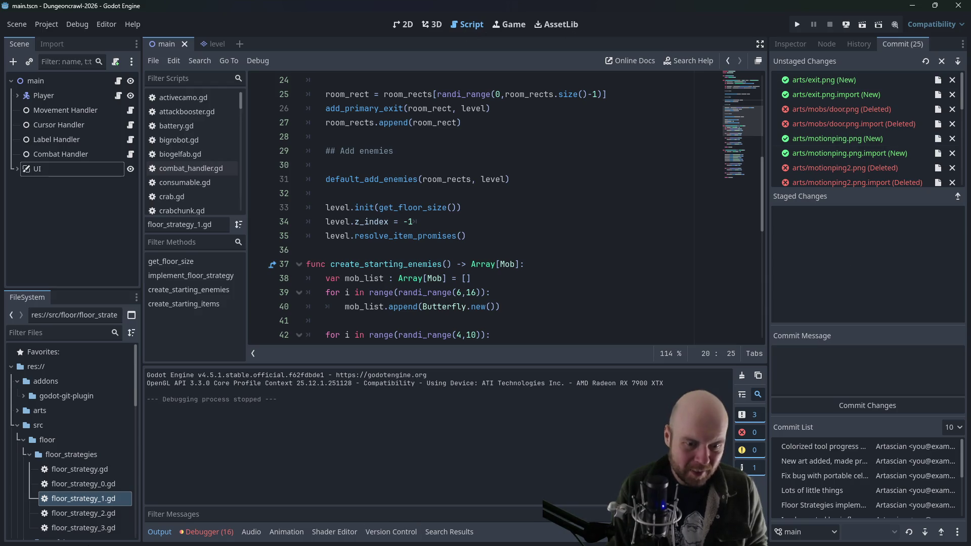
key(alt+Tab)
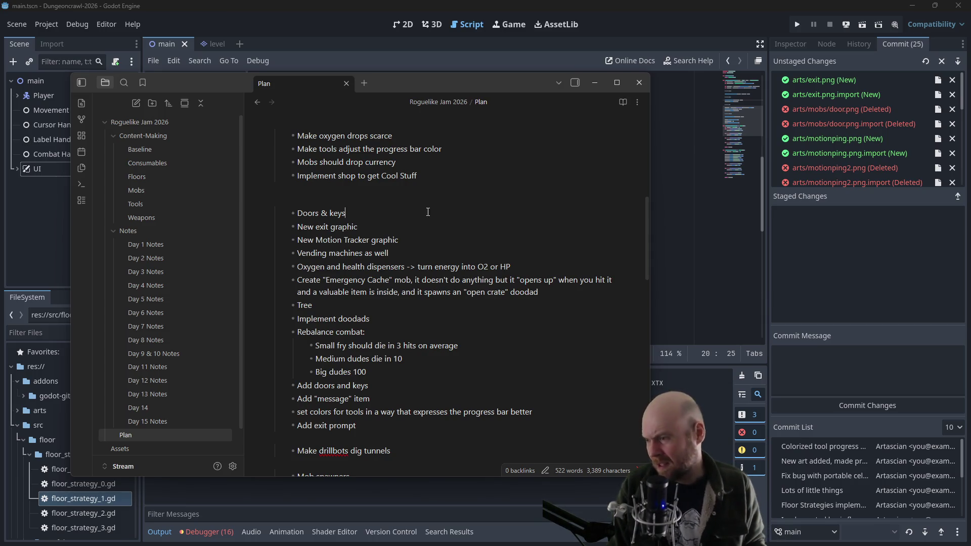
click(422, 238)
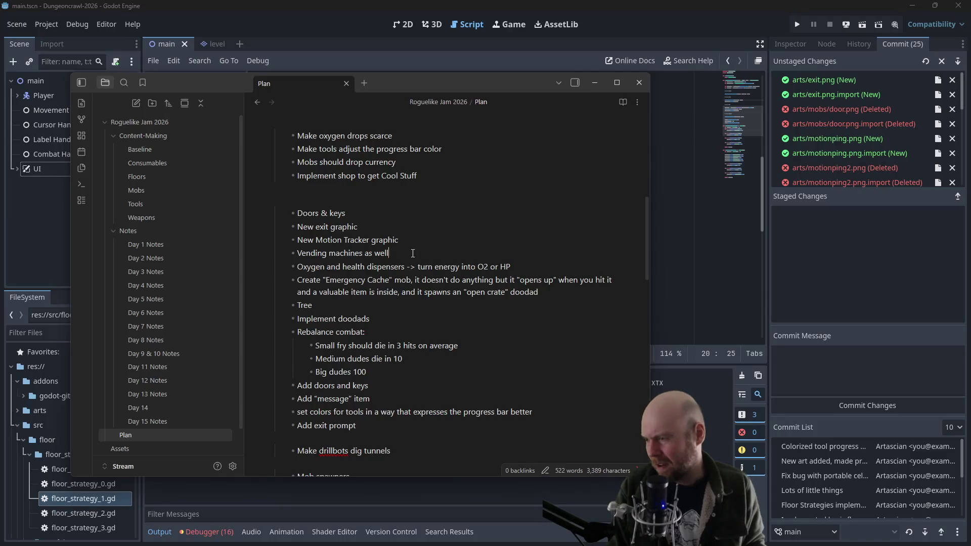
click(412, 253)
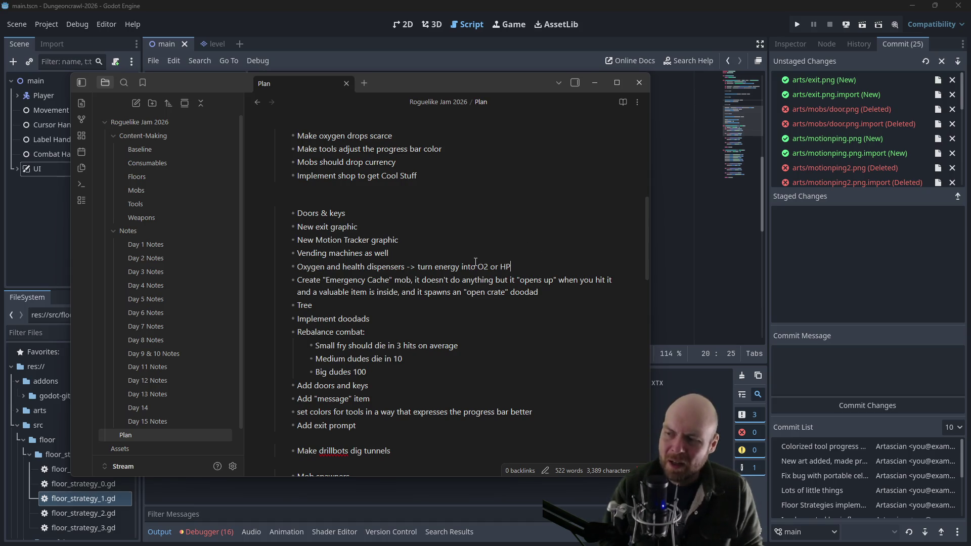
Back in Godot, collapse floor_strategies and expand the props folder
click(658, 283)
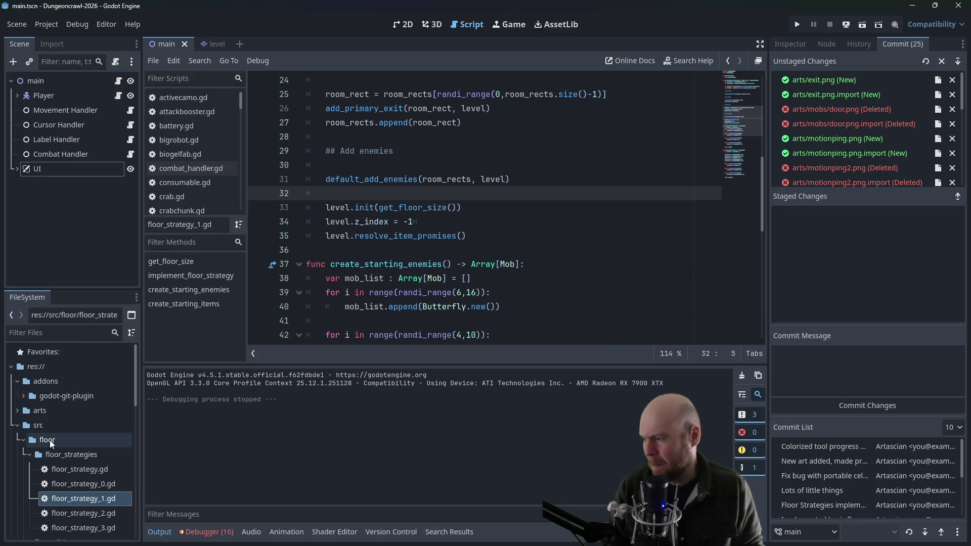
click(32, 454)
scroll(19, 452, down, 5)
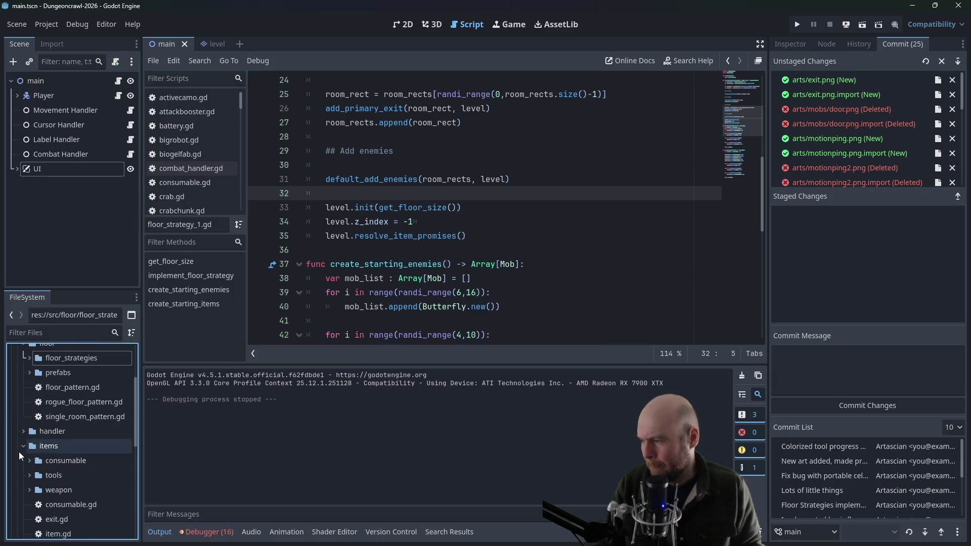
scroll(83, 446, down, 2)
double_click(42, 487)
scroll(51, 472, down, 1)
Create the script res://src/props/dispenser.gd in props and open it
right_click(59, 459)
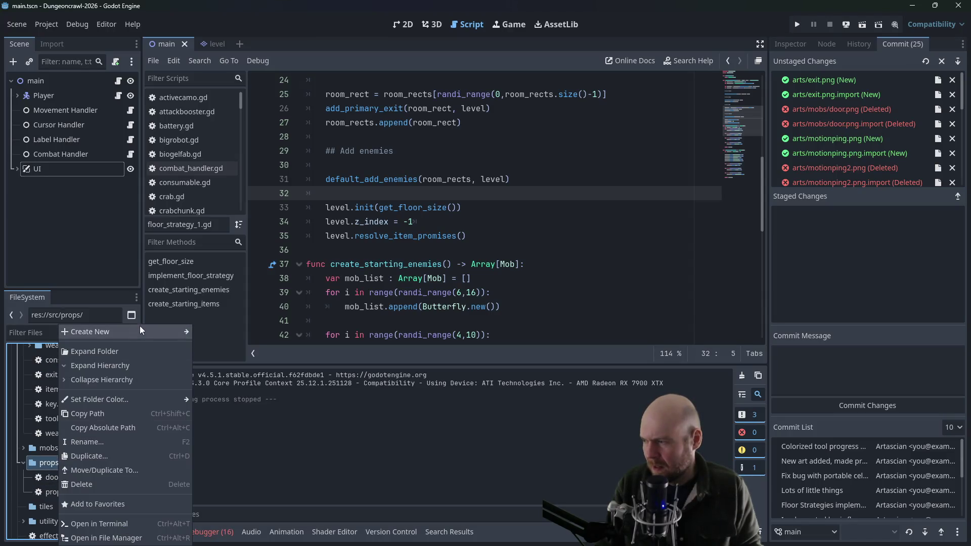
mouse_move(190, 330)
click(223, 355)
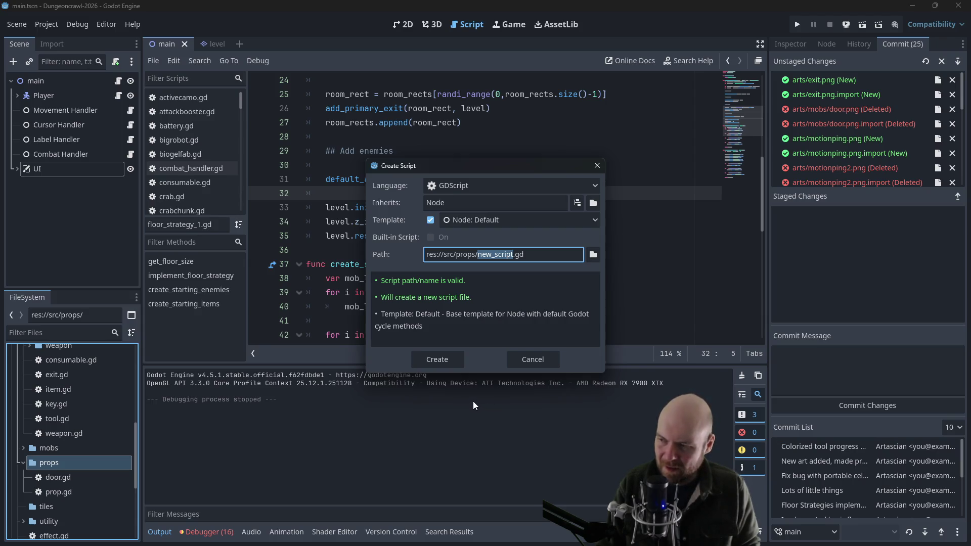
text(dispenser)
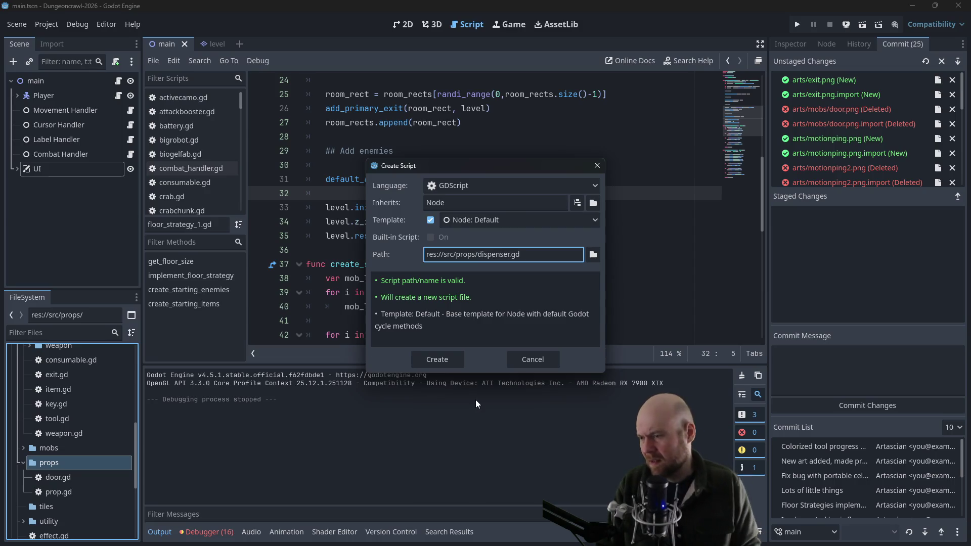
click(438, 363)
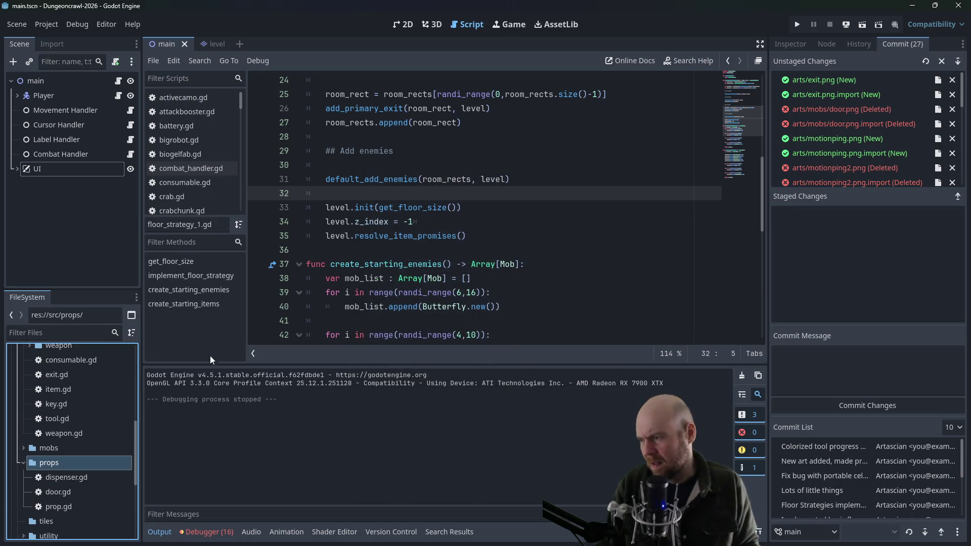
double_click(51, 478)
double_click(353, 81)
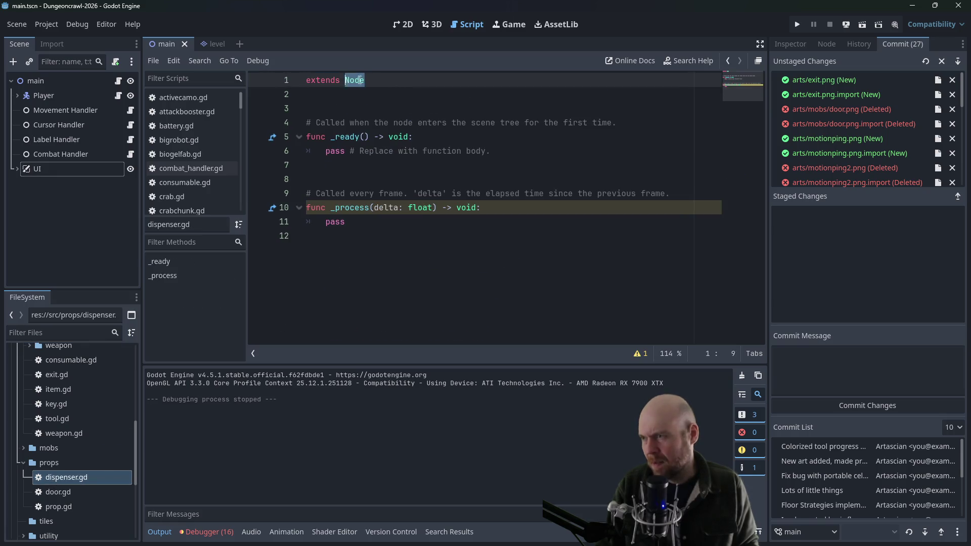
Make dispenser.gd extend Prop and declare it as class_name Dispenser
text(Prop)
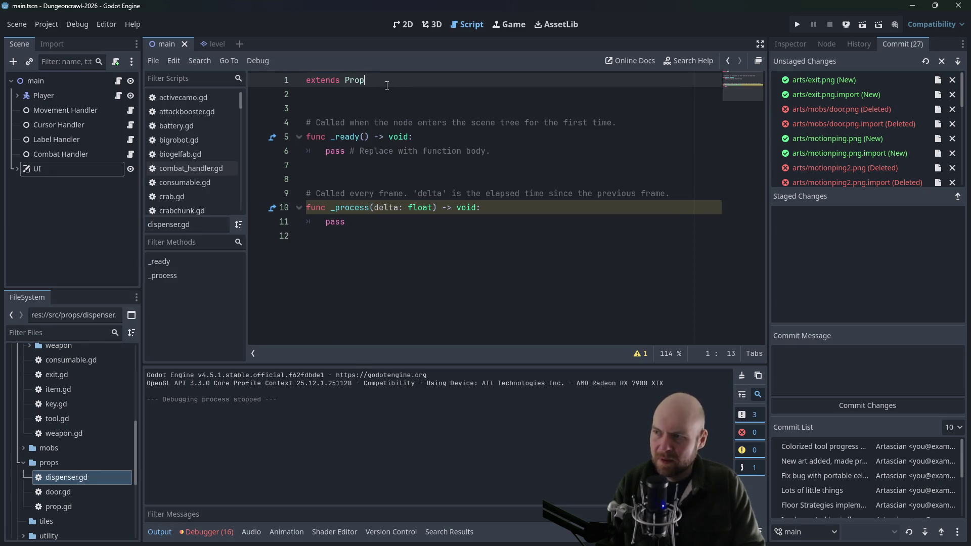
key(Home)
key(Return)
key(Up)
text(class_name)
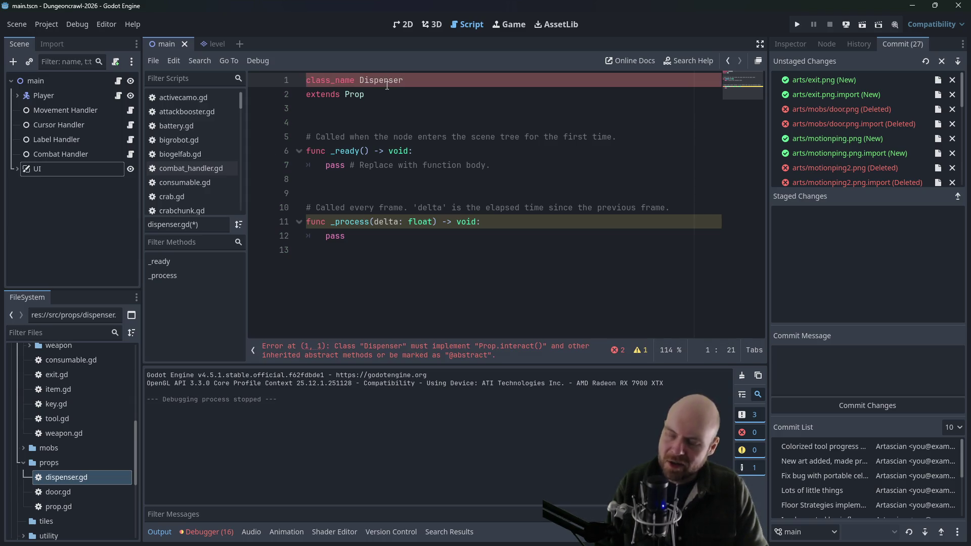
key(Down)
key(Down)
key(Down)
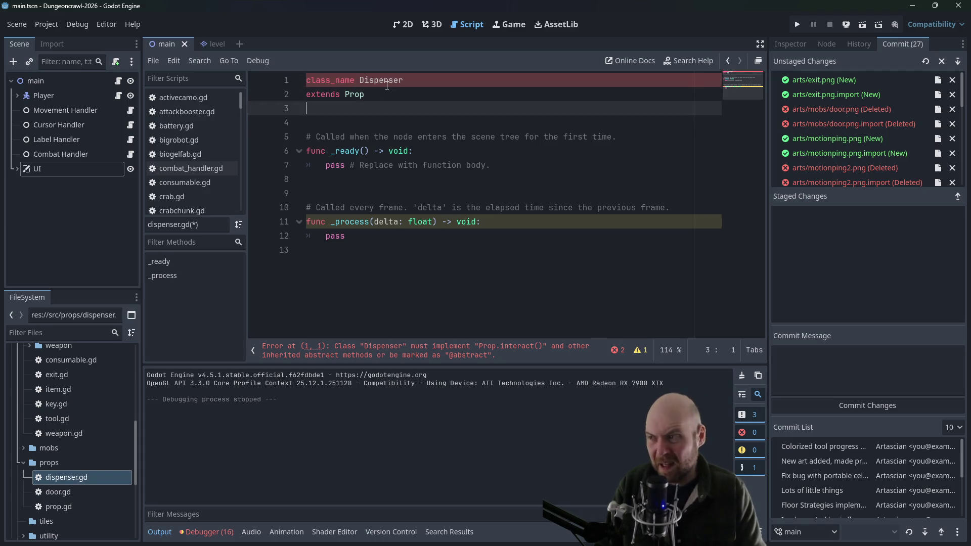
key(Delete)
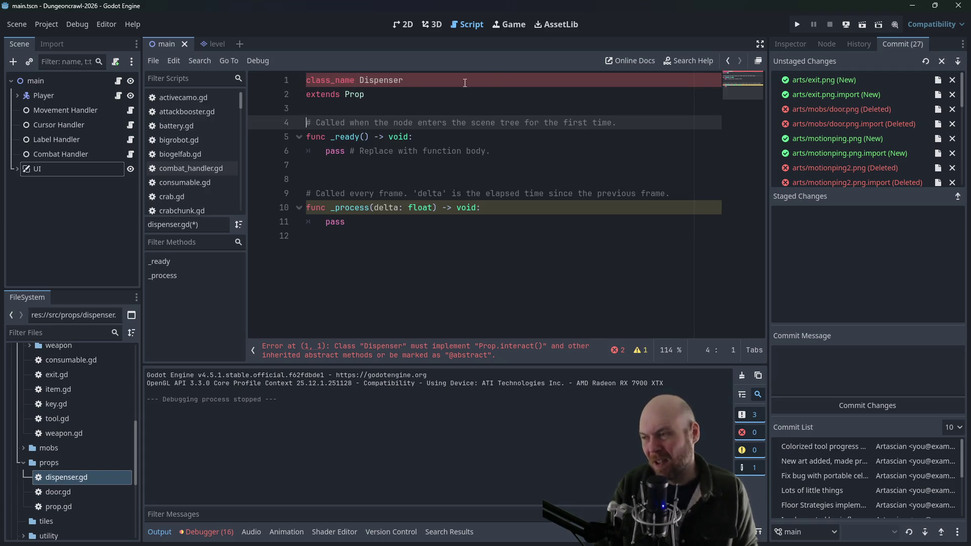
Delete the template _ready and _process functions from line 4 down
drag(308, 122, 436, 269)
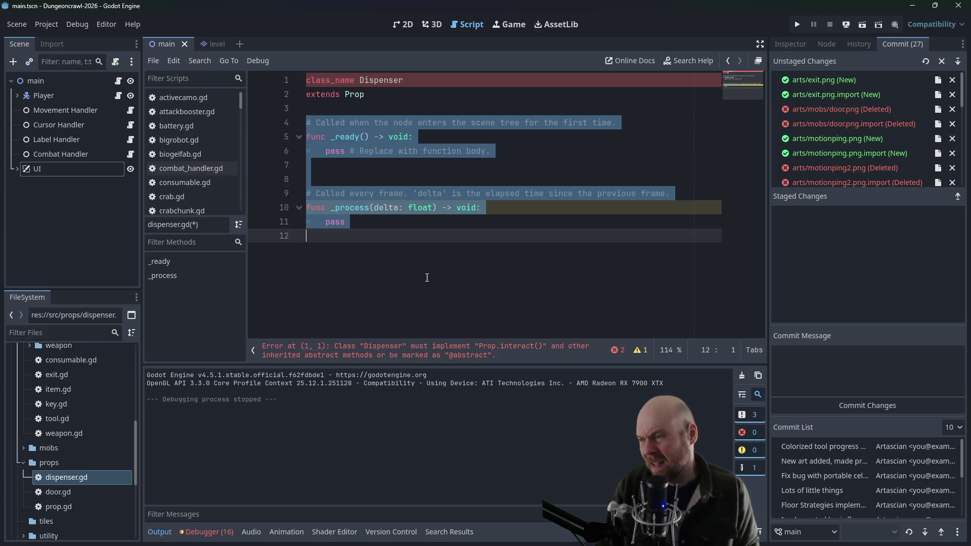
key(Delete)
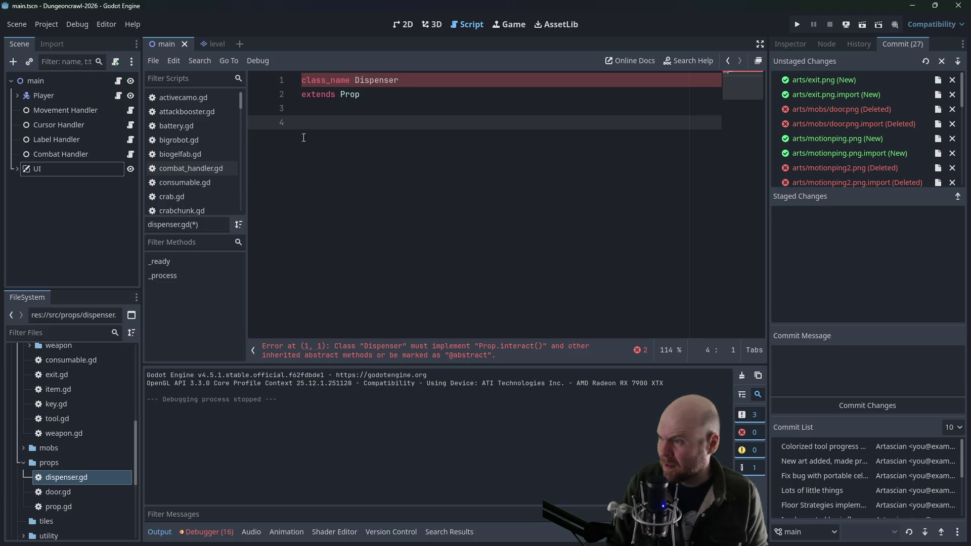
scroll(76, 389, up, 10)
scroll(77, 391, up, 1)
scroll(75, 404, down, 3)
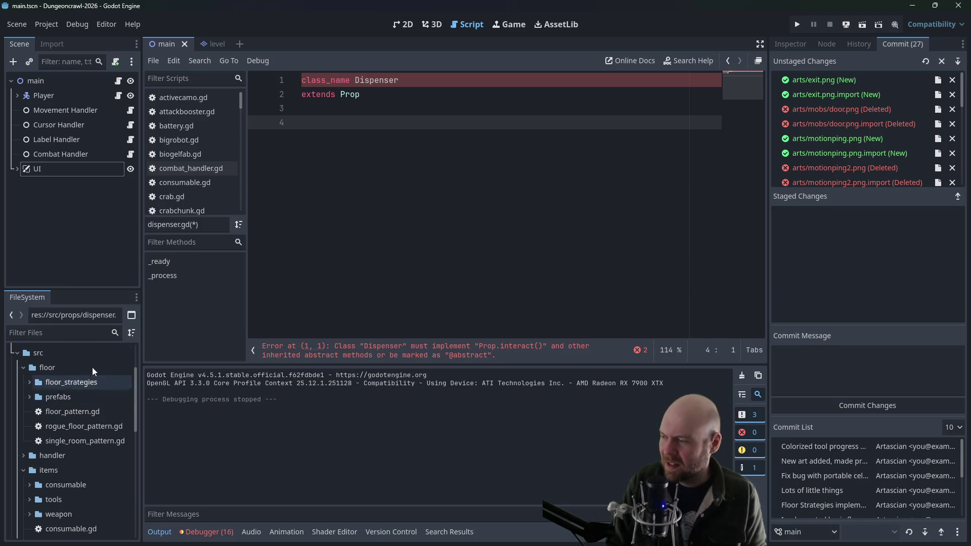
scroll(184, 180, down, 5)
scroll(181, 188, down, 4)
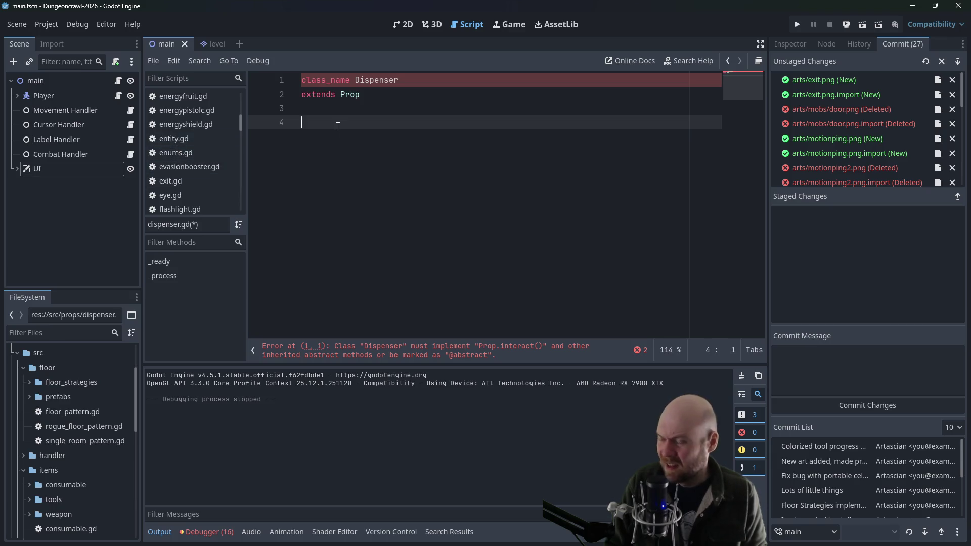
Declare var active and begin a new func line below it
text(var active)
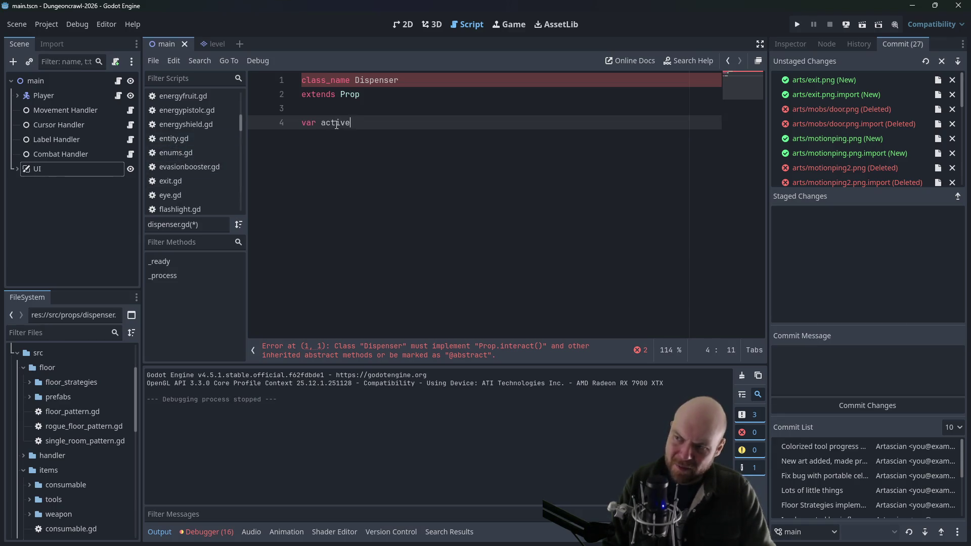
key(Return)
key(Return)
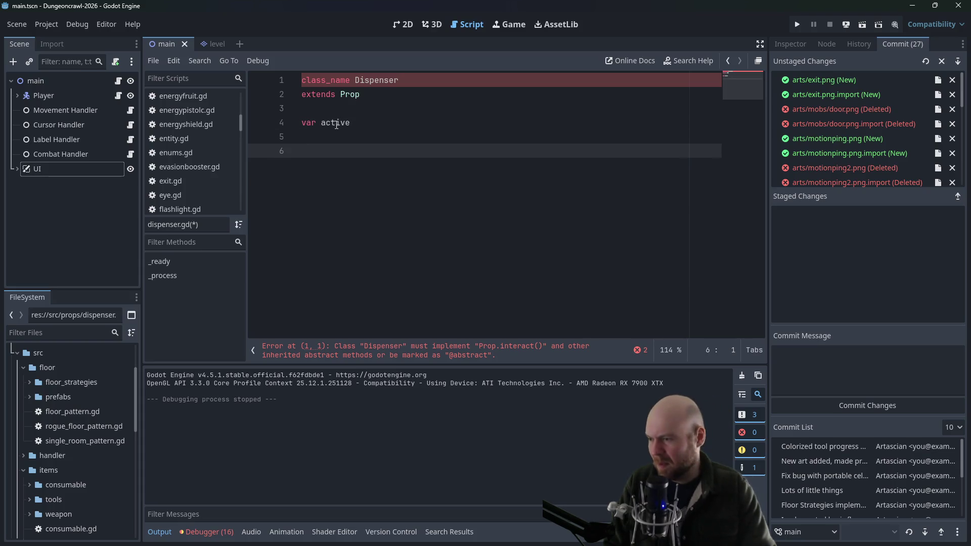
text(func)
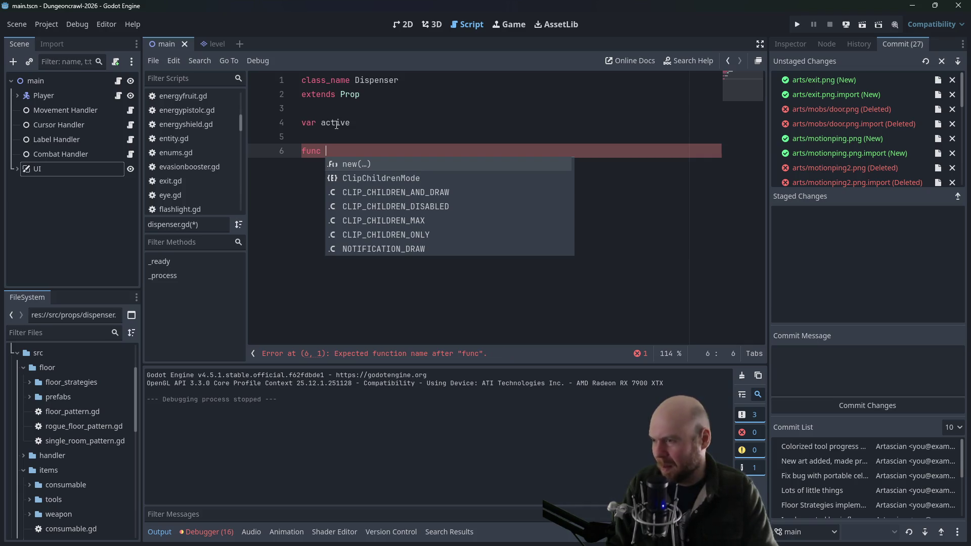
click(375, 102)
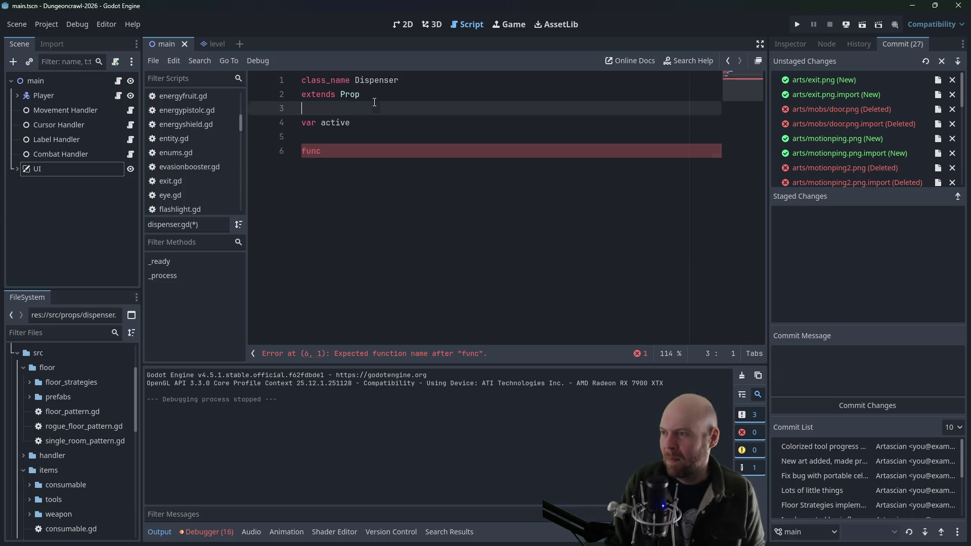
click(360, 150)
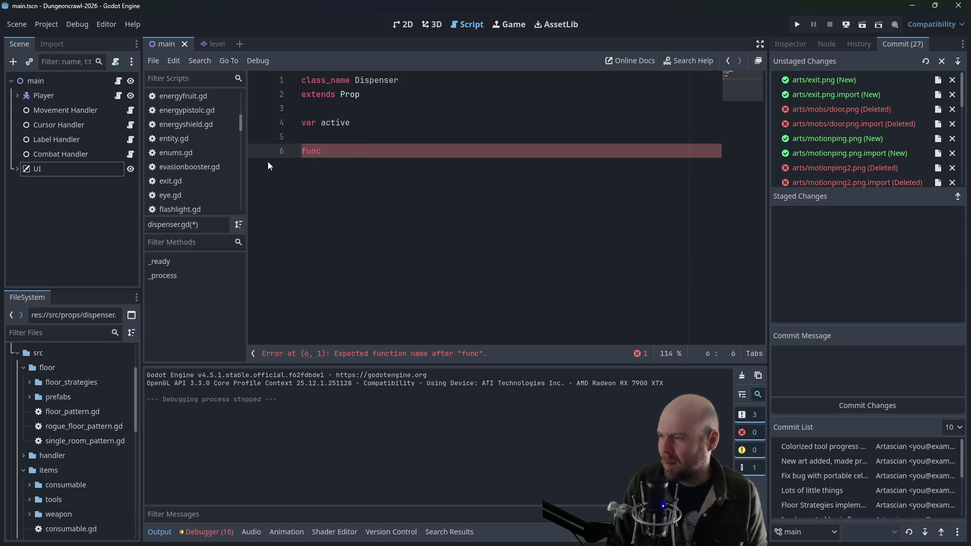
scroll(170, 185, down, 3)
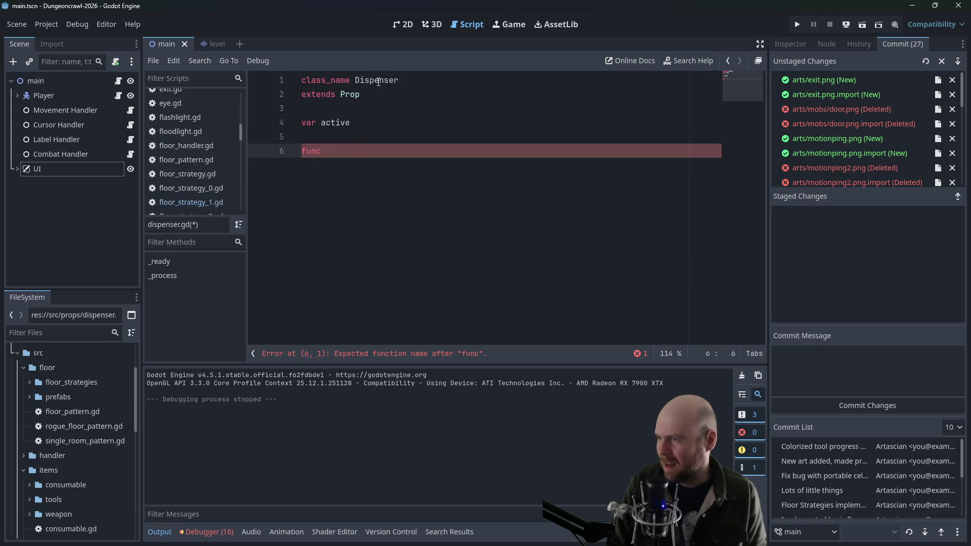
scroll(199, 148, up, 5)
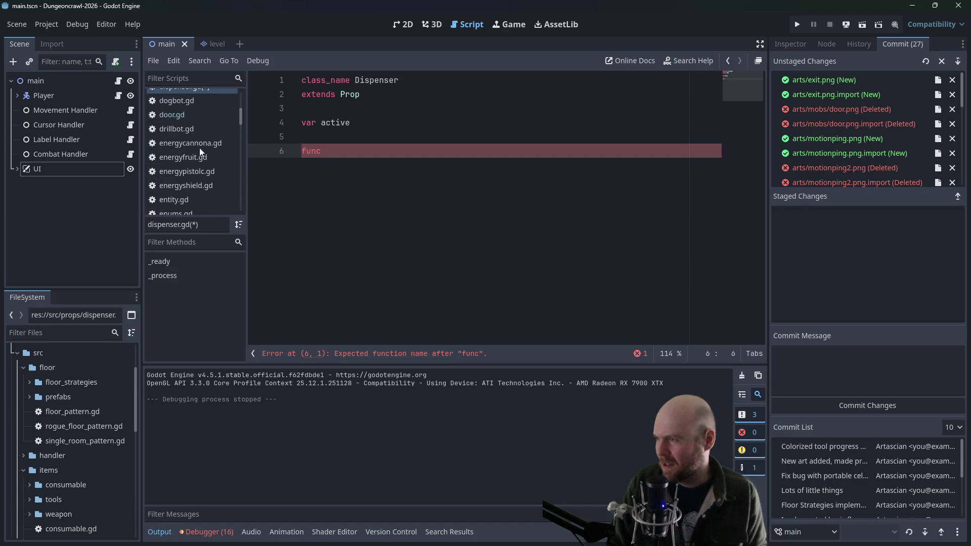
scroll(199, 148, up, 1)
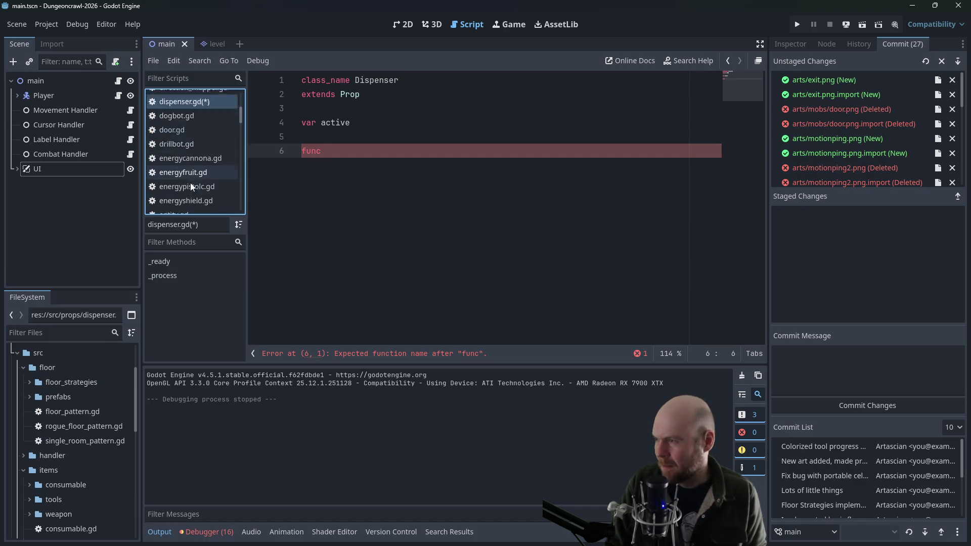
drag(239, 123, 238, 181)
Copy prop.gd's interact(interacter : Entity) signature into dispenser.gd with a pass body
click(183, 123)
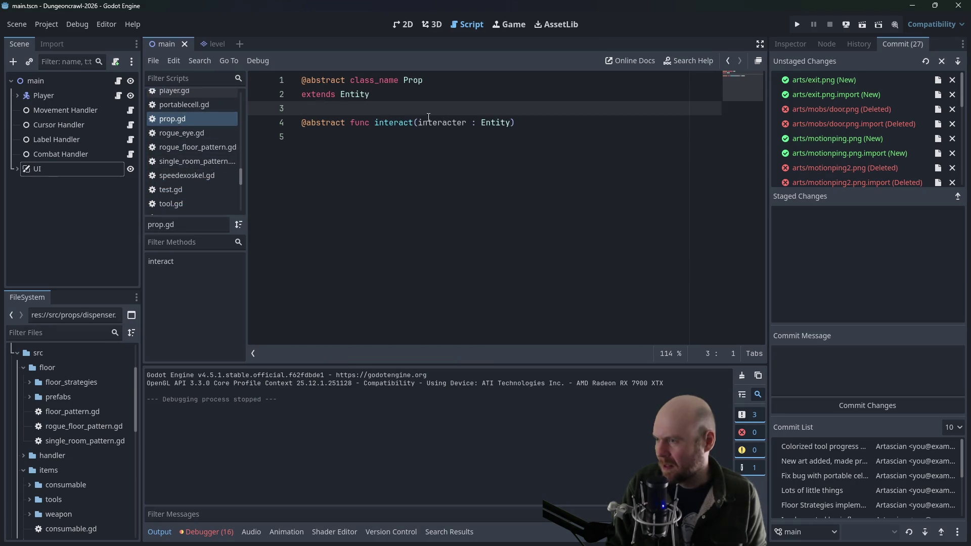
drag(374, 125, 515, 123)
key(ctrl+c)
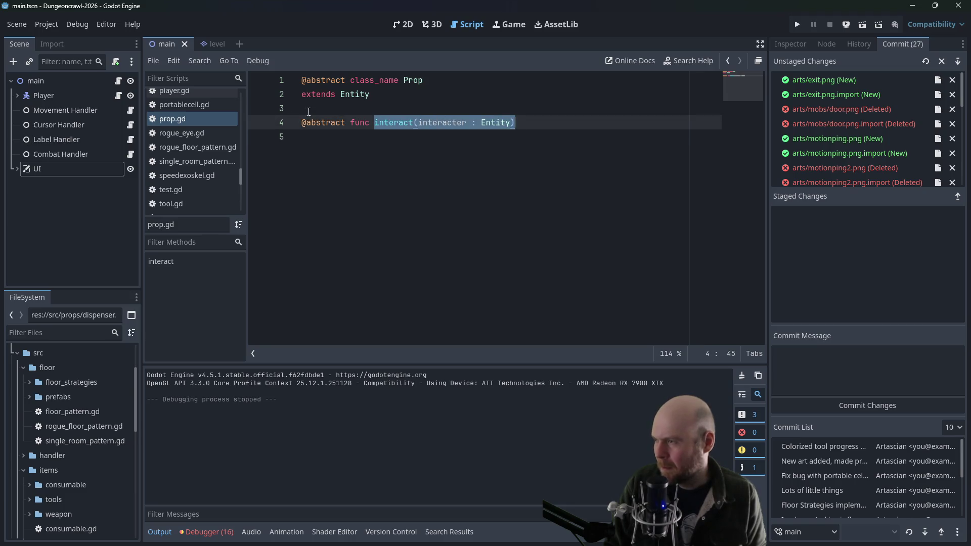
drag(239, 181, 242, 120)
click(212, 112)
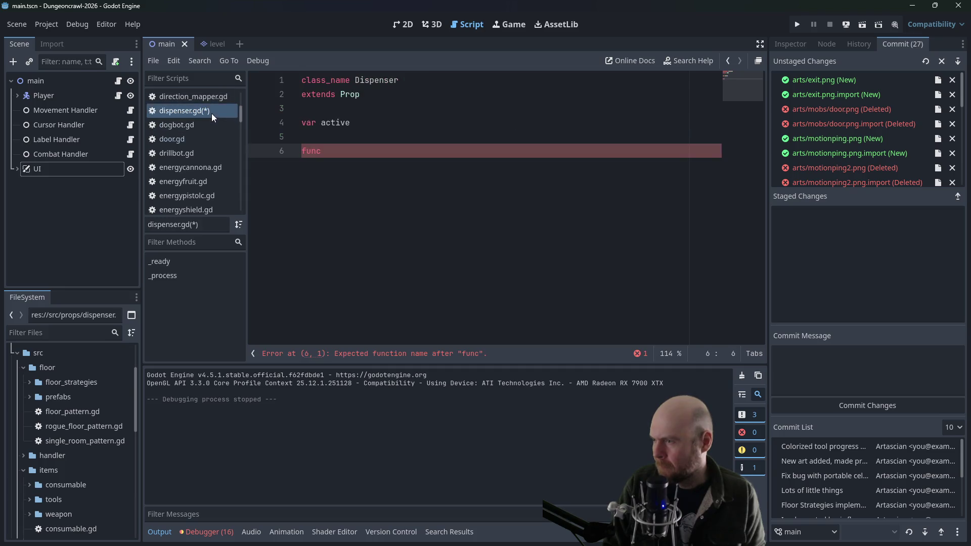
key(ctrl+v)
text(:)
key(Return)
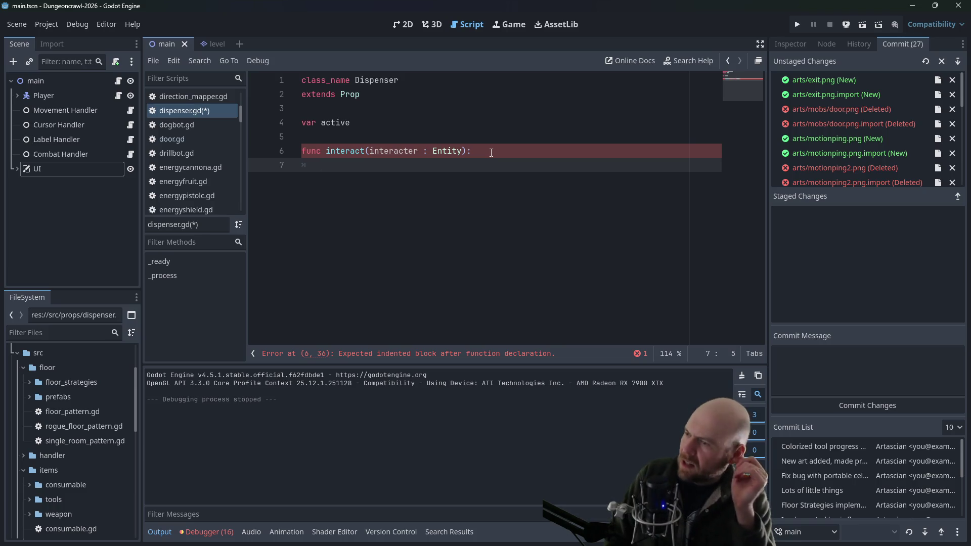
text(pas)
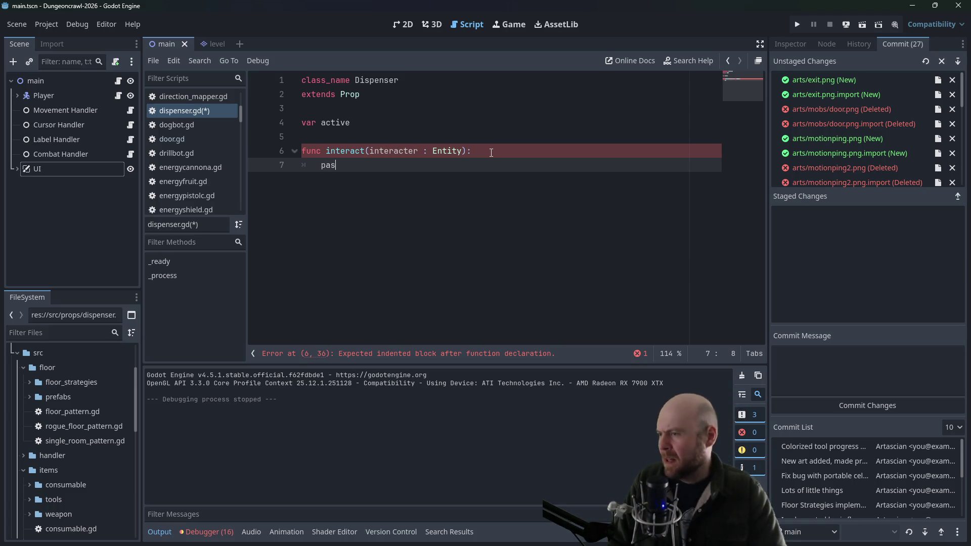
text(s)
key(Up)
key(Up)
key(Up)
key(Down)
key(Down)
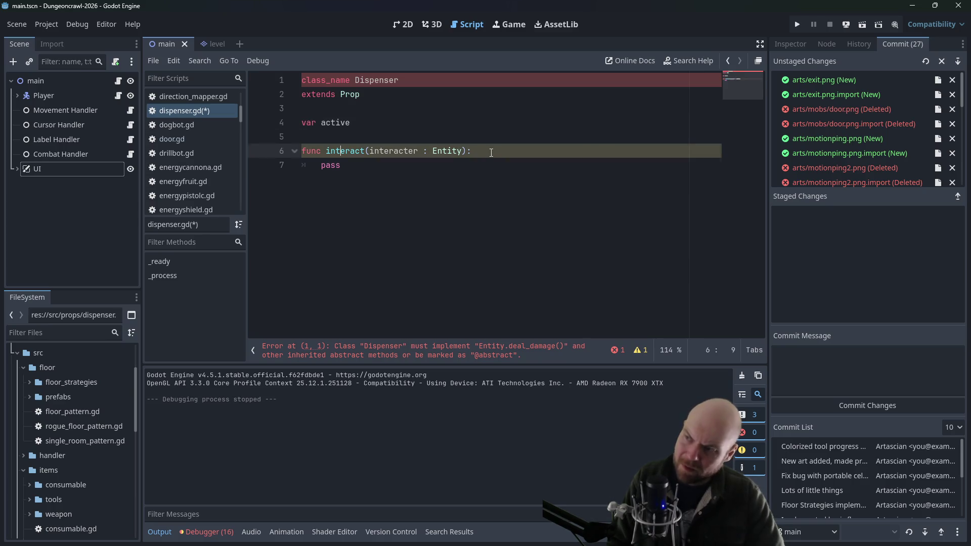
key(Down)
Open exit.gd and select its sprite-building code on lines 9–28
scroll(190, 158, up, 3)
scroll(197, 148, up, 4)
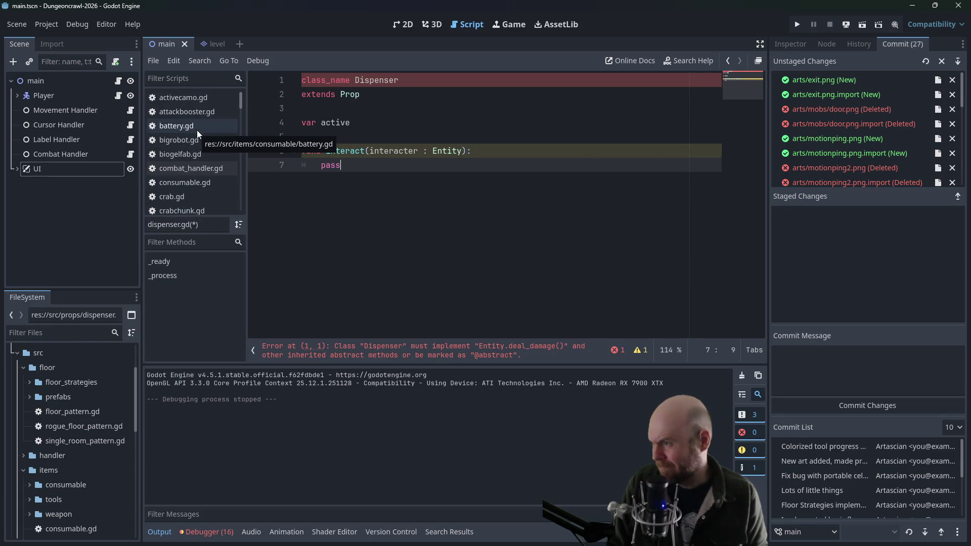
scroll(197, 133, down, 3)
drag(241, 114, 241, 126)
click(194, 186)
click(341, 180)
scroll(342, 178, down, 1)
mouse_move(327, 155)
mouse_down()
mouse_move(481, 235)
mouse_move(503, 290)
mouse_up()
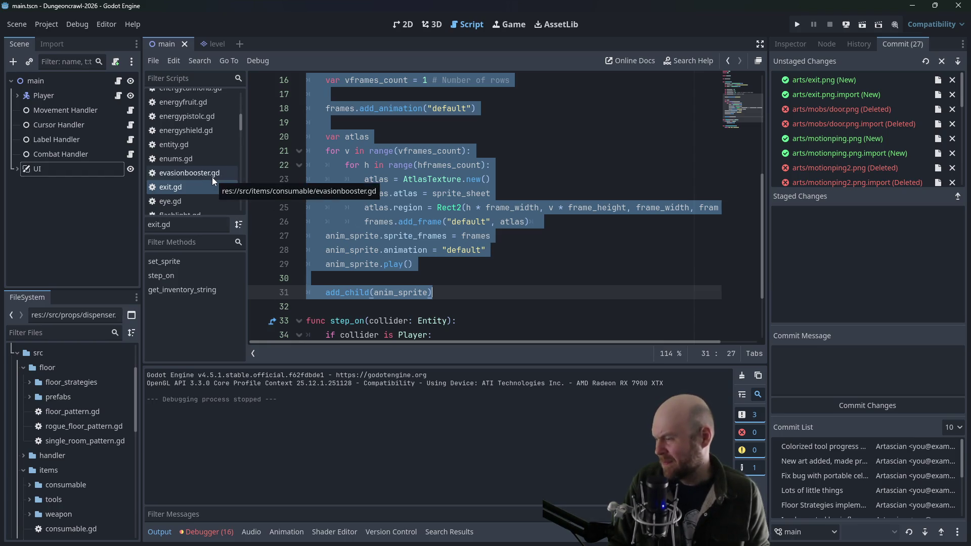
Paste exit.gd's set_sprite() function at the end of dispenser.gd
scroll(211, 183, up, 4)
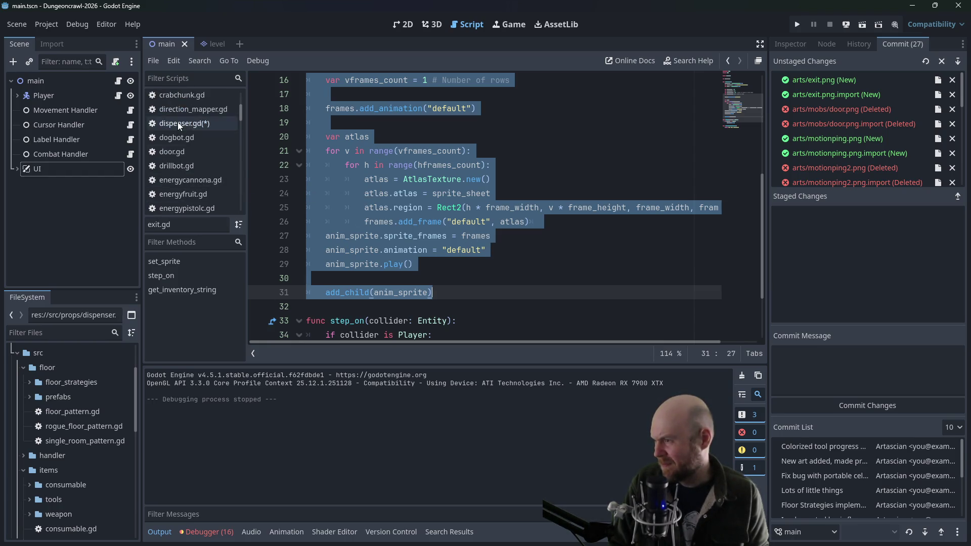
click(178, 123)
click(367, 217)
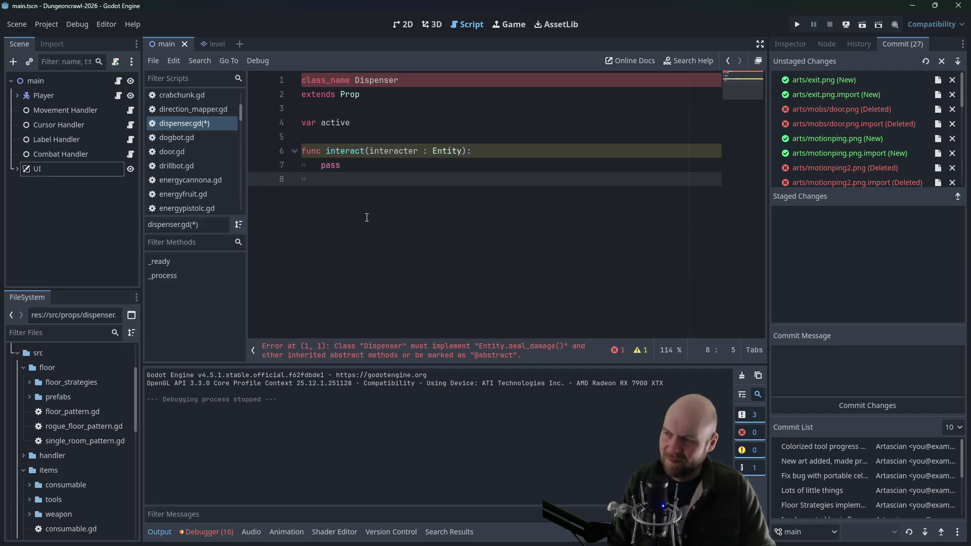
key(ctrl+v)
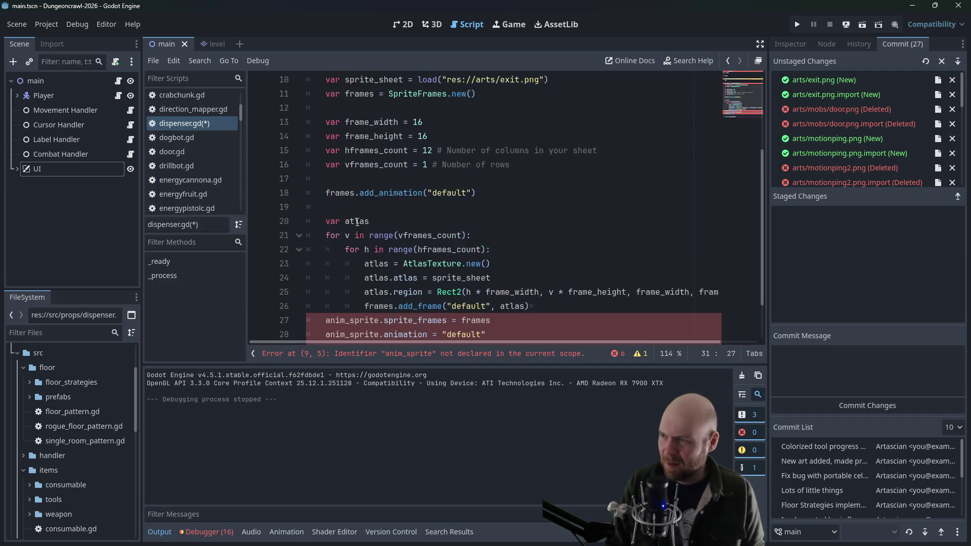
scroll(357, 221, up, 3)
key(ctrl+z)
scroll(177, 190, down, 5)
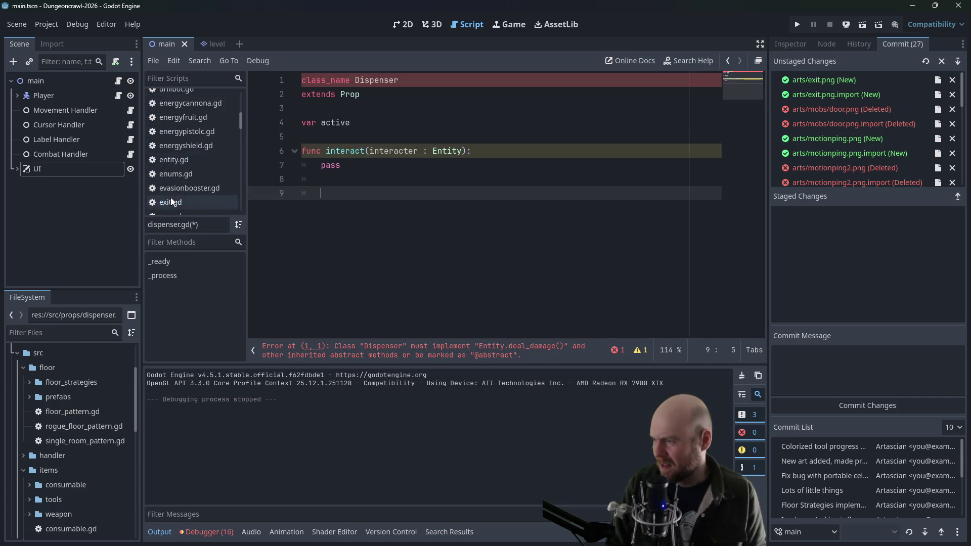
click(171, 202)
mouse_move(456, 278)
mouse_down()
mouse_move(318, 287)
mouse_move(402, 237)
mouse_move(292, 175)
mouse_up()
scroll(192, 150, up, 1)
scroll(192, 150, up, 2)
click(196, 111)
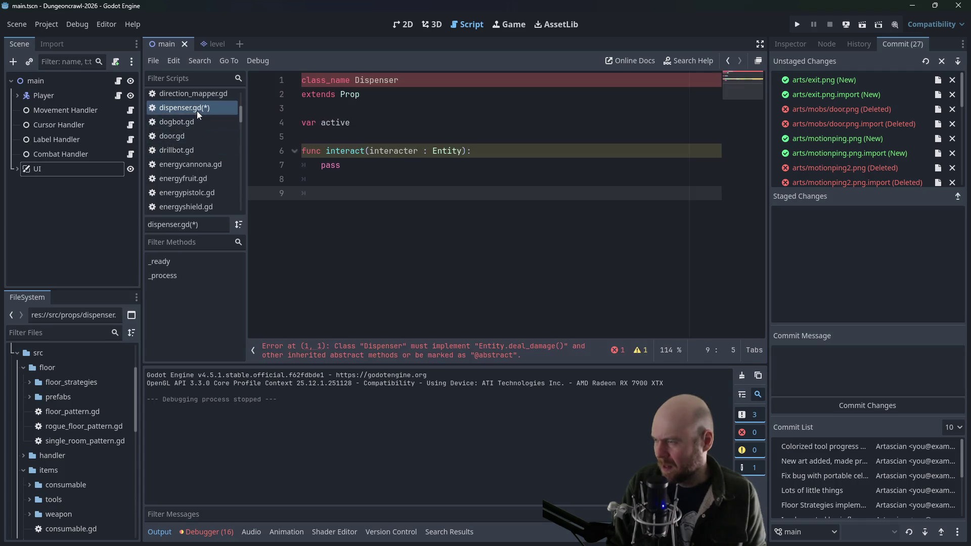
key(ctrl+v)
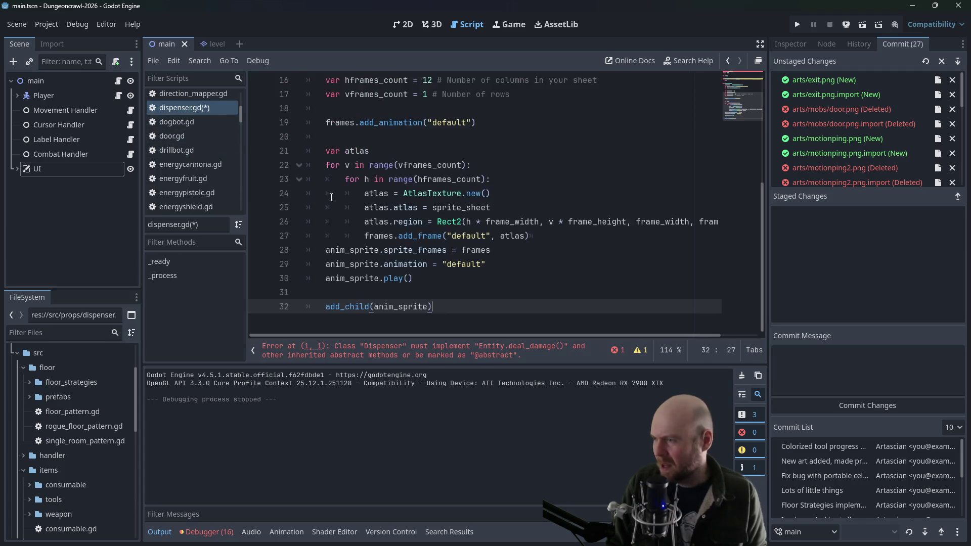
Declare var anim_sprite on a new line below var active
scroll(337, 180, up, 5)
click(326, 179)
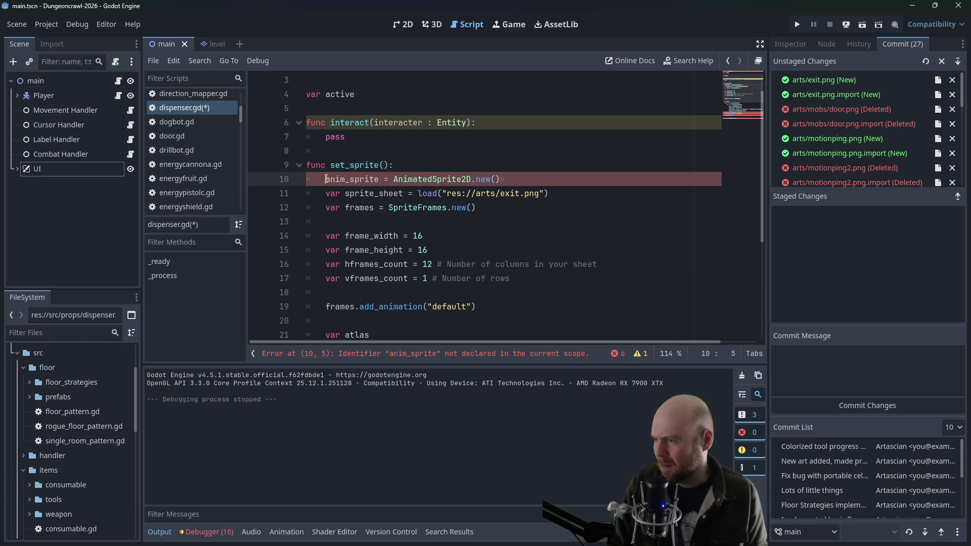
scroll(376, 141, up, 1)
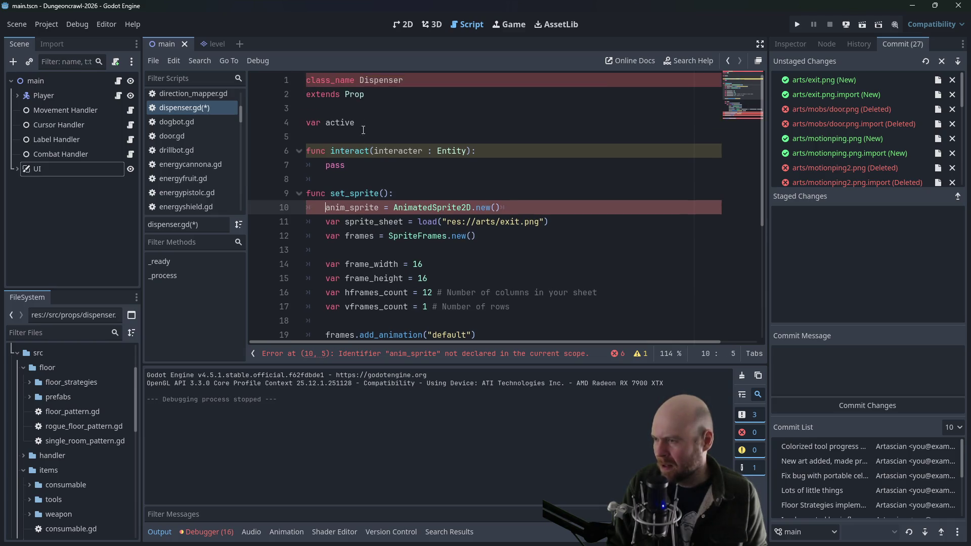
click(364, 123)
key(Return)
text(var anim_sprite)
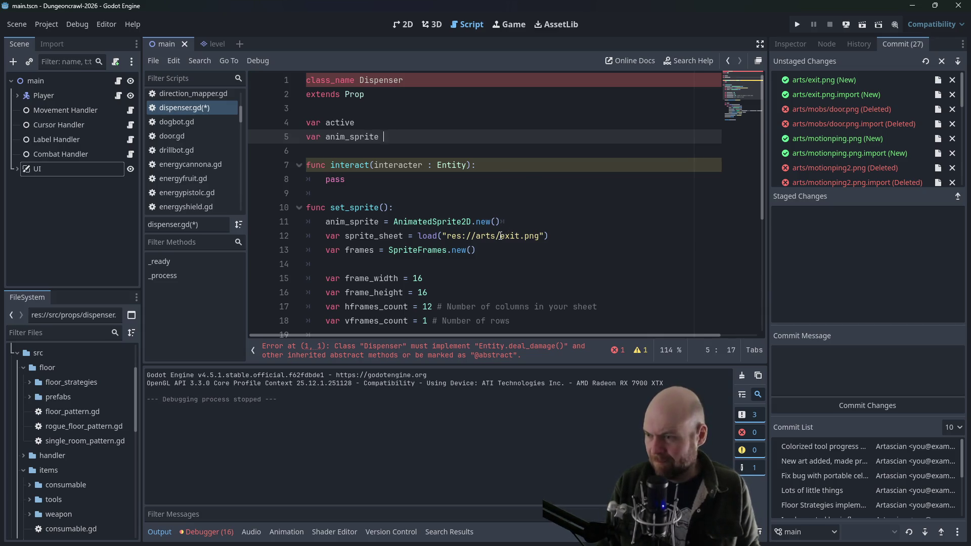
Select 'exit' in the sprite path and collapse the floor and items folders in FileSystem
double_click(521, 236)
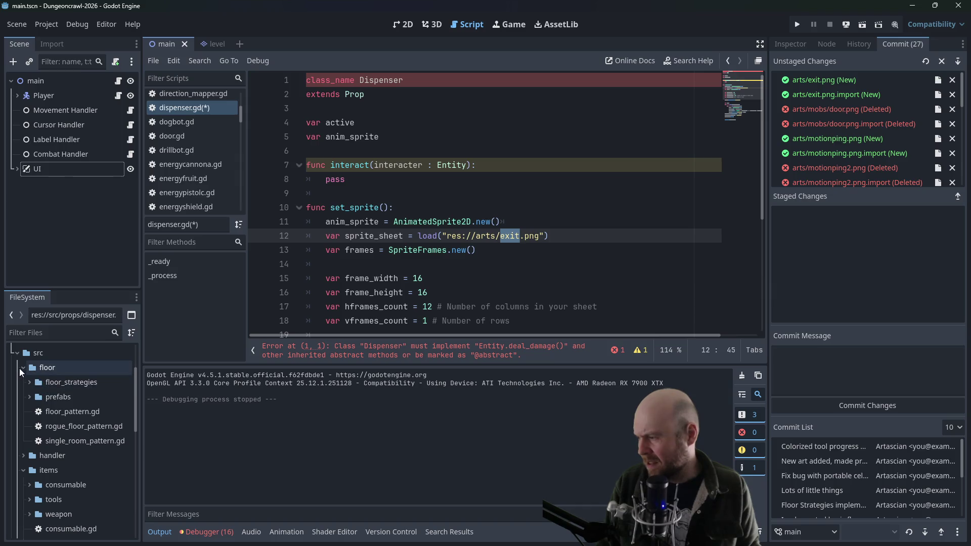
click(23, 369)
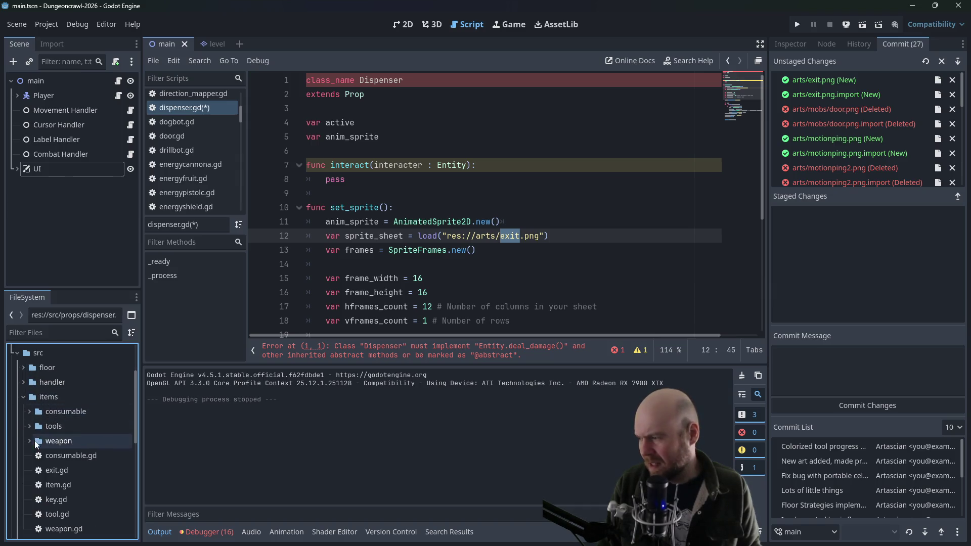
click(23, 399)
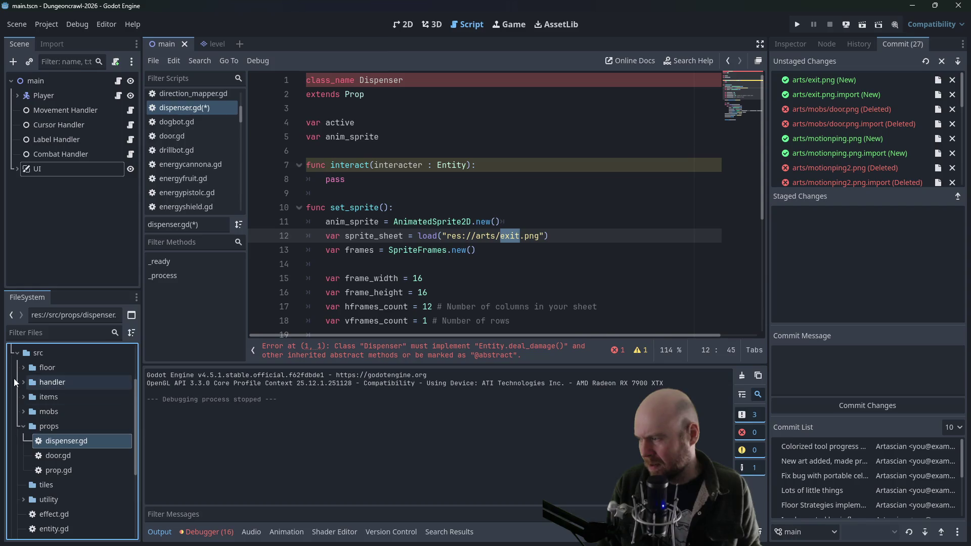
Collapse src and expand the arts and consumables folders in FileSystem
click(18, 353)
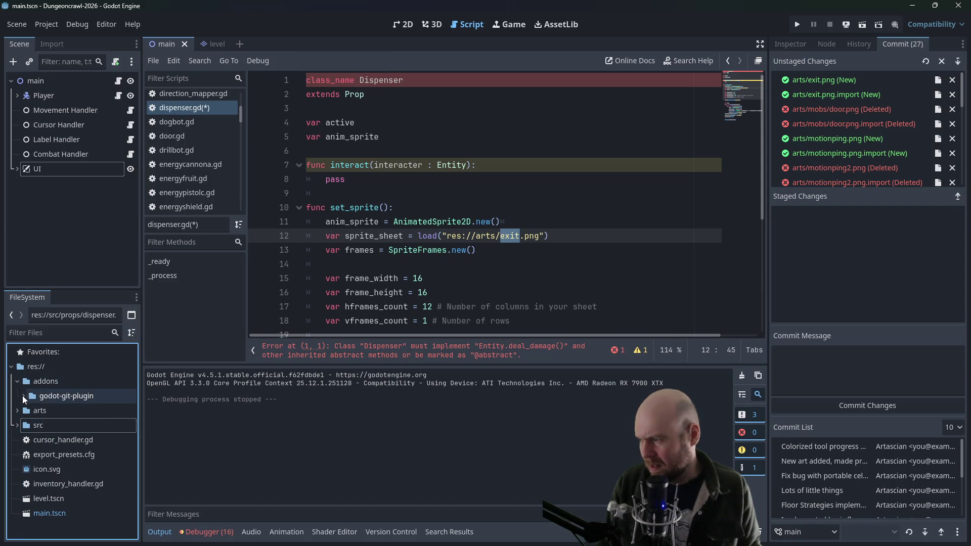
click(18, 411)
scroll(19, 411, down, 2)
scroll(29, 414, down, 5)
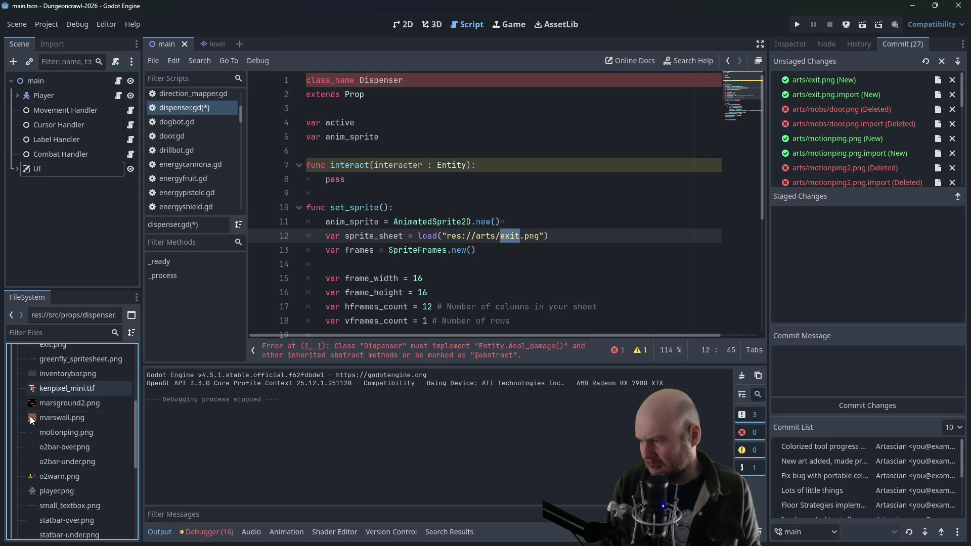
scroll(33, 412, down, 3)
scroll(34, 409, up, 6)
scroll(52, 387, down, 3)
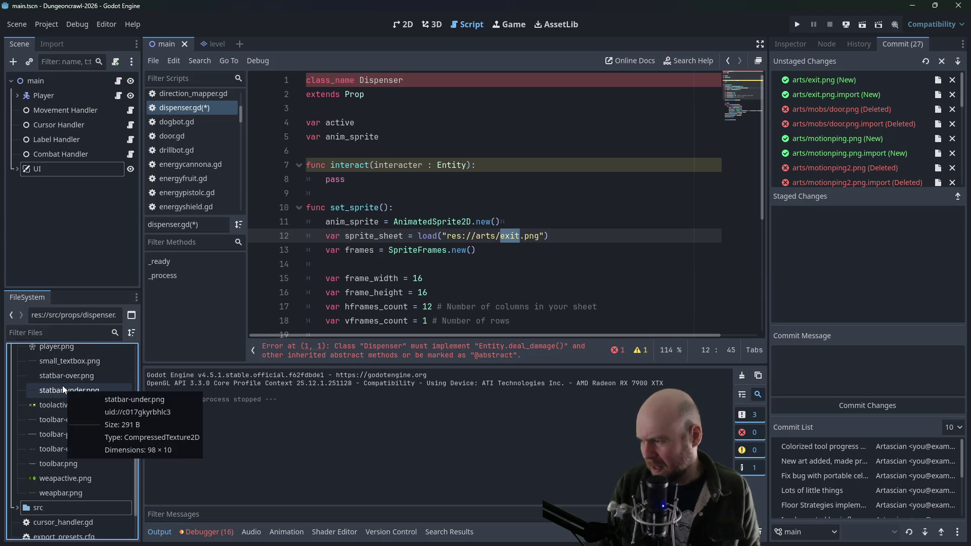
scroll(62, 386, up, 2)
scroll(41, 386, up, 4)
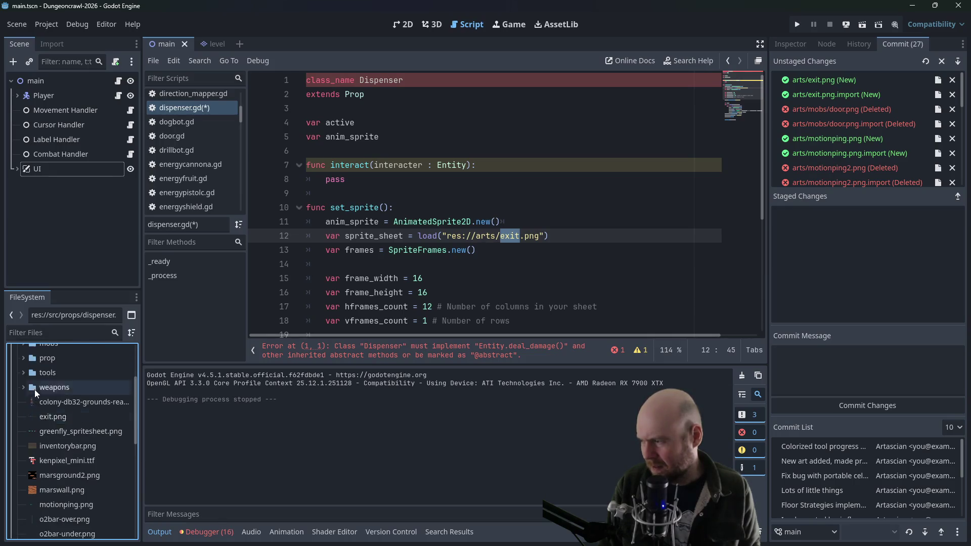
scroll(26, 392, up, 1)
click(23, 353)
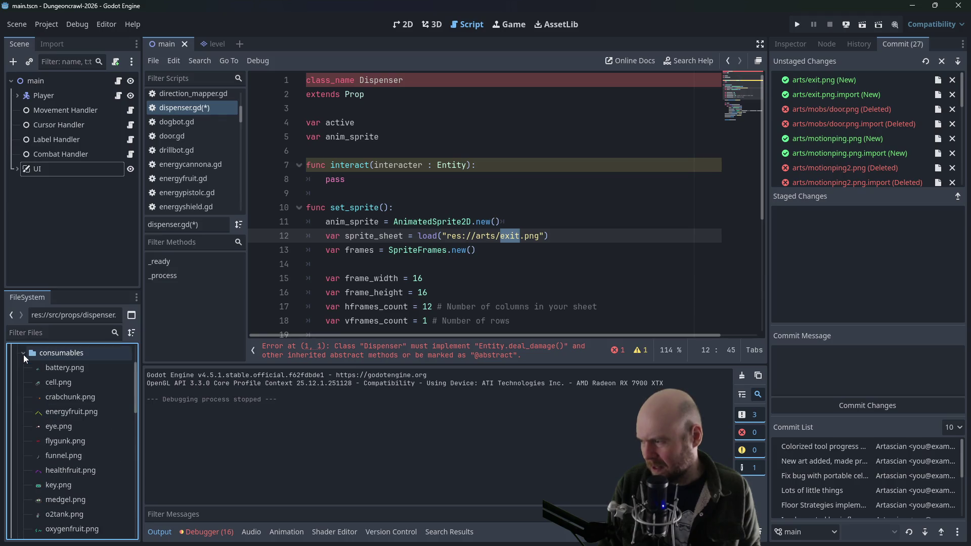
scroll(28, 378, down, 3)
scroll(30, 384, up, 2)
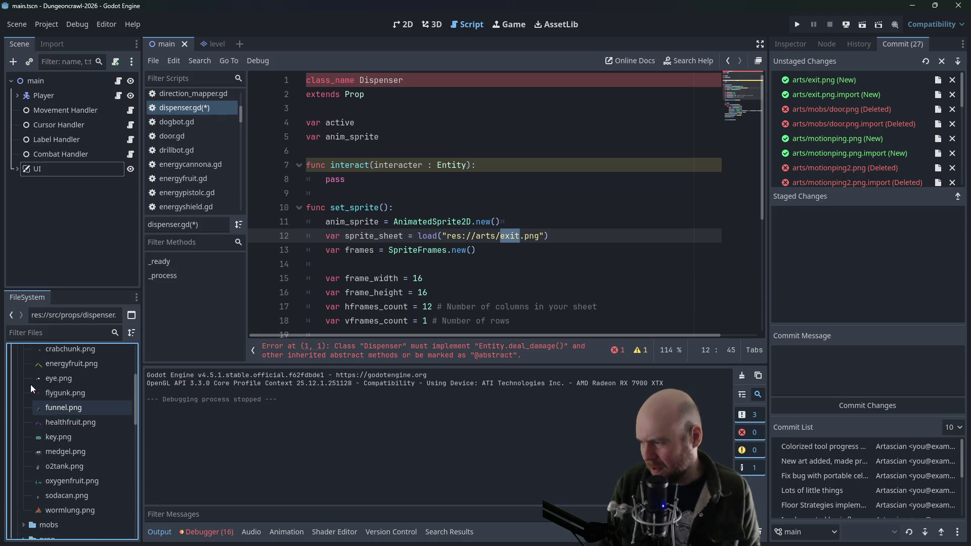
scroll(30, 384, up, 2)
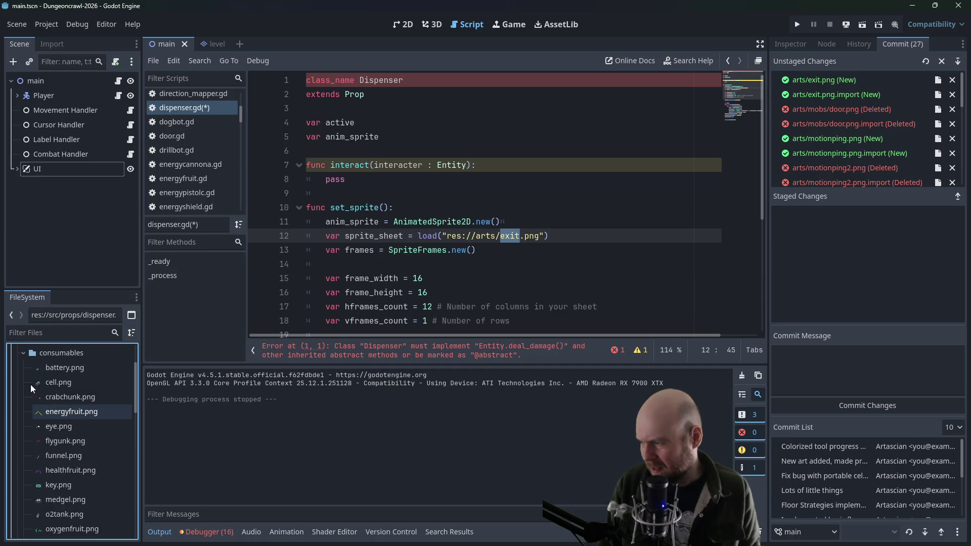
Drag key.png from consumables onto the arts folder, then collapse consumables and expand tools
mouse_move(57, 484)
mouse_down()
mouse_move(58, 368)
mouse_move(46, 390)
mouse_move(46, 375)
mouse_up()
click(23, 389)
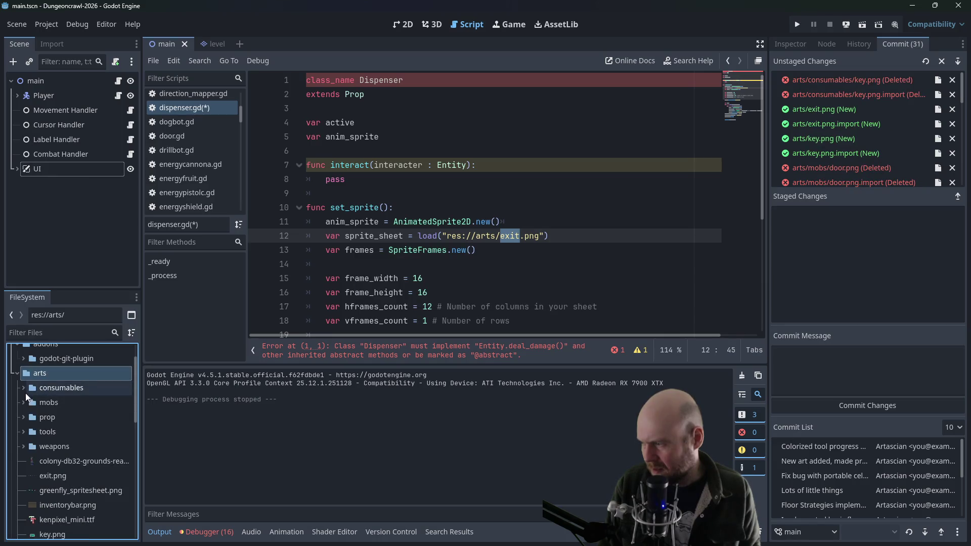
scroll(30, 417, down, 1)
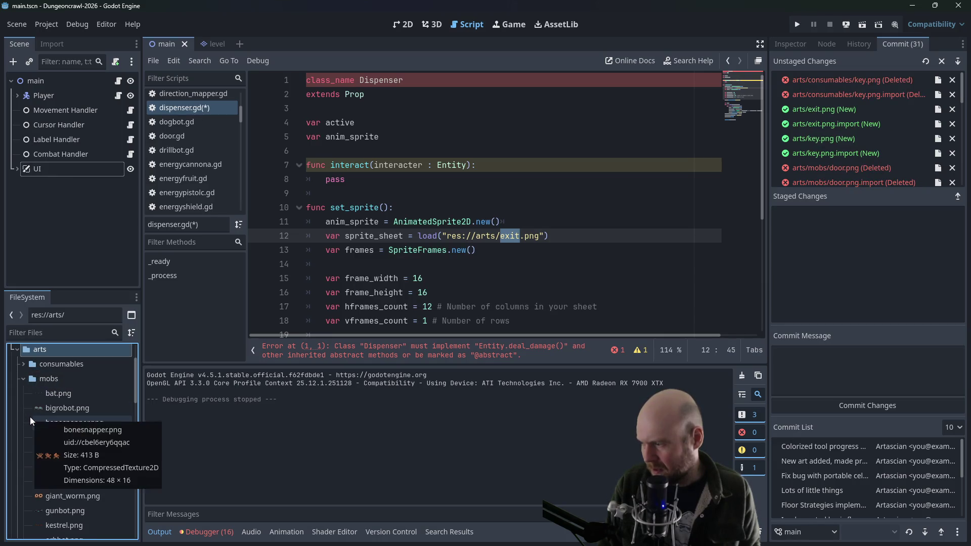
scroll(29, 417, down, 2)
scroll(51, 404, down, 6)
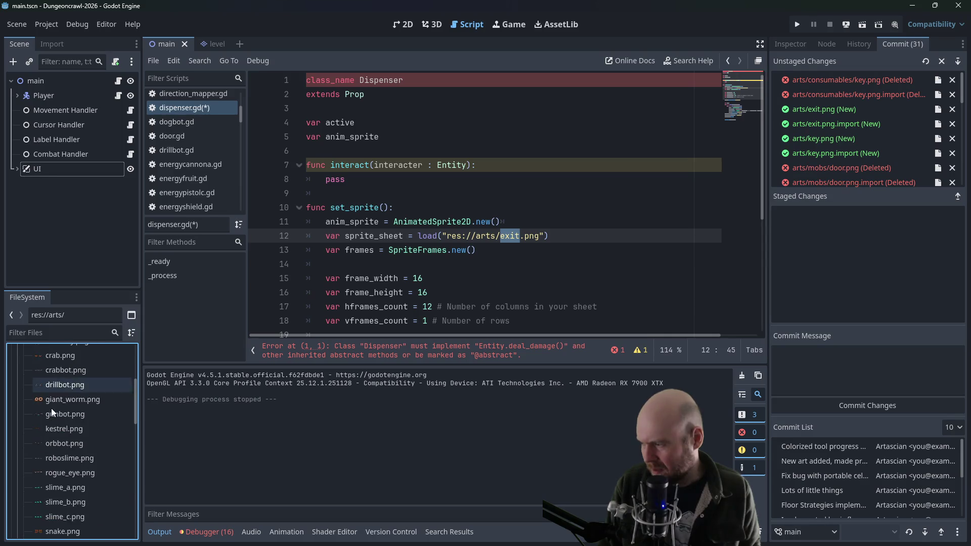
scroll(58, 399, down, 4)
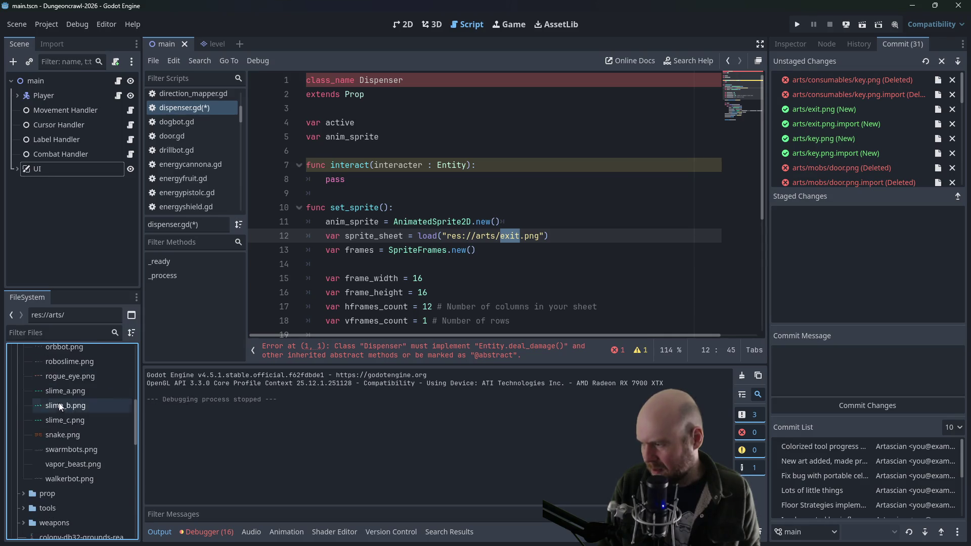
click(21, 436)
scroll(31, 439, down, 5)
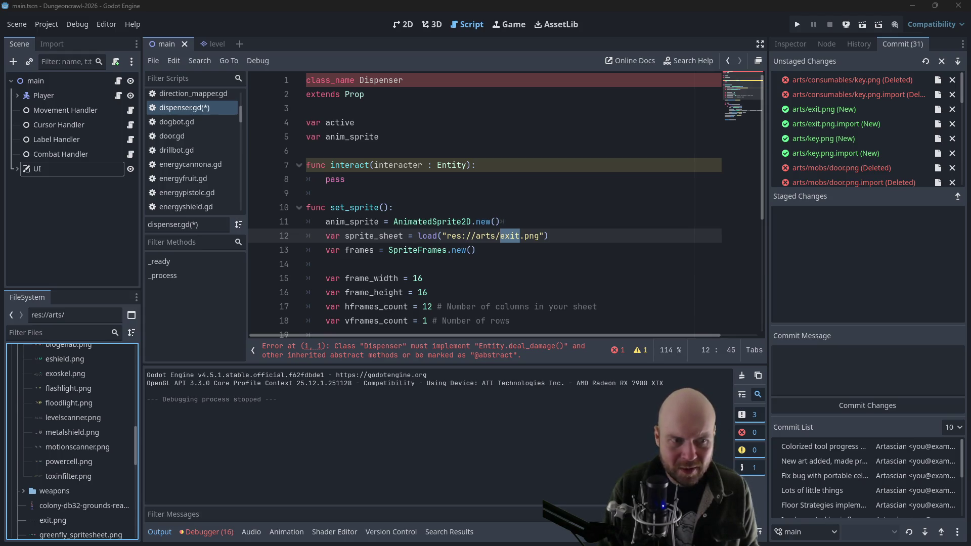
click(488, 223)
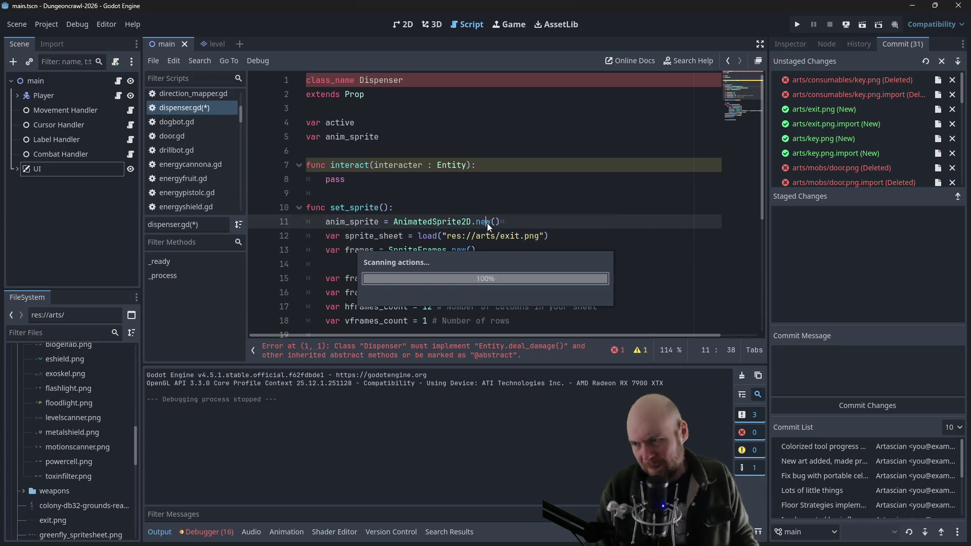
Change the load path to res://arts/props/replivend.png and expand the prop folder
double_click(510, 235)
text(props/)
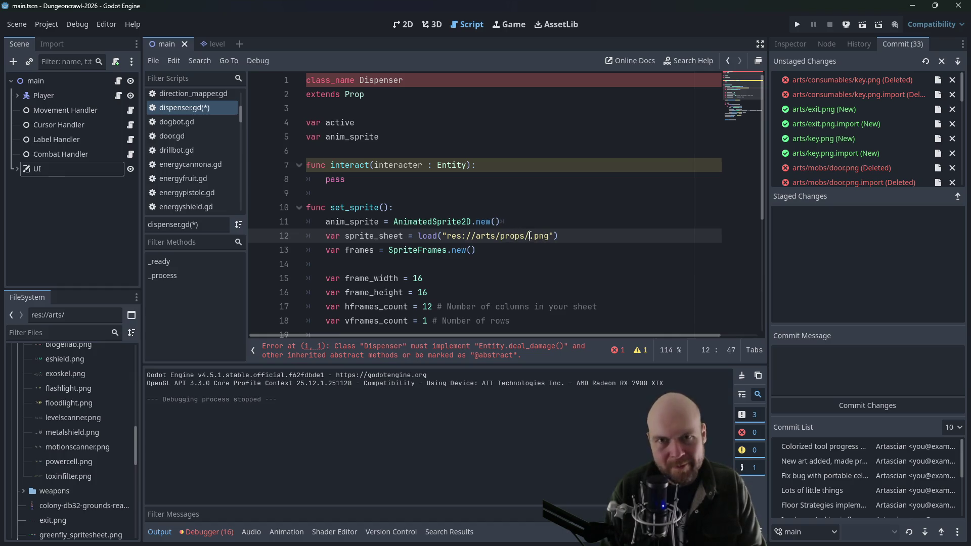
text(replivend)
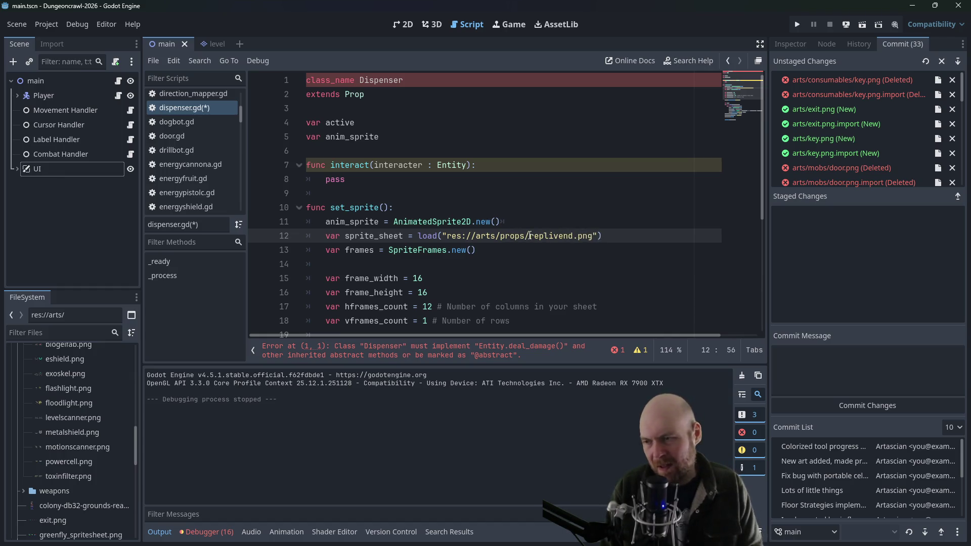
click(638, 235)
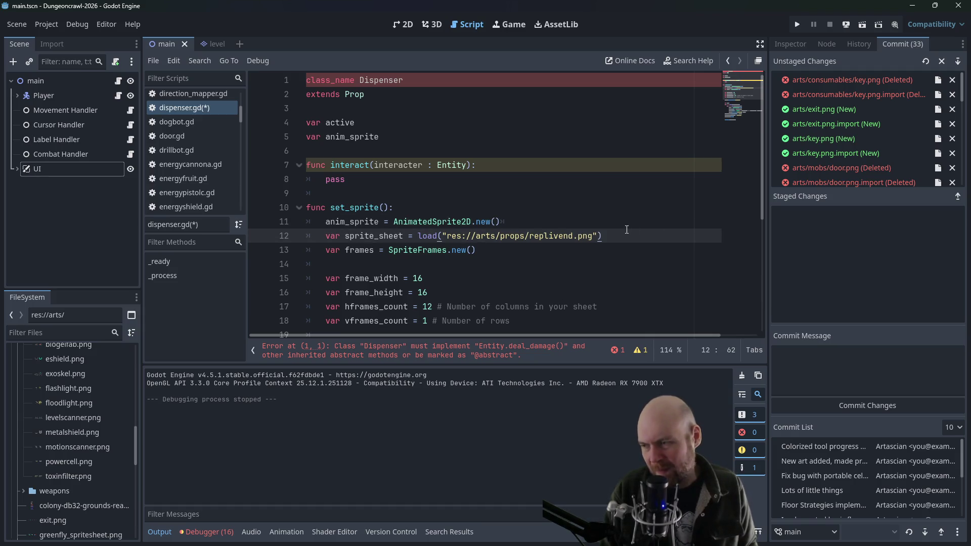
scroll(69, 416, up, 4)
scroll(70, 418, up, 5)
click(23, 378)
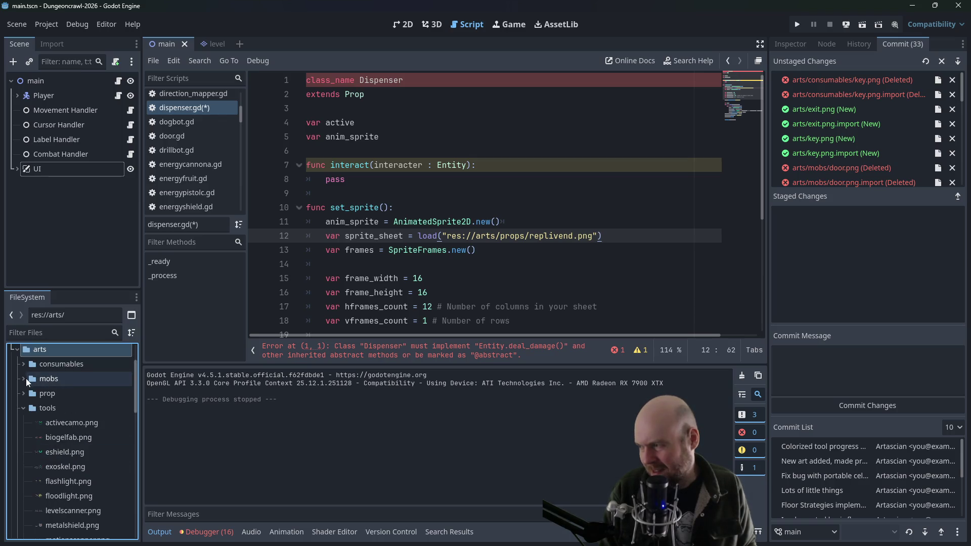
click(21, 408)
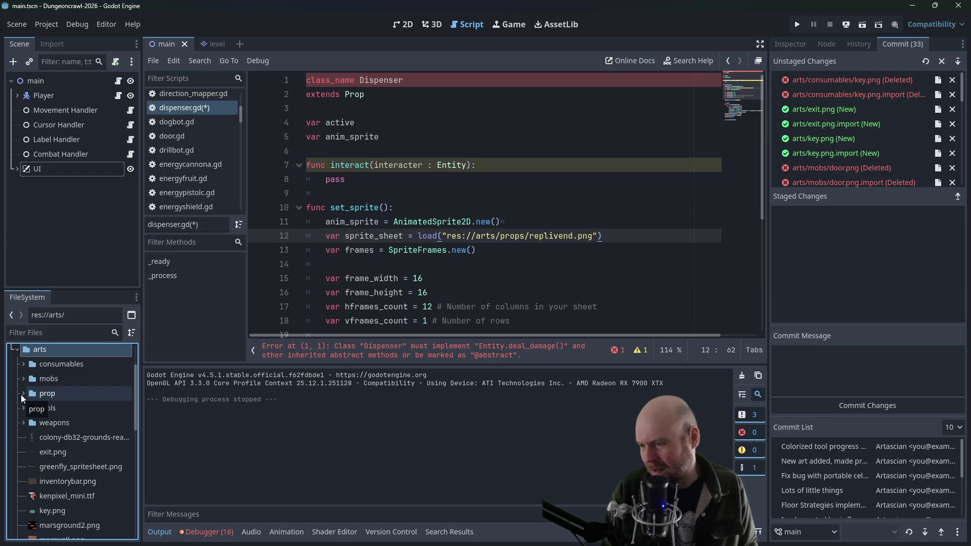
click(22, 393)
Rename replivend.png to dispenser.png and update the load path to res://arts/props/dispenser.png
right_click(60, 424)
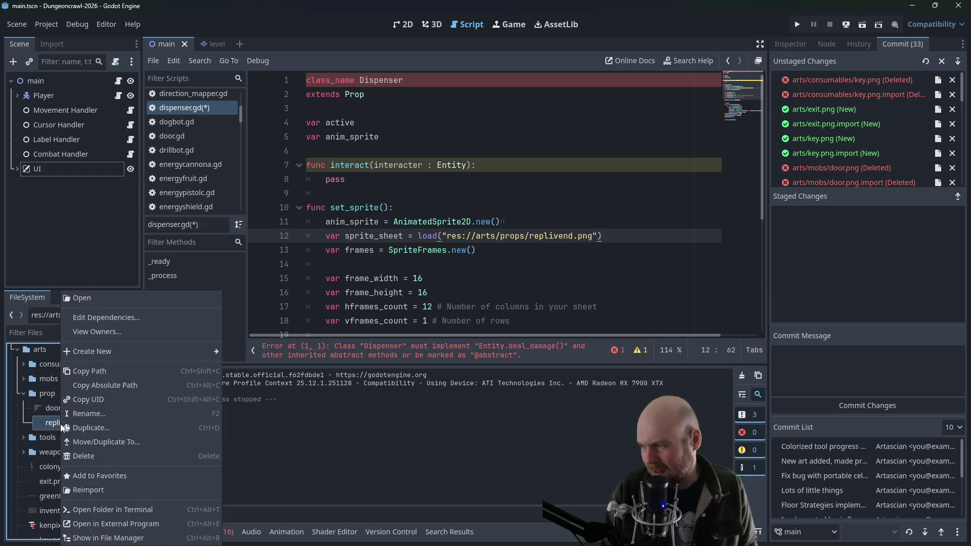
click(103, 414)
text(dispenser)
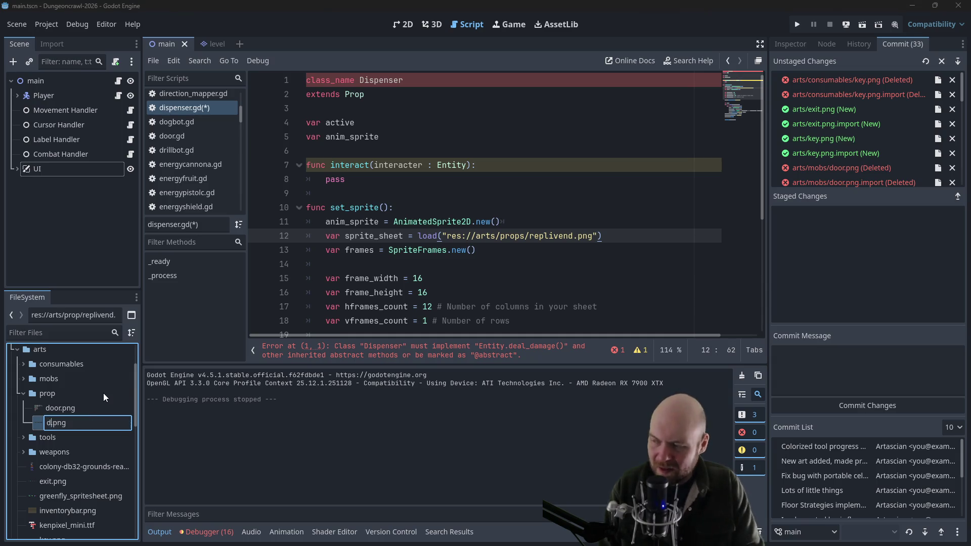
key(Return)
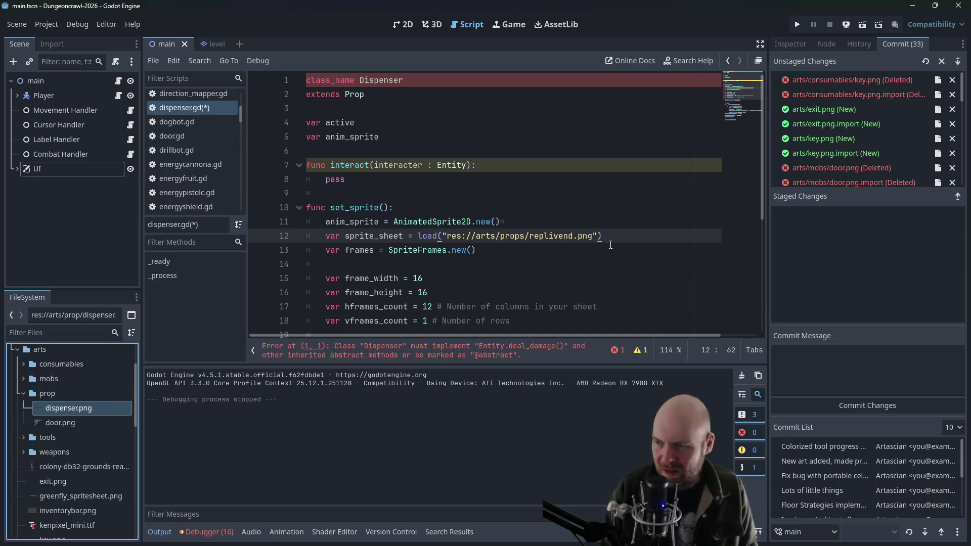
drag(530, 235, 573, 236)
text(dispen)
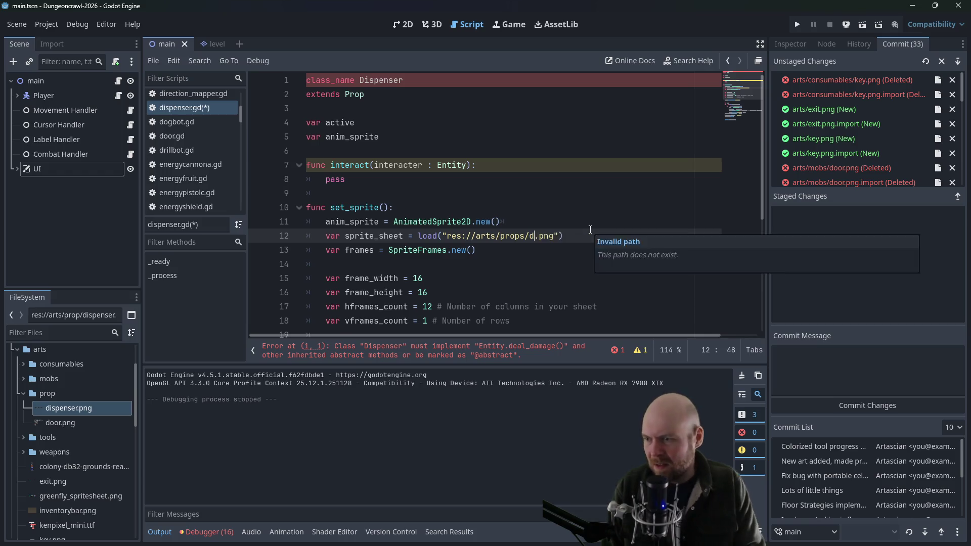
text(ser)
click(580, 250)
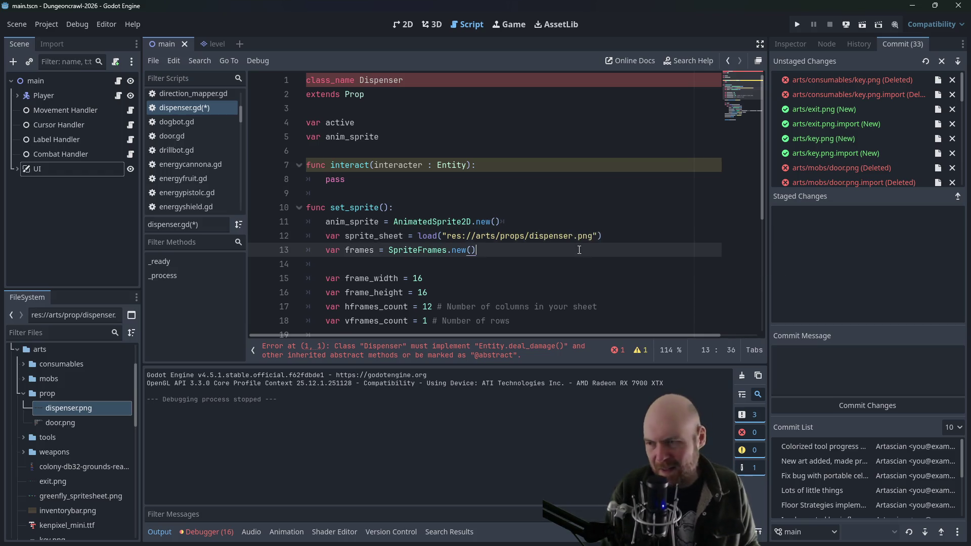
Set the frame column count to 4 and rename the default animation to 'active' in both places
scroll(470, 268, down, 3)
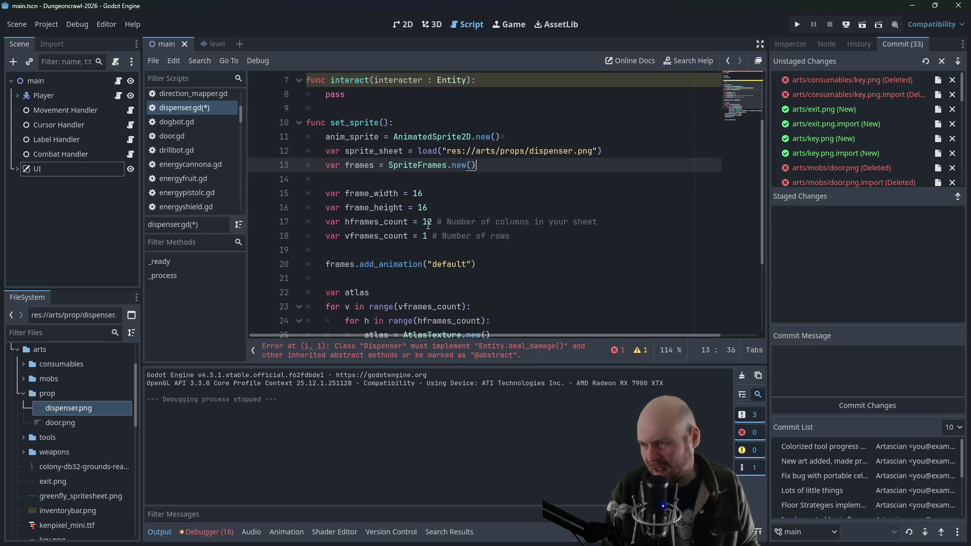
double_click(427, 179)
text(4)
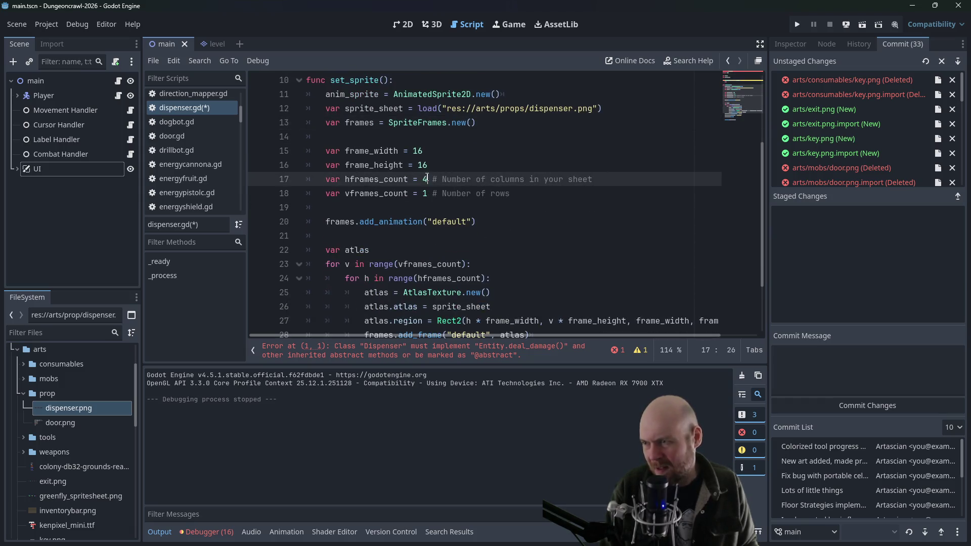
click(491, 203)
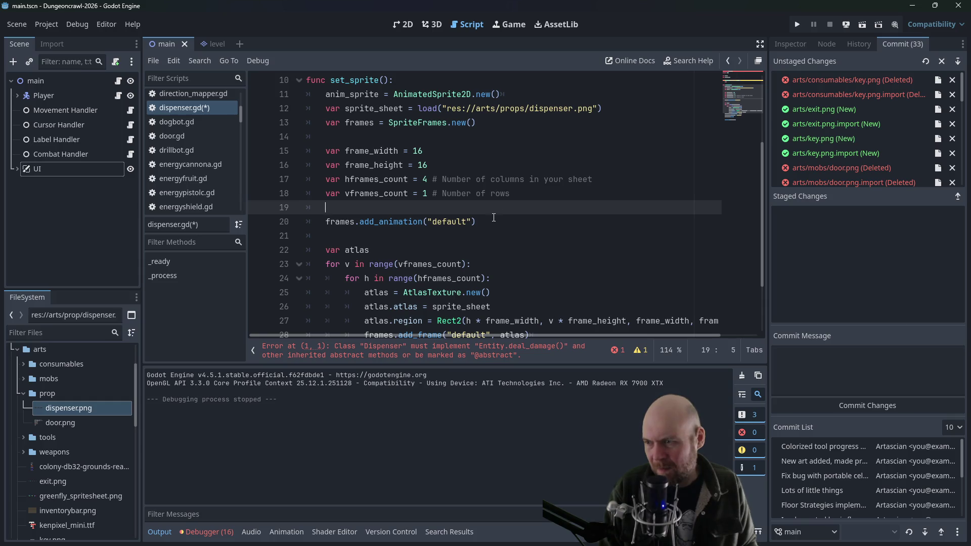
scroll(494, 218, down, 1)
double_click(434, 179)
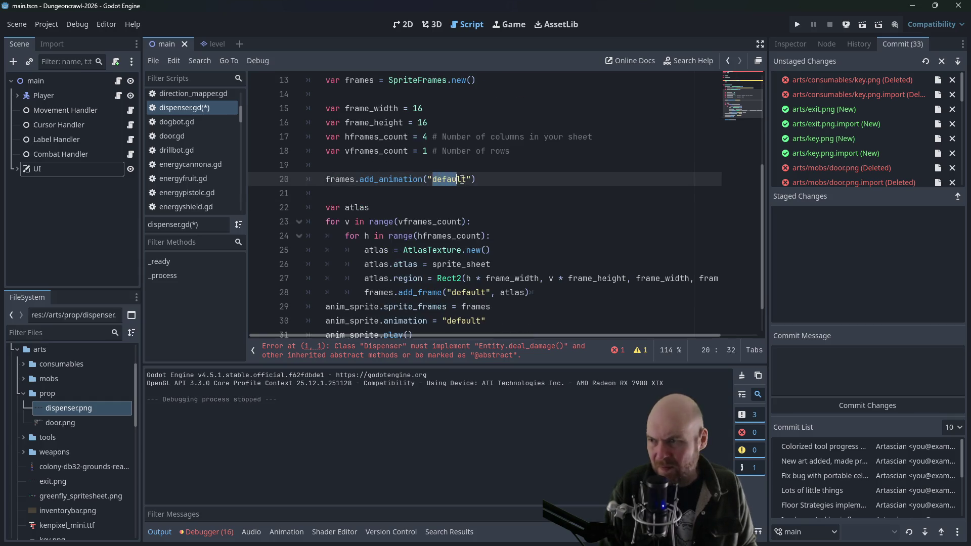
text(active)
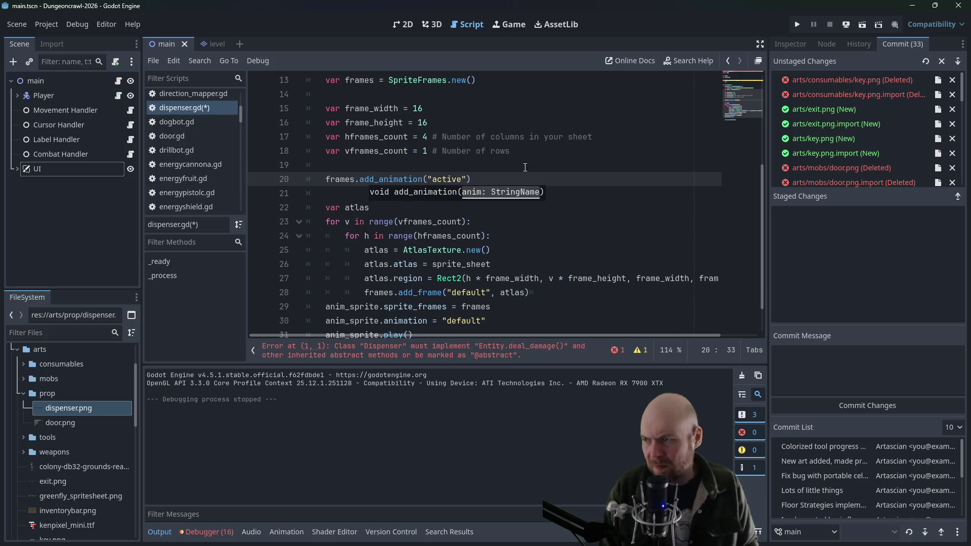
click(585, 193)
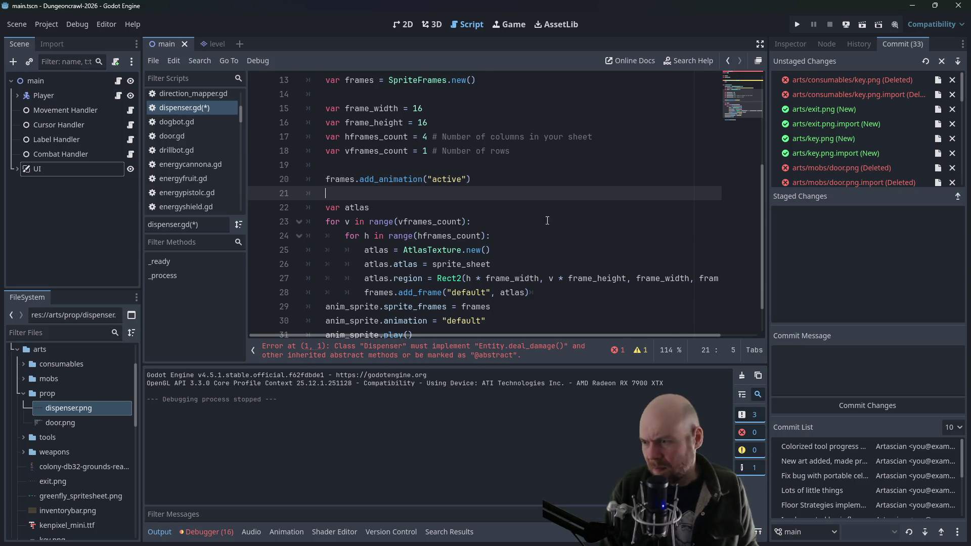
double_click(452, 295)
text(active)
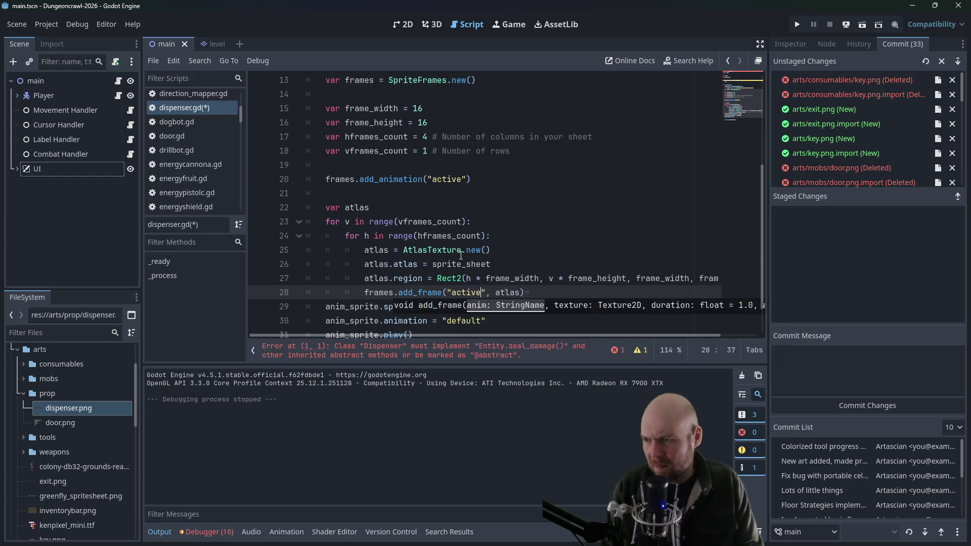
click(531, 195)
Insert blank lines after the active add_frame loop, before the sprite_frames assignment
scroll(489, 251, down, 1)
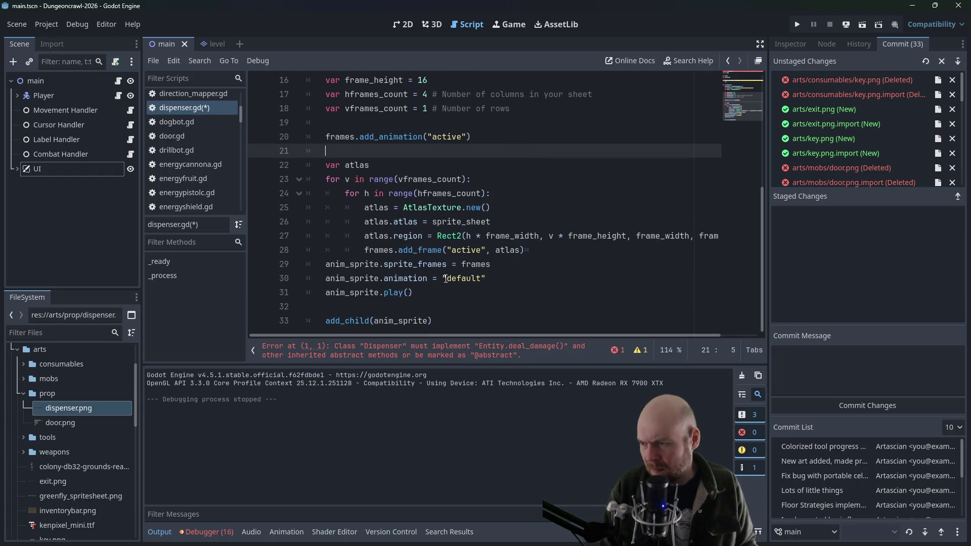
mouse_move(414, 293)
mouse_down()
mouse_move(354, 292)
mouse_move(267, 265)
mouse_up()
click(496, 280)
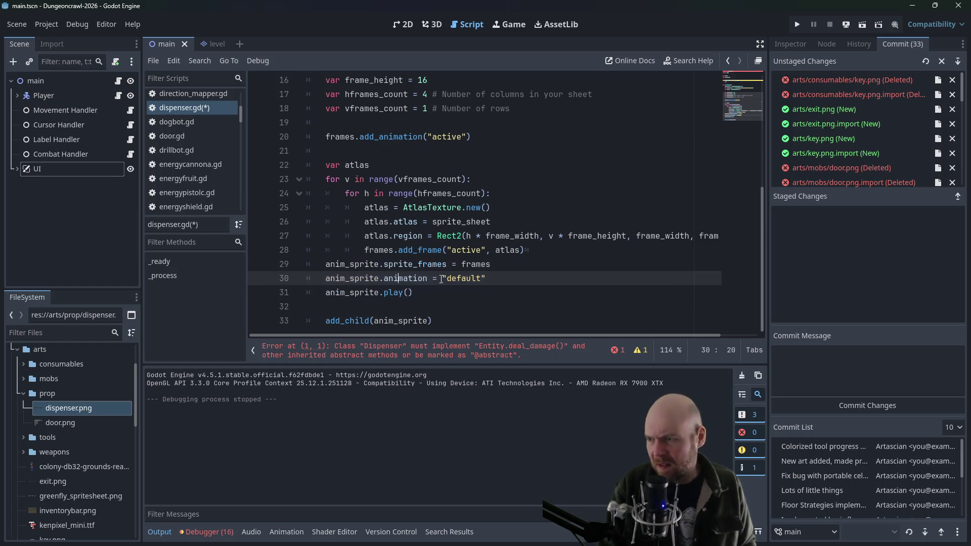
drag(489, 277, 255, 264)
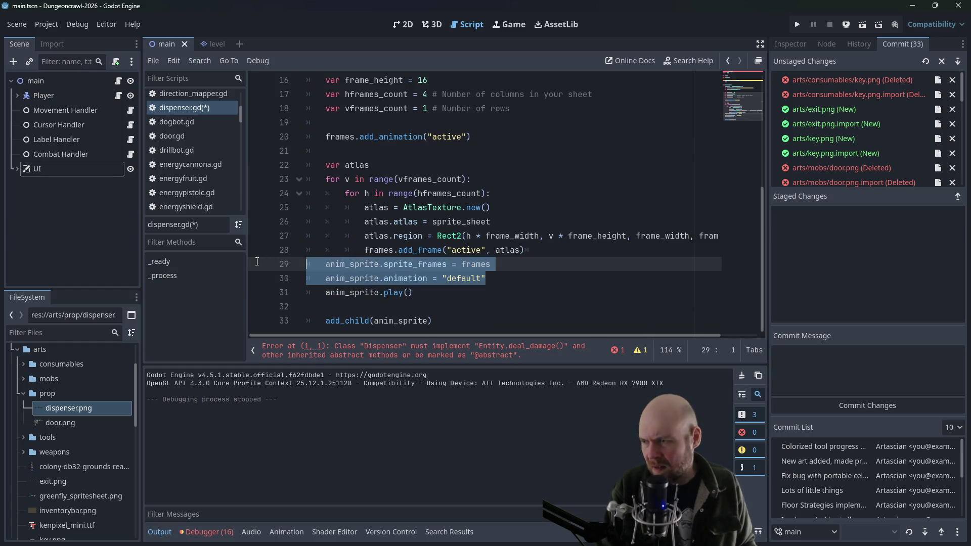
click(450, 250)
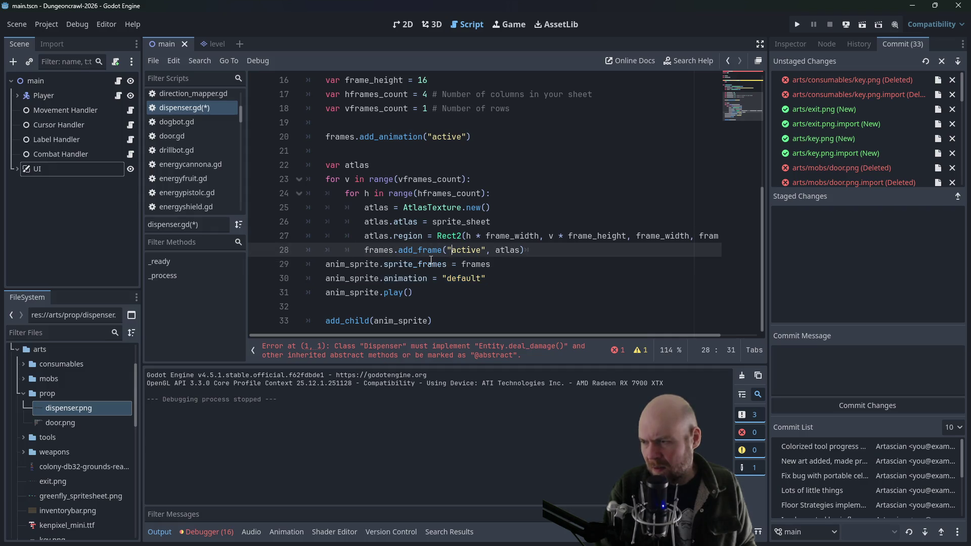
click(327, 267)
key(Return)
key(Return)
key(Return)
key(Up)
key(Up)
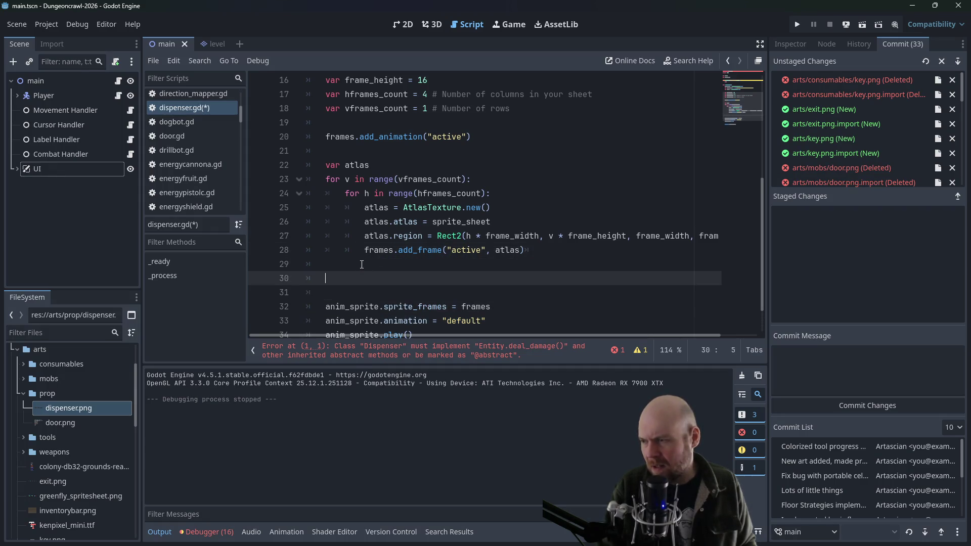
Duplicate the add_animation line and rename the copy to "inactive"
drag(471, 137, 326, 139)
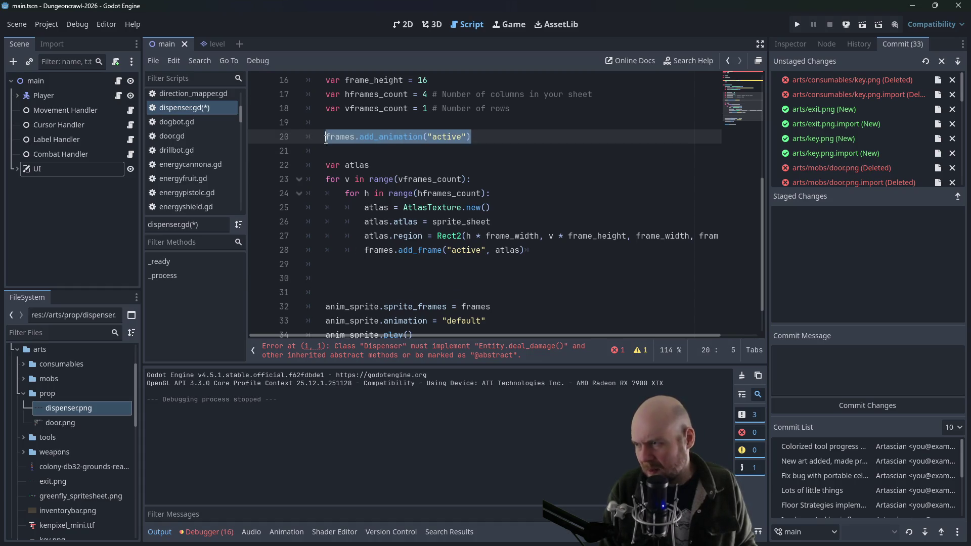
key(ctrl+c)
click(373, 276)
key(ctrl+v)
click(434, 279)
text(in)
Change the "default" animation name to "active" and leave blank lines below the inactive animation
key(Down)
key(Down)
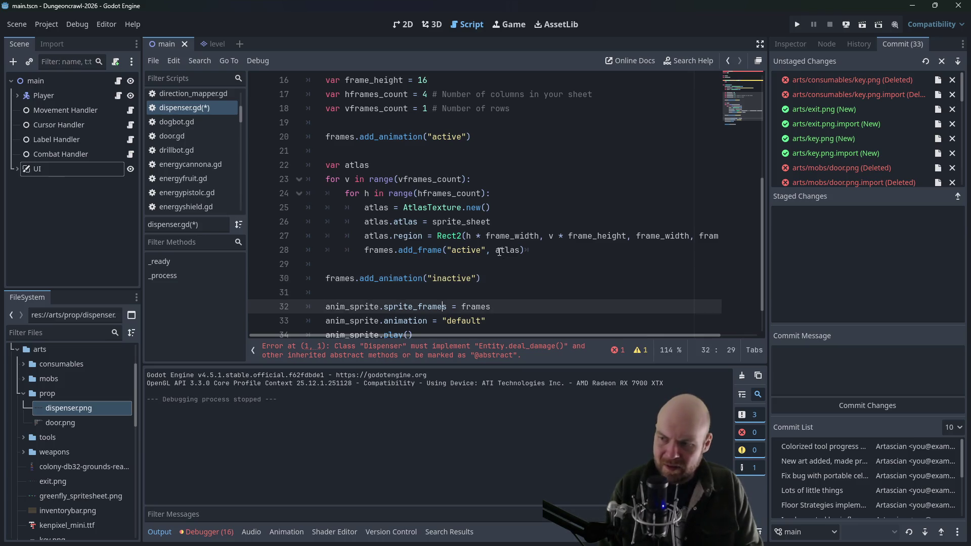
key(Down)
key(Right)
key(Delete)
key(Delete)
key(Delete)
text(active)
key(Up)
key(Up)
key(Up)
key(Down)
key(Return)
key(Return)
key(Up)
key(Up)
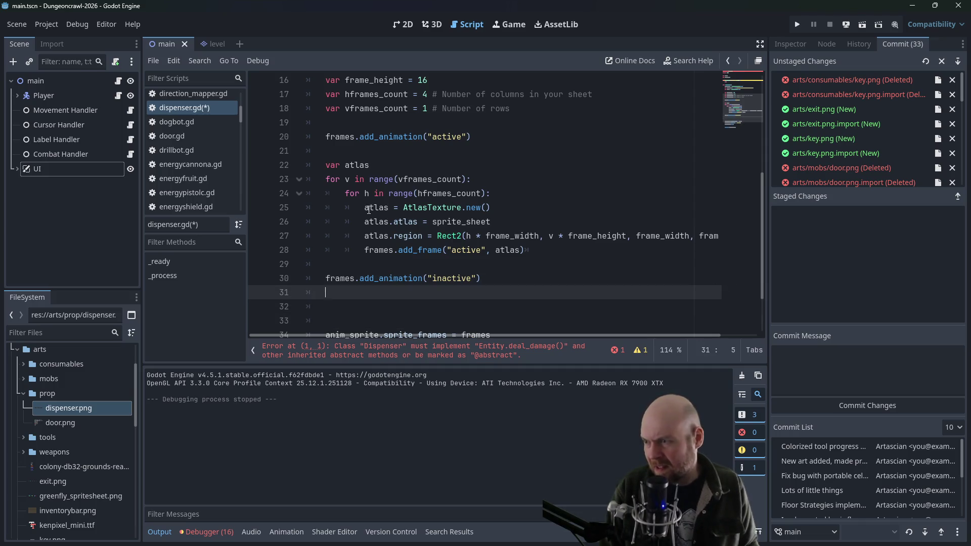
Paste a copy of the four frame-building loop lines below the inactive animation and unindent them
mouse_move(365, 207)
mouse_down()
mouse_move(494, 222)
mouse_move(543, 250)
mouse_up()
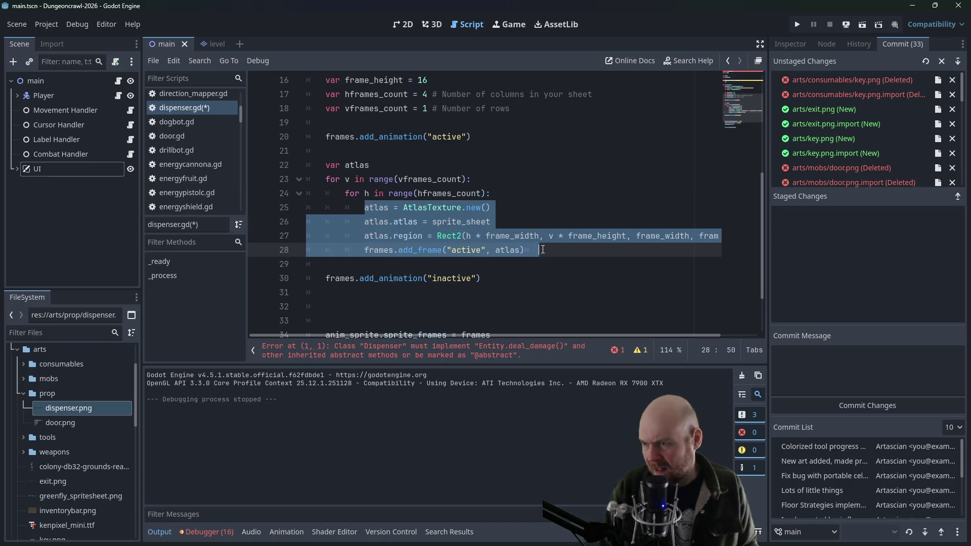
key(ctrl+c)
click(361, 298)
key(ctrl+v)
scroll(361, 273, down, 1)
click(361, 250)
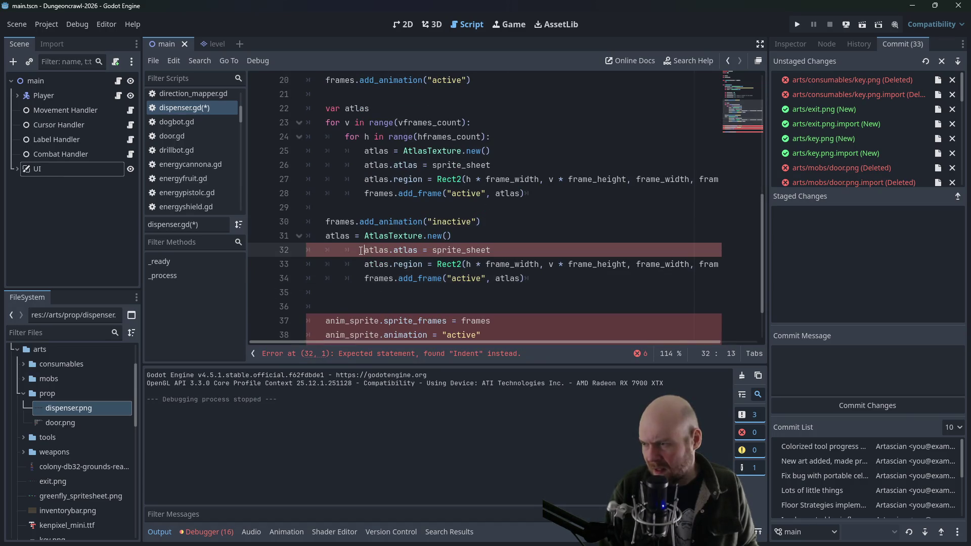
key(BackSpace)
key(Down)
key(BackSpace)
key(Down)
key(BackSpace)
click(354, 250)
key(BackSpace)
key(Down)
key(BackSpace)
key(Down)
key(BackSpace)
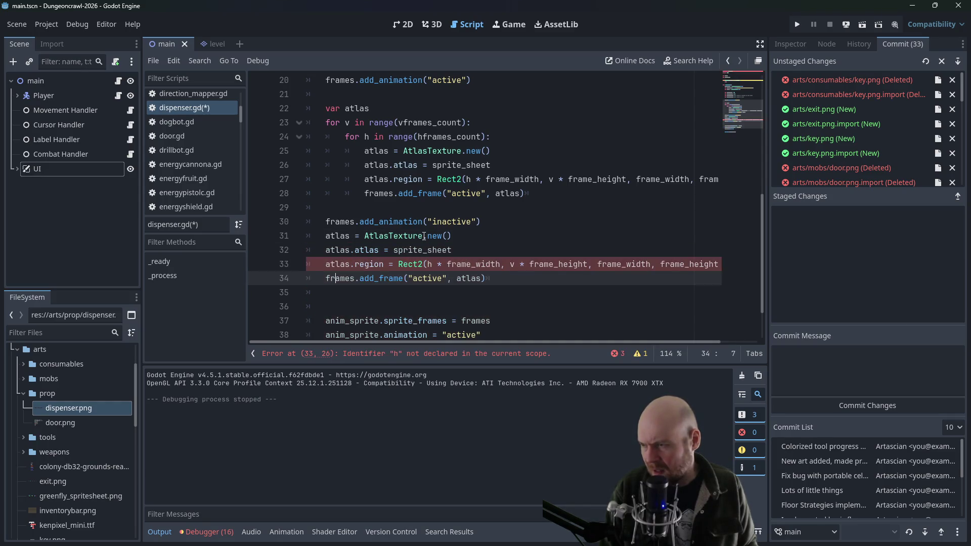
Look over the pasted atlas line that references sprite_sheet
click(418, 250)
mouse_move(429, 251)
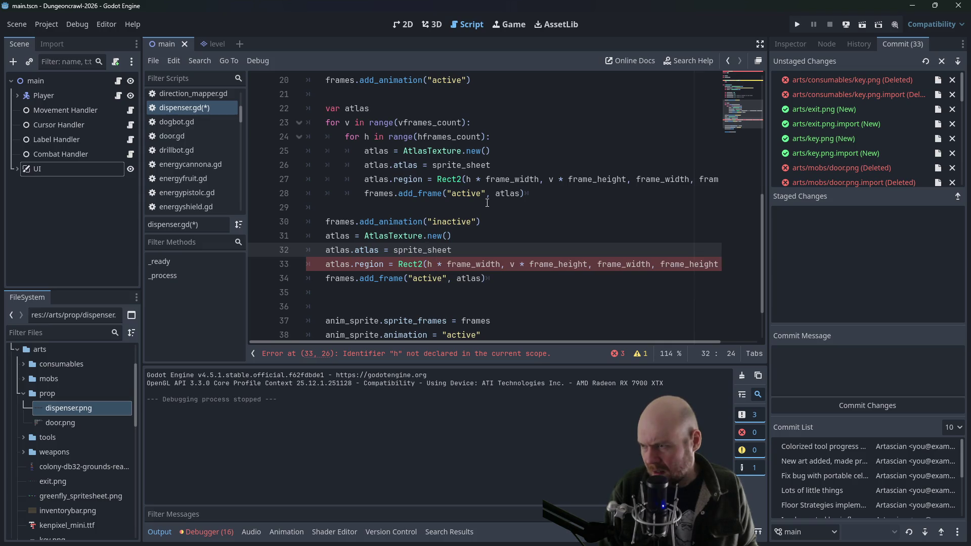
click(457, 250)
scroll(456, 250, up, 2)
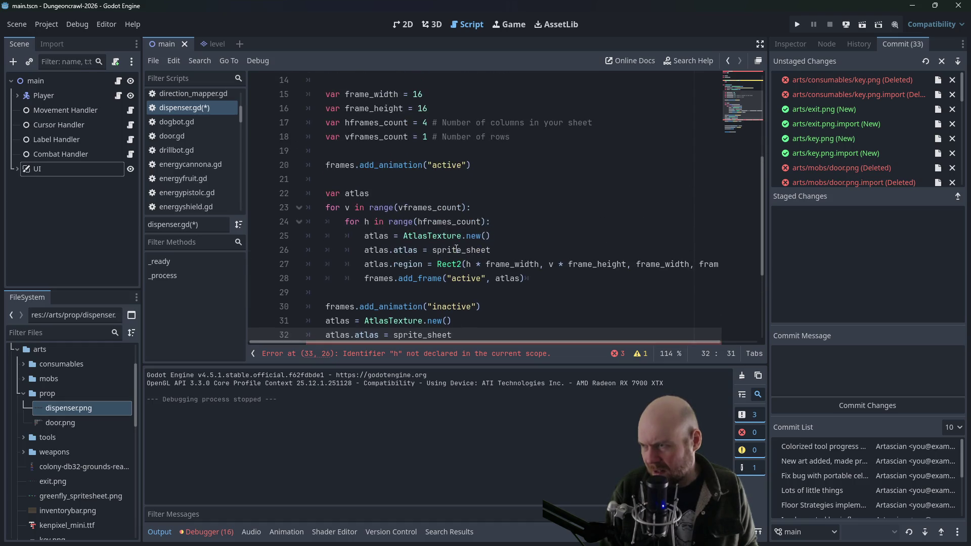
scroll(426, 264, up, 1)
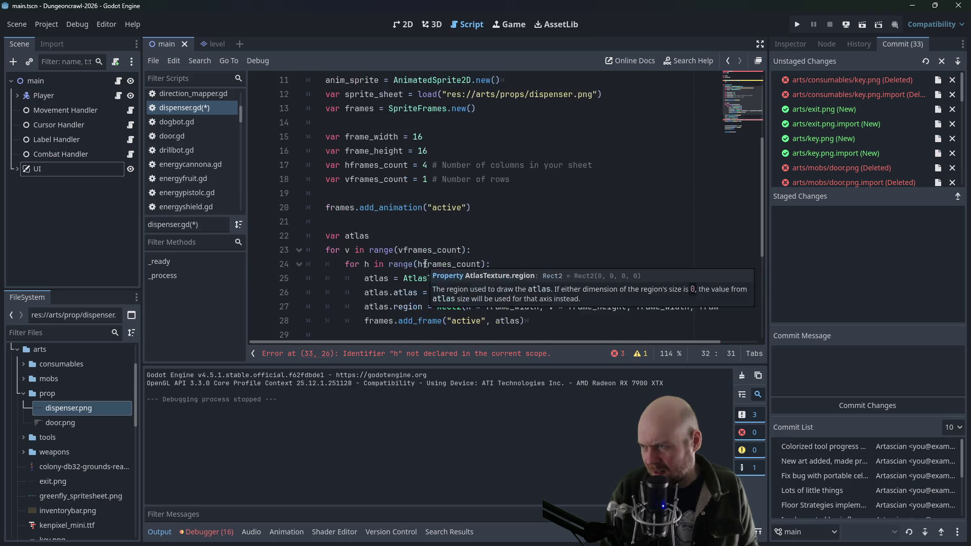
scroll(423, 268, down, 3)
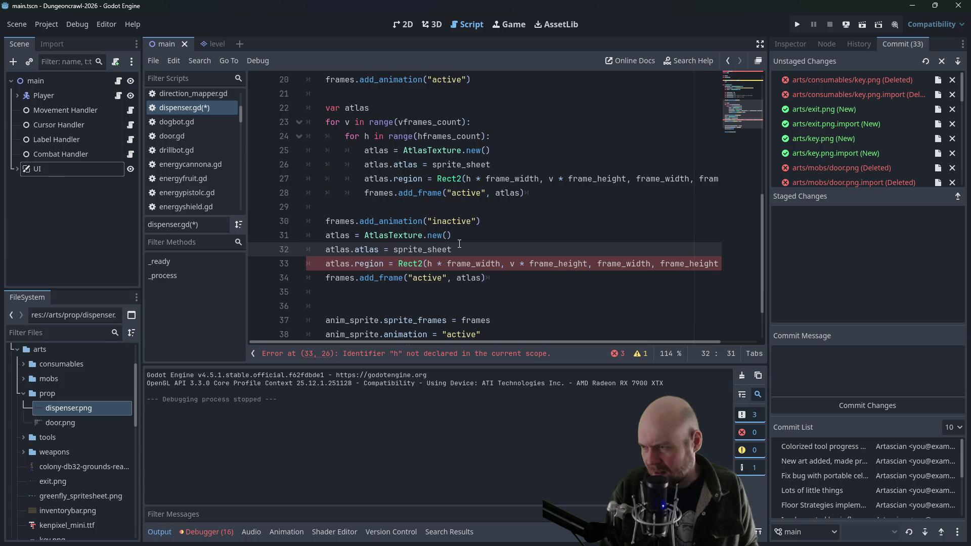
drag(448, 245, 322, 247)
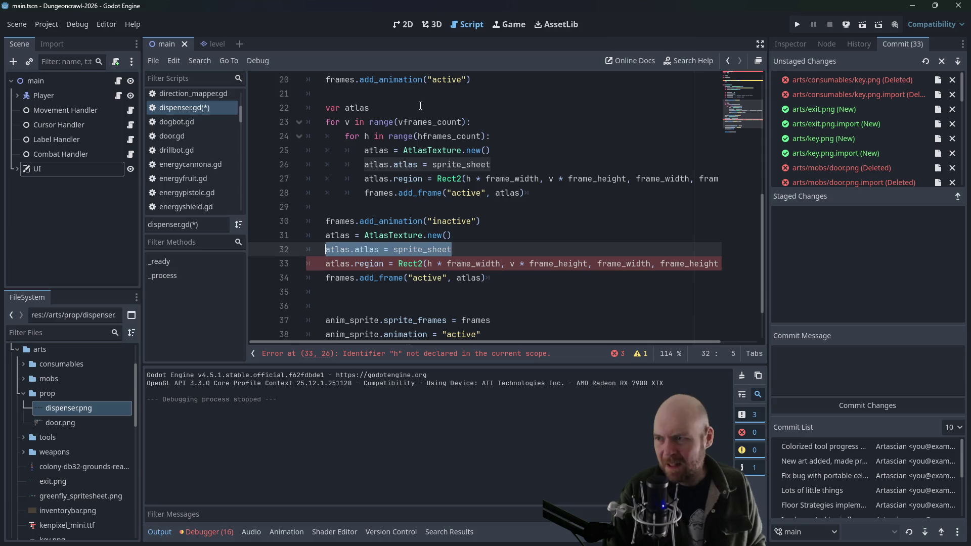
click(429, 249)
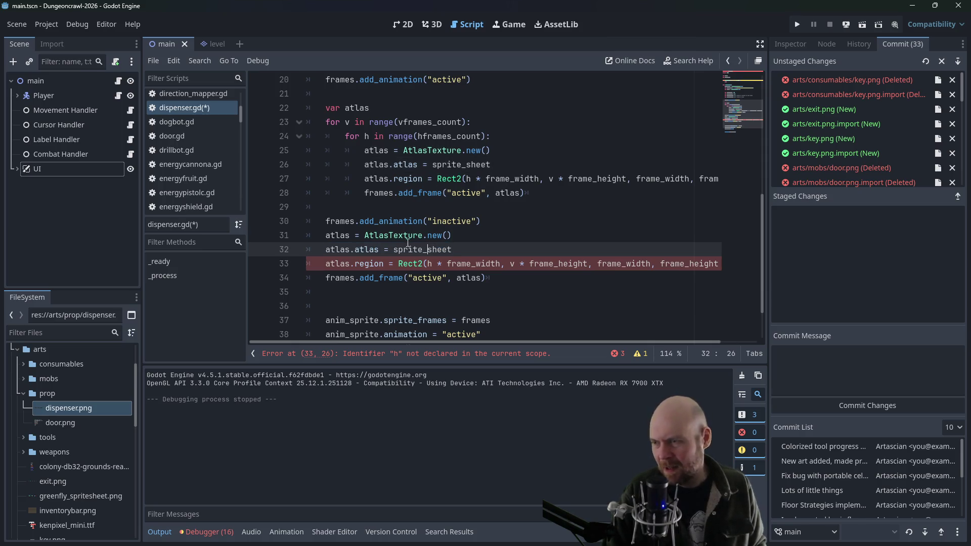
Replace h with 4 as the column index in the inactive frame's Rect2
click(548, 263)
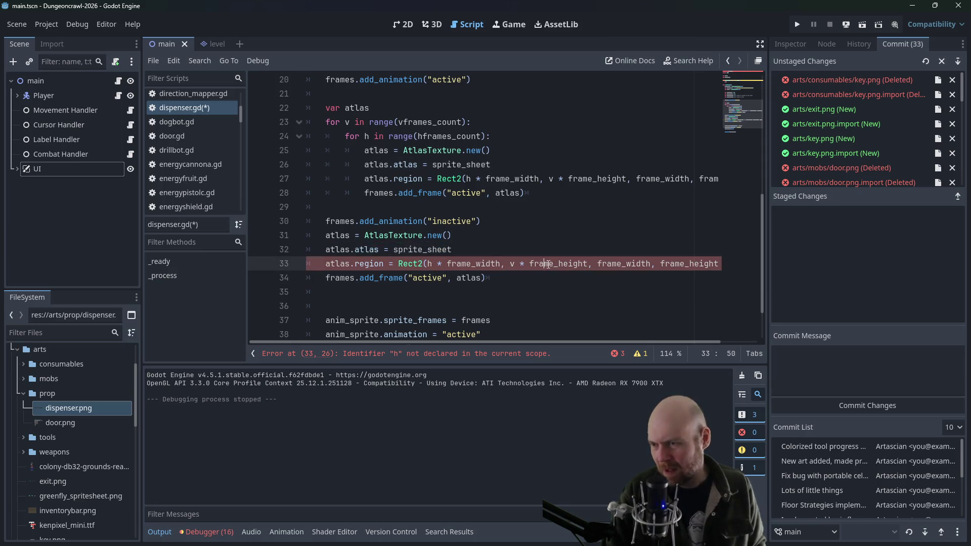
drag(516, 265, 512, 263)
double_click(429, 264)
scroll(457, 250, up, 4)
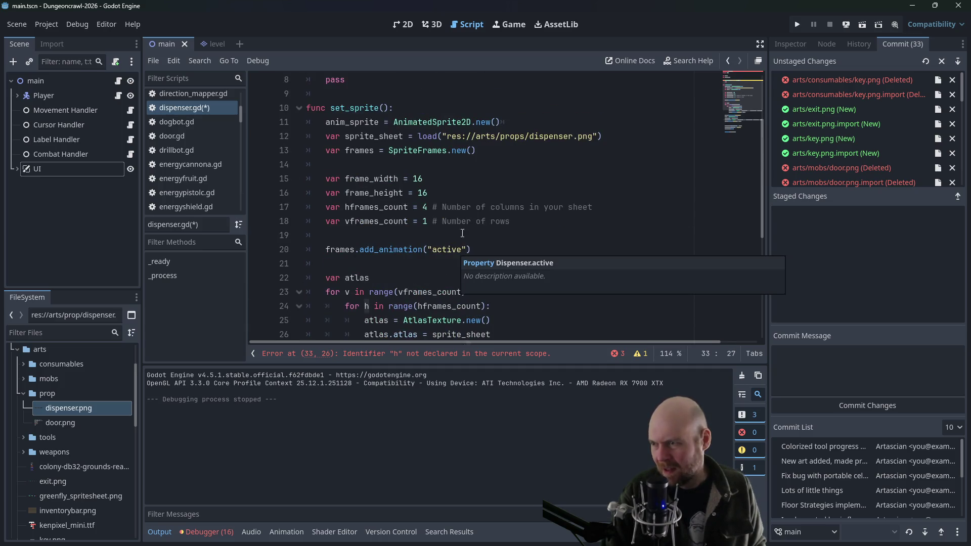
scroll(478, 196, down, 2)
scroll(477, 196, up, 1)
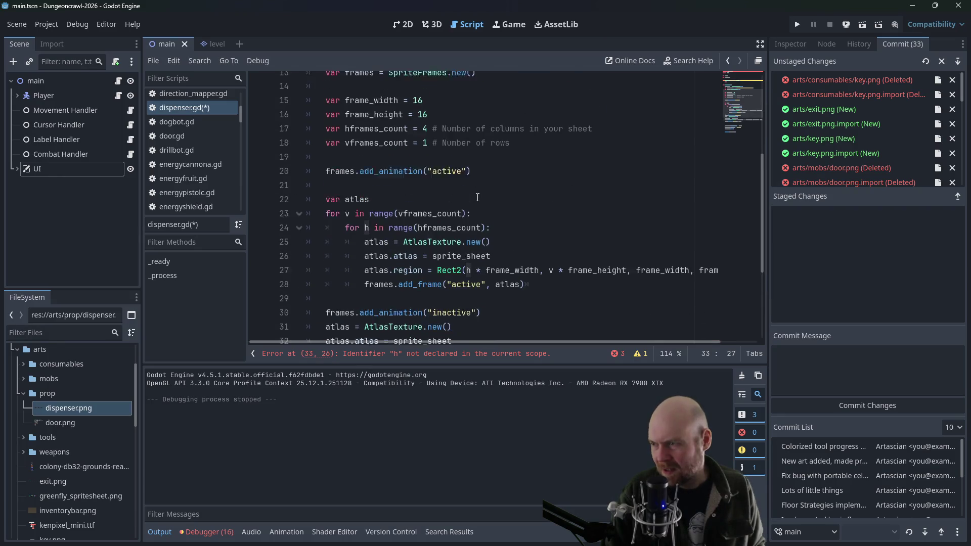
click(466, 282)
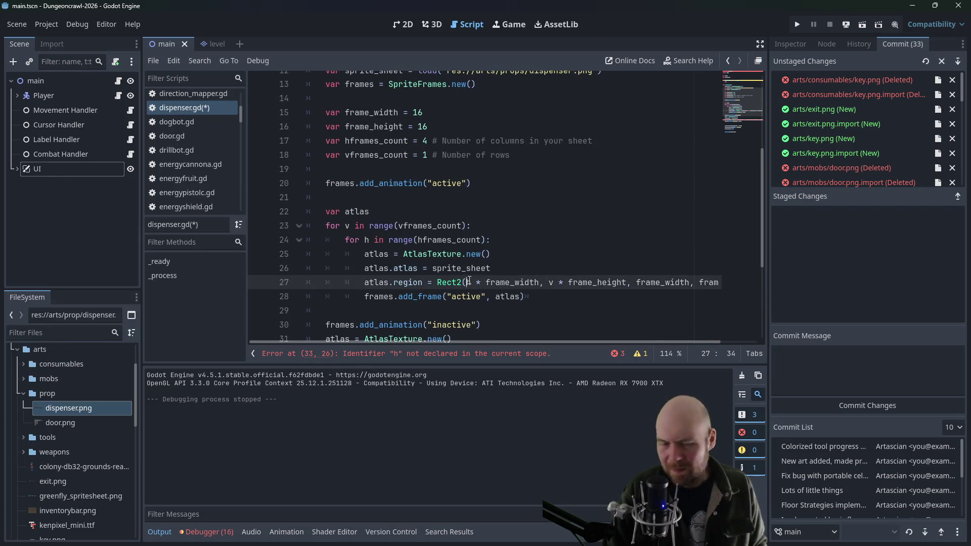
click(469, 281)
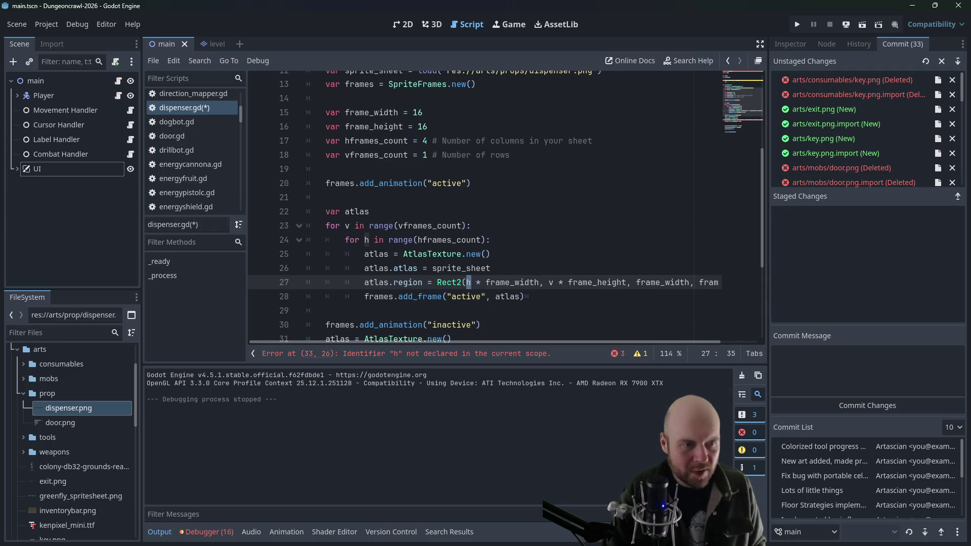
key(BackSpace)
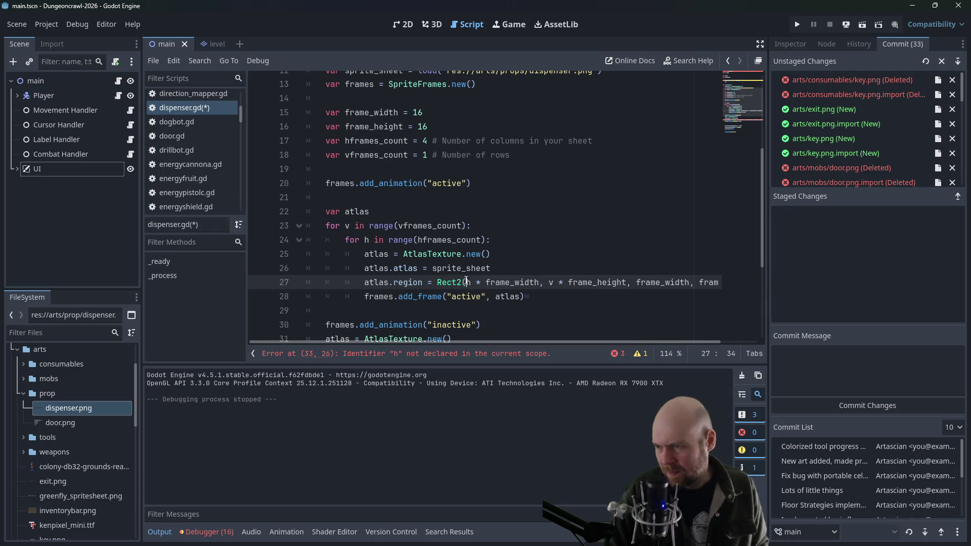
text(4)
Try deleting the two for-loop header lines, then undo to restore them
click(514, 238)
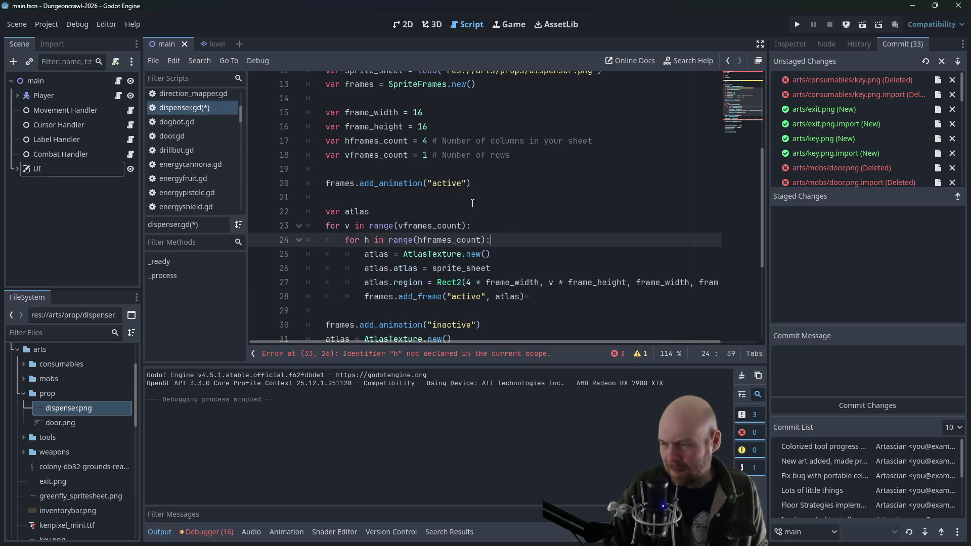
drag(503, 246, 372, 212)
key(BackSpace)
click(364, 226)
key(BackSpace)
key(BackSpace)
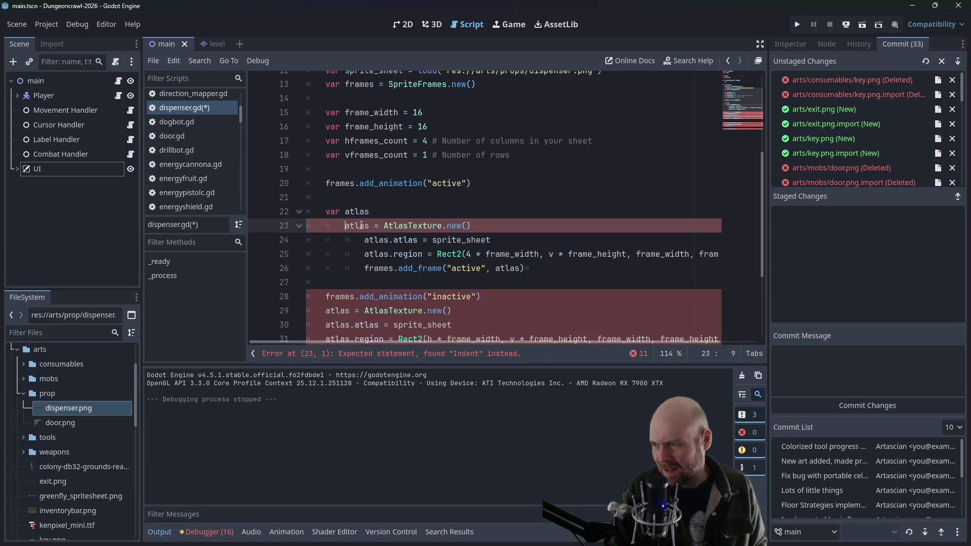
key(Tab)
key(Tab)
key(ctrl+z)
key(ctrl+z)
key(ctrl+z)
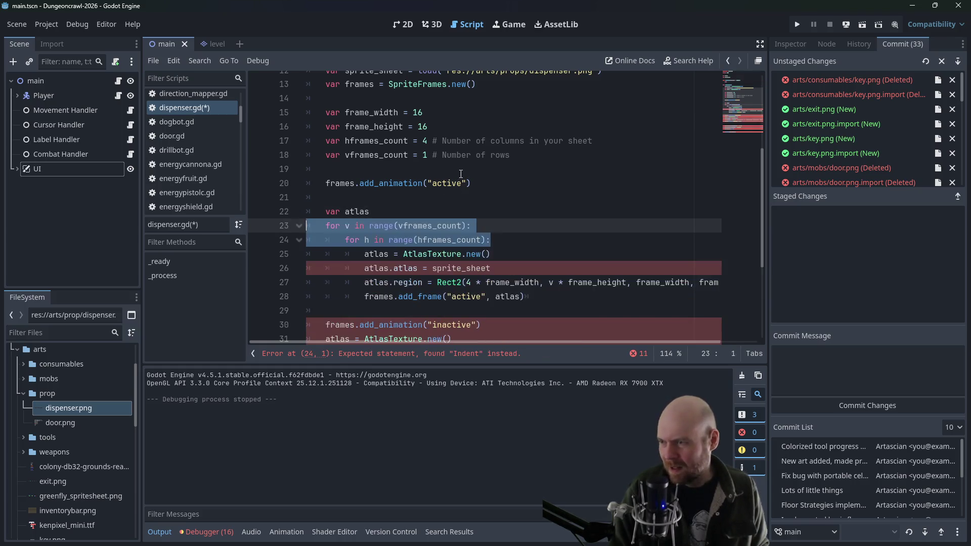
scroll(463, 288, down, 1)
scroll(432, 270, down, 1)
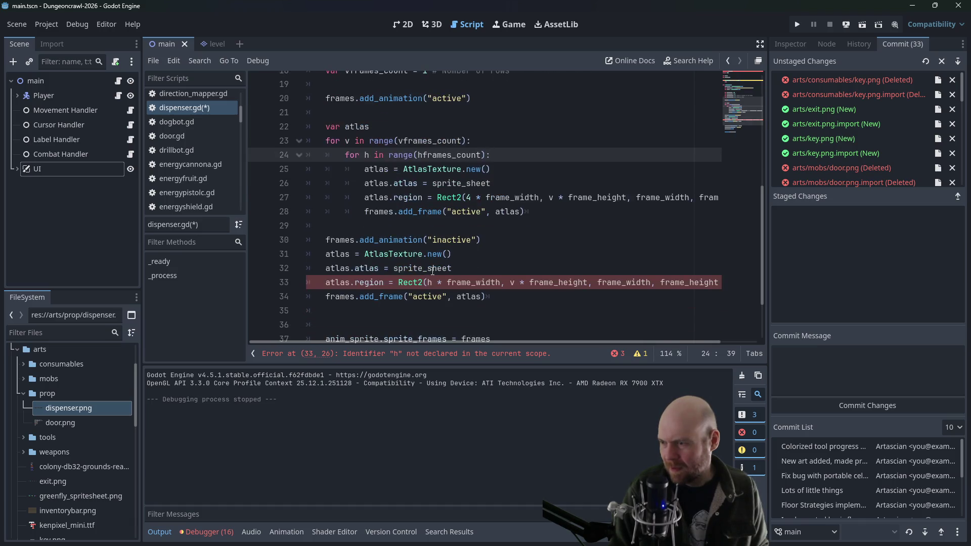
text(h)
click(474, 196)
key(ctrl+z)
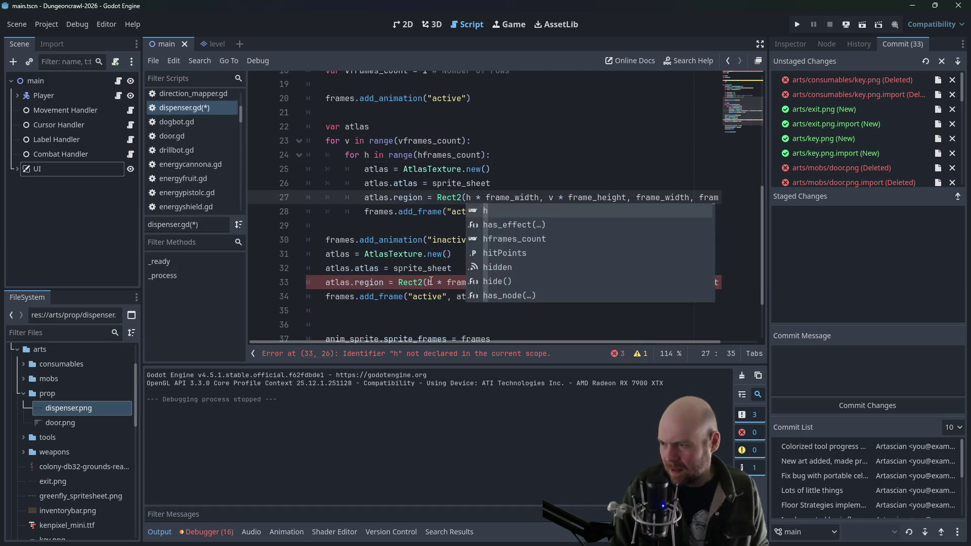
text(4)
Point the last add_frame call at the "inactive" animation
click(472, 242)
click(498, 297)
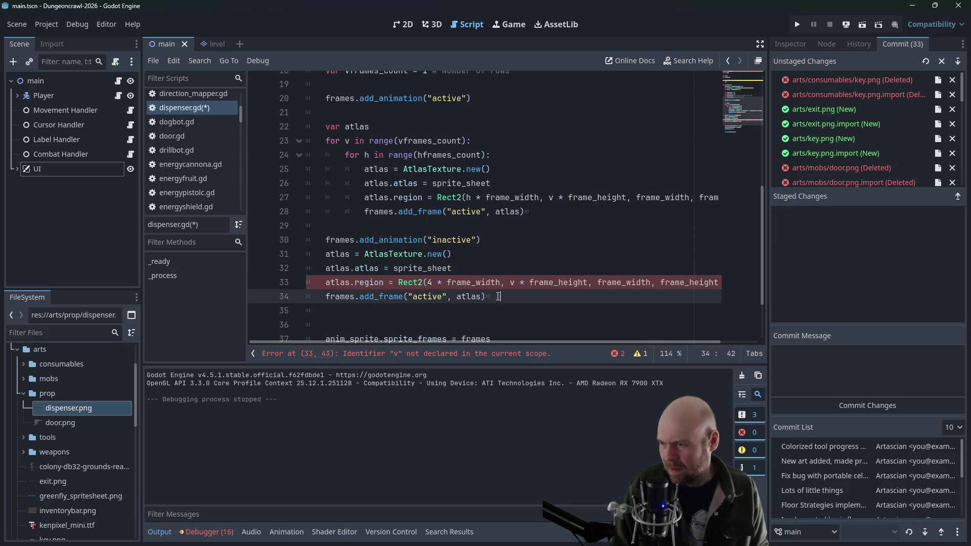
click(453, 263)
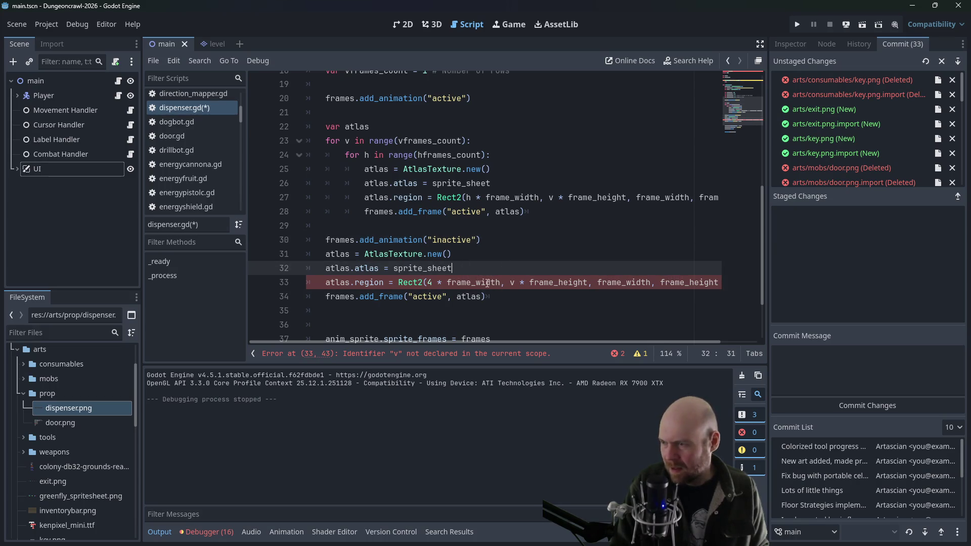
click(430, 258)
click(492, 237)
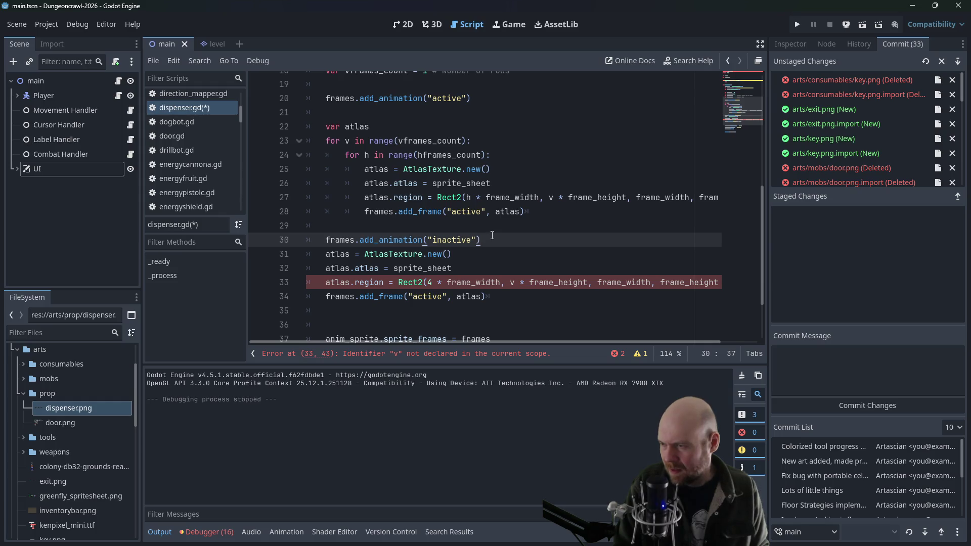
click(326, 298)
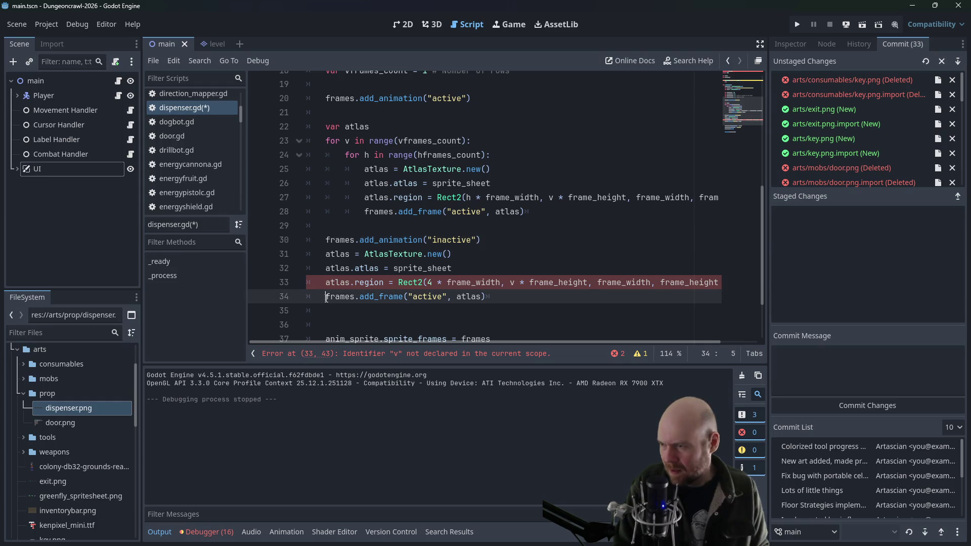
double_click(425, 298)
click(416, 297)
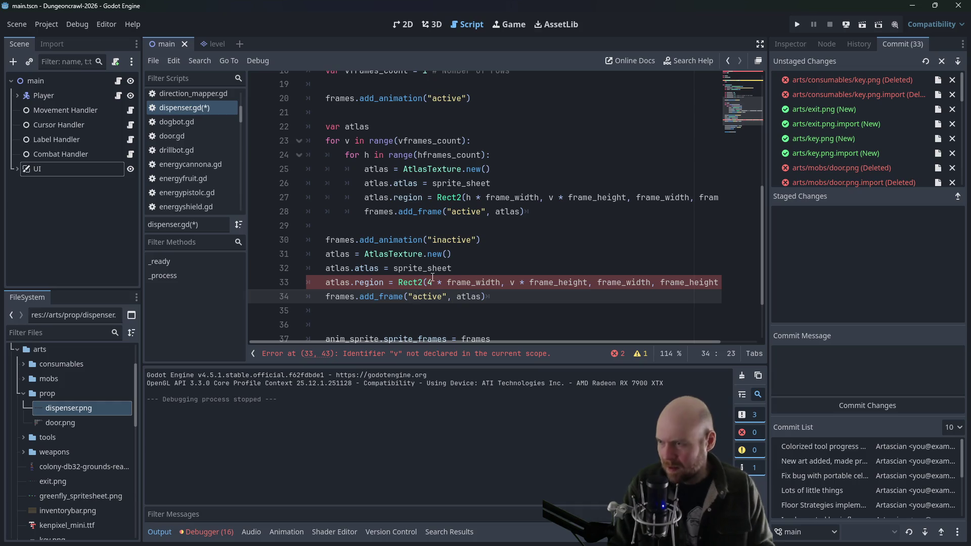
text(in)
Replace the undefined v with 0 as the row in the inactive Rect2 region
click(469, 240)
click(467, 258)
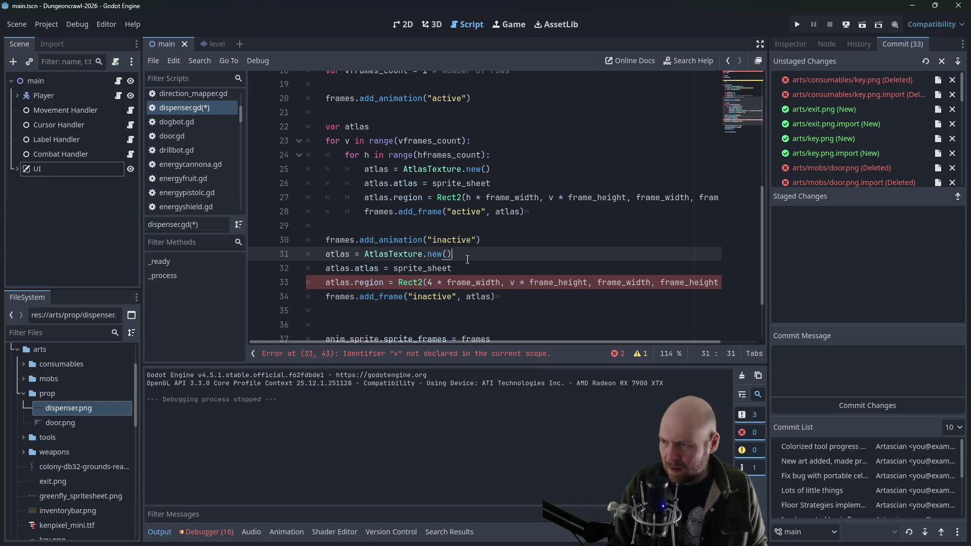
click(454, 283)
double_click(513, 283)
text(0)
click(526, 249)
scroll(526, 249, down, 2)
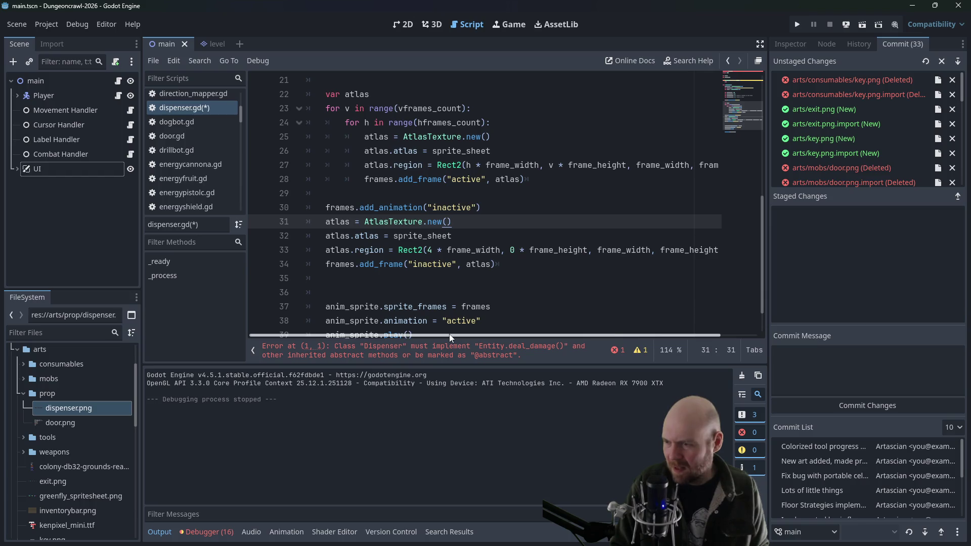
scroll(428, 296, up, 7)
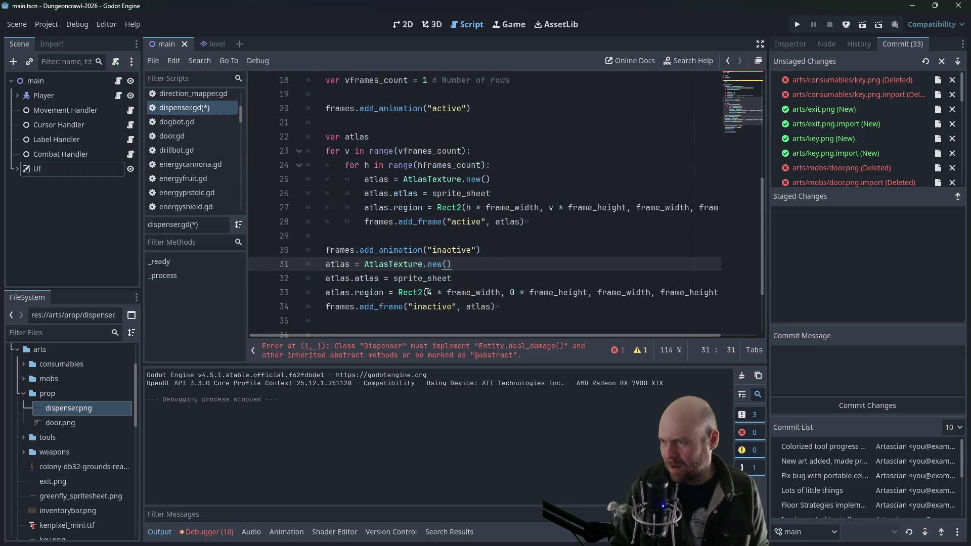
Add a deal_damage(damage : int = 1) function with a pass body above interact
click(364, 151)
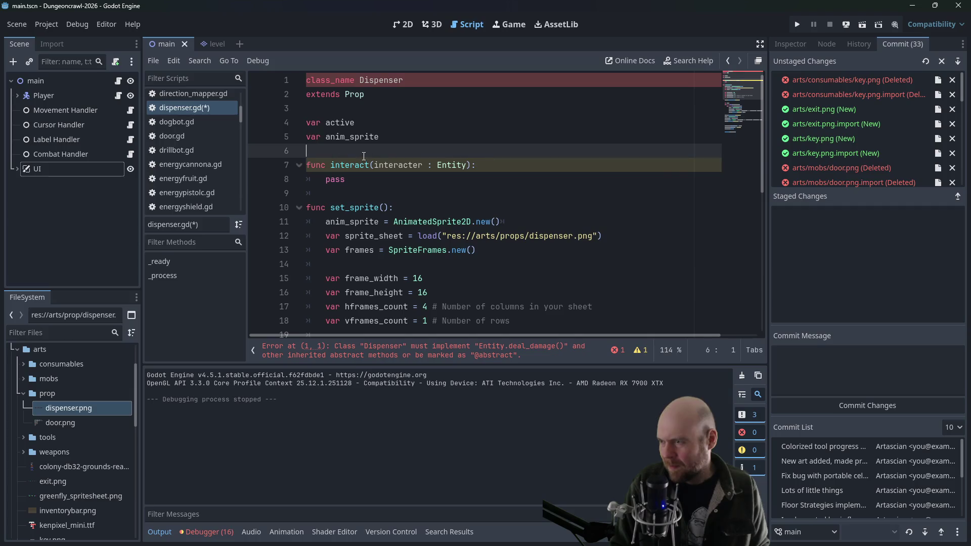
key(Return)
key(Return)
key(Up)
text(func )
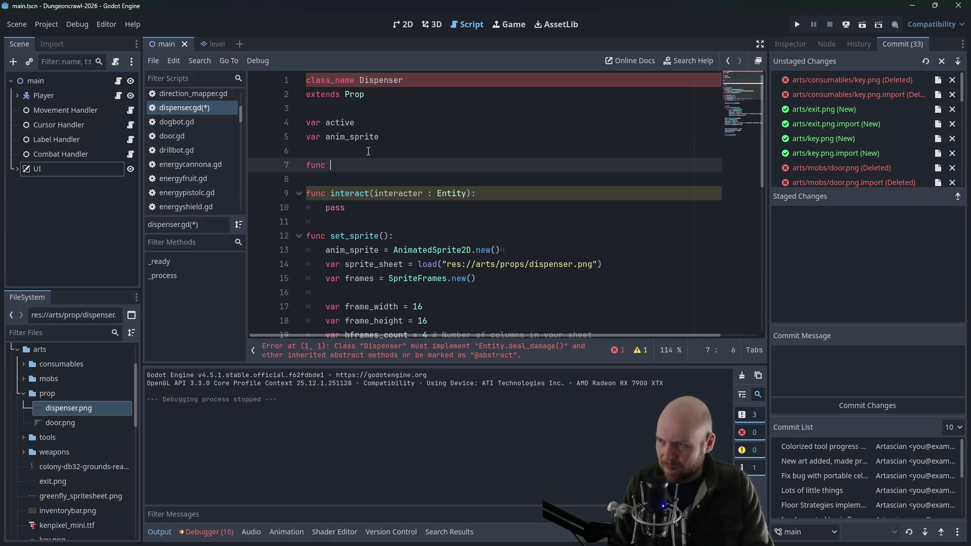
text(deal_damage():)
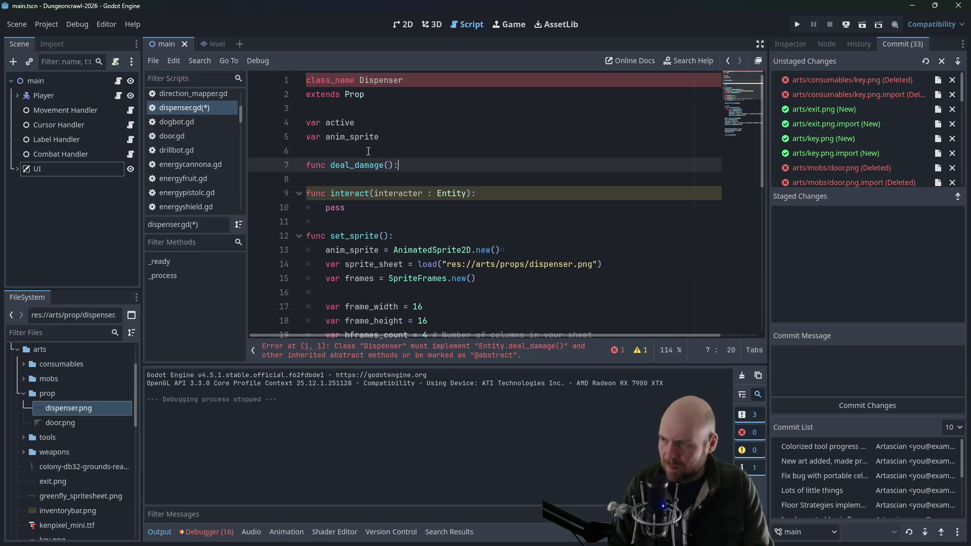
key(Return)
text(pass)
key(Return)
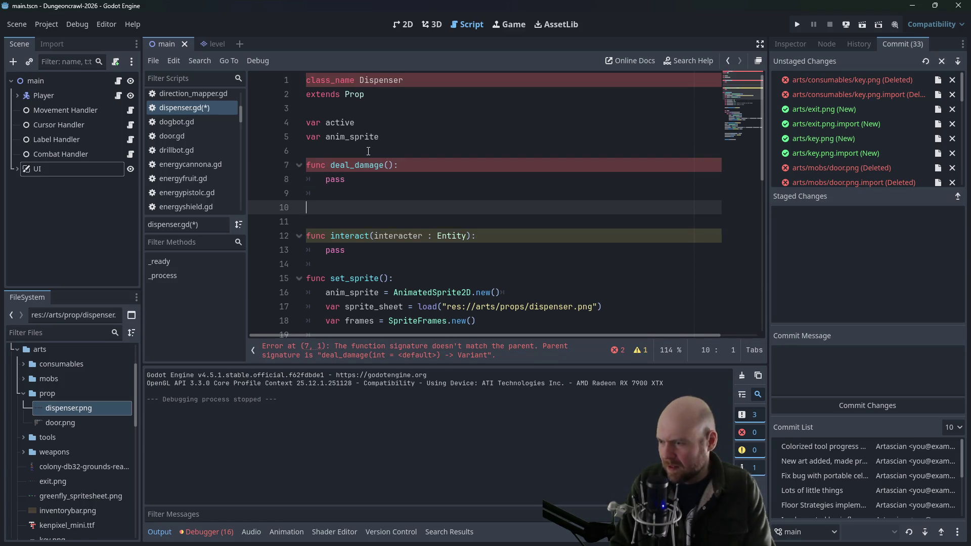
key(Up)
key(Up)
key(Up)
key(End)
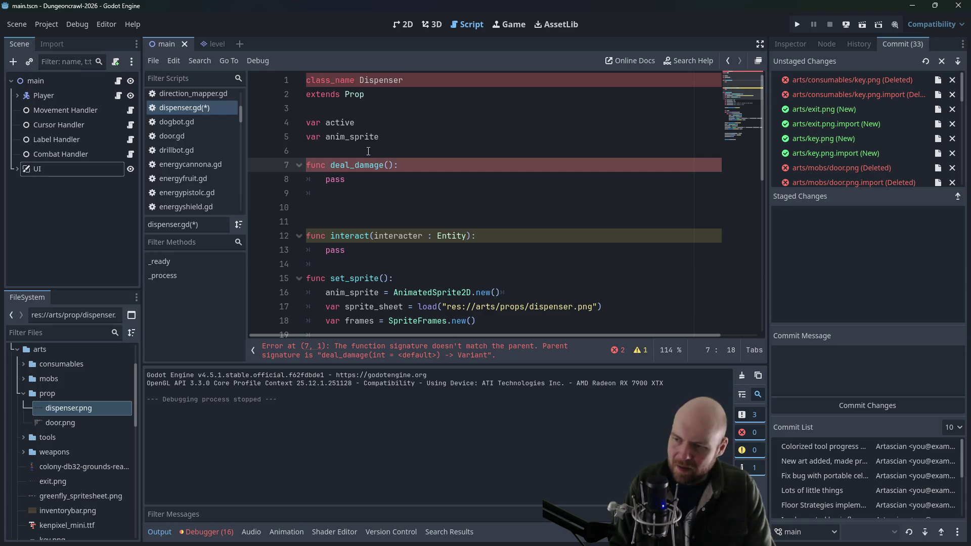
text(damage : int =)
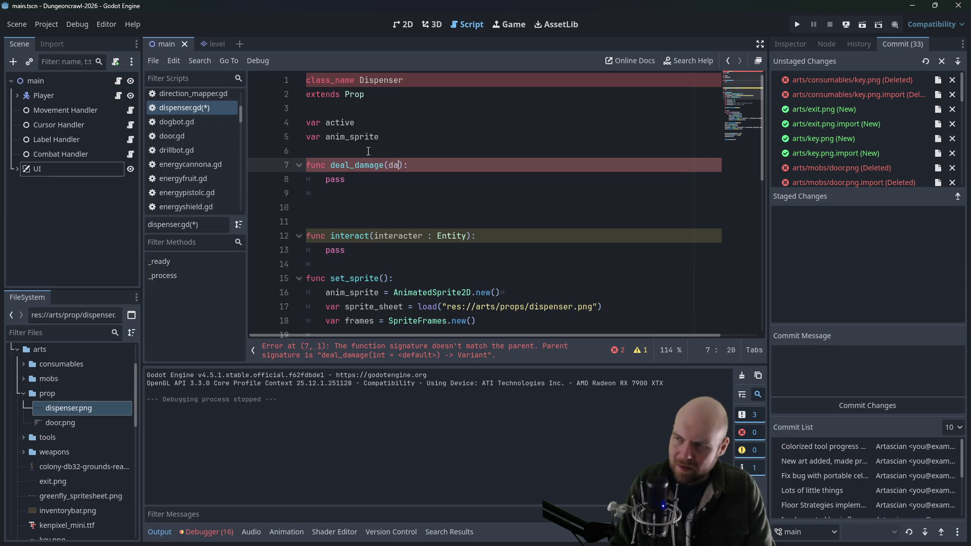
text( 1))
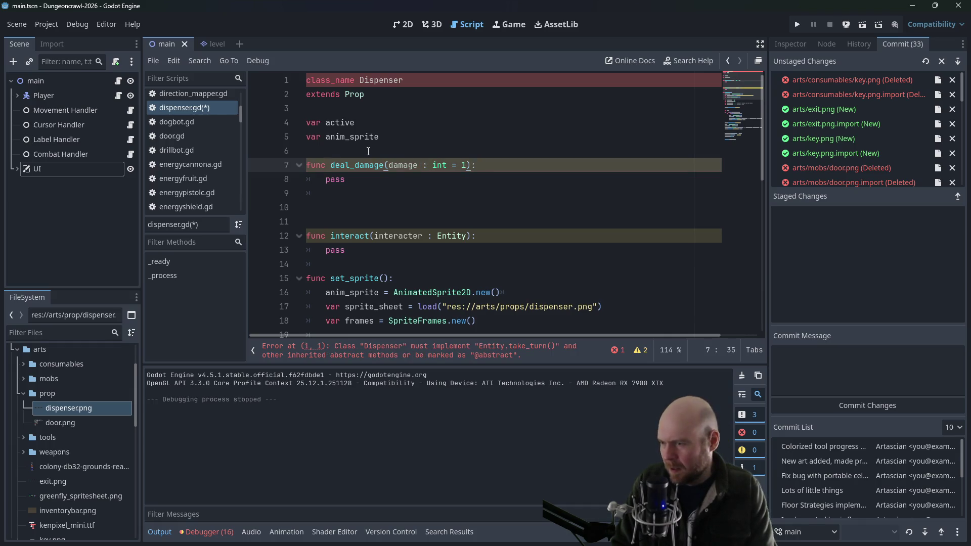
Add a take_turn(level : Level) function stub with pass
key(Down)
key(Down)
key(Down)
text(func take_turn()
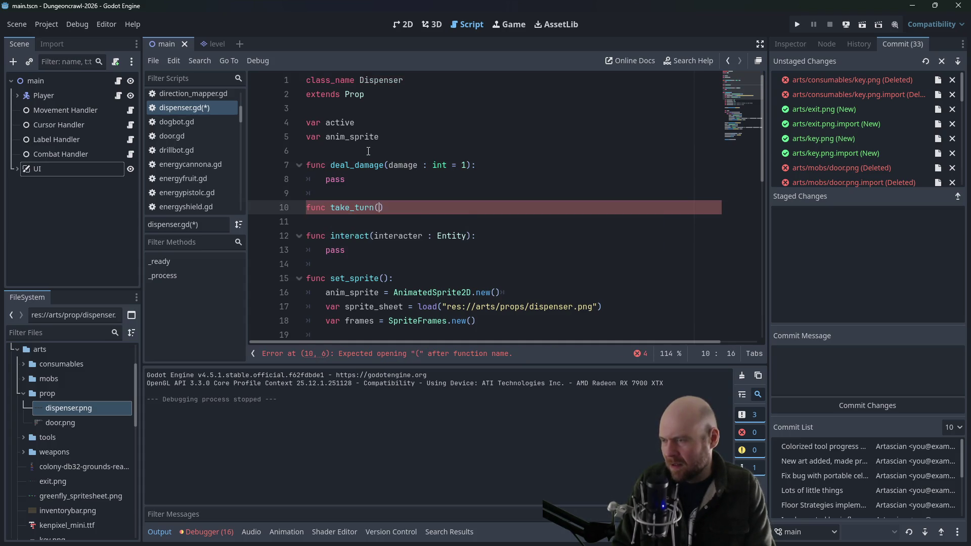
text(level : Level):)
key(Return)
text(pass)
Rename the set_sprite function to get_sprite
key(Down)
key(Down)
key(Down)
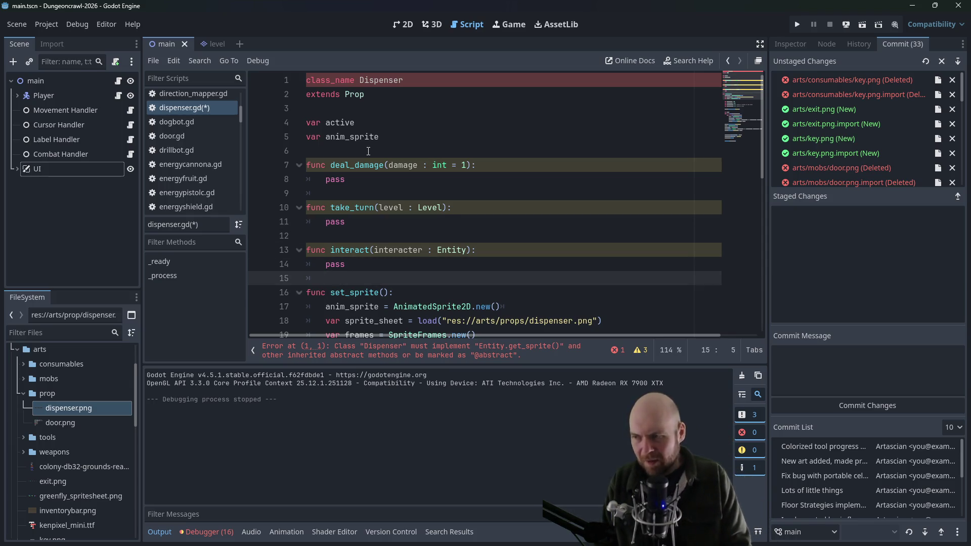
key(Down)
key(BackSpace)
key(BackSpace)
key(BackSpace)
text(get)
key(Escape)
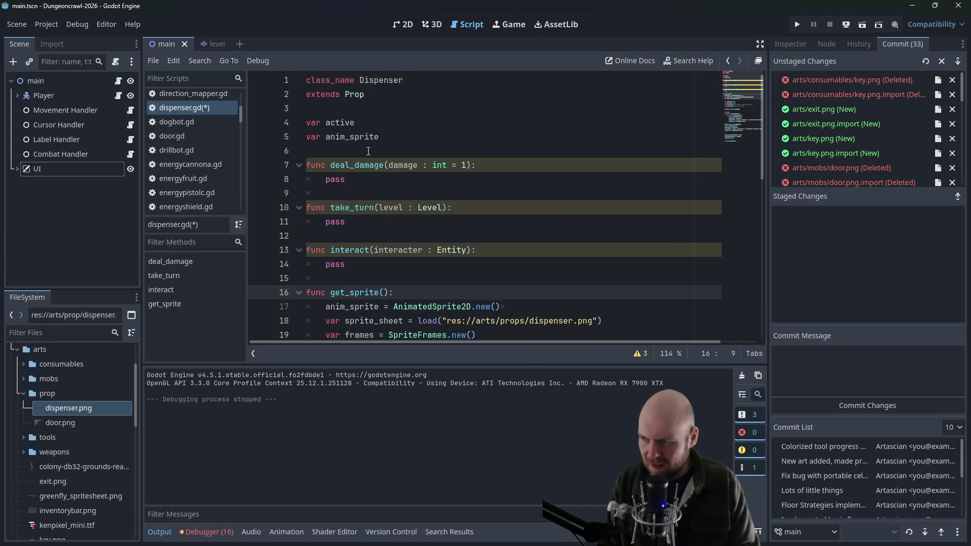
Delete the extra blank line near the end of get_sprite
scroll(400, 146, down, 10)
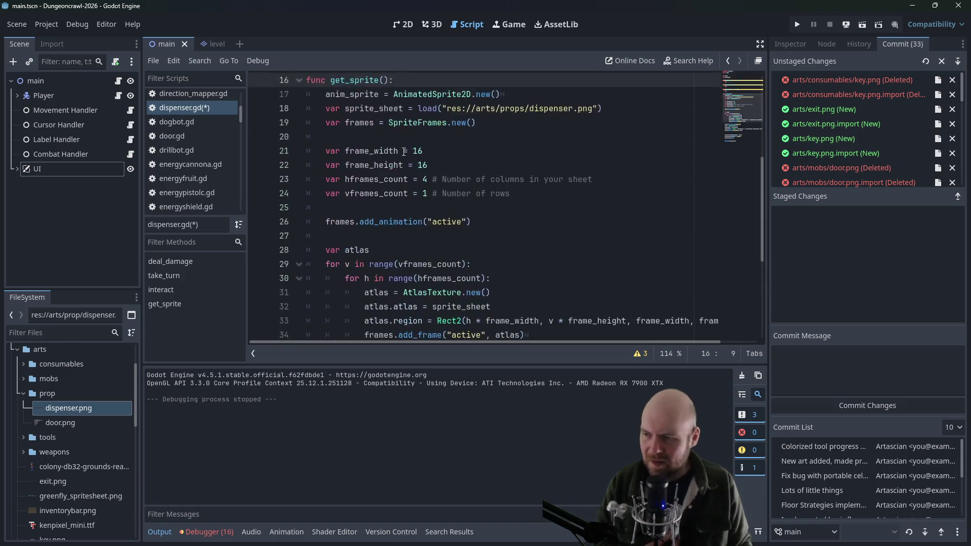
click(344, 250)
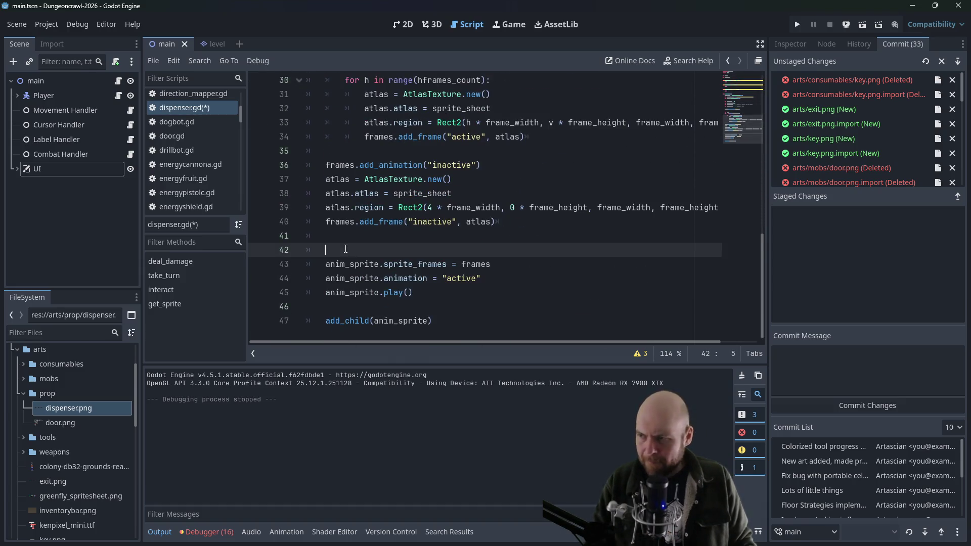
key(BackSpace)
scroll(434, 217, up, 5)
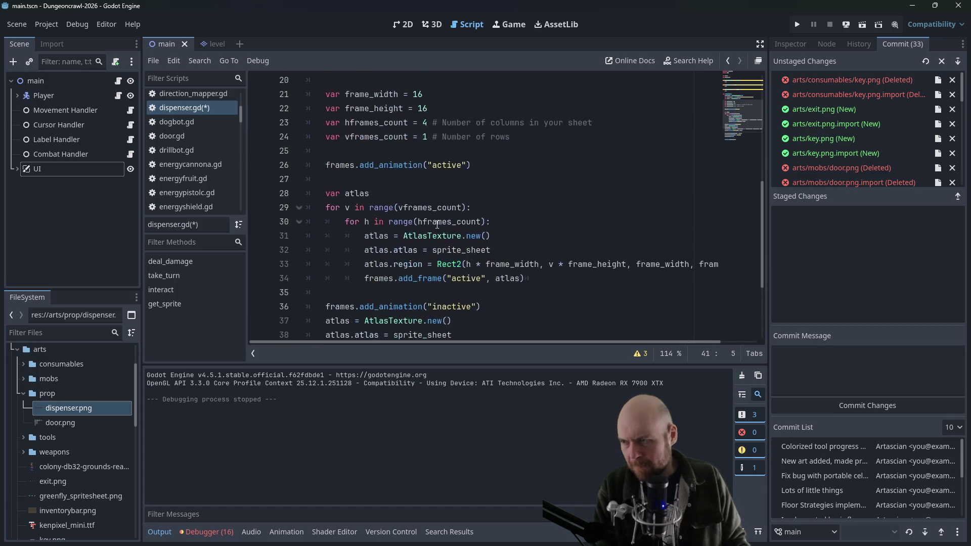
Remove the pass placeholder from the interact function
click(420, 179)
scroll(419, 175, up, 2)
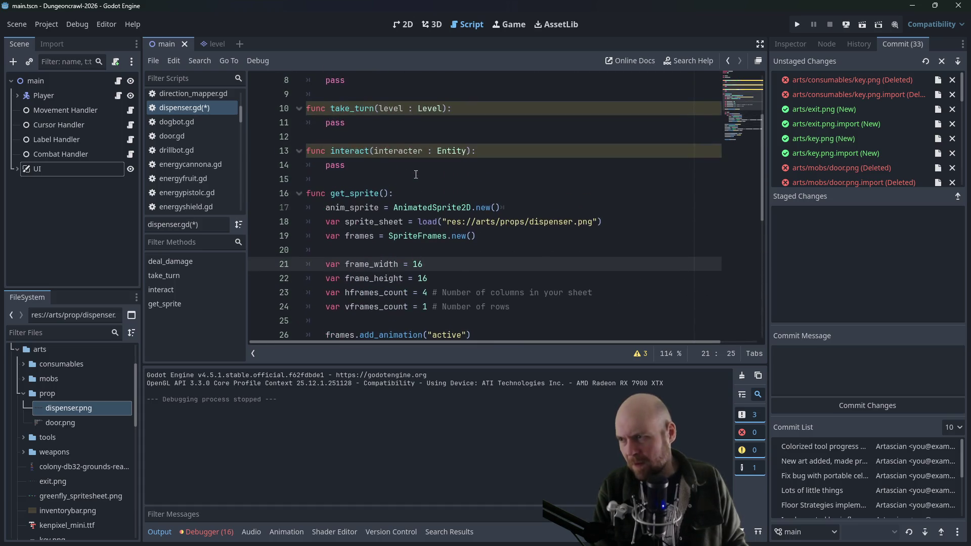
click(371, 163)
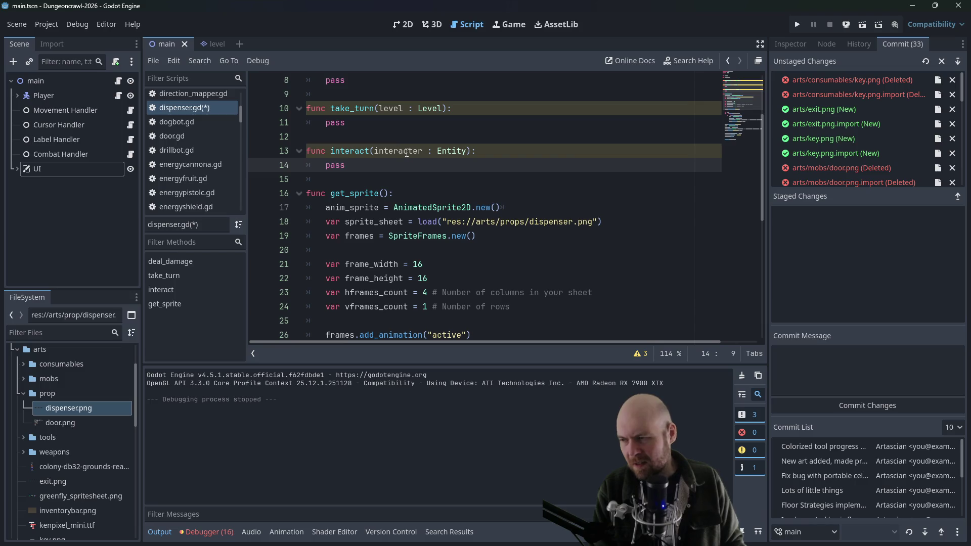
scroll(406, 153, up, 3)
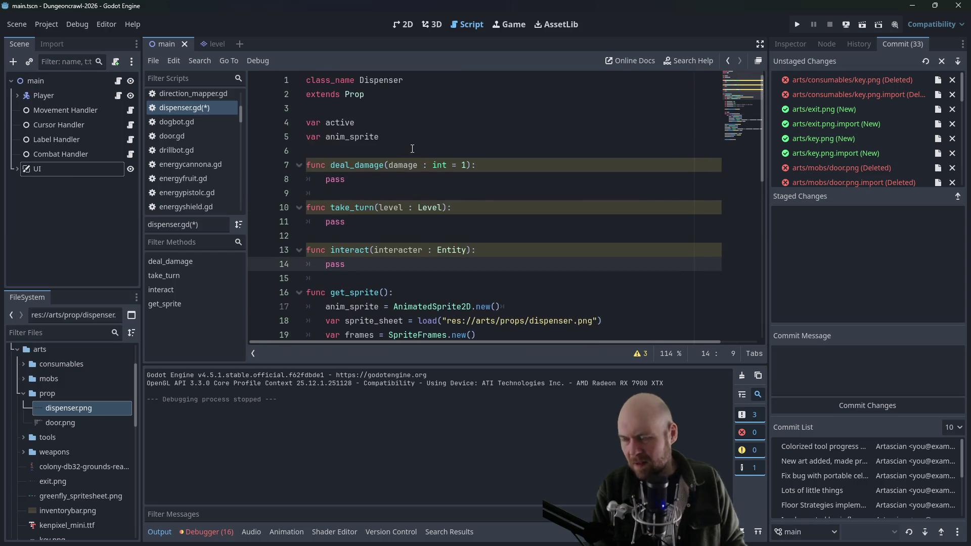
key(BackSpace)
key(BackSpace)
key(BackSpace)
Write if (active): with an else calling get_parent().get_parent().label_handler.set_message("It's blown a fuse.")
text(if ()
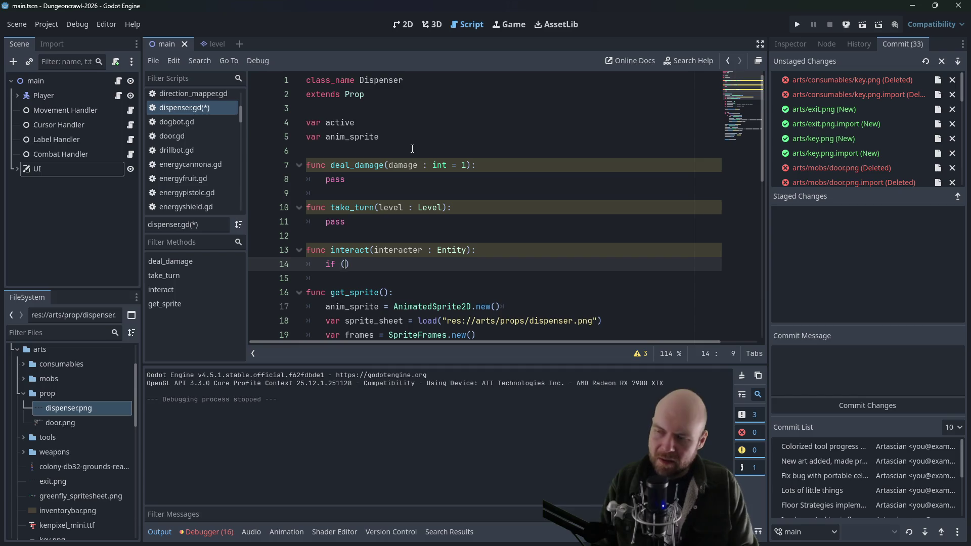
text(active):)
key(Return)
key(Return)
key(BackSpace)
text(else)
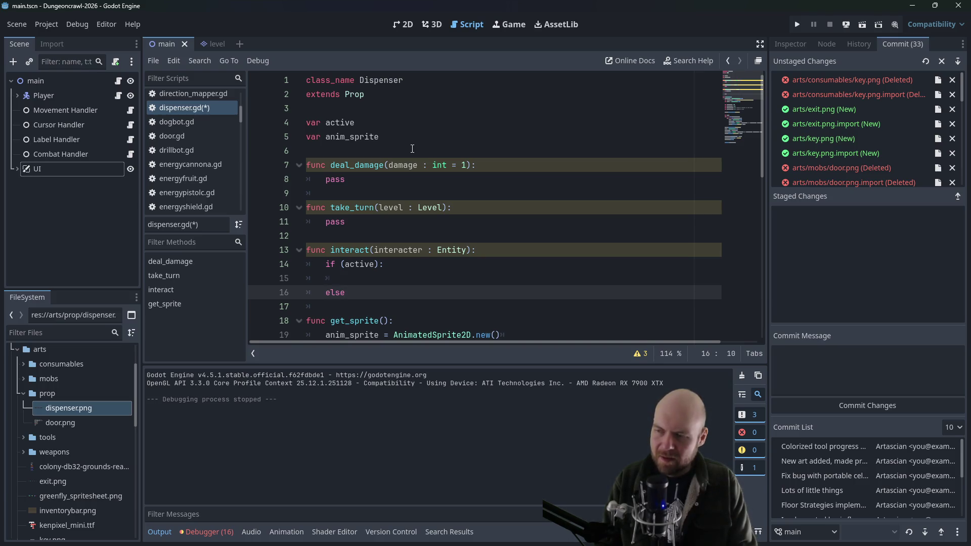
text( :)
key(Return)
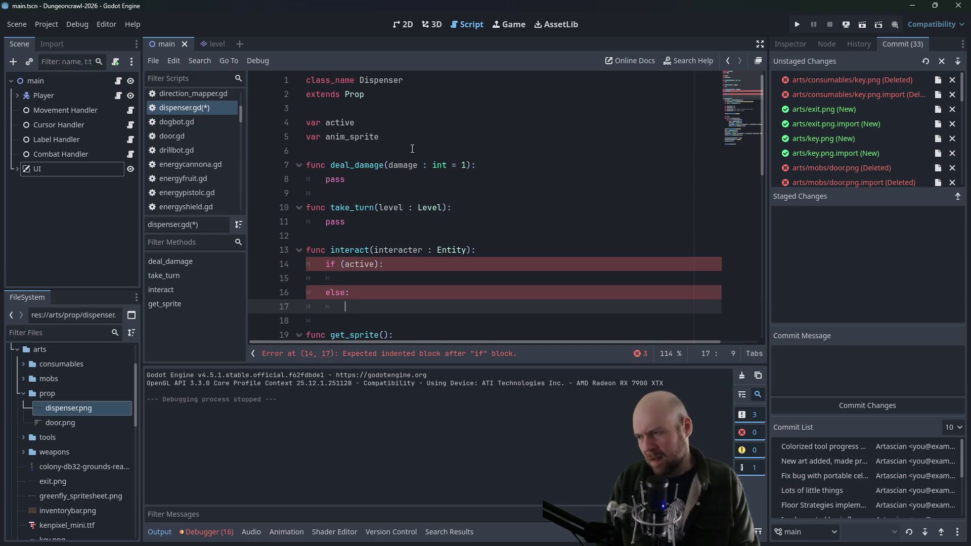
text(get_parent.)
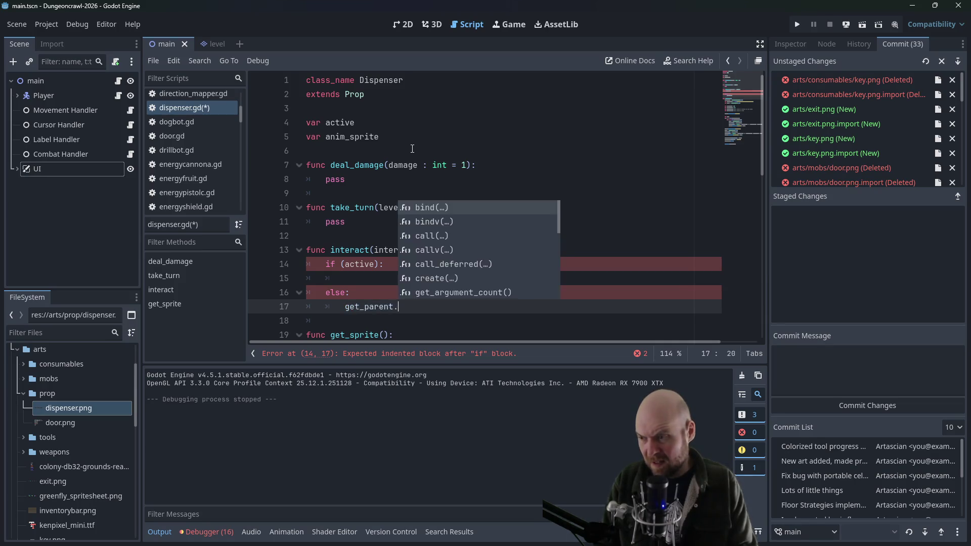
key(Return)
text(get_parent)
key(Return)
text(abel)
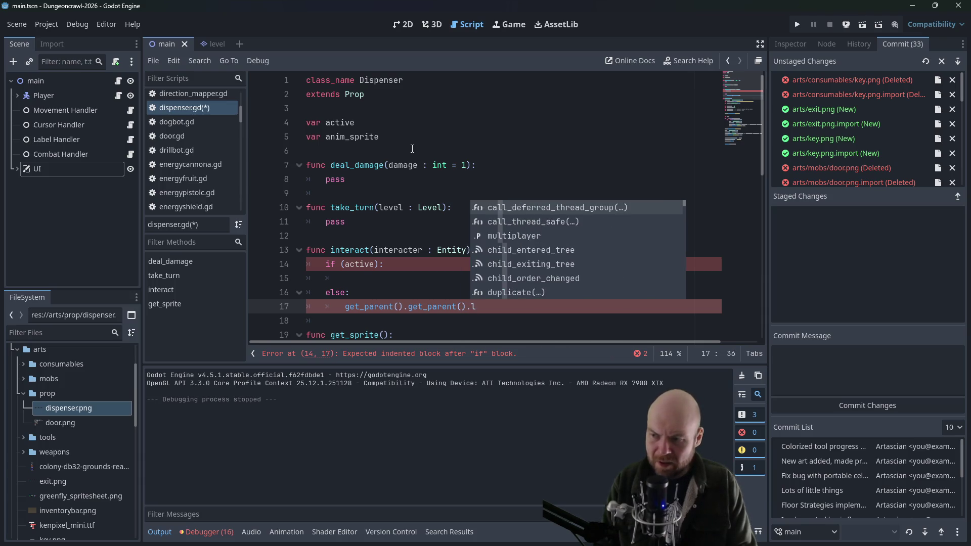
text(_handler.)
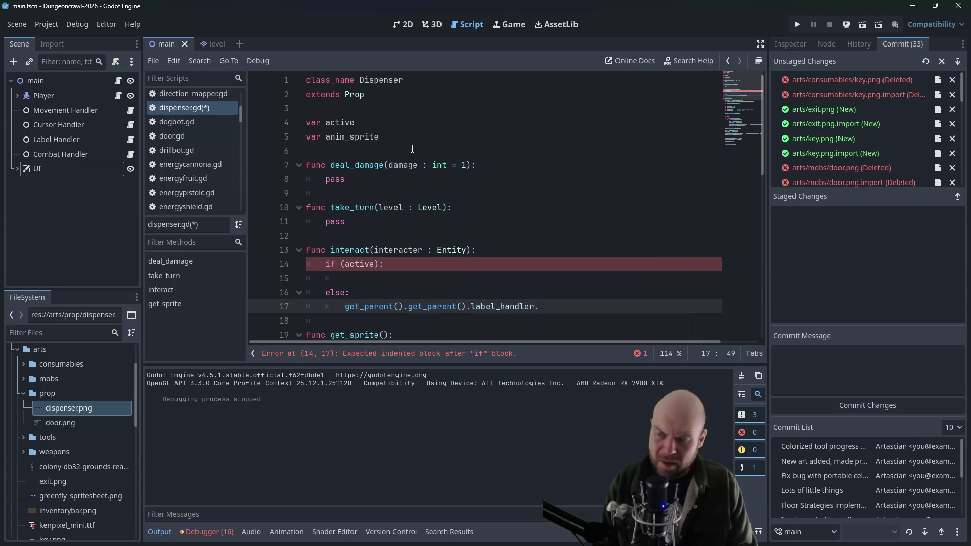
text(set_message(")
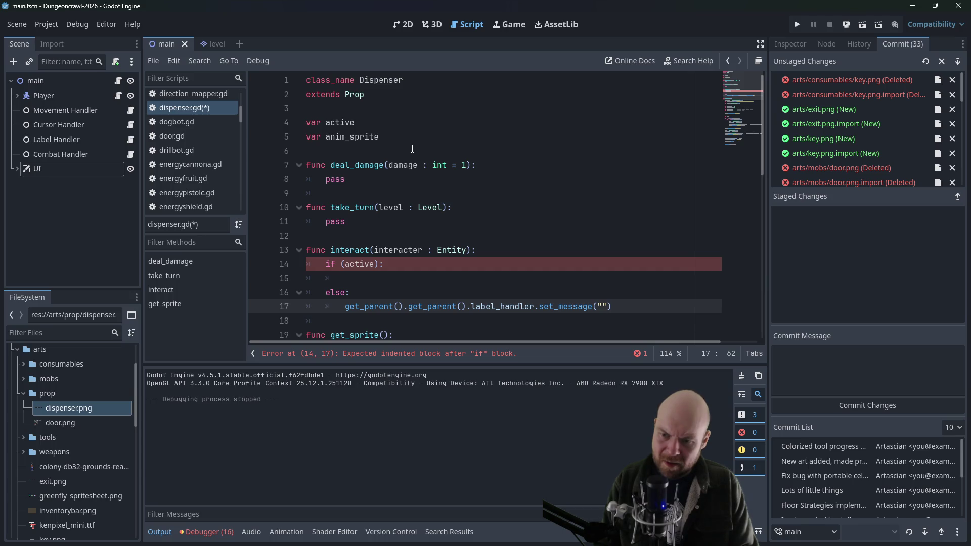
text(It's blown a)
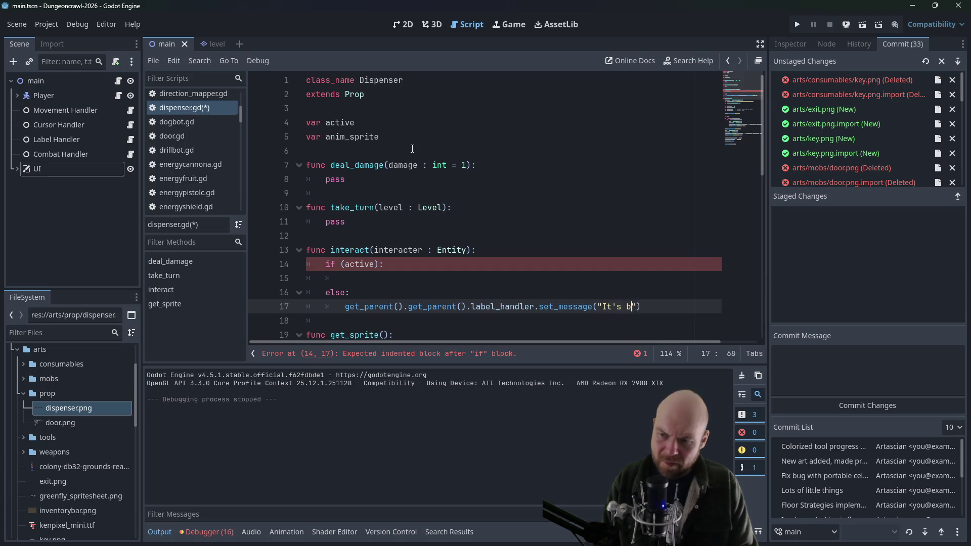
text( fuse.)
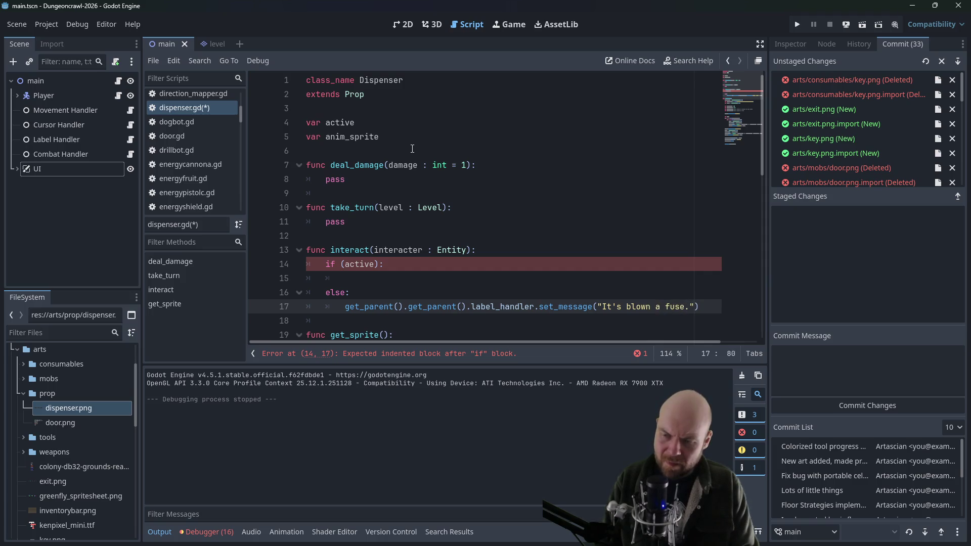
key(Right)
key(Right)
key(Right)
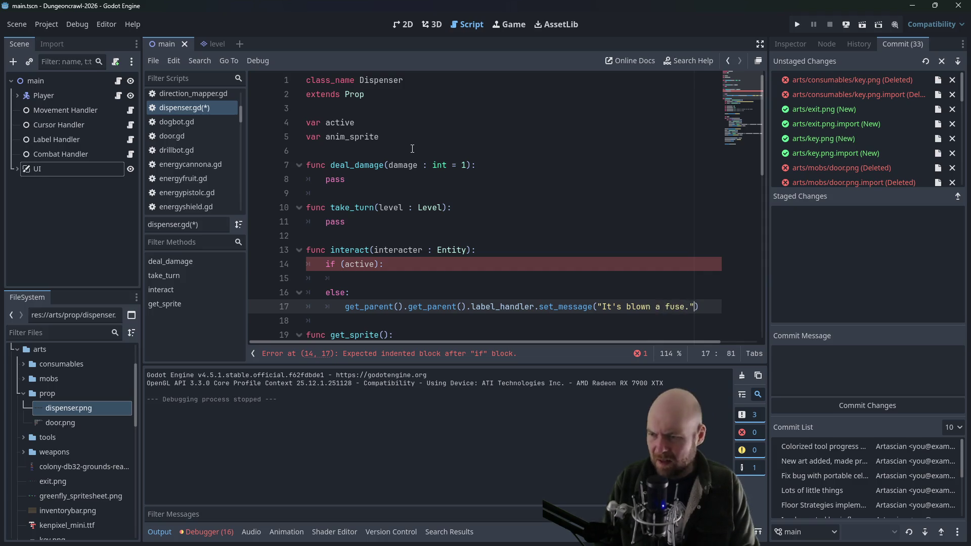
key(Up)
key(Up)
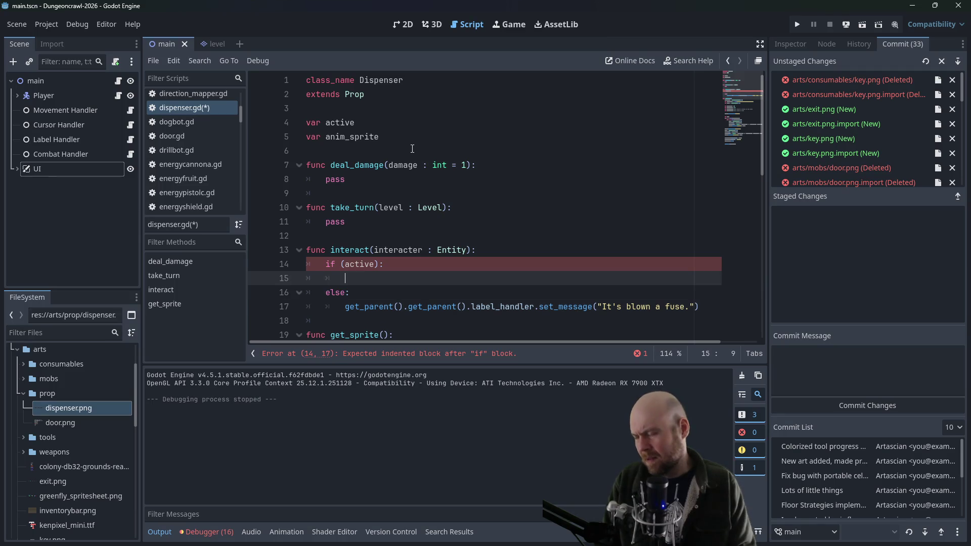
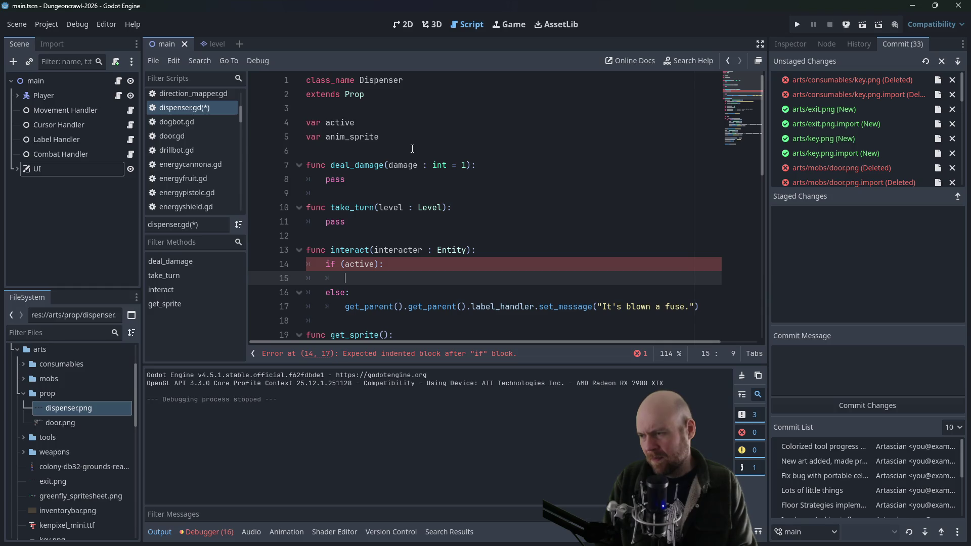
Add a '# TODO Implement this' comment and deactivate() call in interact, plus func deactivate() setting active = false
text(#)
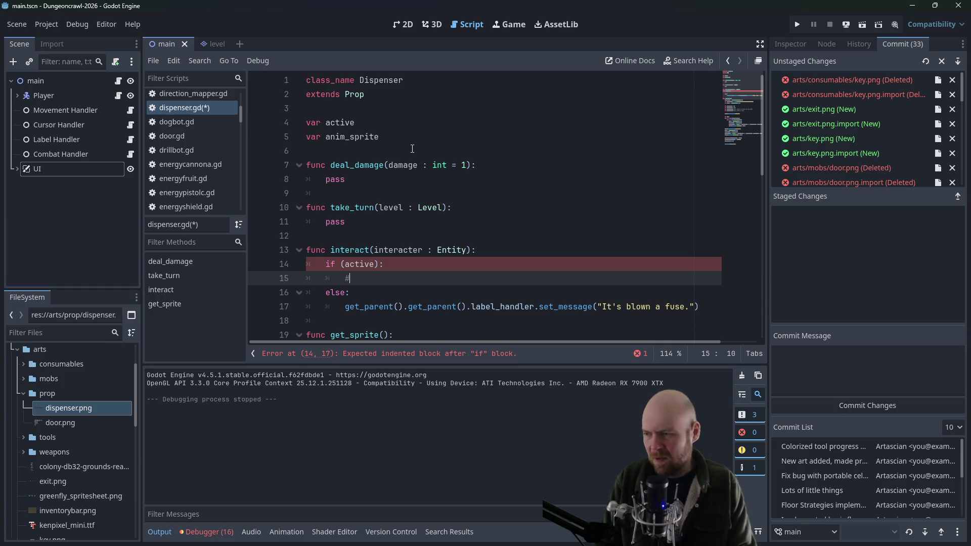
text( TODO Imp)
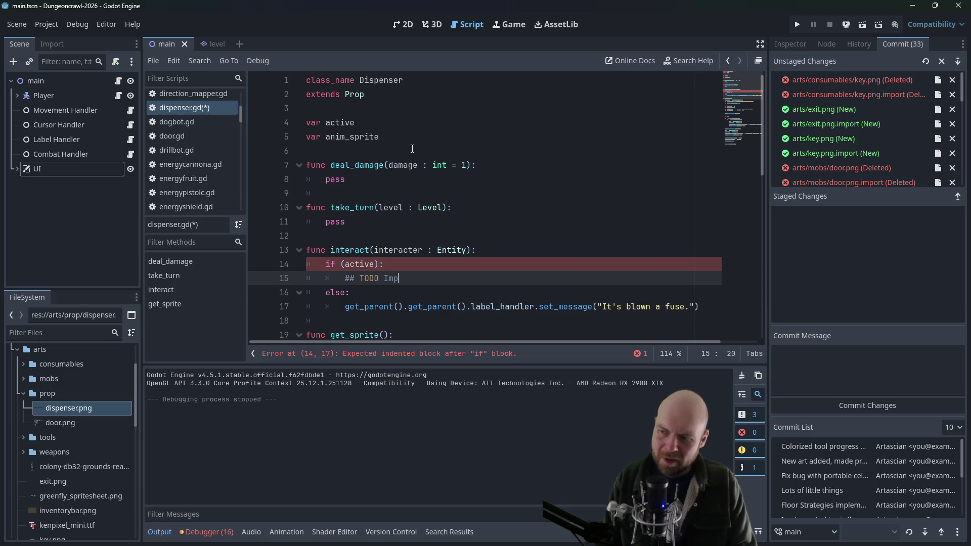
text(lement this)
key(Return)
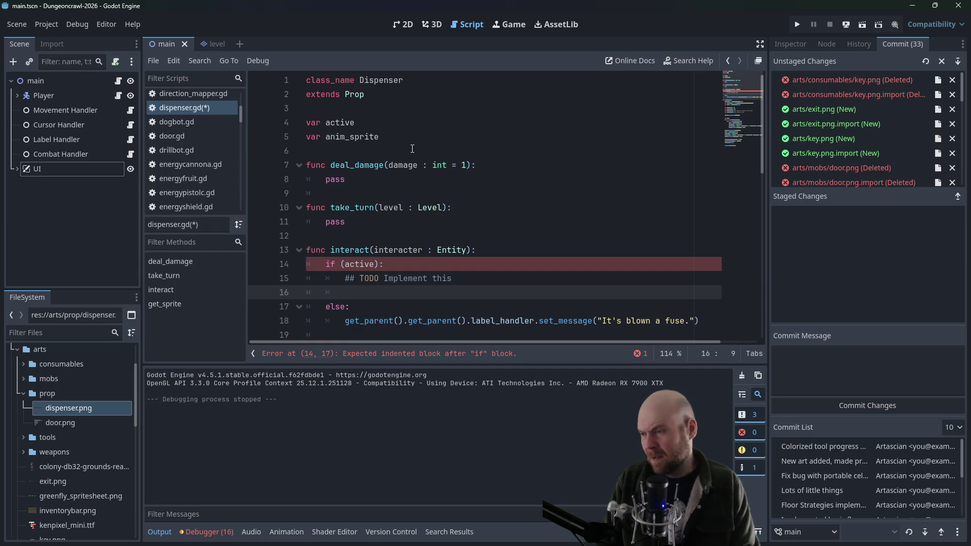
key(Down)
key(Down)
key(Down)
key(BackSpace)
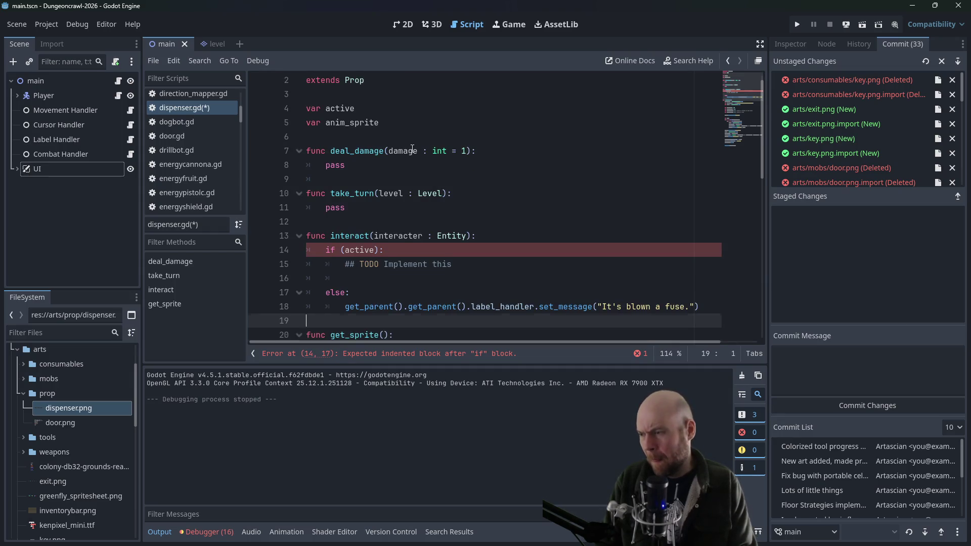
key(Return)
text(func e)
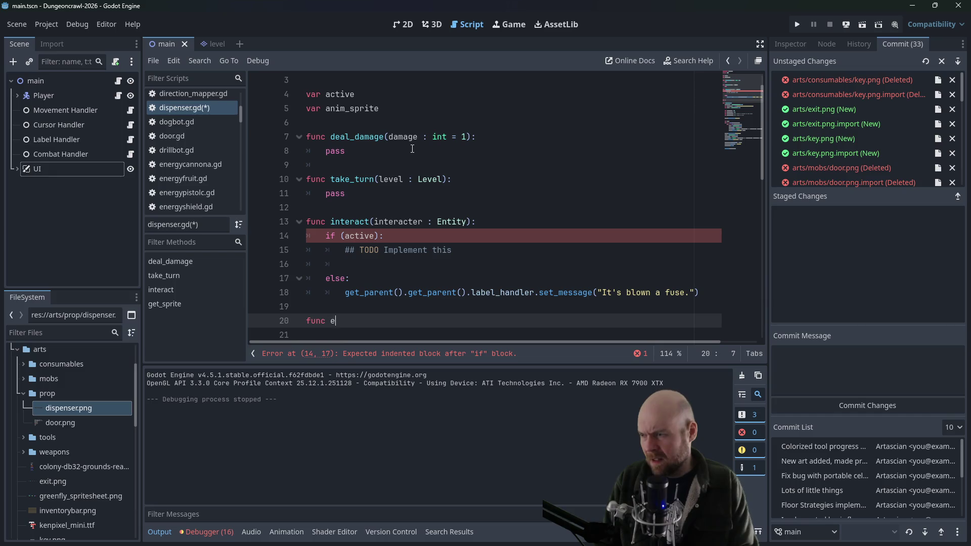
key(BackSpace)
text(deactivate():)
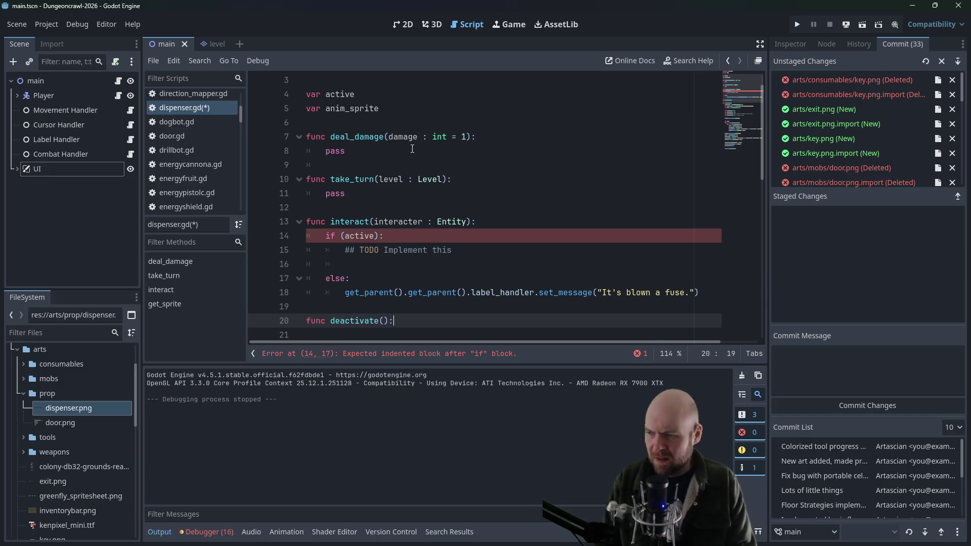
key(Up)
key(Up)
key(Up)
text(deactivate())
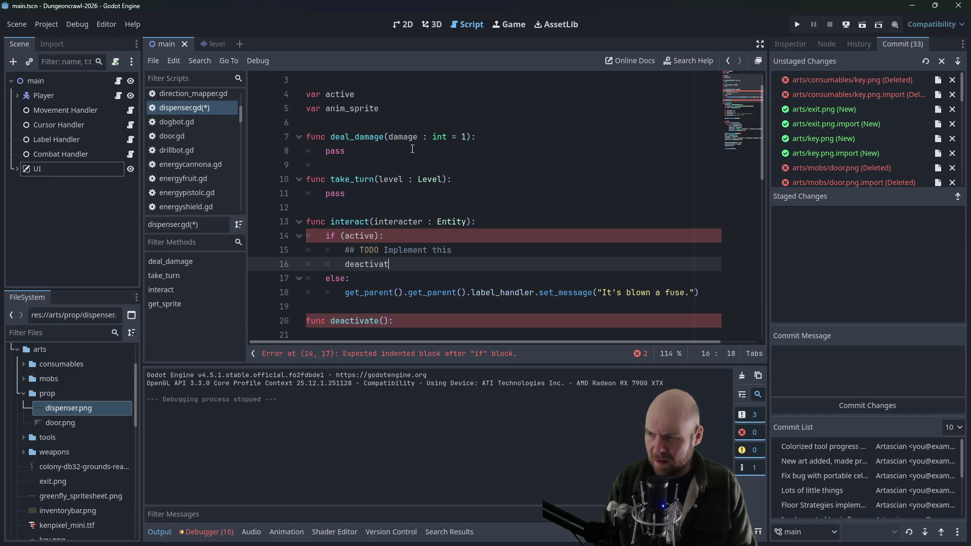
key(Down)
key(Down)
key(Down)
key(Tab)
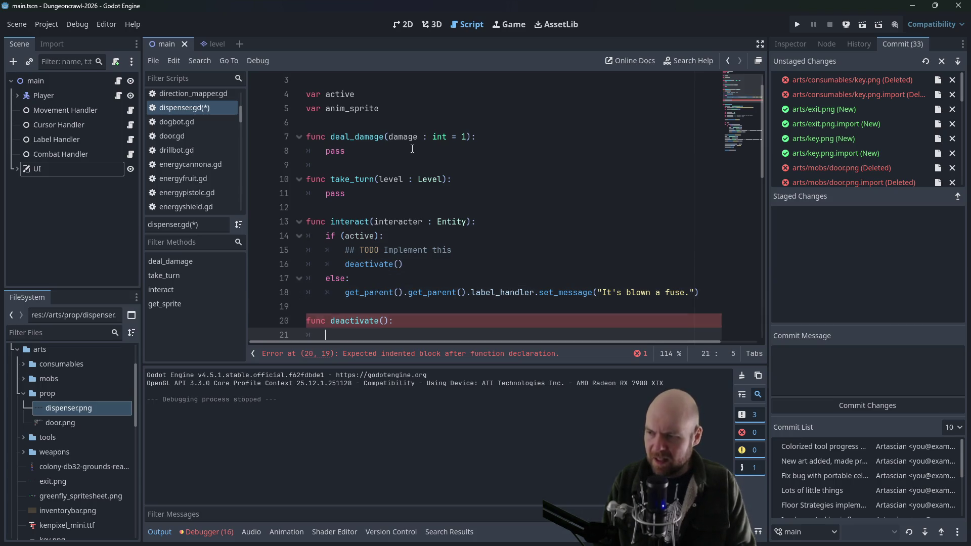
text(active = false)
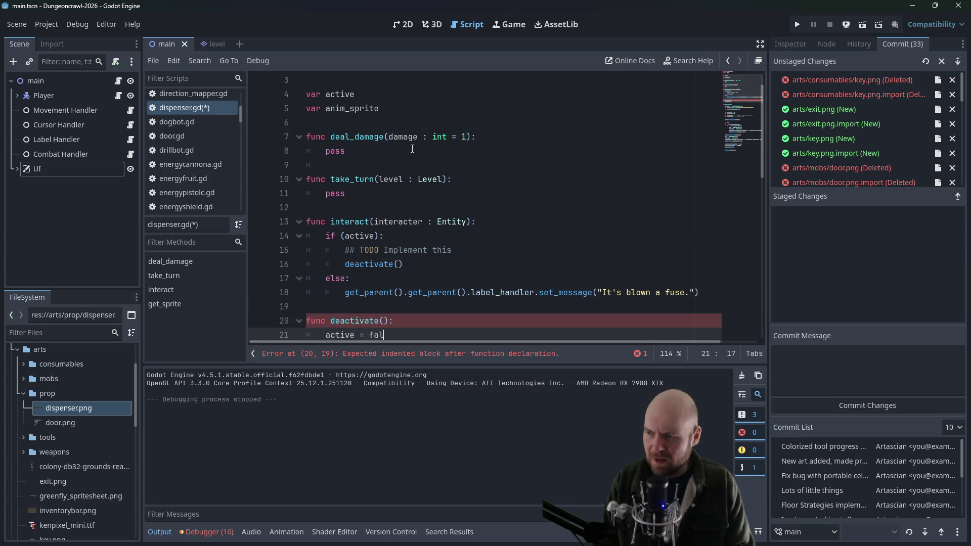
key(Return)
Copy get_sprite's animation and play lines into deactivate, changing the animation to "inactive"
scroll(375, 243, down, 6)
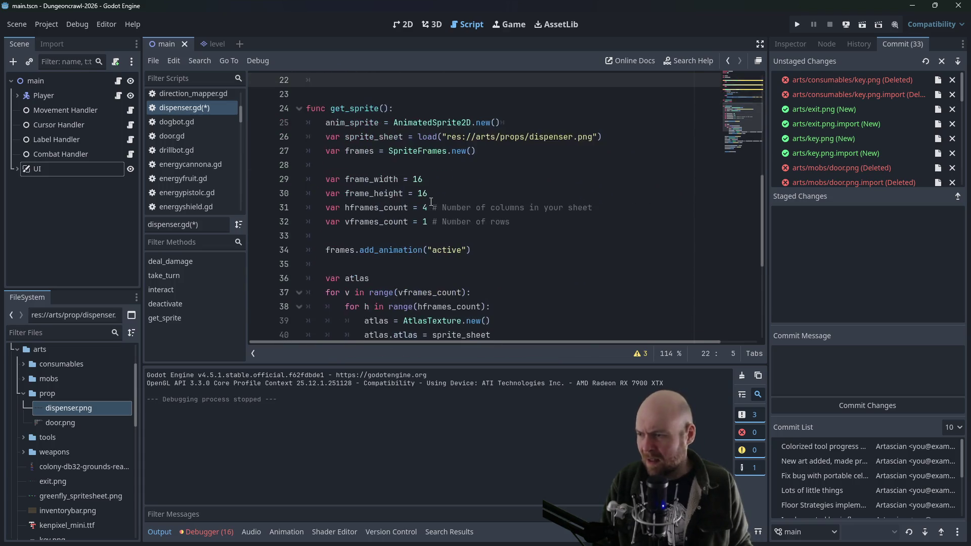
scroll(376, 244, down, 2)
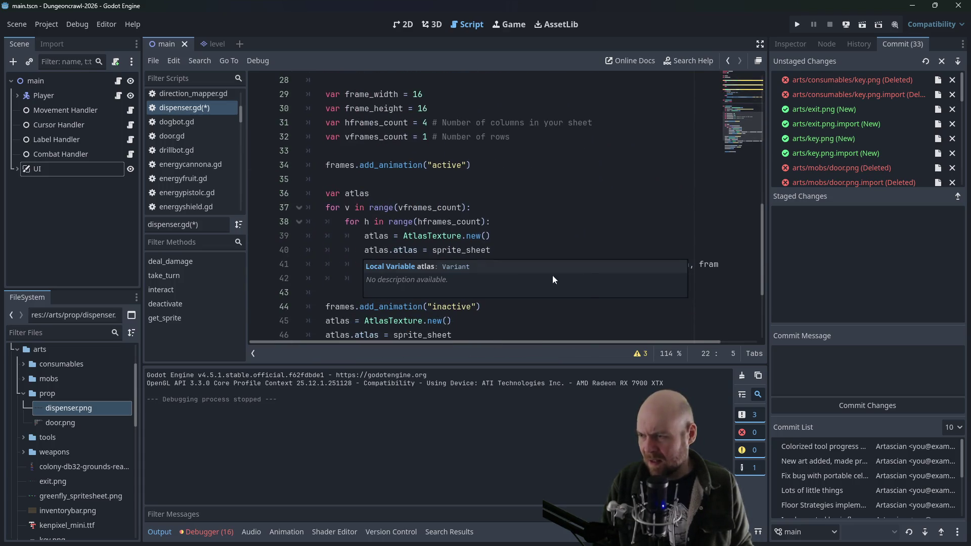
scroll(527, 300, down, 3)
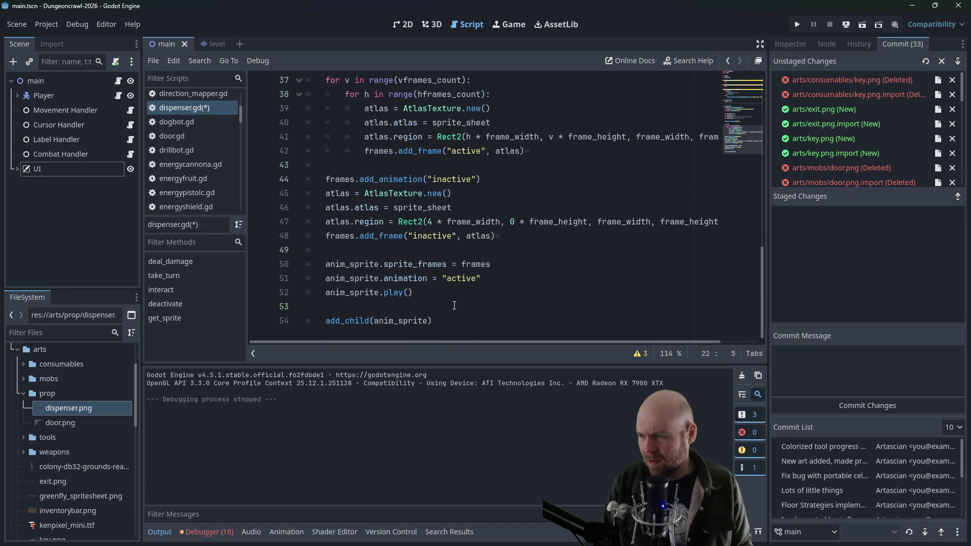
click(444, 288)
key(shift+Home)
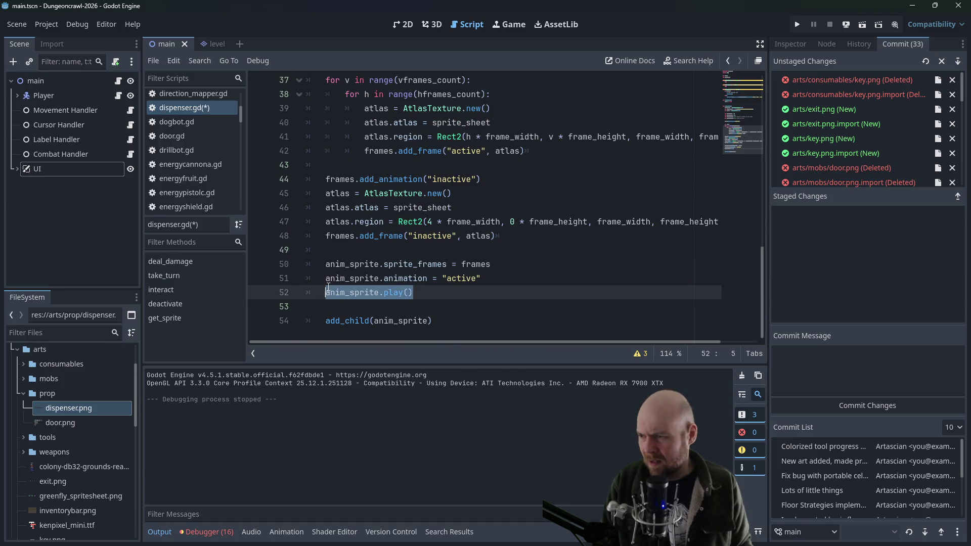
key(shift+Up)
key(ctrl+c)
scroll(445, 233, up, 10)
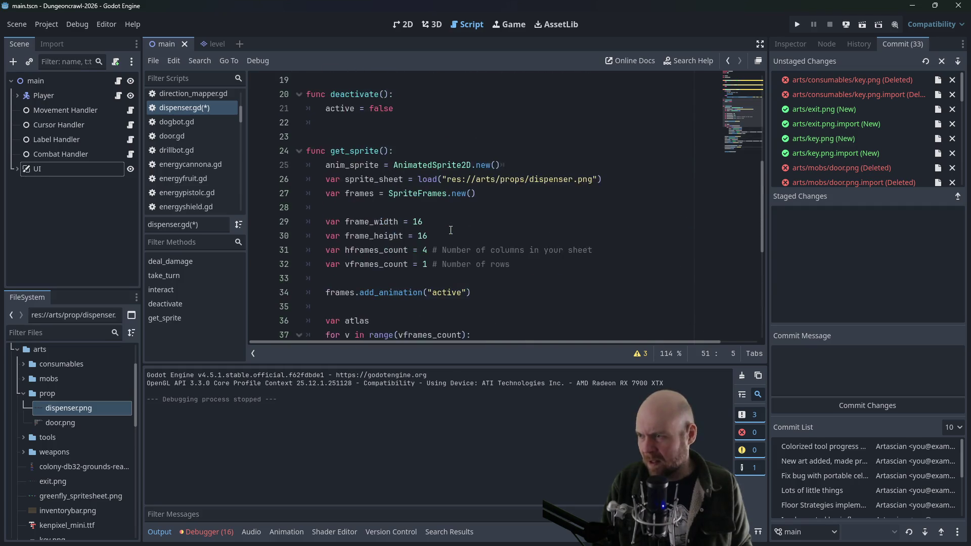
scroll(378, 199, up, 1)
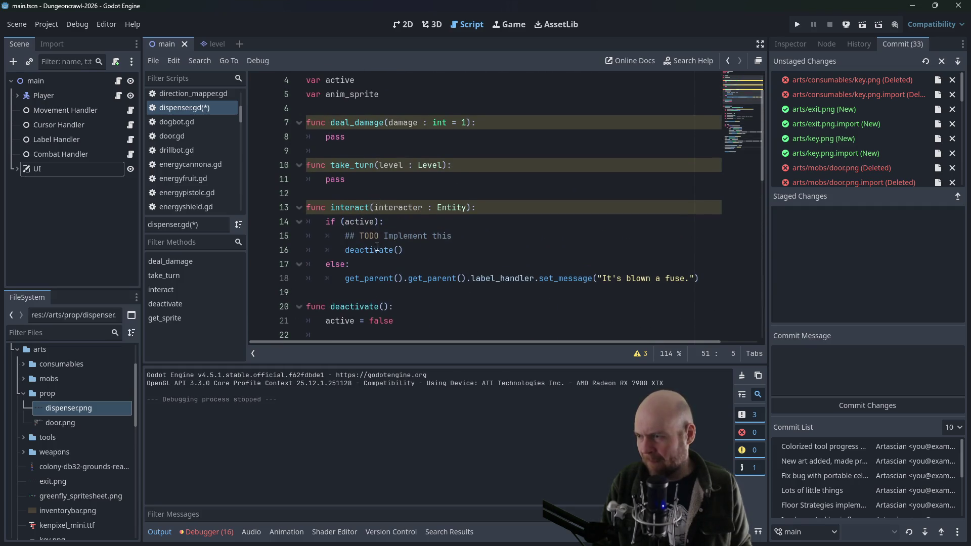
scroll(377, 283, down, 2)
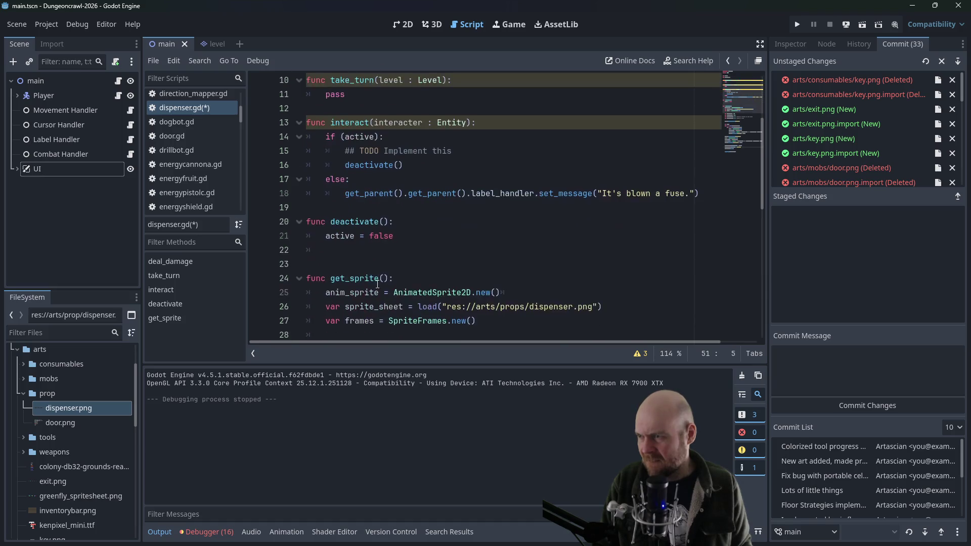
click(444, 250)
key(ctrl+v)
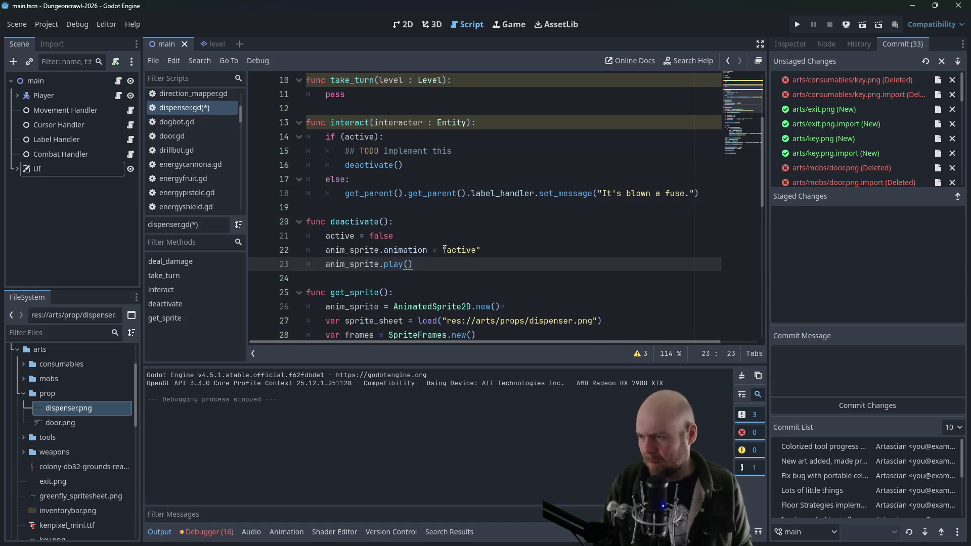
click(448, 250)
text(in)
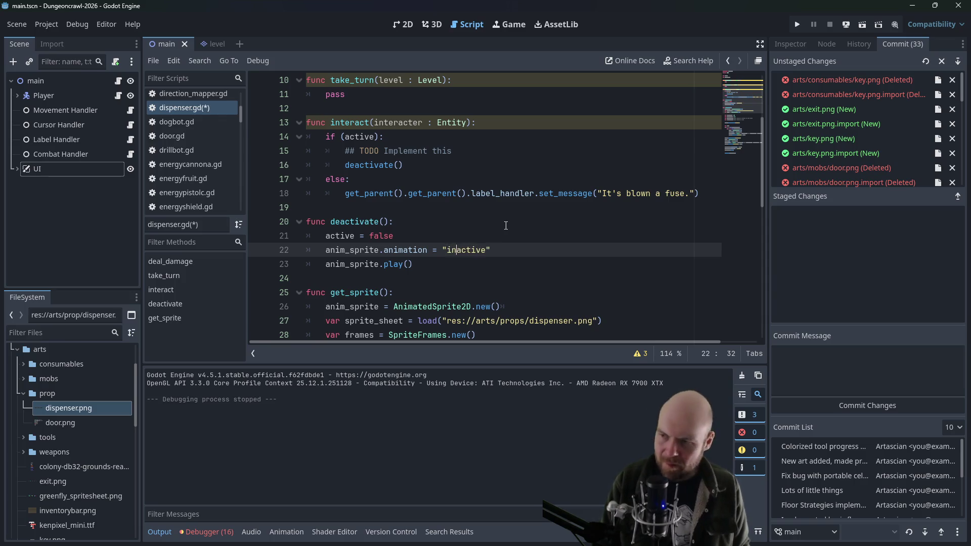
click(506, 225)
mouse_move(416, 264)
mouse_down()
mouse_move(307, 264)
mouse_move(326, 264)
mouse_up()
scroll(405, 262, down, 1)
Save dispenser.gd
key(ctrl+s)
scroll(405, 262, down, 4)
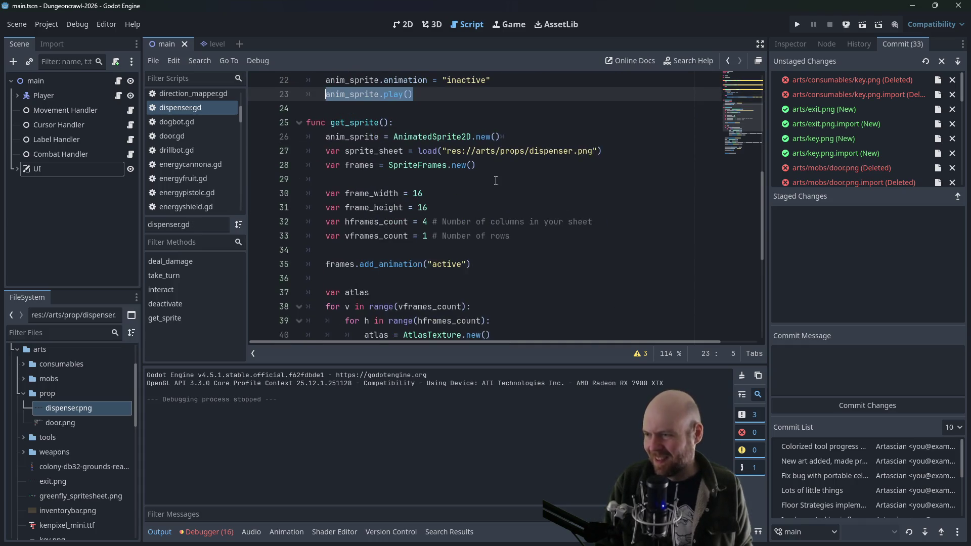
scroll(496, 181, up, 3)
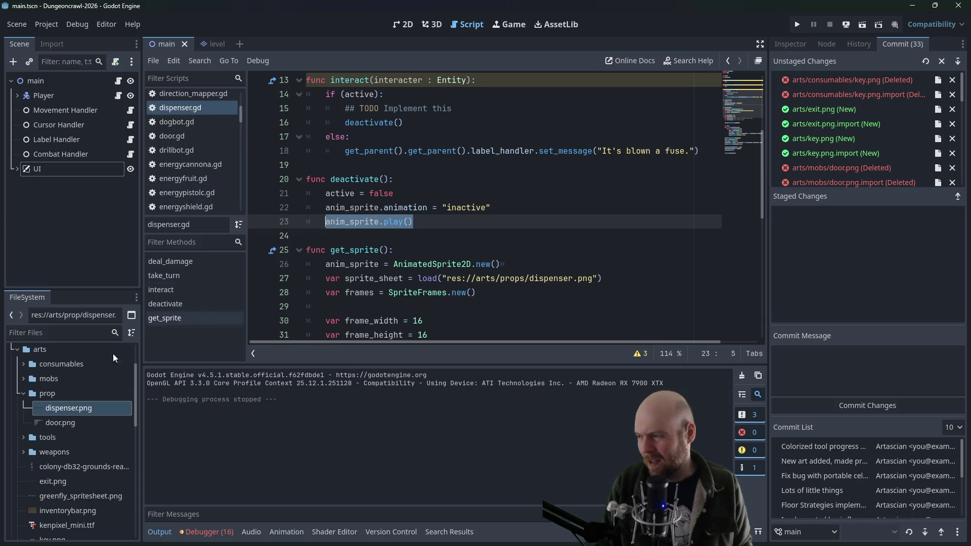
scroll(201, 184, up, 4)
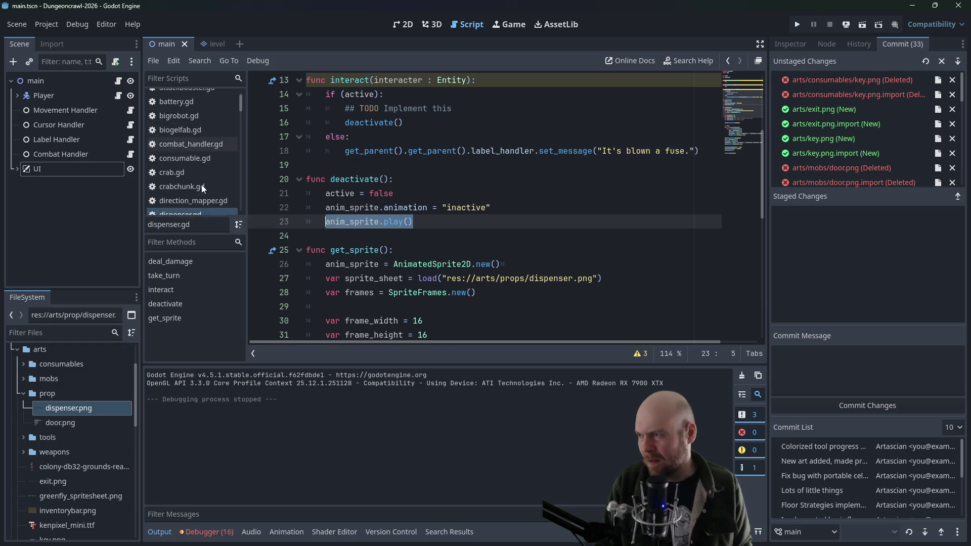
scroll(202, 184, down, 3)
scroll(203, 184, down, 4)
scroll(61, 441, up, 3)
Collapse prop, addons and arts, then open src/floor/floor_strategies/floor_strategy_0.gd
click(22, 454)
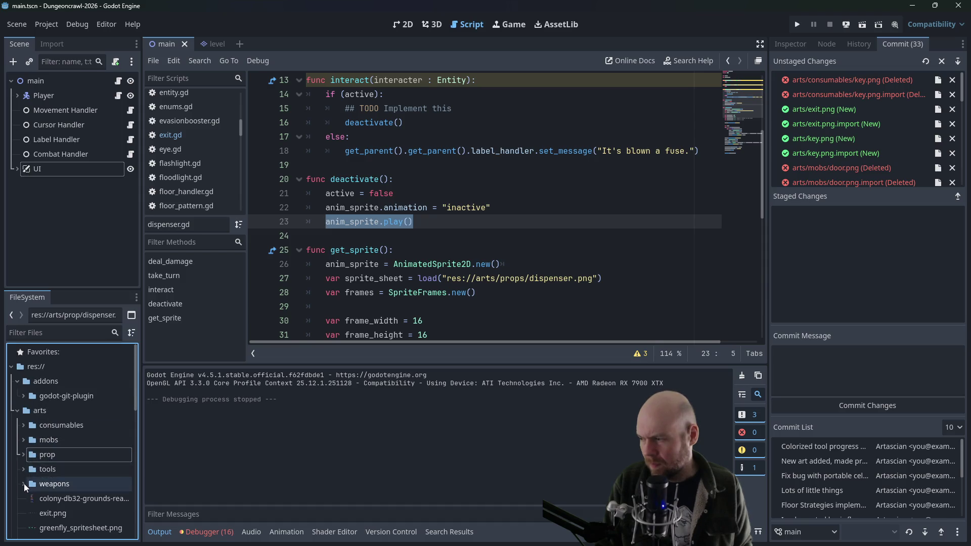
click(18, 382)
click(17, 396)
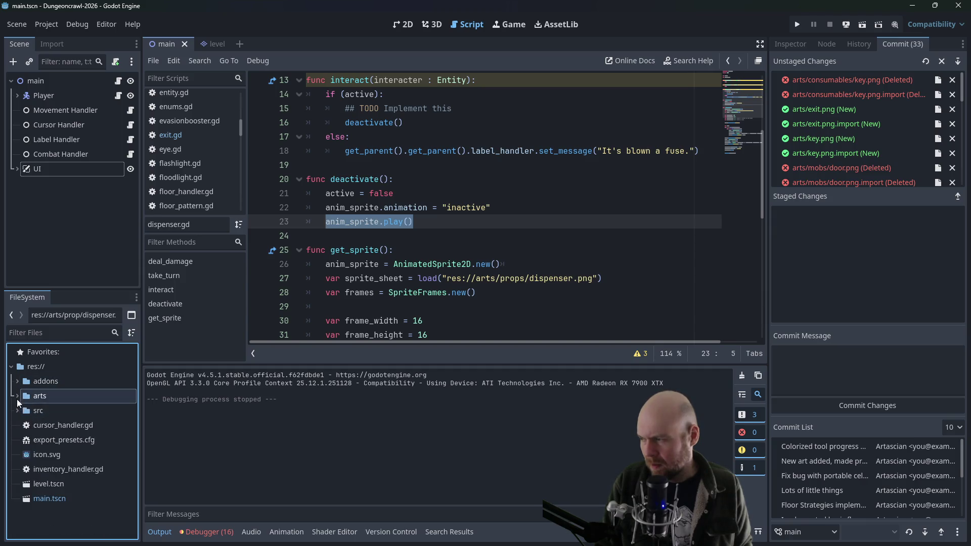
click(18, 411)
click(23, 426)
click(37, 444)
click(33, 440)
double_click(66, 467)
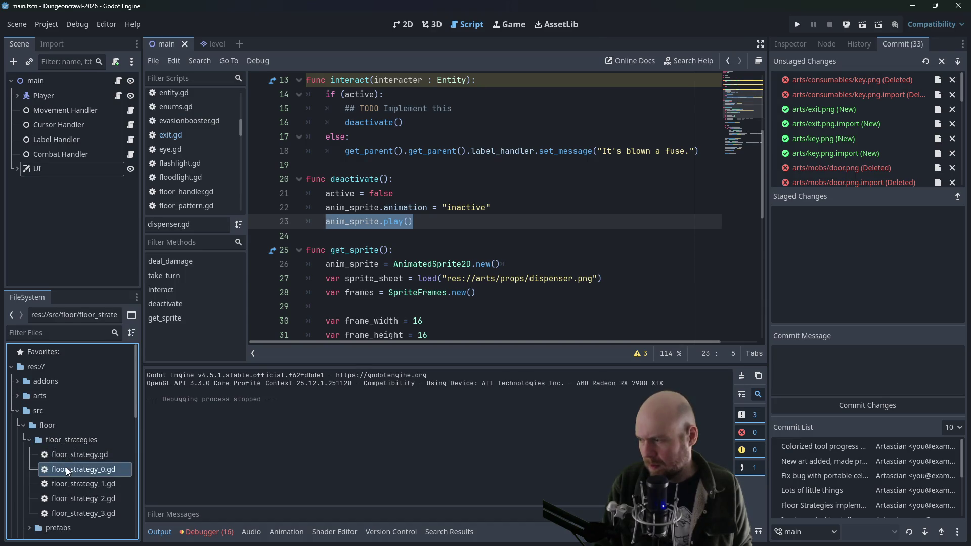
click(380, 255)
scroll(381, 243, up, 2)
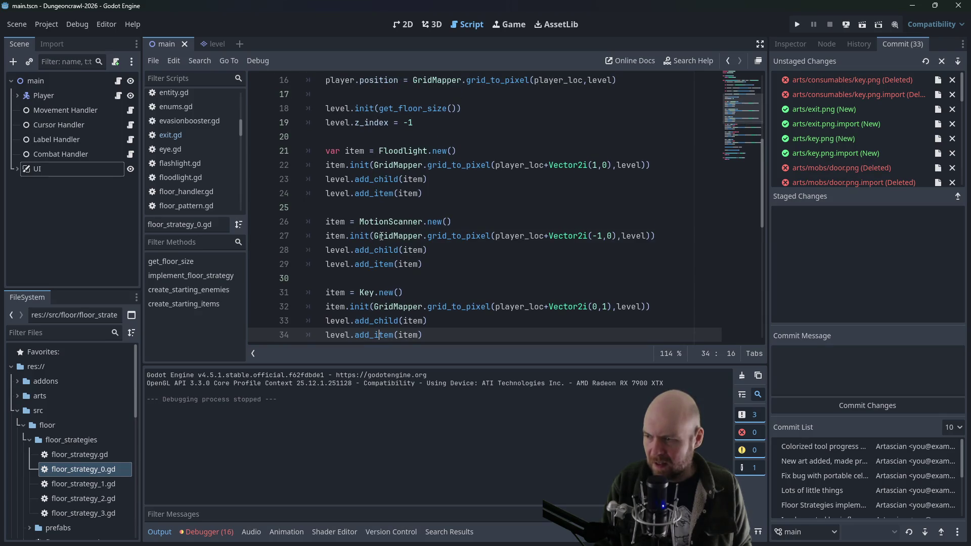
Duplicate the last door-creation block below line 49 and change Door to Dispenser
scroll(381, 236, down, 6)
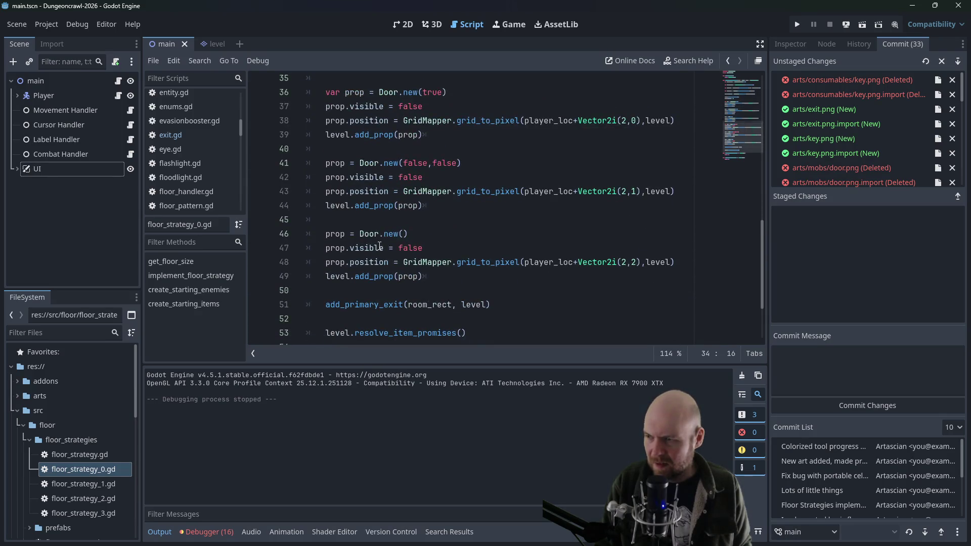
drag(444, 290, 306, 233)
right_click(301, 239)
click(359, 226)
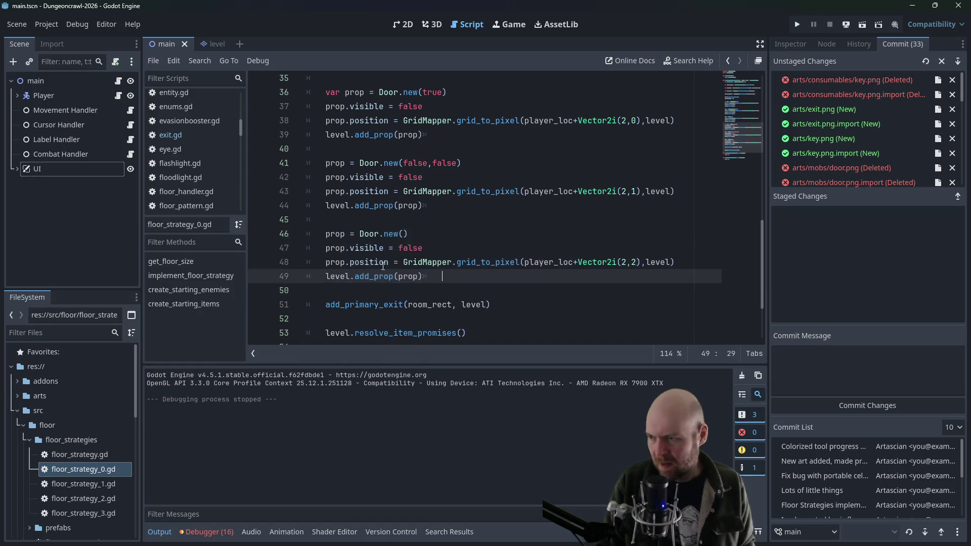
click(479, 276)
key(Return)
key(Return)
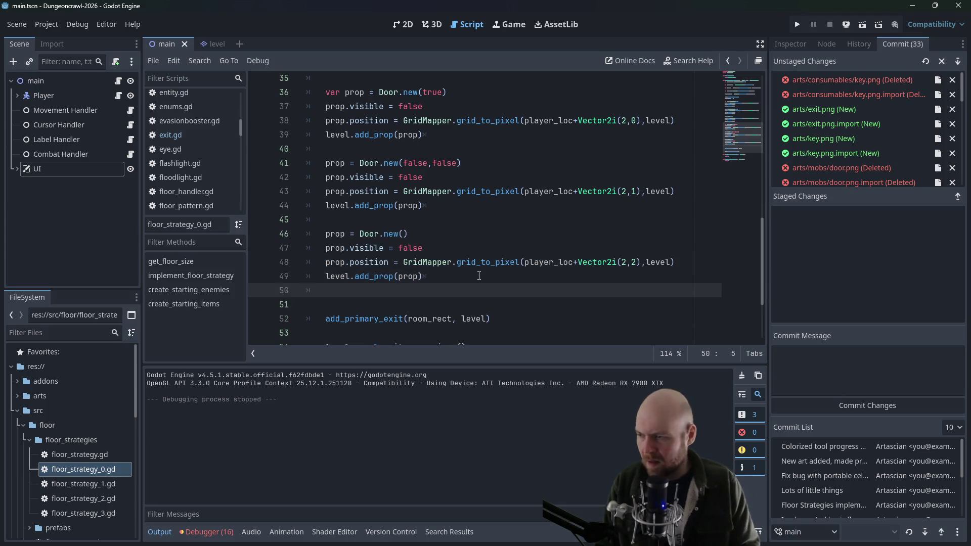
key(ctrl+v)
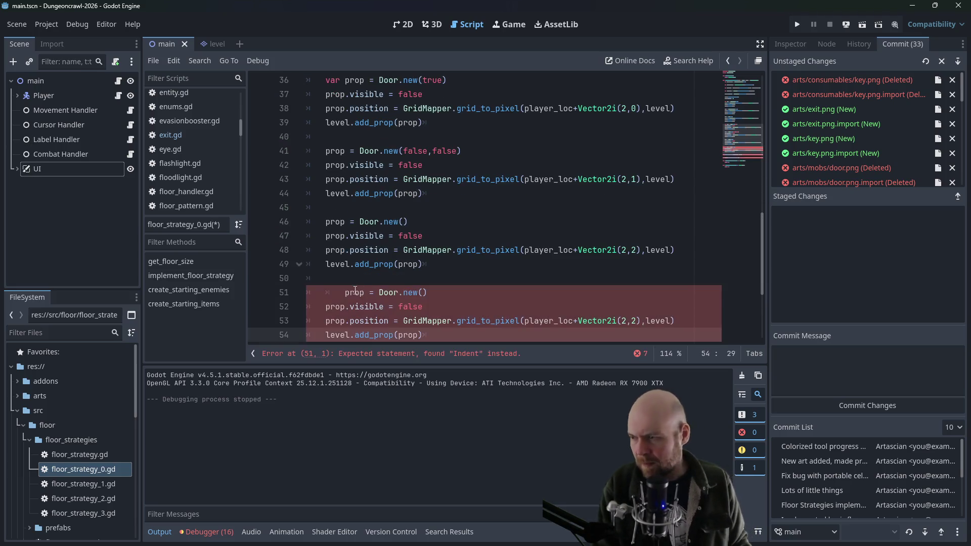
click(426, 289)
key(Home)
key(BackSpace)
drag(379, 293, 361, 291)
text(Dispenser)
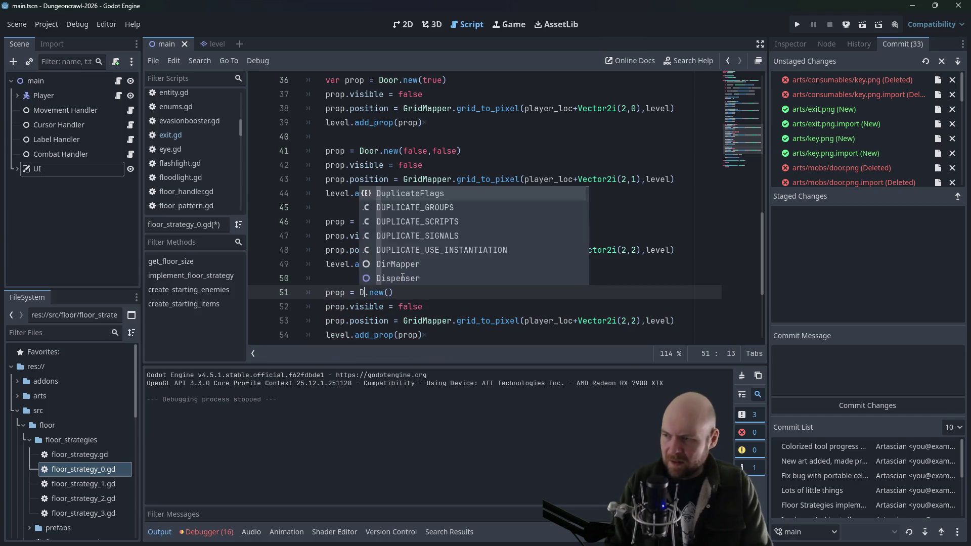
Change the Dispenser offset from Vector2i(2,2) to Vector2i(1,0) and run the game with F5
click(564, 324)
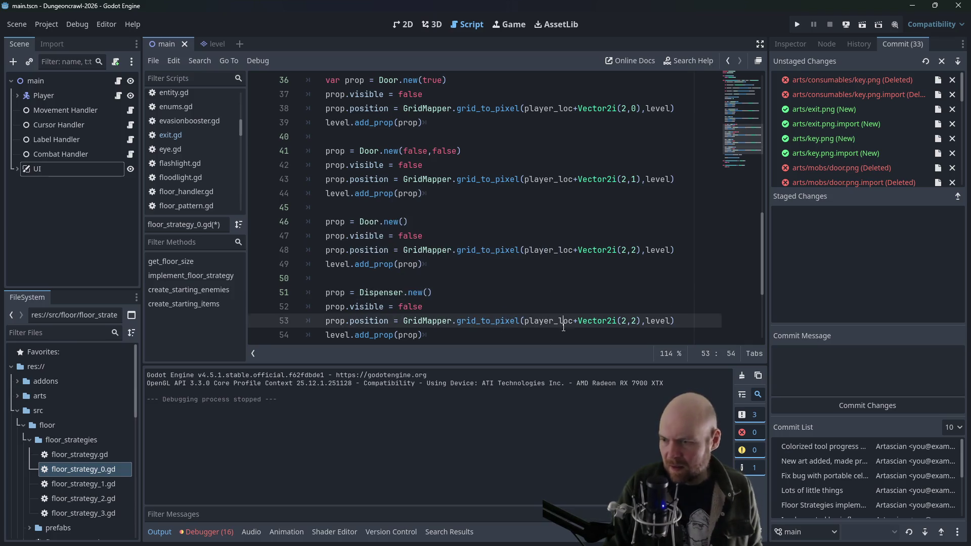
double_click(634, 318)
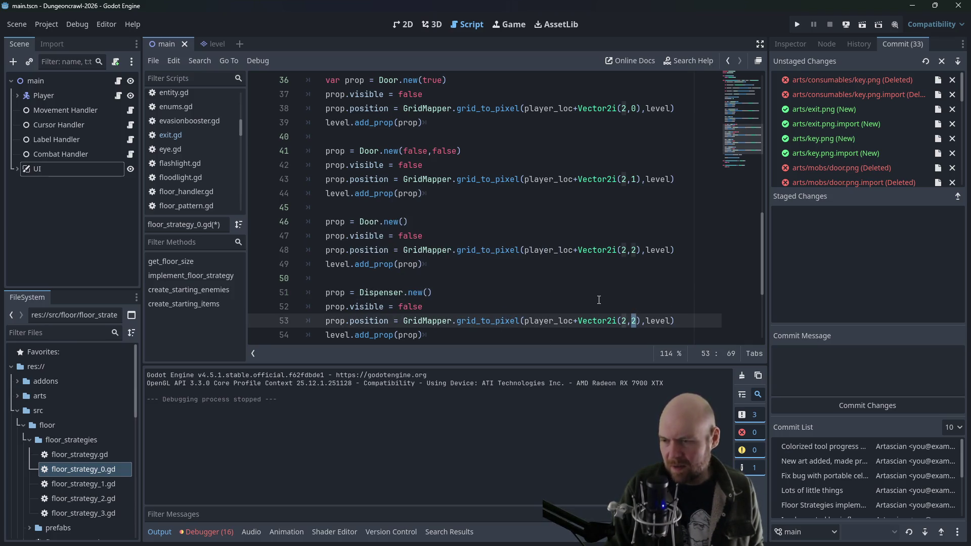
key(BackSpace)
key(Left)
key(BackSpace)
text(1)
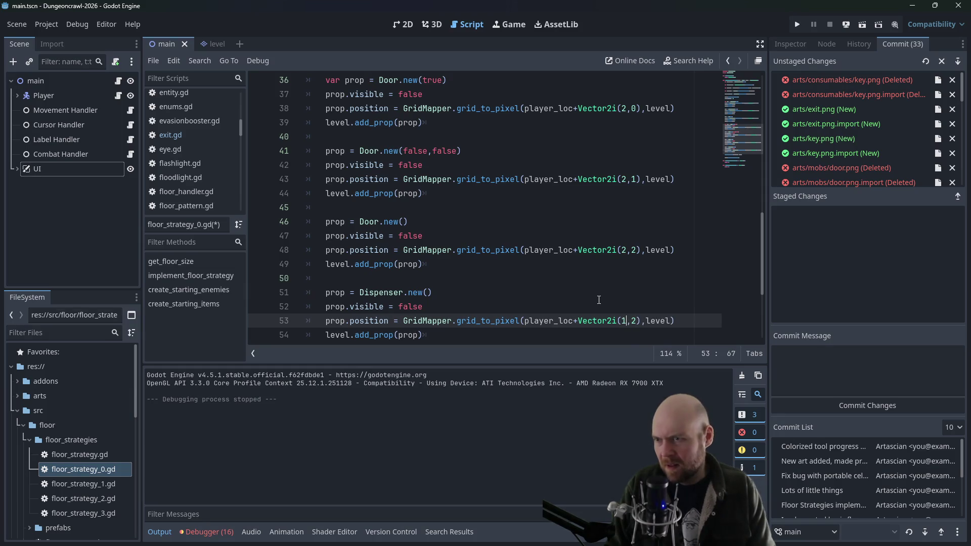
key(Right)
text(0)
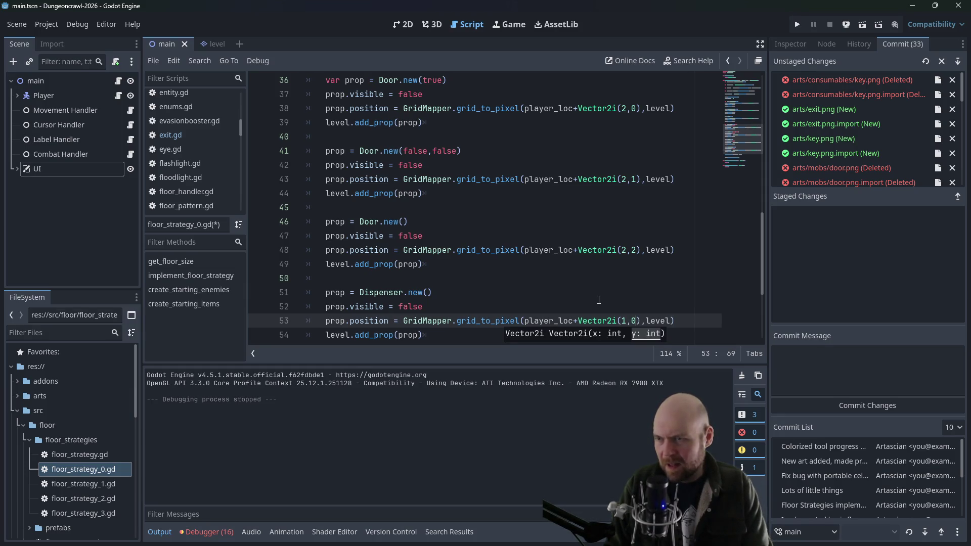
key(F5)
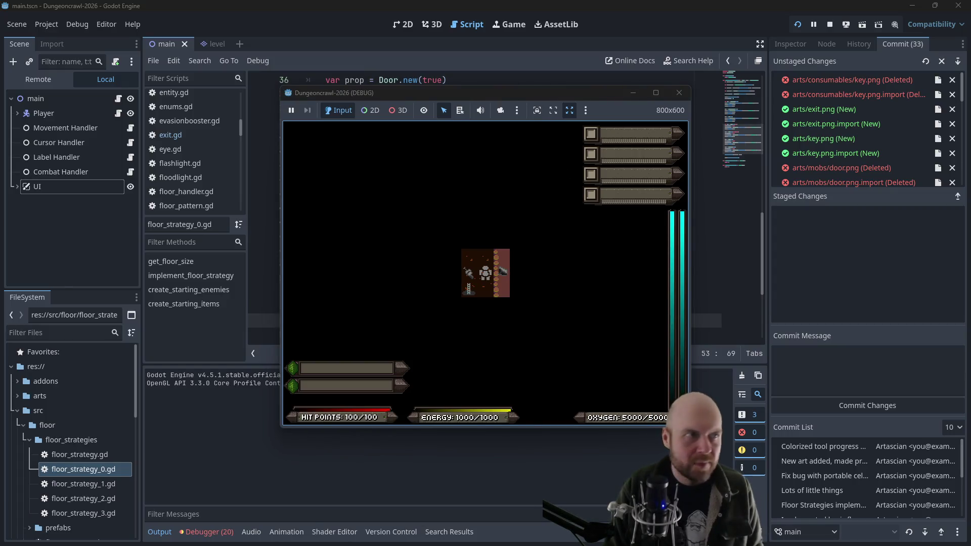
Restart the game and move the player right, up, left and down through the dungeon
click(560, 244)
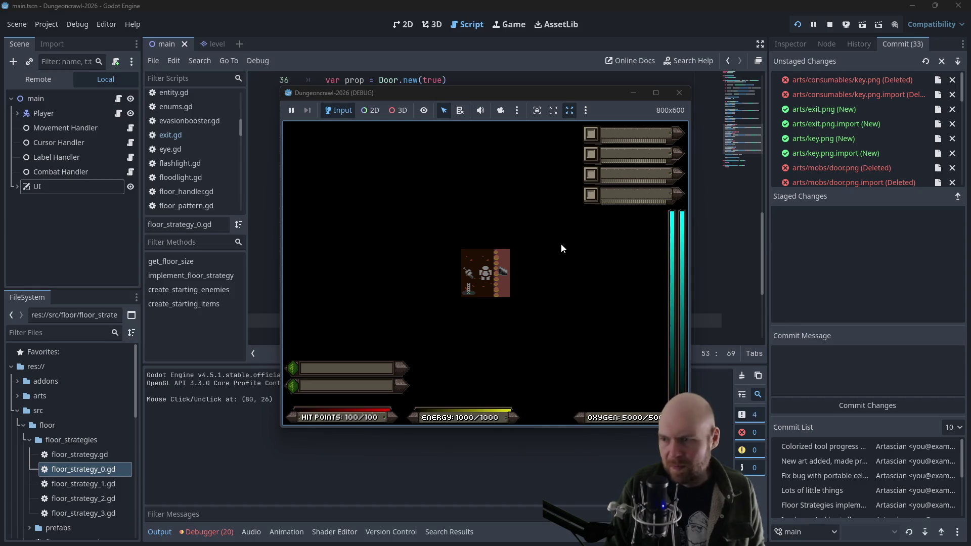
click(680, 93)
click(792, 25)
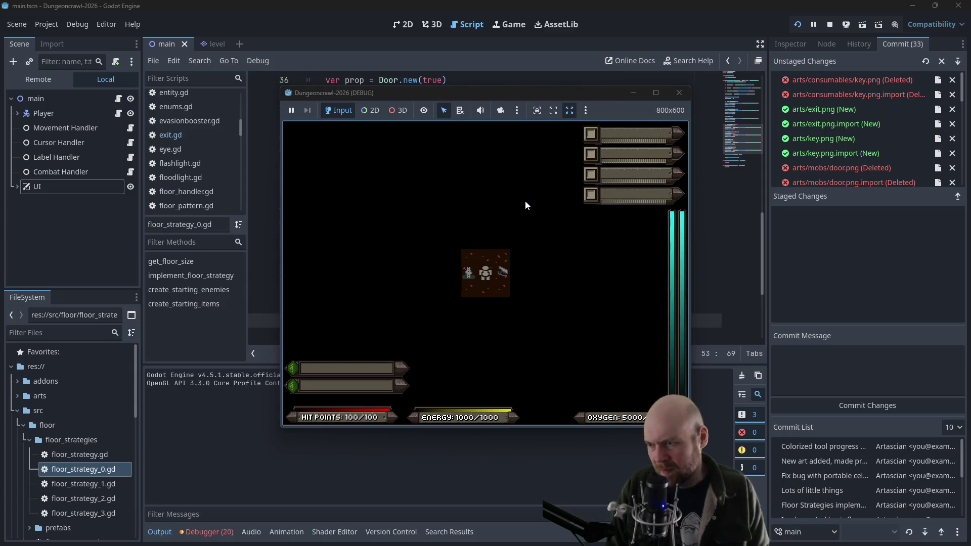
key(Right)
key(Up)
key(Left)
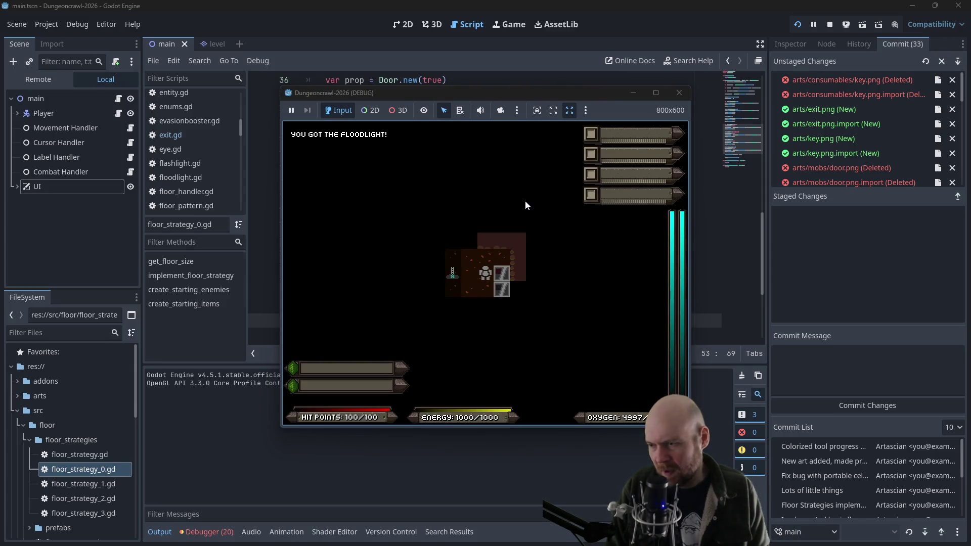
key(Down)
key(Down)
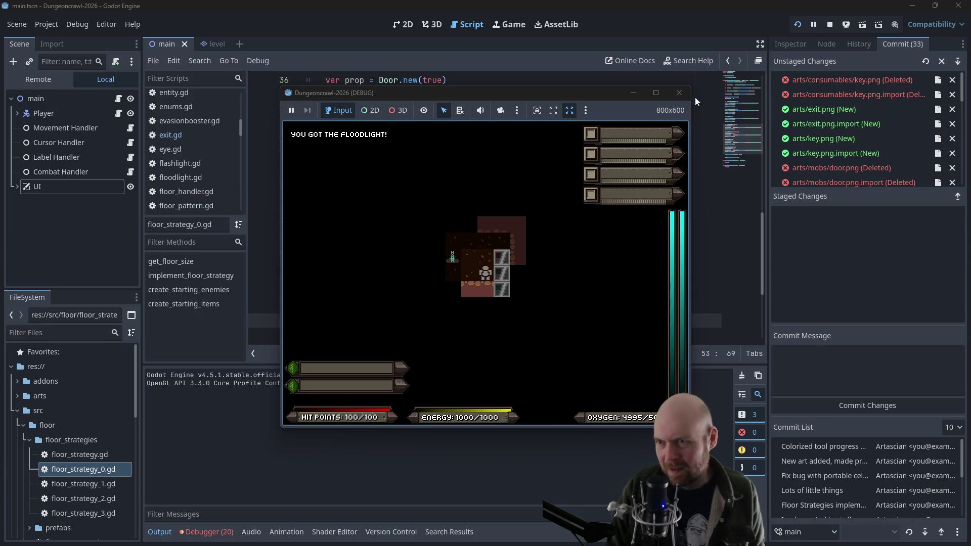
Relaunch the game, walk right to the dispenser and interact with it, then return to the script
click(679, 93)
click(798, 25)
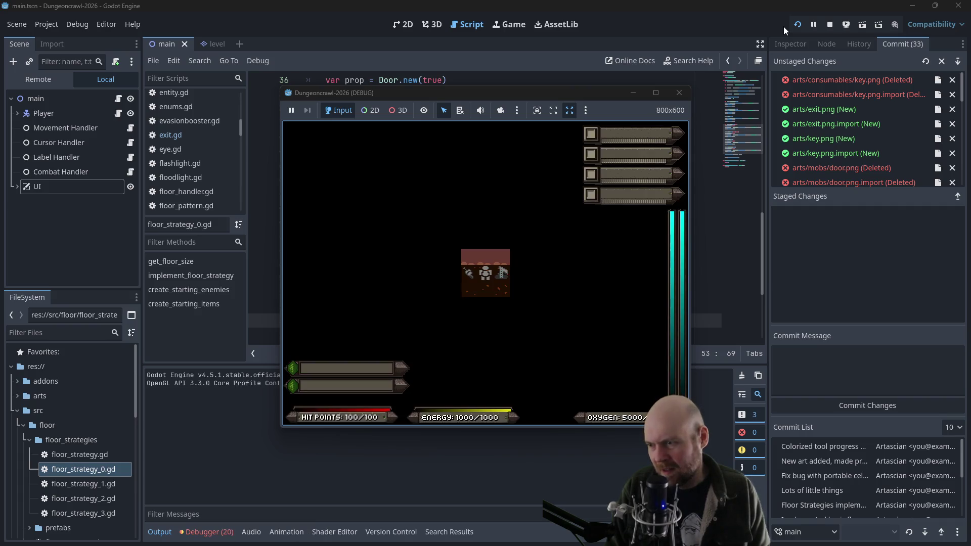
key(Right)
key(Right)
key(Right)
key(Left)
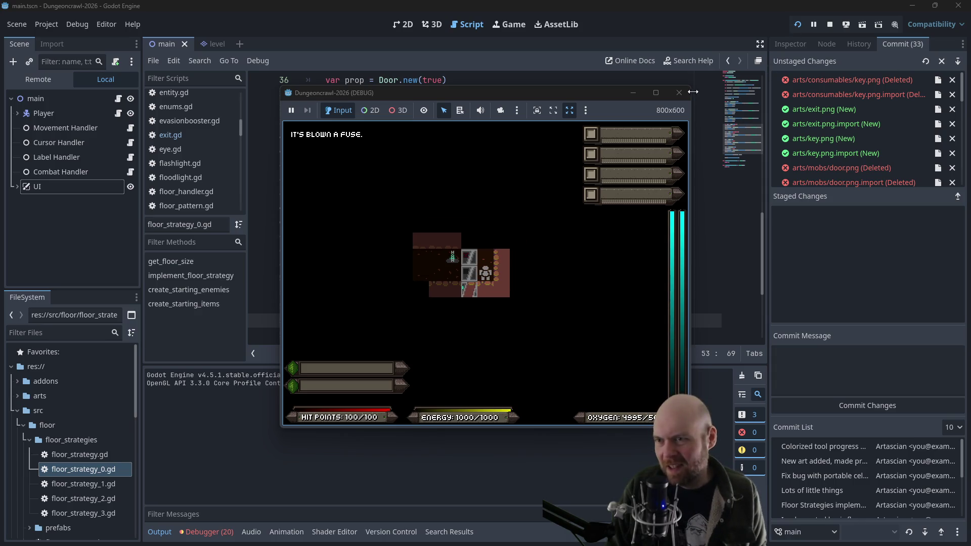
click(444, 193)
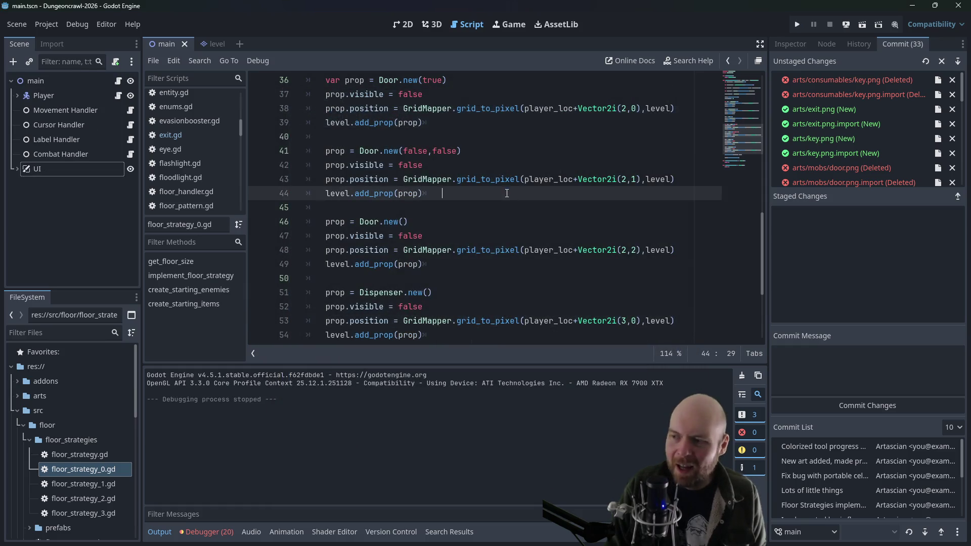
Scroll through floor_strategy_0.gd around the Dispenser placement on line 54
scroll(353, 212, down, 1)
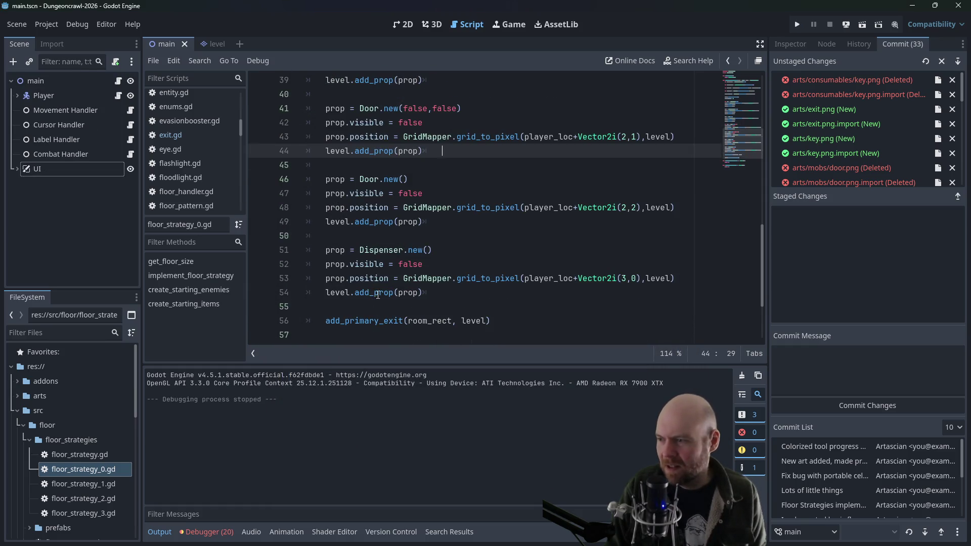
click(399, 292)
scroll(227, 162, down, 2)
scroll(226, 162, down, 6)
scroll(226, 163, up, 8)
scroll(226, 163, up, 4)
Switch to dispenser.gd and look over its interact, deactivate and get_sprite code
click(190, 163)
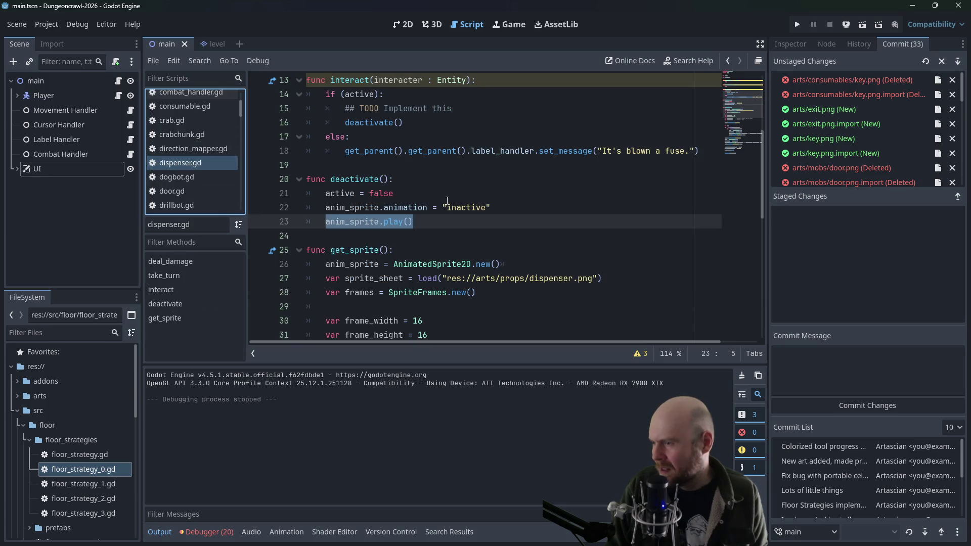
scroll(394, 179, down, 9)
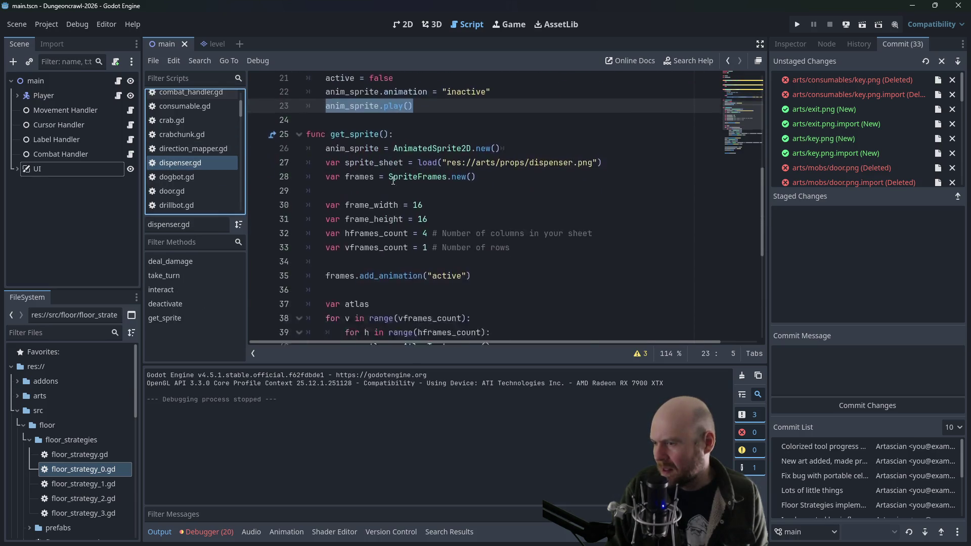
scroll(395, 180, up, 1)
scroll(397, 243, down, 1)
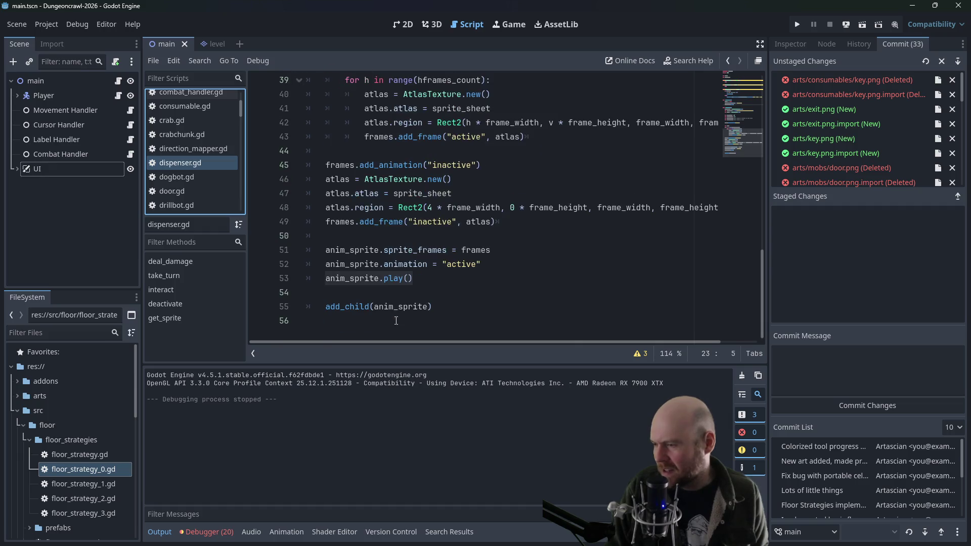
click(400, 307)
scroll(429, 302, up, 9)
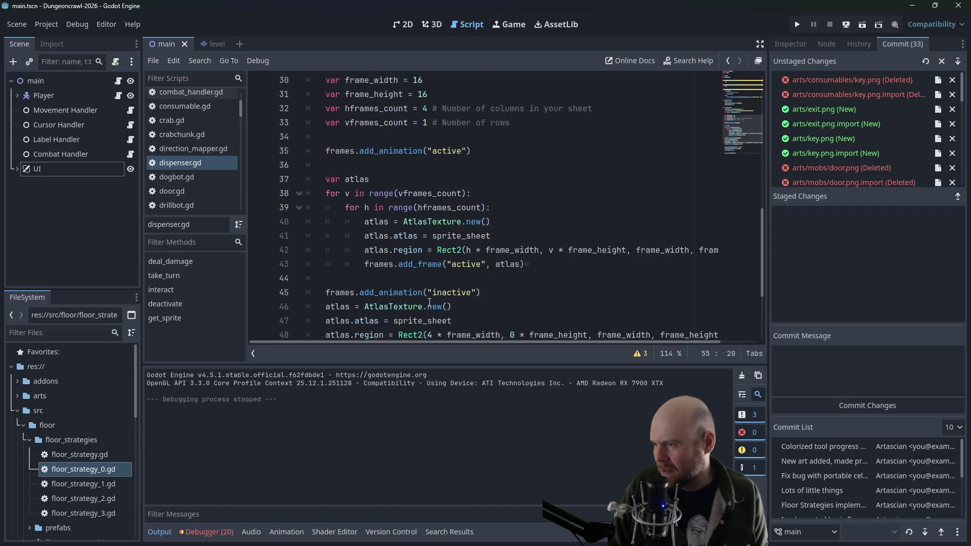
Add func _init() calling get_sprite() after the variables in dispenser.gd and save
scroll(424, 180, up, 4)
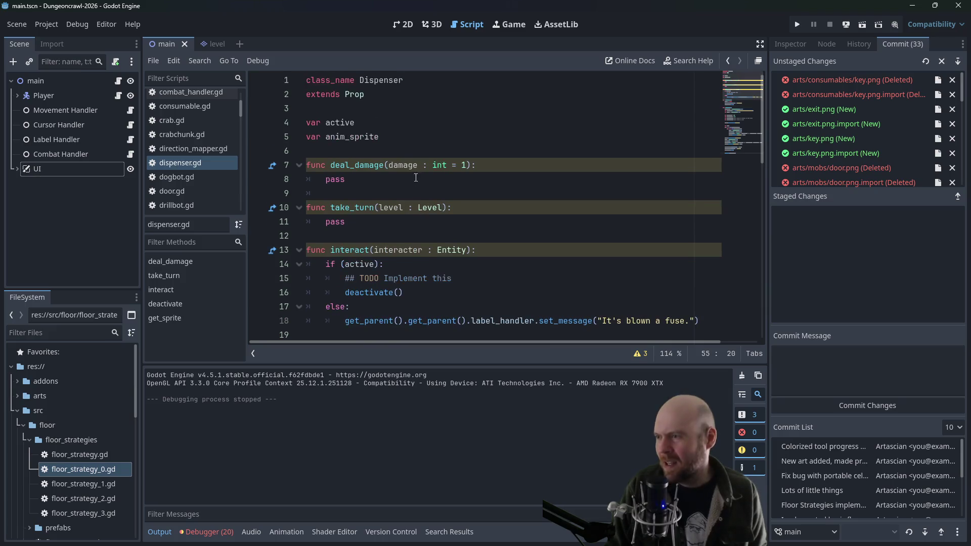
click(399, 149)
key(Return)
key(Return)
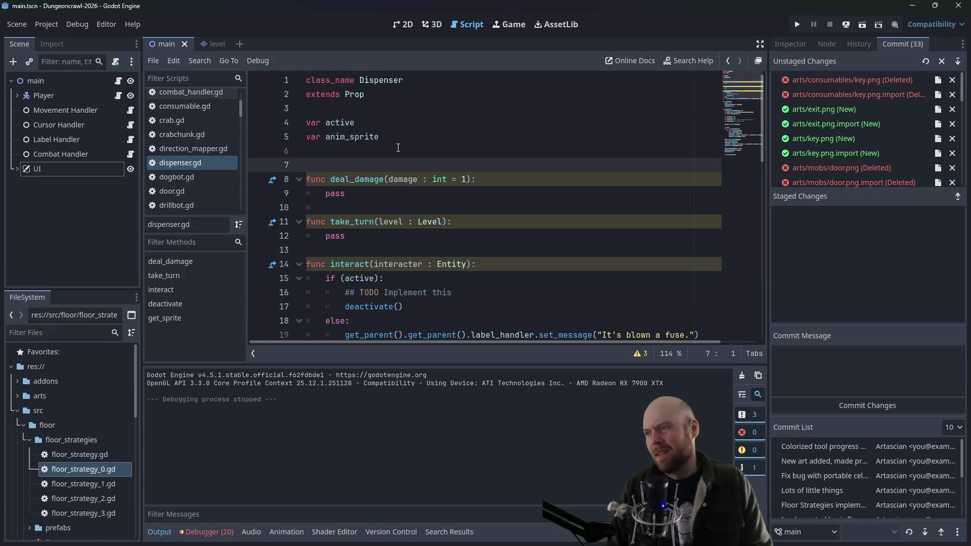
key(Up)
text(func _ini)
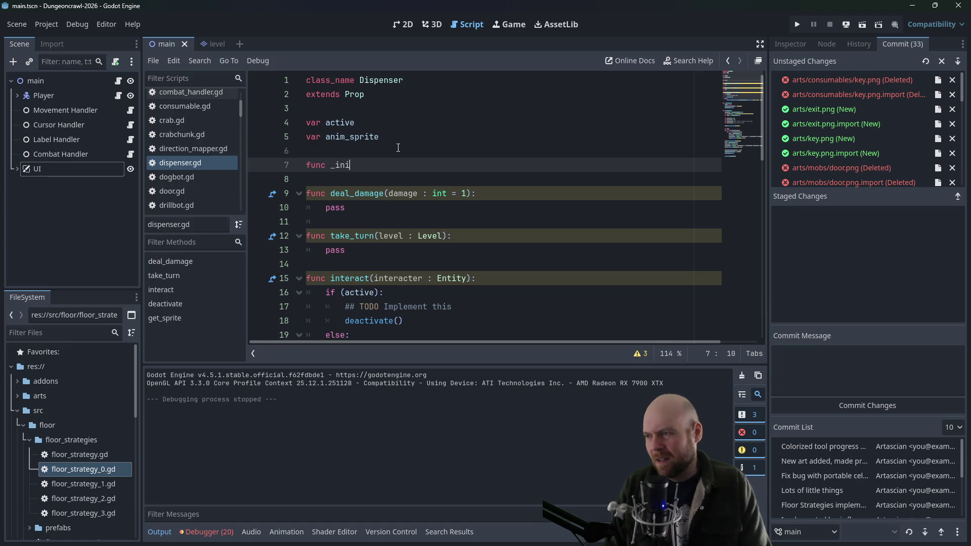
key(Return)
text(get_sprite())
key(ctrl+s)
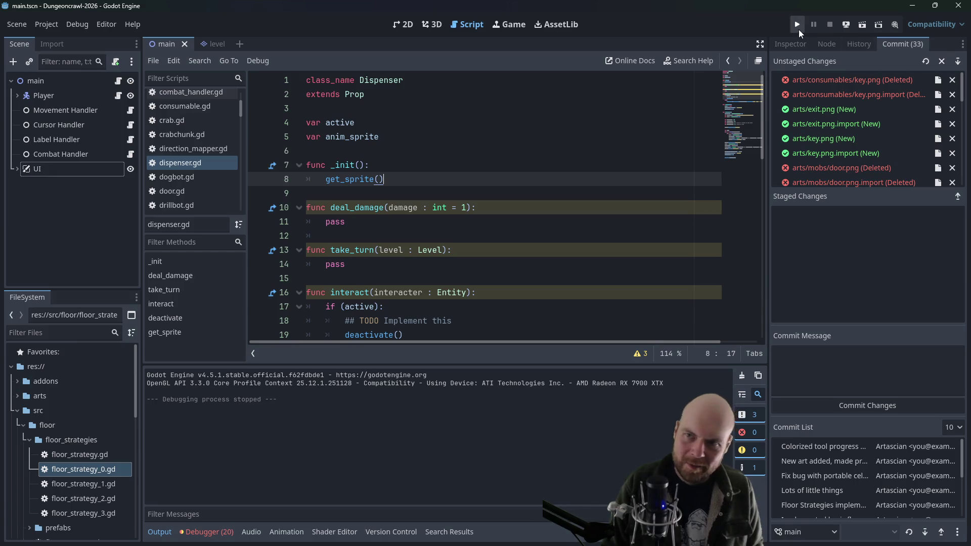
Run the game, move the player right toward the floodlight, then close the game
click(797, 24)
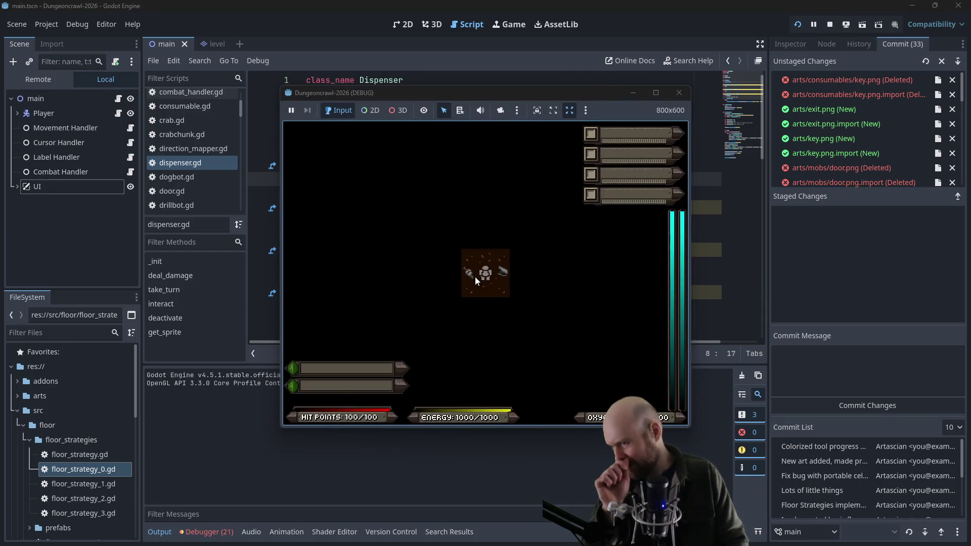
key(Right)
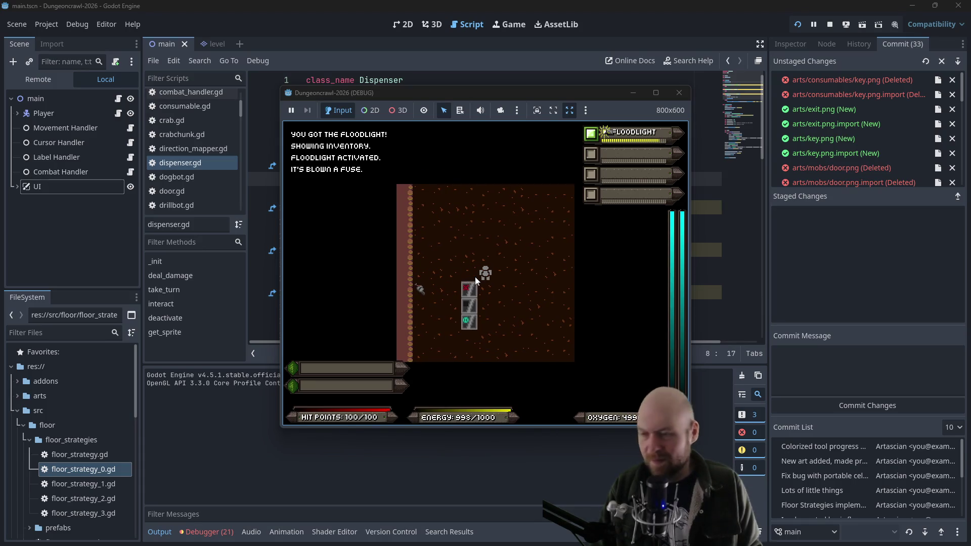
click(680, 92)
click(492, 138)
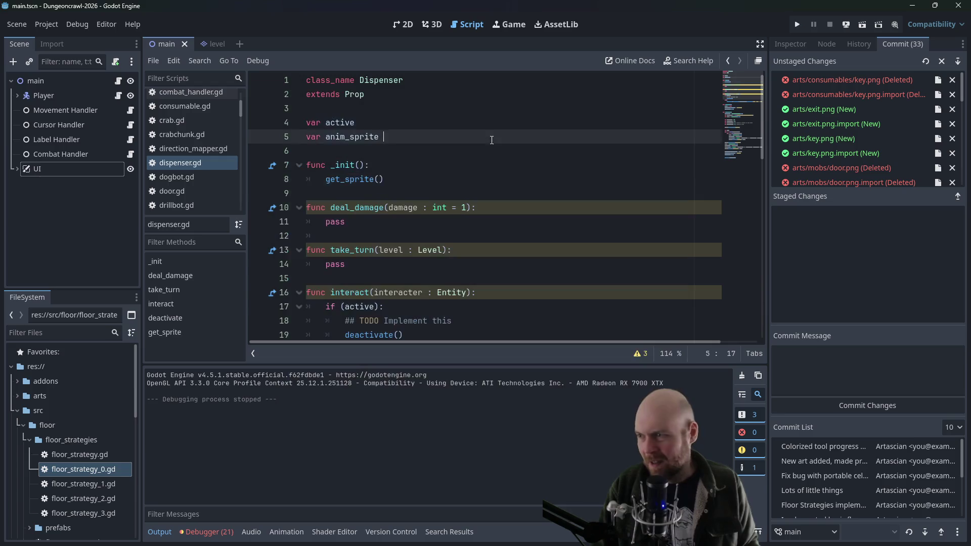
Open exit.gd from the script list and scroll through its code for reference
click(408, 174)
scroll(204, 169, down, 2)
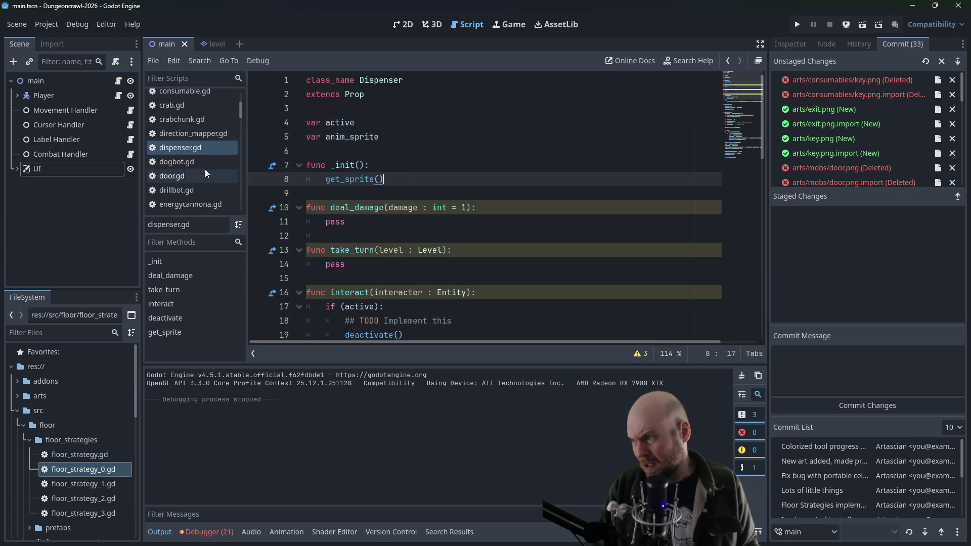
scroll(205, 169, down, 3)
click(197, 166)
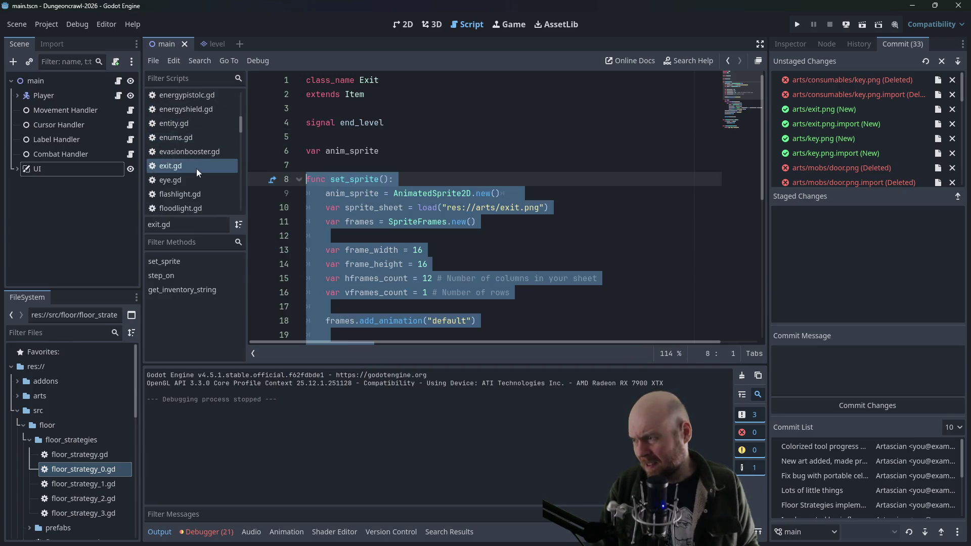
click(349, 166)
scroll(357, 163, down, 4)
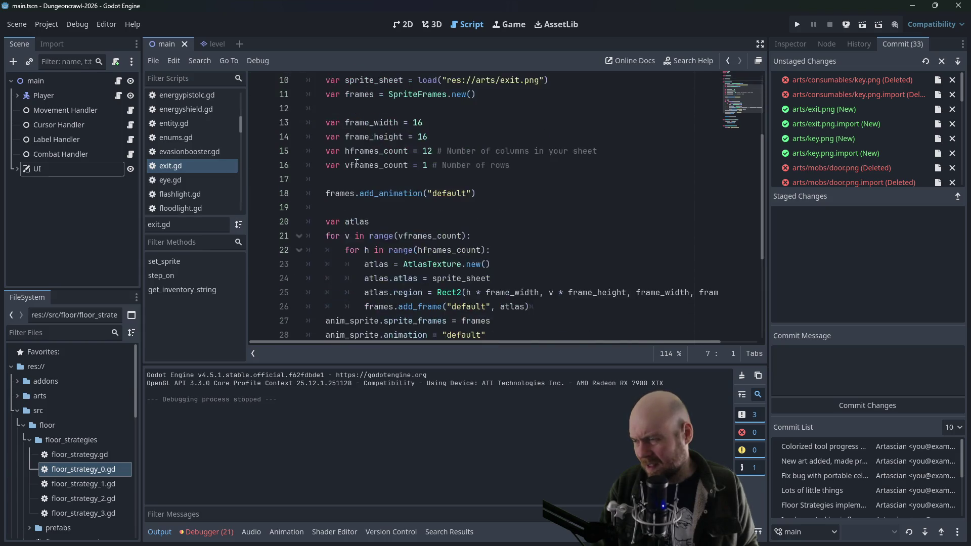
scroll(358, 159, down, 3)
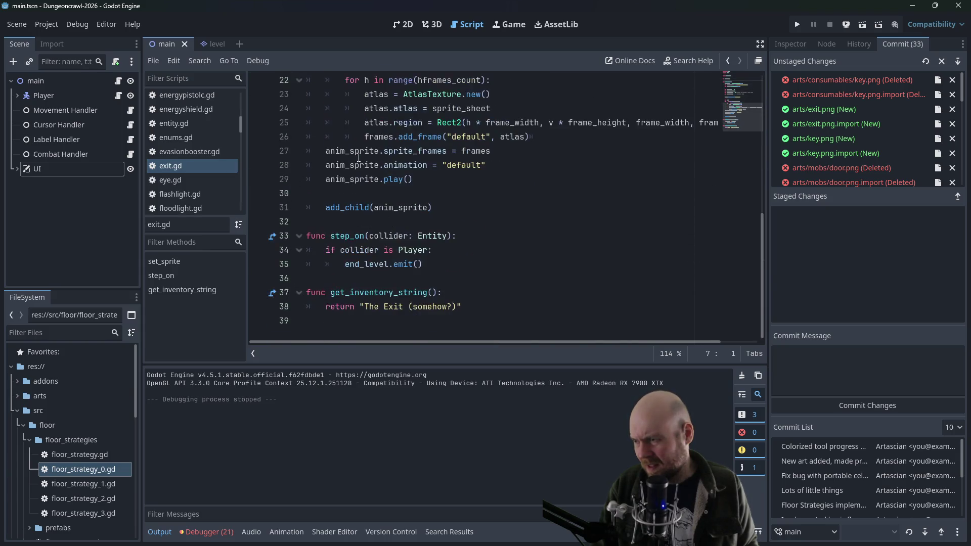
scroll(360, 157, up, 7)
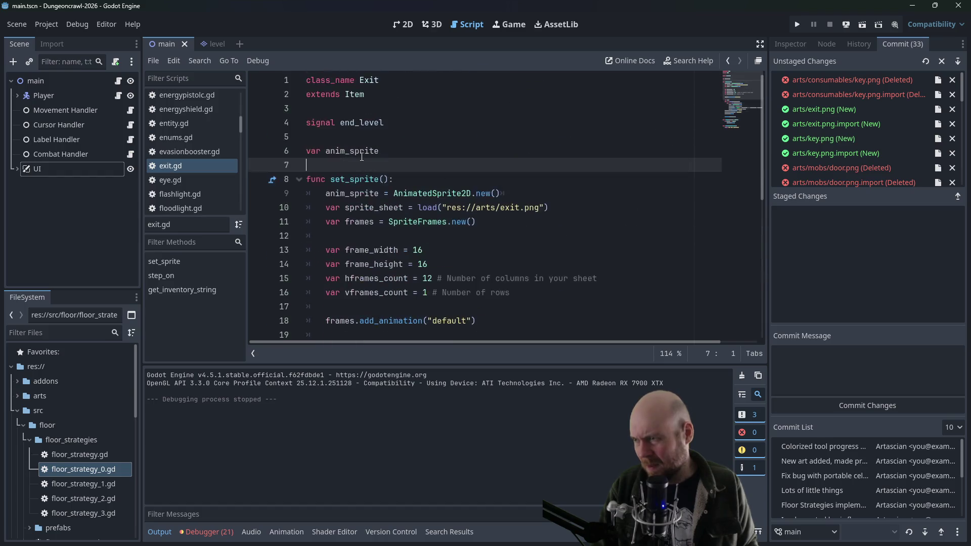
scroll(209, 144, up, 3)
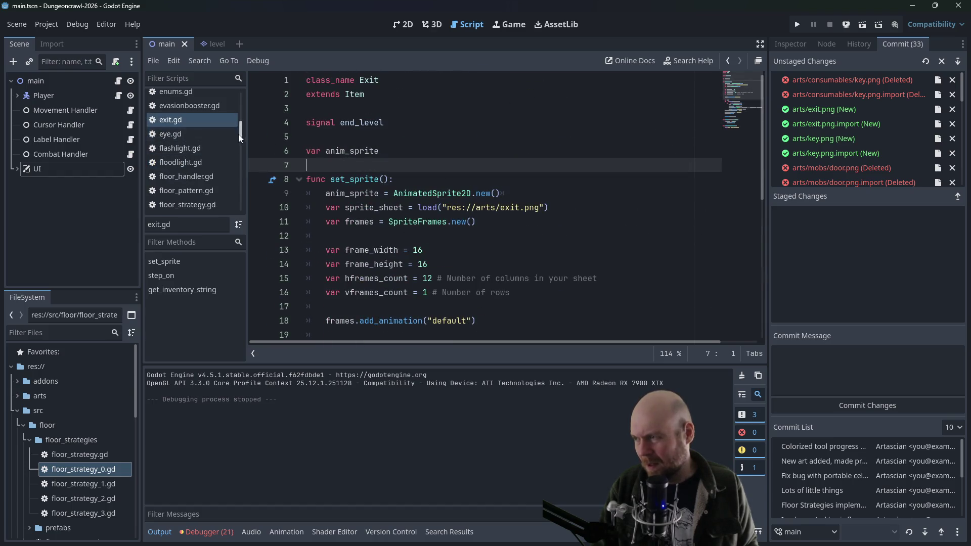
scroll(239, 107, up, 3)
Check door.gd's _init with is_locked and is_powered, then return to dispenser.gd
click(174, 176)
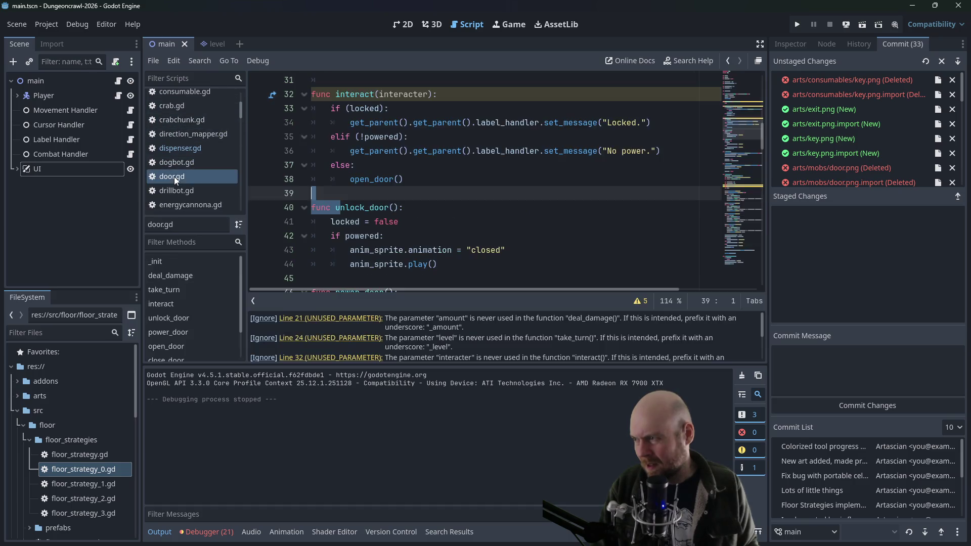
mouse_move(761, 146)
mouse_down()
mouse_move(758, 83)
mouse_move(730, 275)
mouse_move(732, 265)
mouse_up()
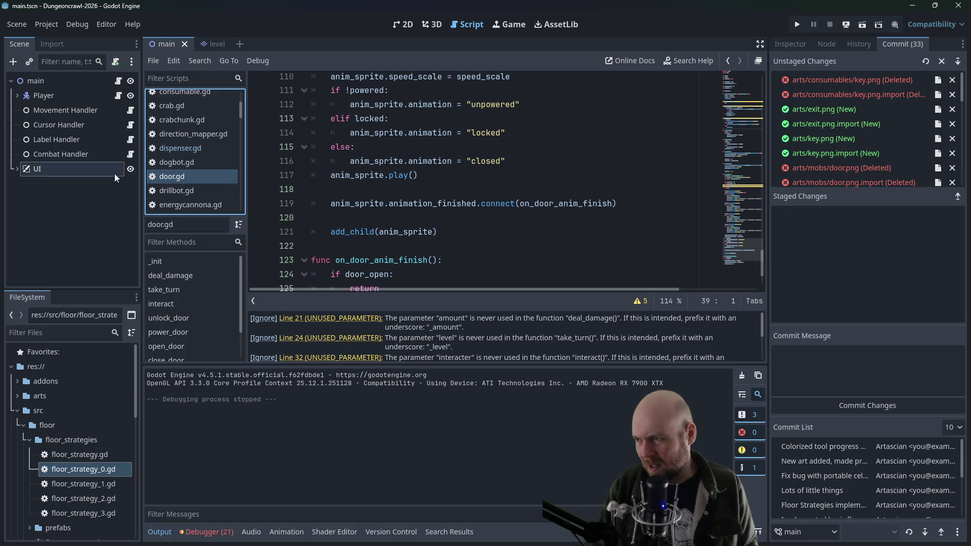
click(174, 147)
scroll(579, 271, down, 3)
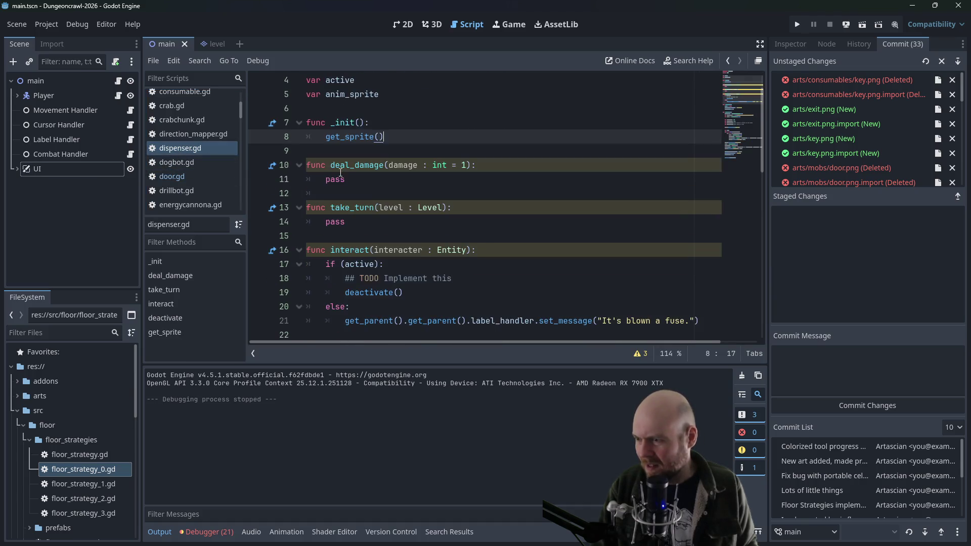
Browse arts/prop in FileSystem and fix the sprite path to res://arts/prop/dispenser.png
scroll(578, 272, up, 1)
scroll(579, 272, down, 4)
click(549, 250)
key(Up)
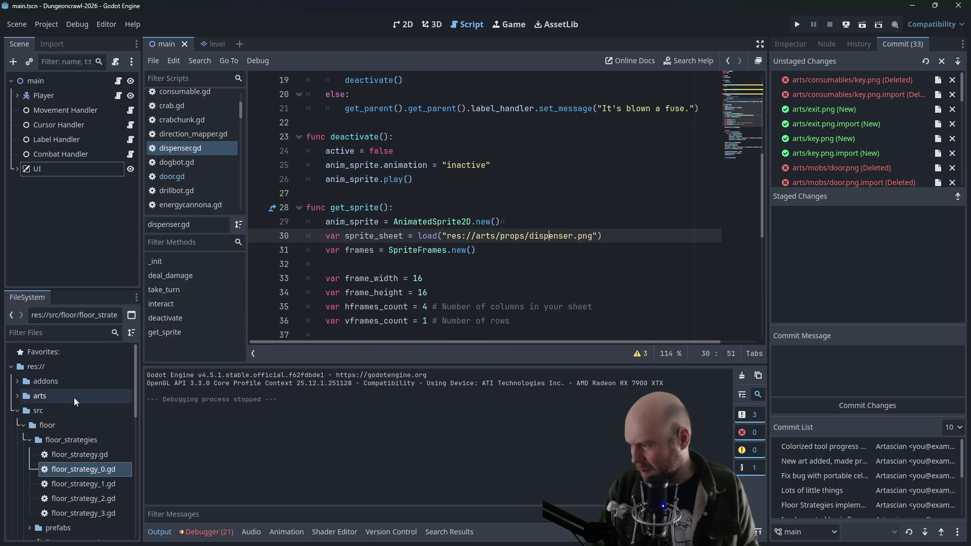
click(16, 410)
click(17, 395)
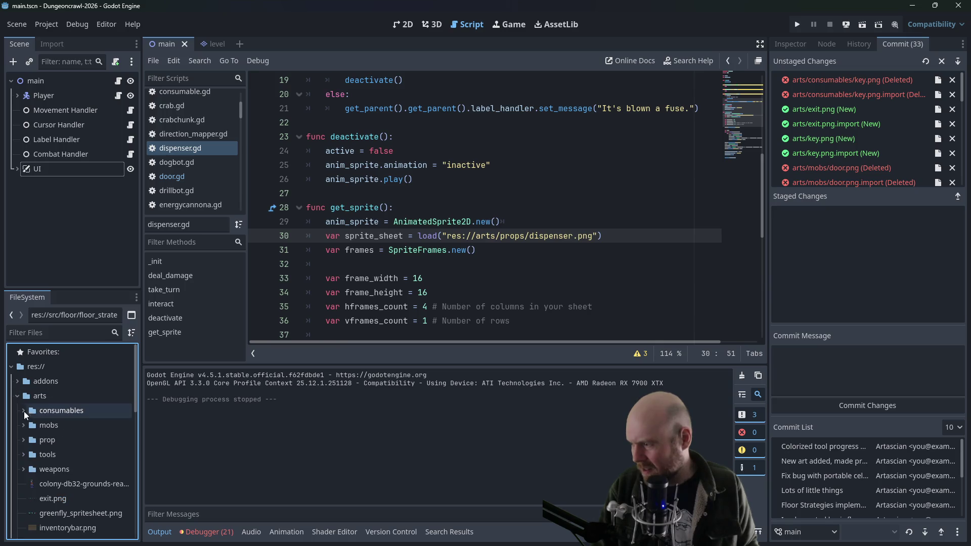
click(24, 441)
click(524, 236)
key(BackSpace)
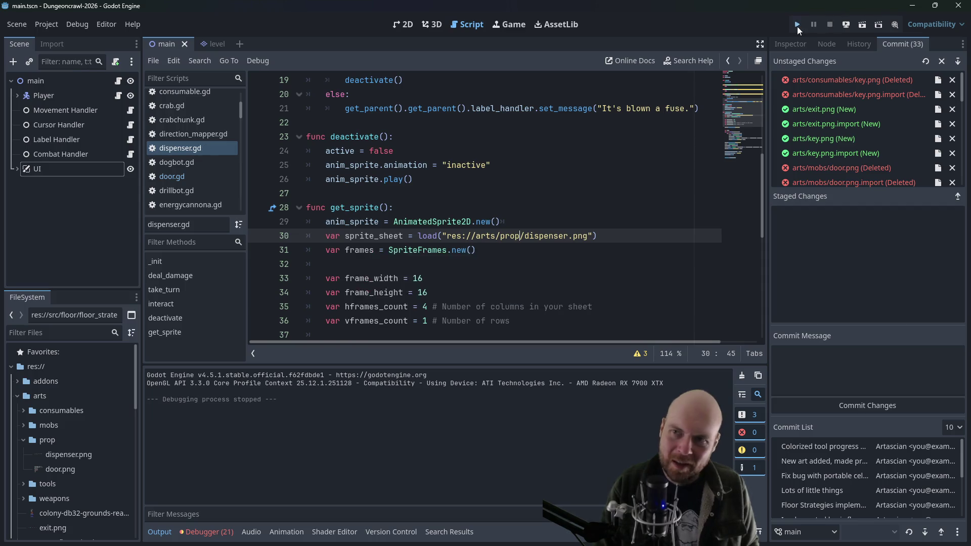
Playtest: walk up to the dispenser, interact until "It's blown a fuse." appears, then stop
click(797, 25)
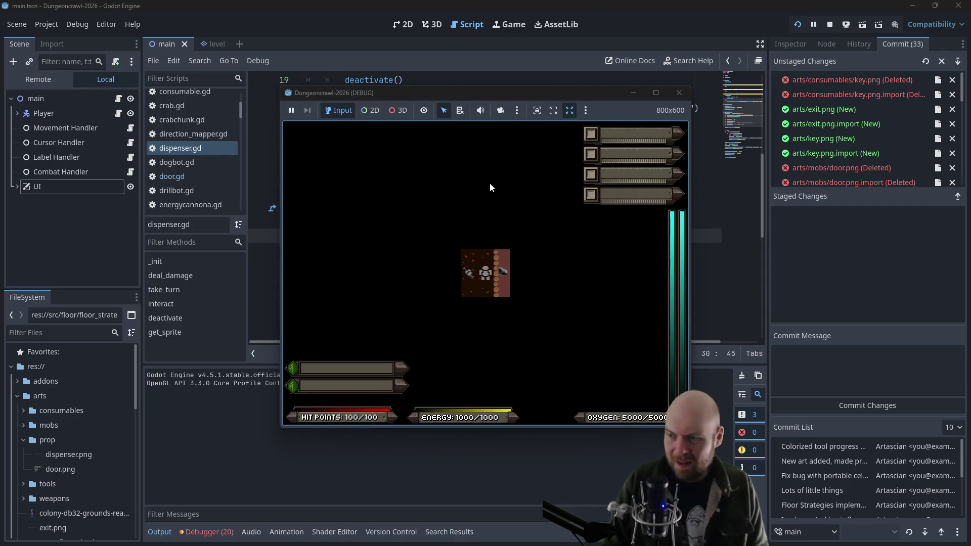
click(679, 93)
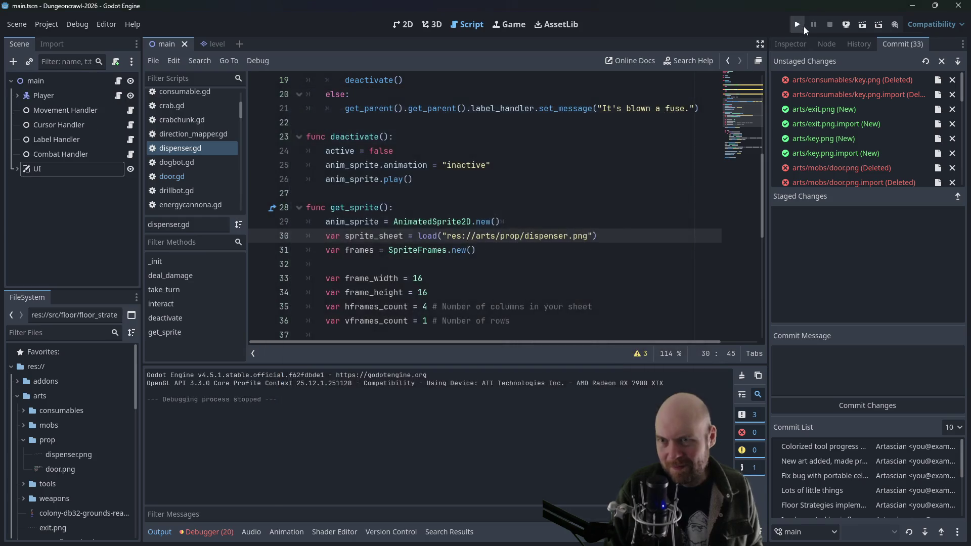
click(799, 25)
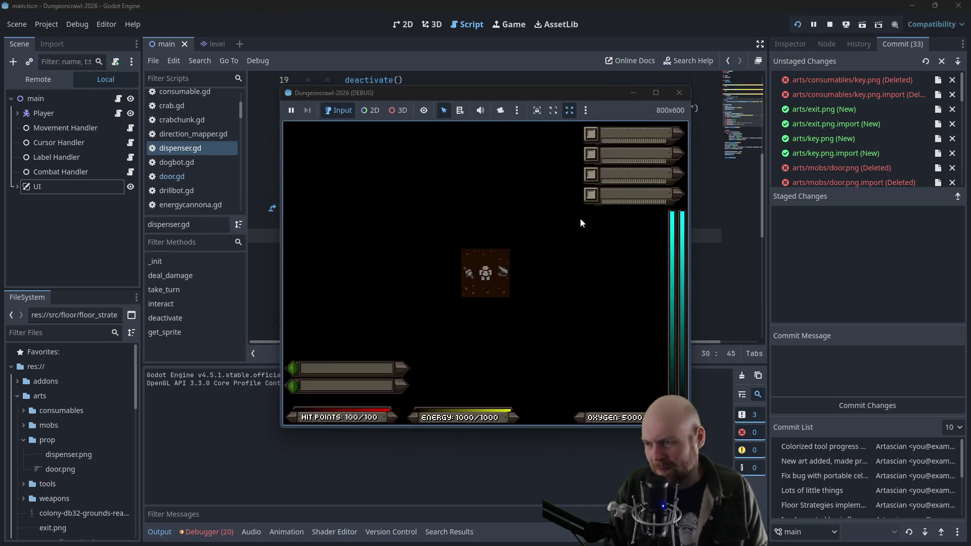
key(Right)
key(Right)
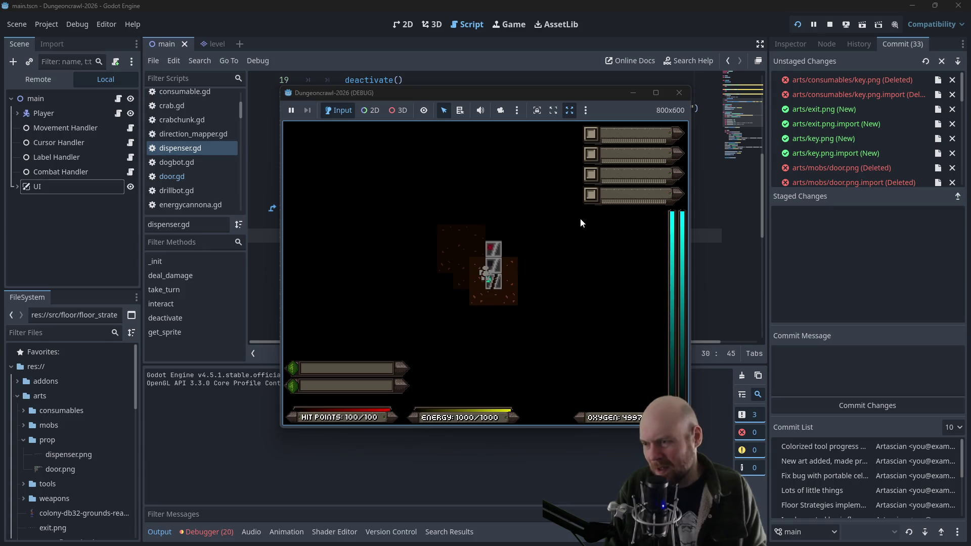
key(Up)
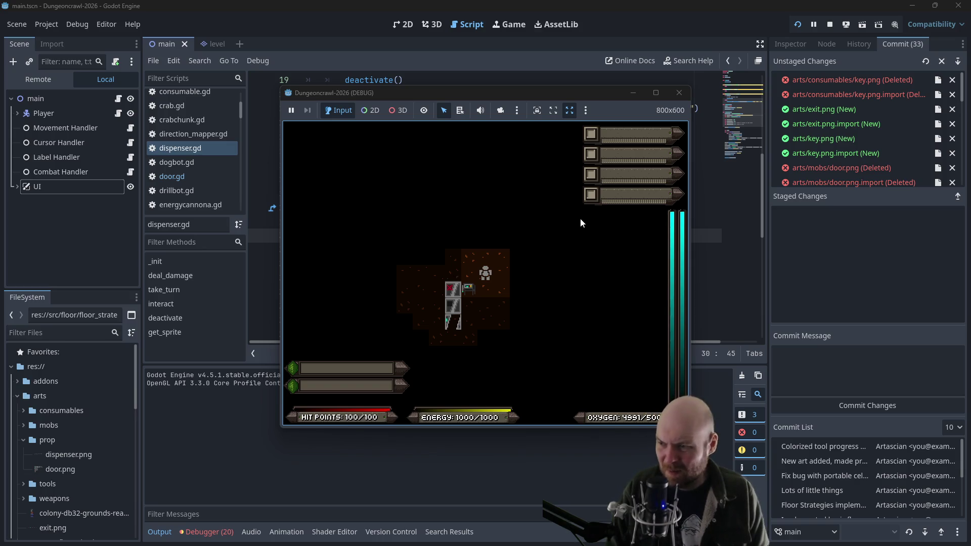
key(Up)
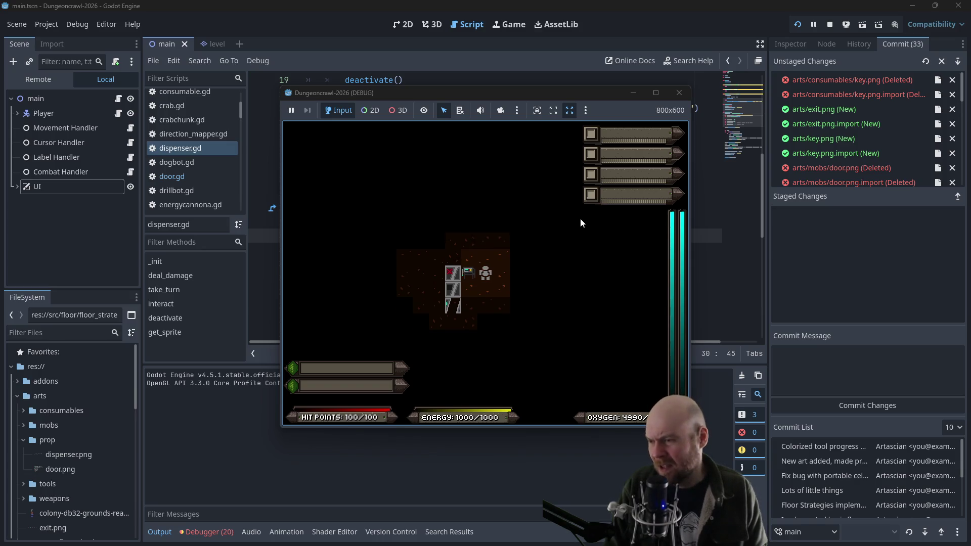
key(Left)
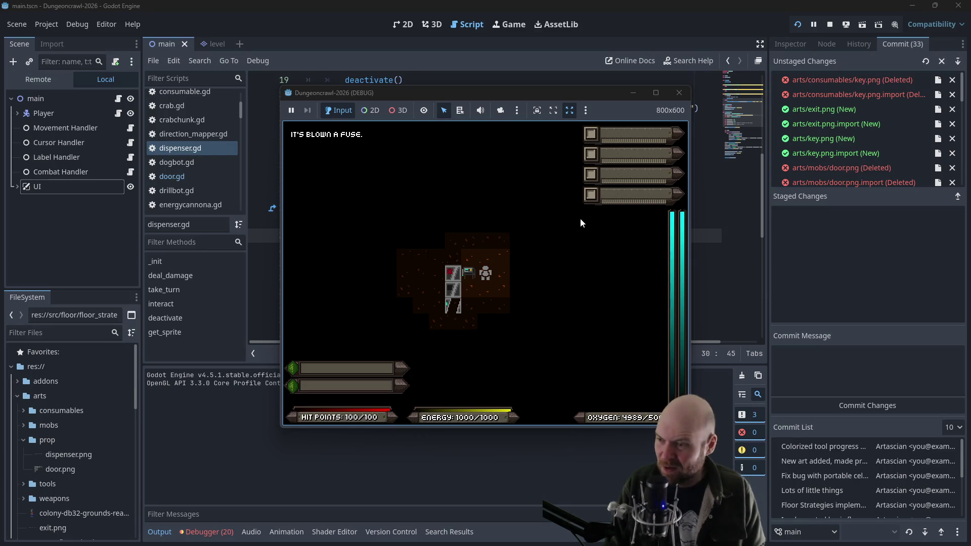
click(672, 92)
click(380, 165)
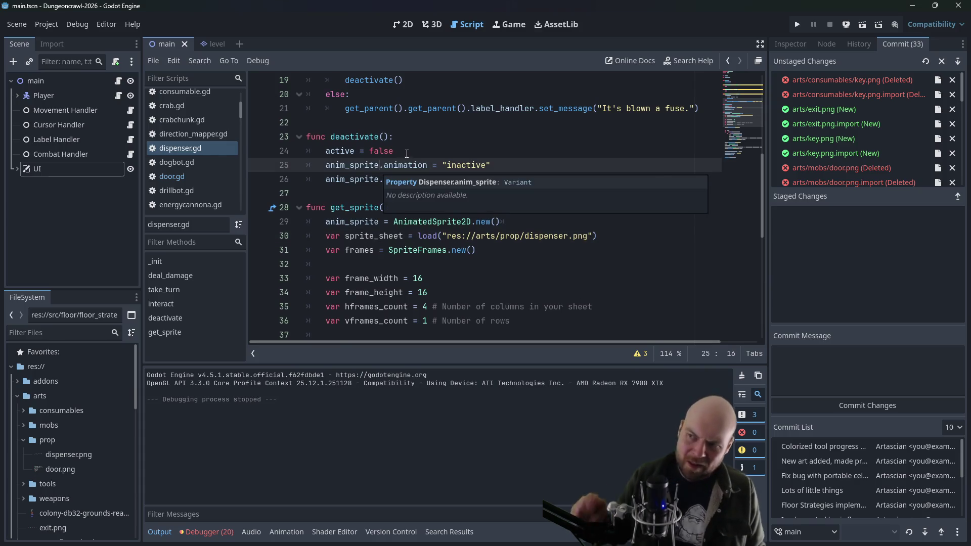
Open door.gd and look over its animation code for comparison
click(406, 154)
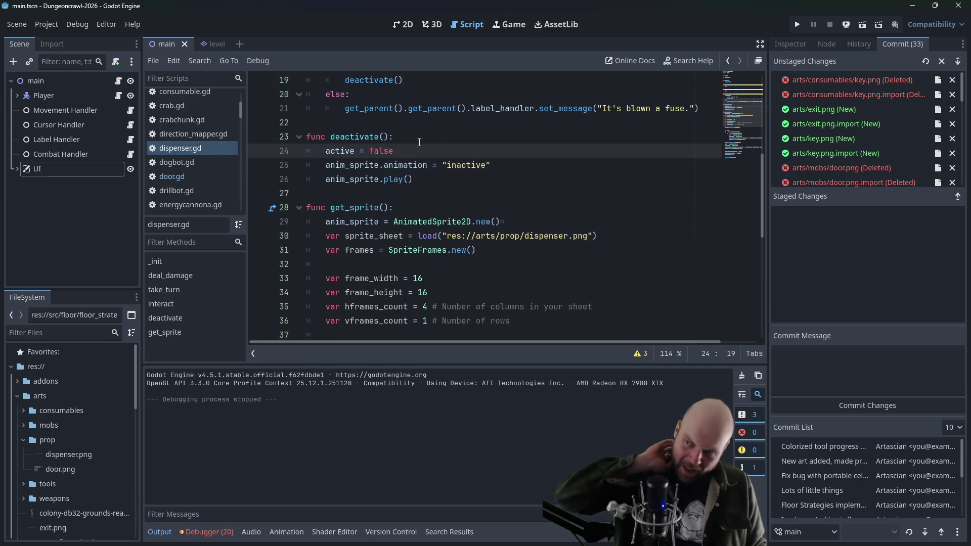
scroll(419, 142, up, 2)
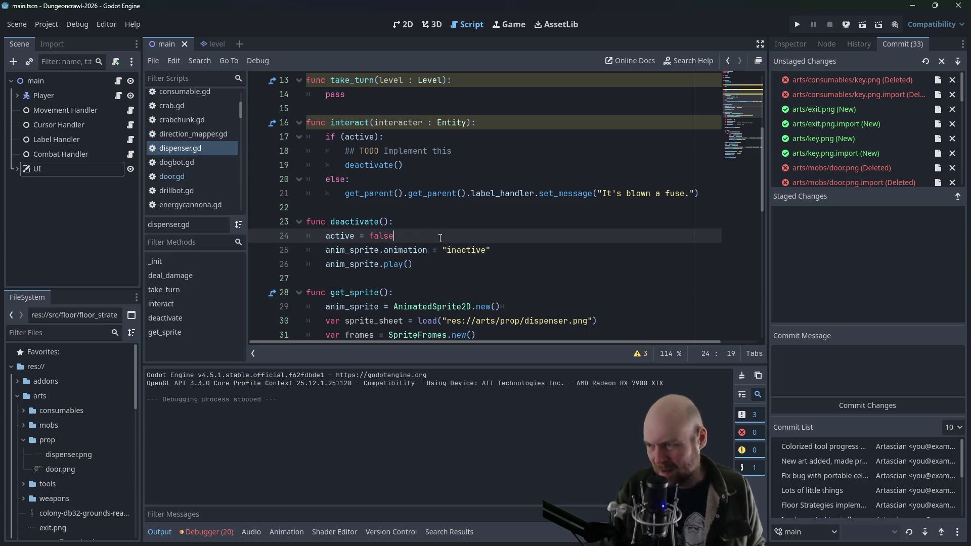
click(181, 175)
scroll(418, 186, down, 2)
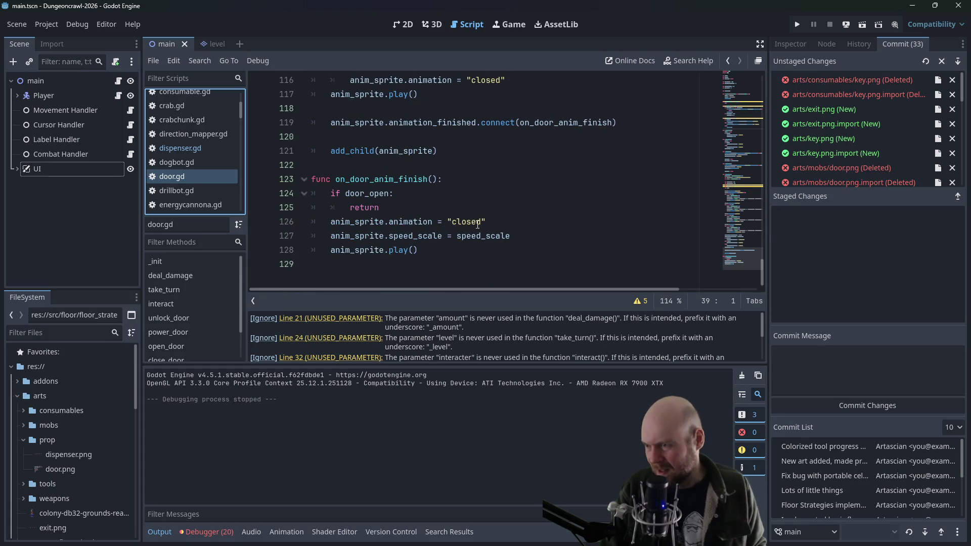
scroll(475, 236, up, 2)
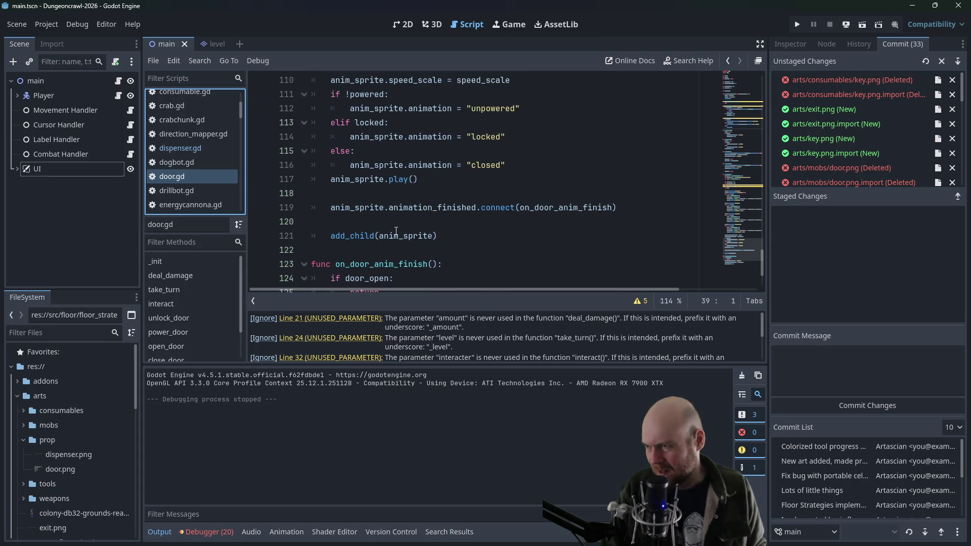
scroll(389, 171, up, 2)
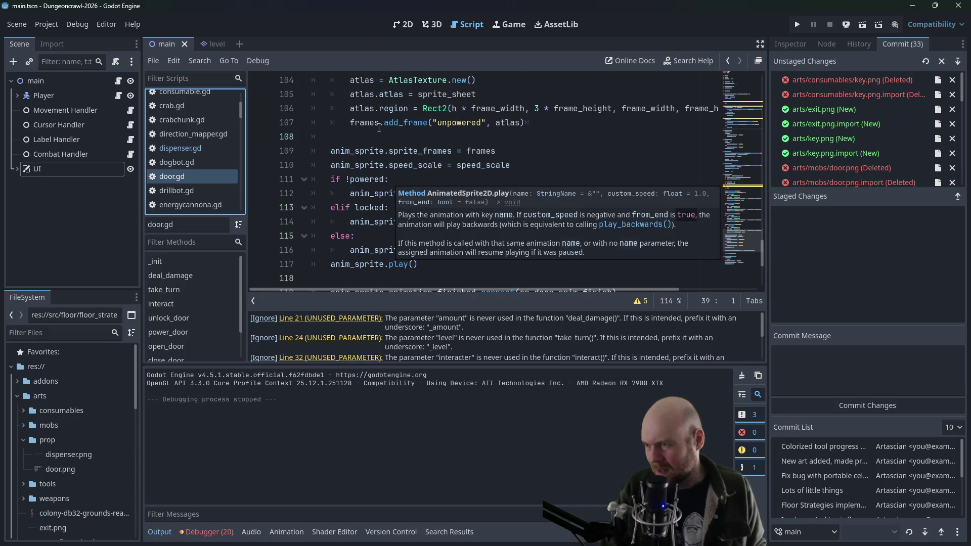
Switch back to dispenser.gd, review it, and launch the game again
click(180, 148)
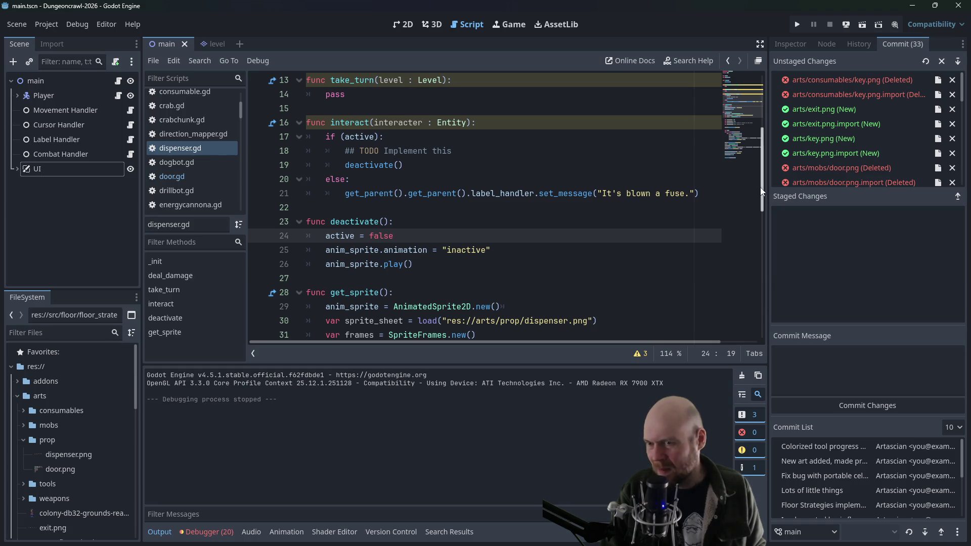
scroll(761, 184, up, 4)
scroll(752, 207, down, 4)
scroll(751, 218, down, 3)
scroll(750, 220, up, 2)
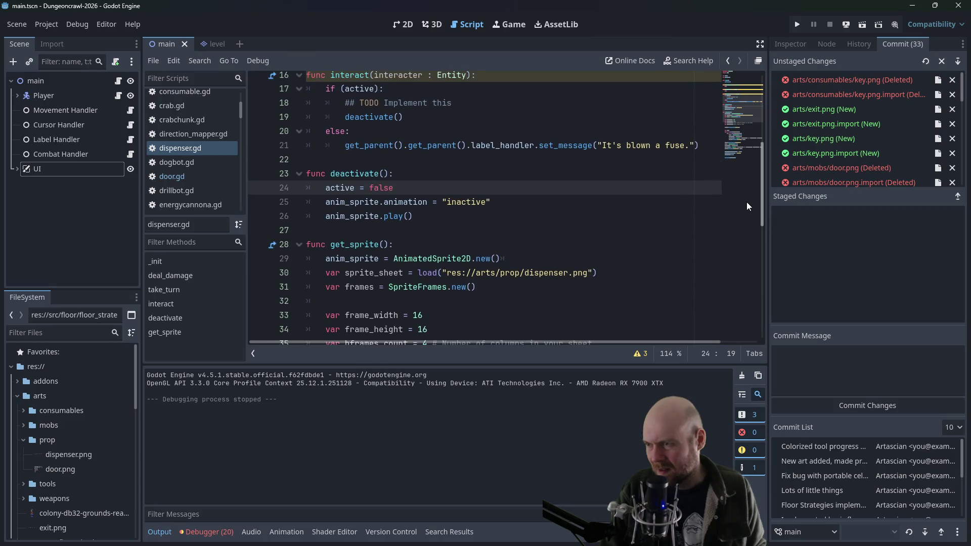
scroll(745, 207, down, 8)
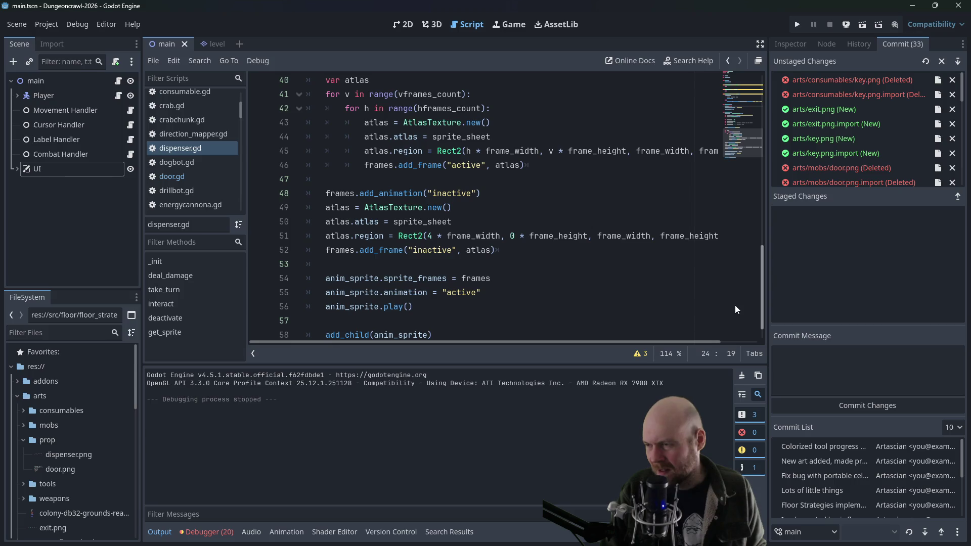
scroll(736, 285, up, 1)
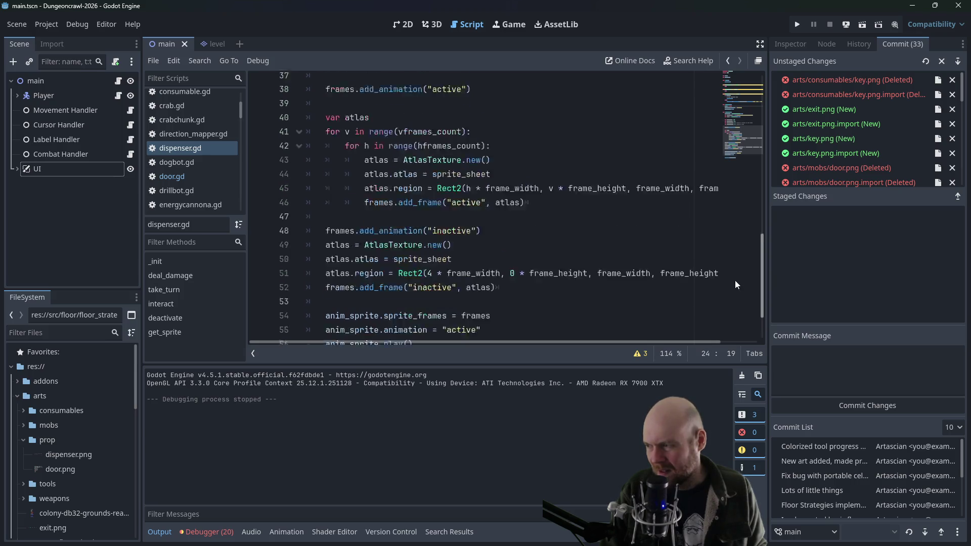
scroll(729, 207, up, 7)
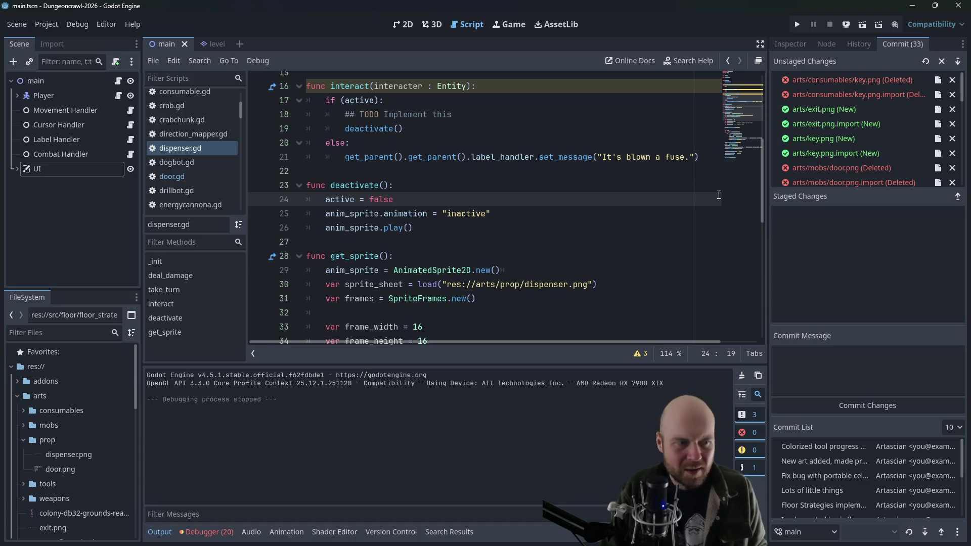
click(794, 25)
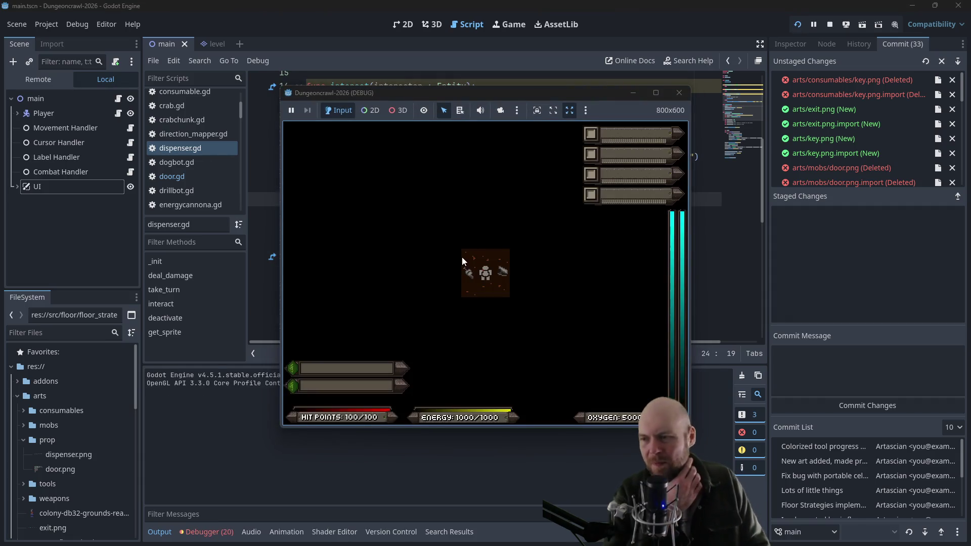
Stop the game and add a print("Deactivateing...") line inside the dispenser's if (active): branch
key(Right)
key(Right)
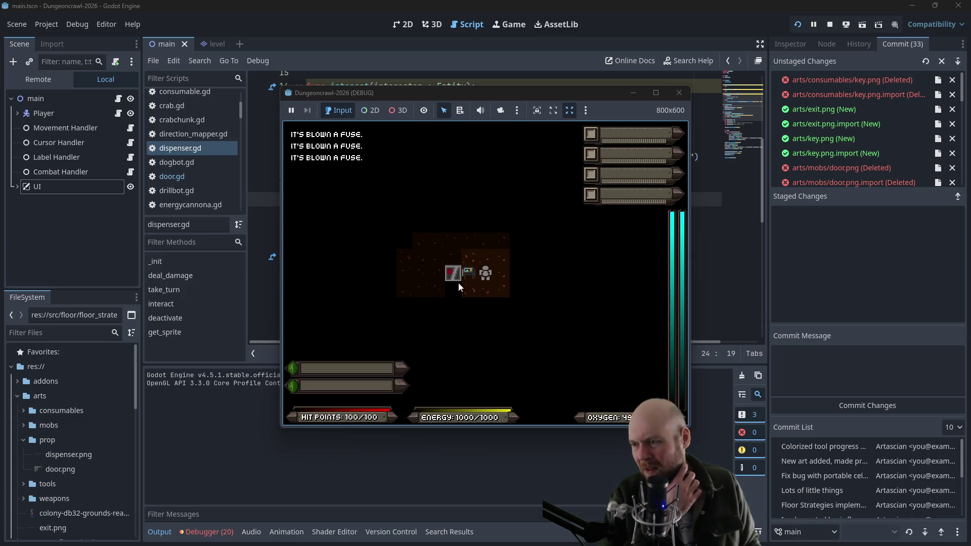
click(675, 94)
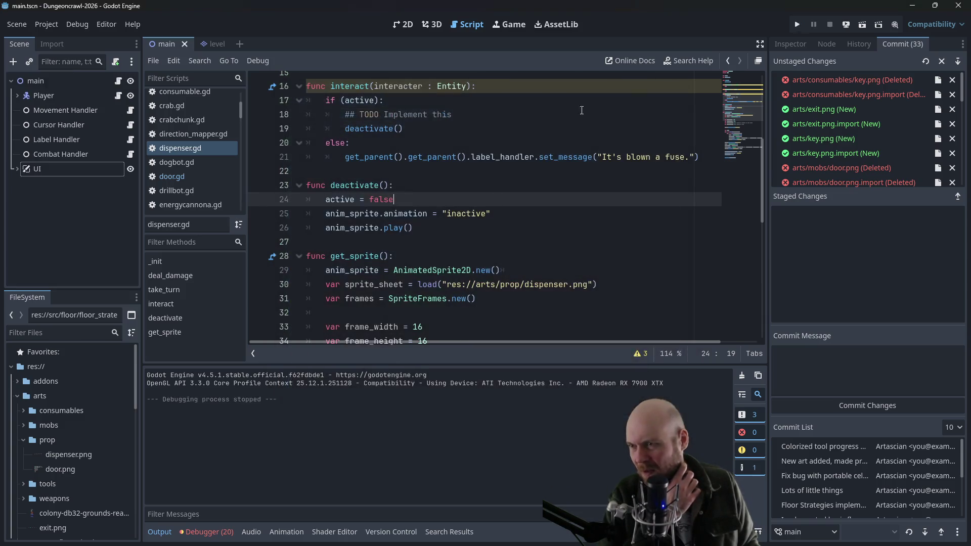
click(454, 115)
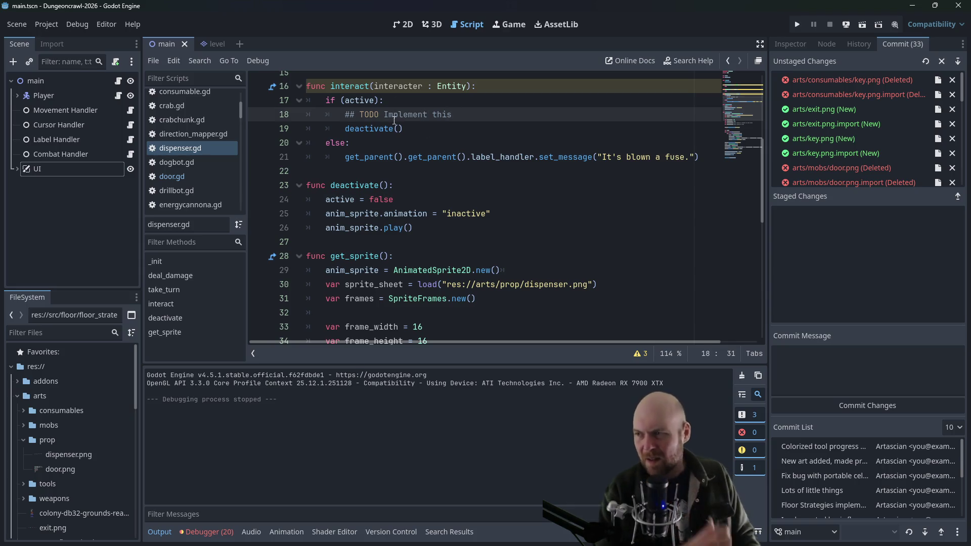
scroll(357, 125, up, 2)
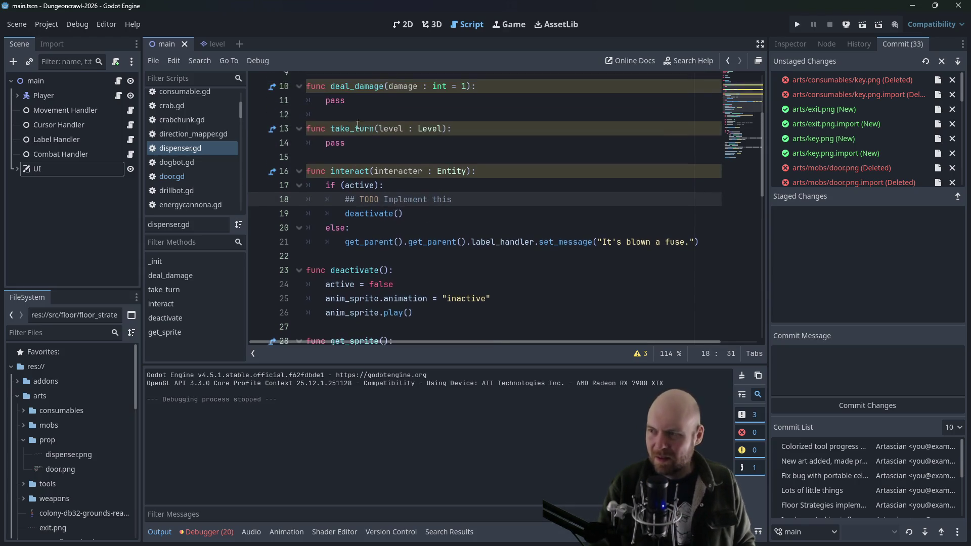
click(396, 186)
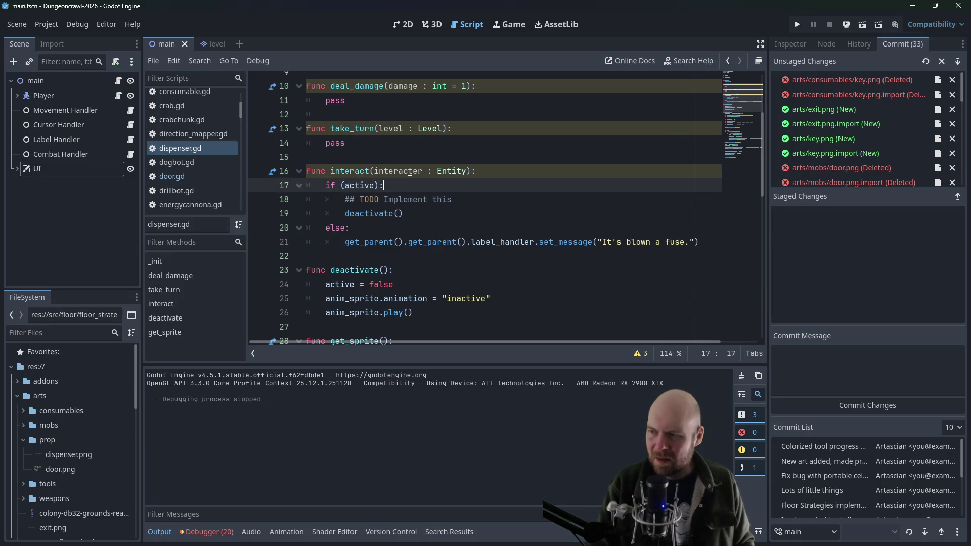
key(Return)
text(print)
text(("Deactivateing)
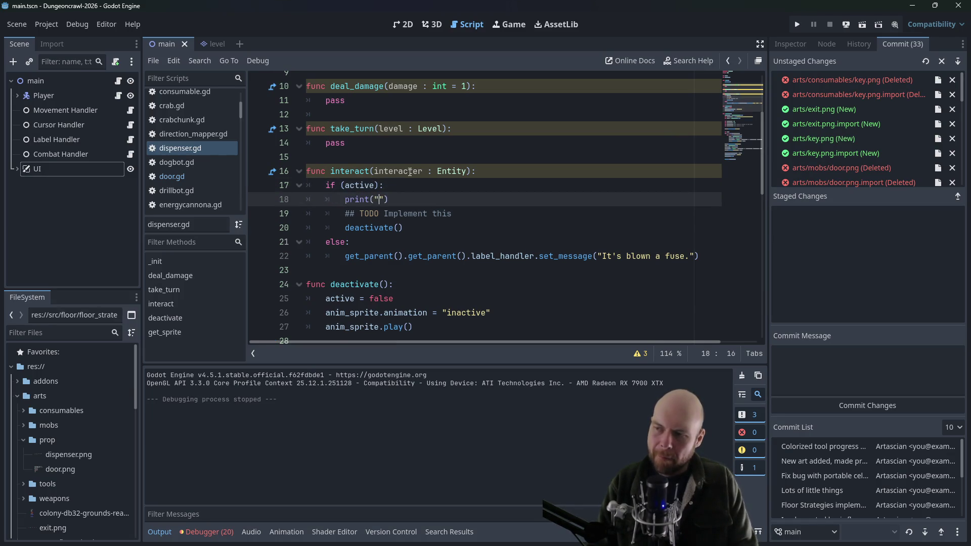
text(...)
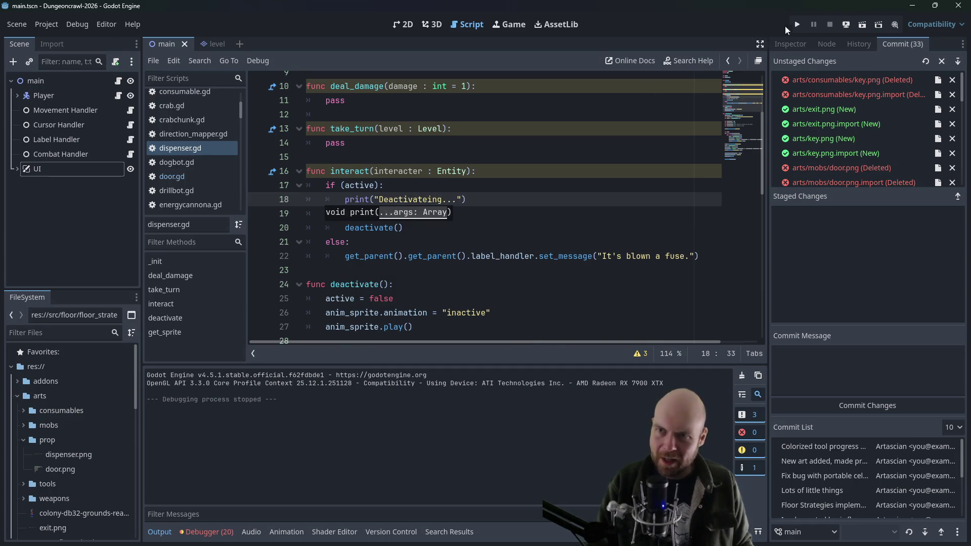
Rerun the game, grab the floodlight, bump the unpowered dispenser, then stop the game
click(797, 24)
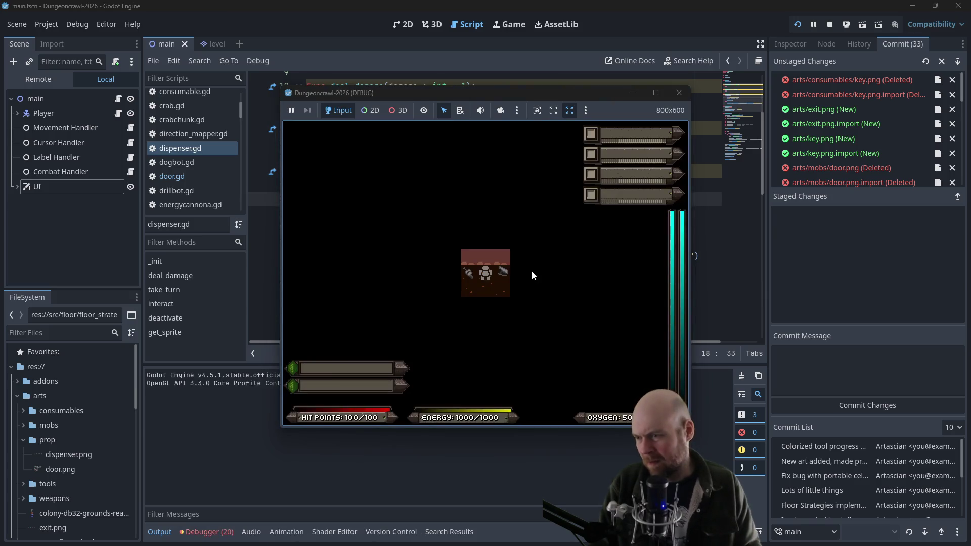
key(Left)
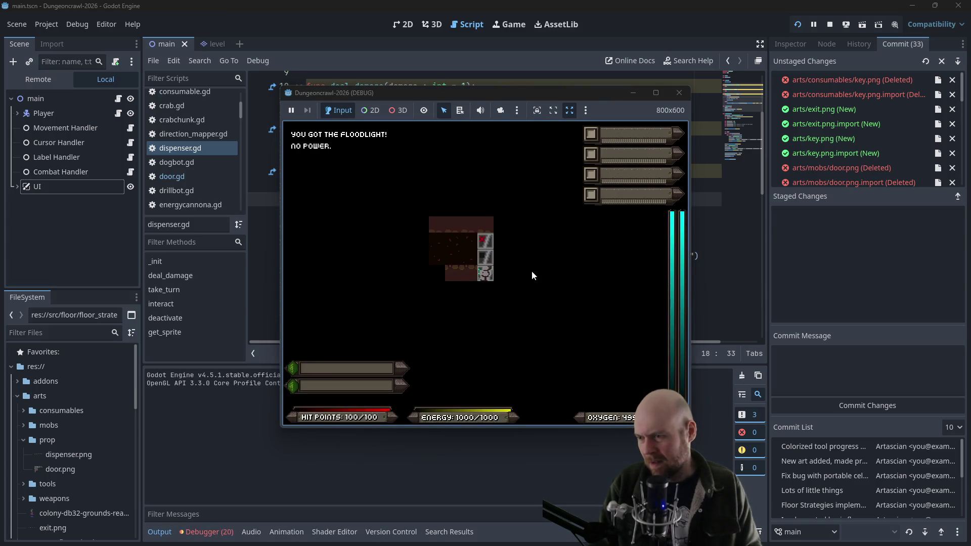
key(Right)
key(Up)
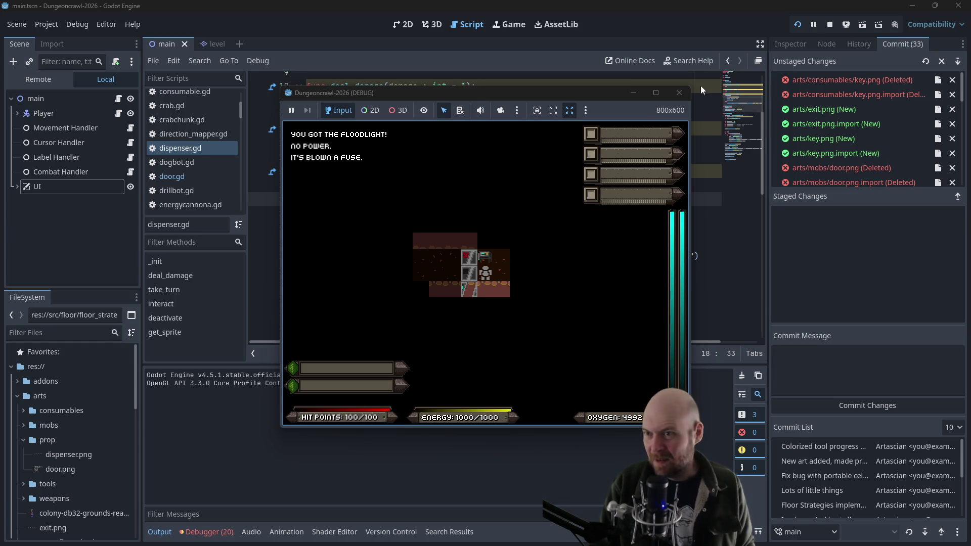
click(683, 96)
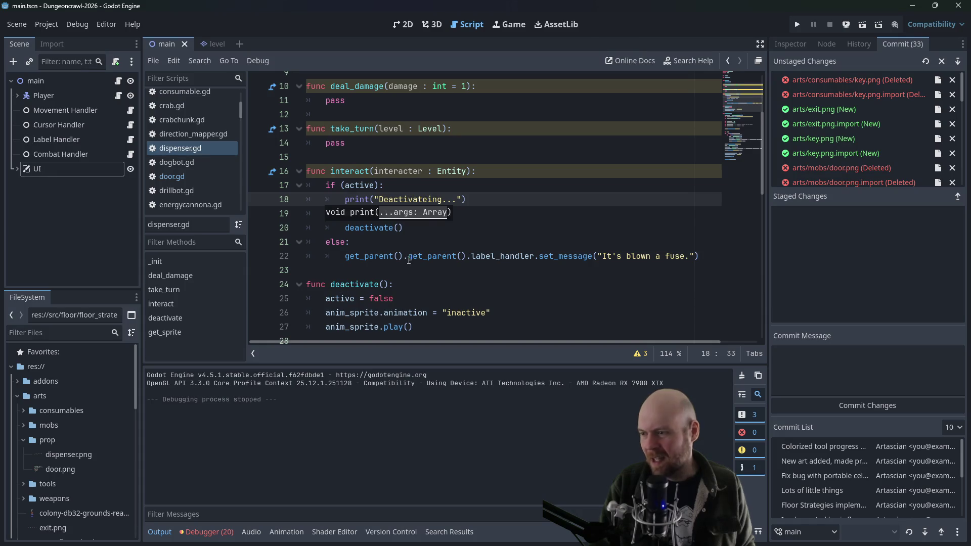
Change line 4 to var active = true and test that using the dispenser deactivates it
scroll(404, 167, up, 3)
click(383, 122)
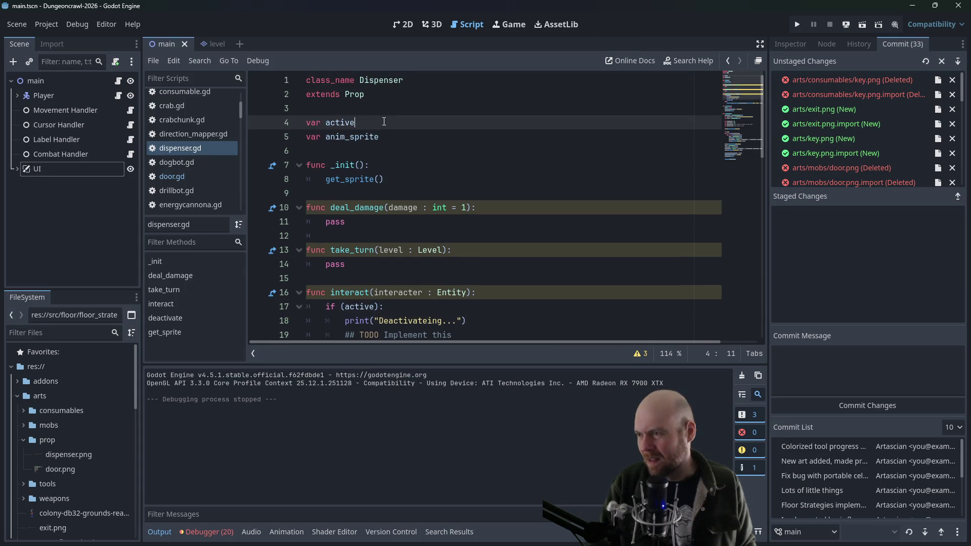
text( = true)
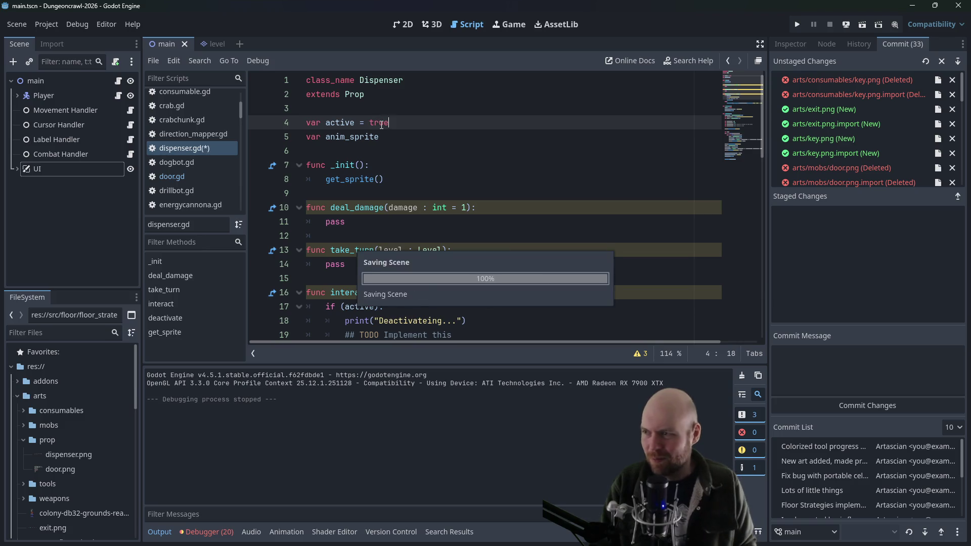
click(794, 25)
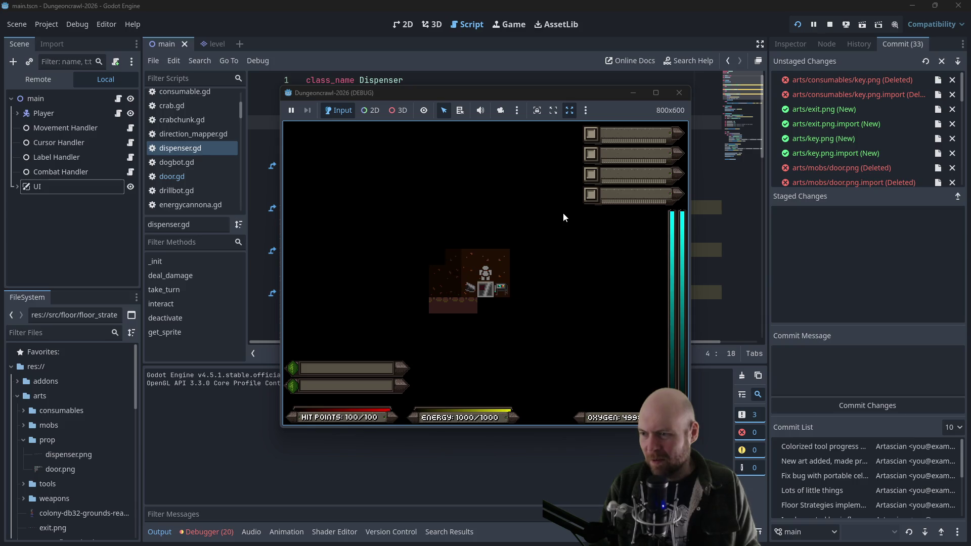
key(Right)
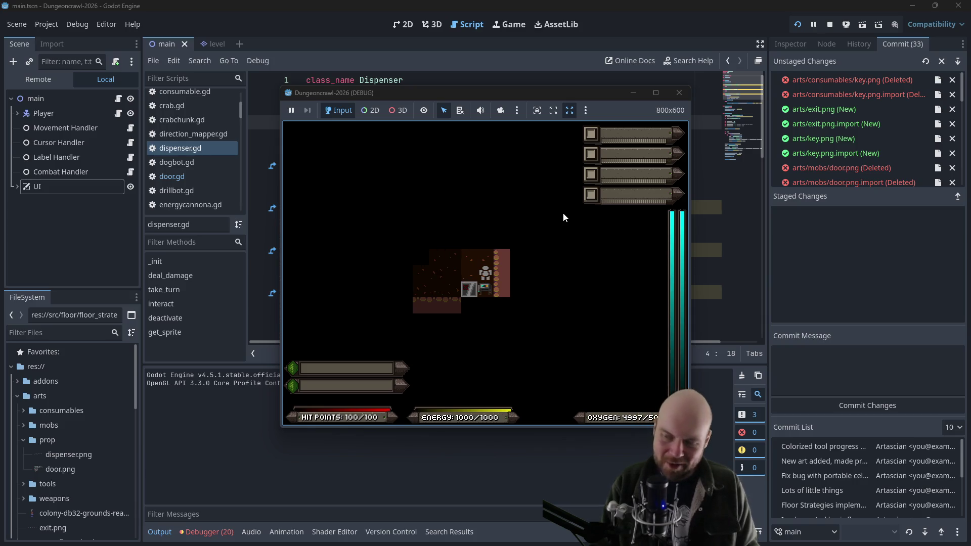
key(Down)
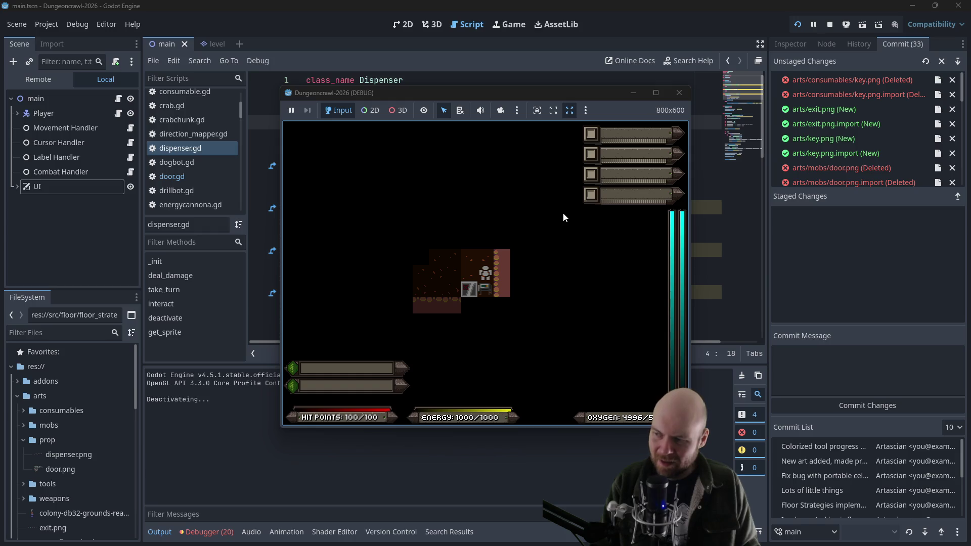
key(Down)
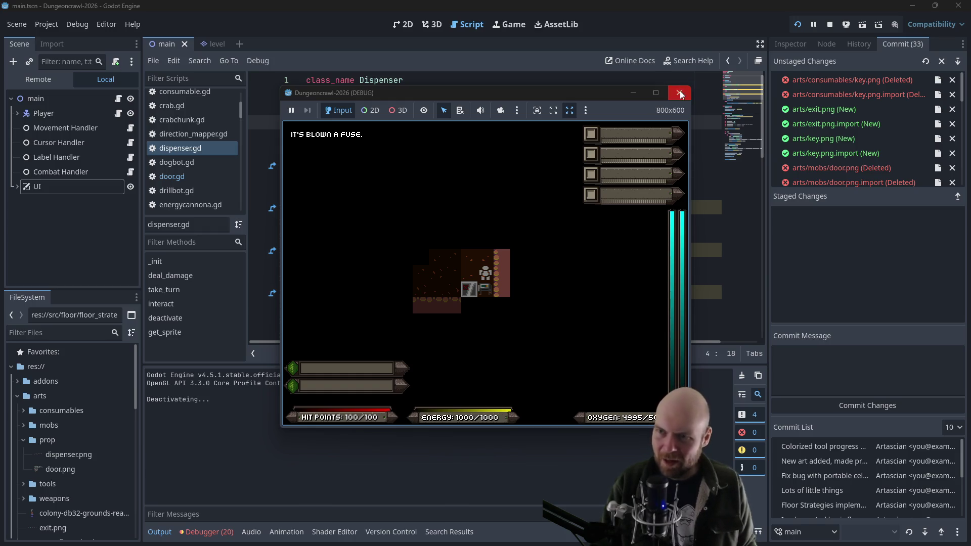
click(679, 93)
Delete the "Deactivateing..." print line, save dispenser.gd, and relaunch the game
scroll(451, 201, down, 2)
drag(466, 236, 475, 225)
key(BackSpace)
key(ctrl+s)
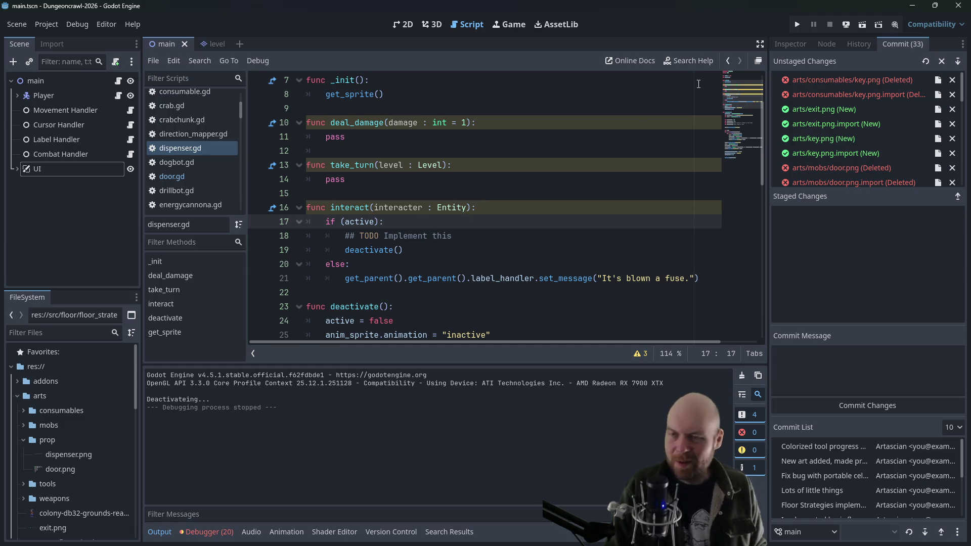
click(795, 28)
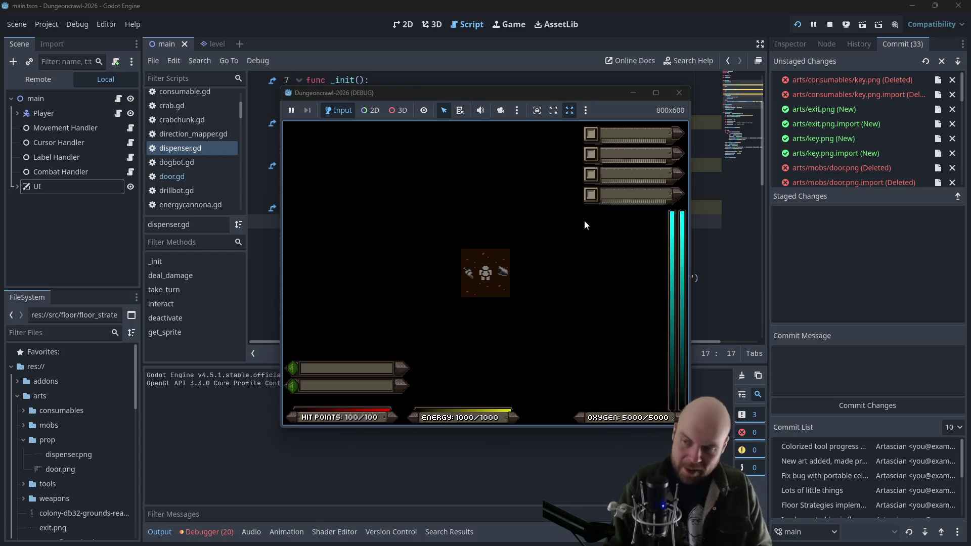
Pick up the floodlight, pass through the door, and return beside the dispenser
key(Right)
key(Right)
key(Right)
key(Right)
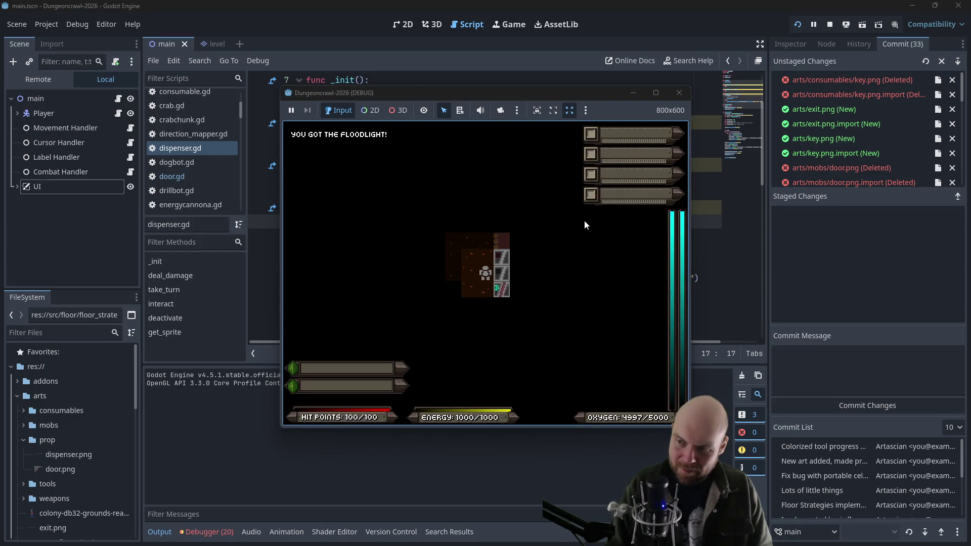
key(Up)
key(Right)
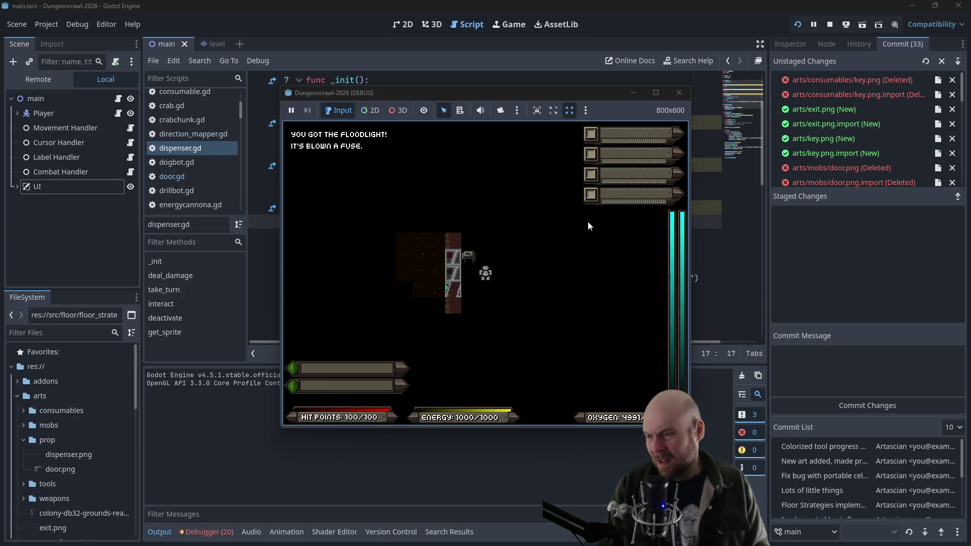
key(Left)
key(Left)
key(Left)
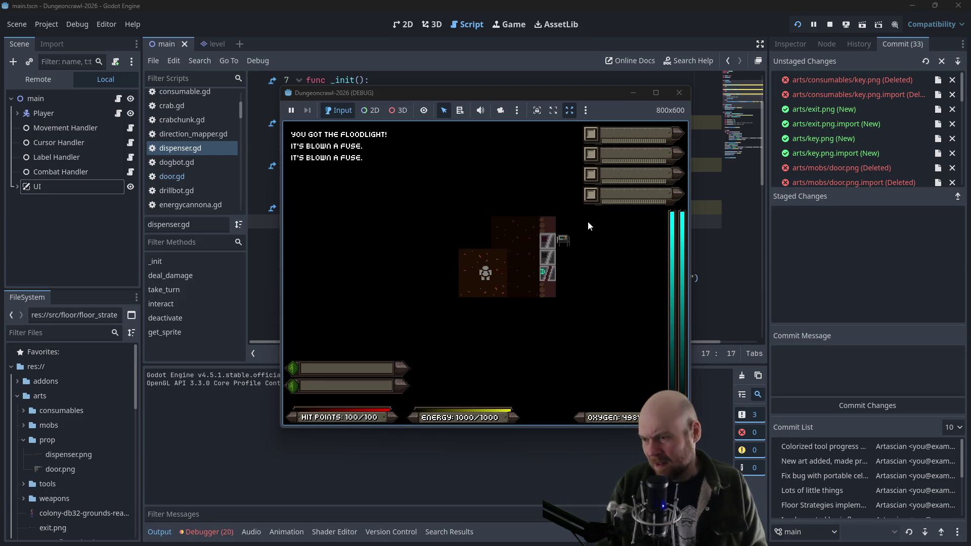
key(Right)
key(Right)
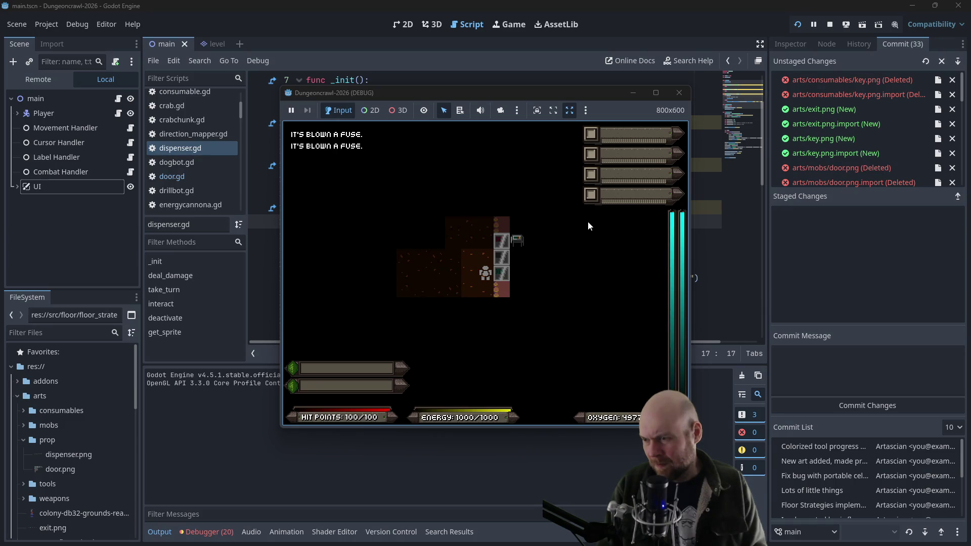
Collect the motion tracker, bump the locked door, and head into the horizontal corridor
key(Left)
key(Left)
key(Left)
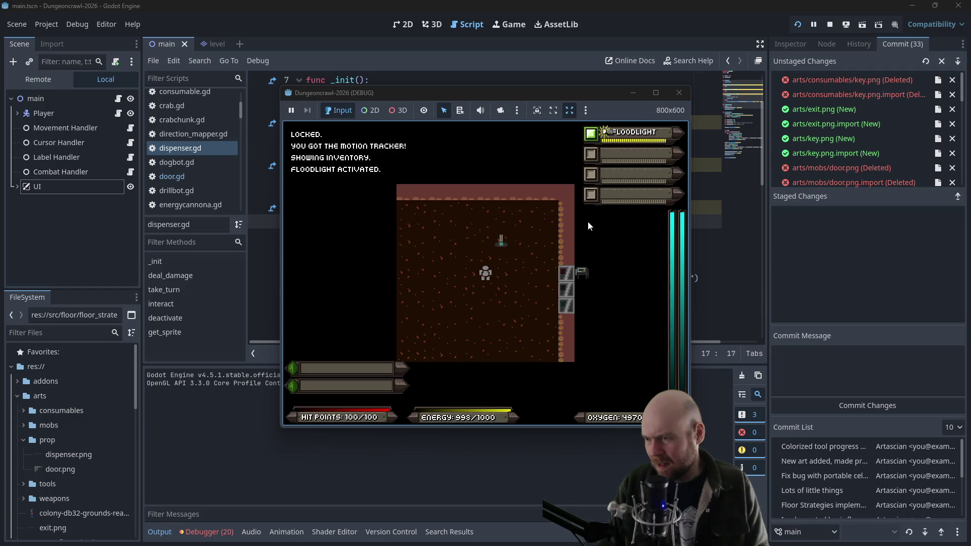
key(Up)
key(Left)
key(Left)
key(Left)
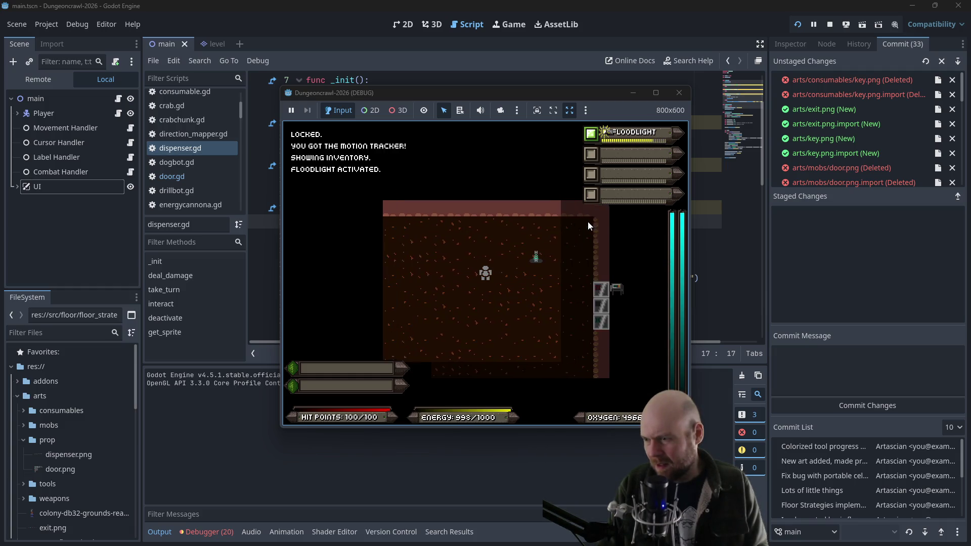
key(Down)
key(Down)
key(Down)
key(Up)
key(Up)
key(Right)
key(Right)
key(Right)
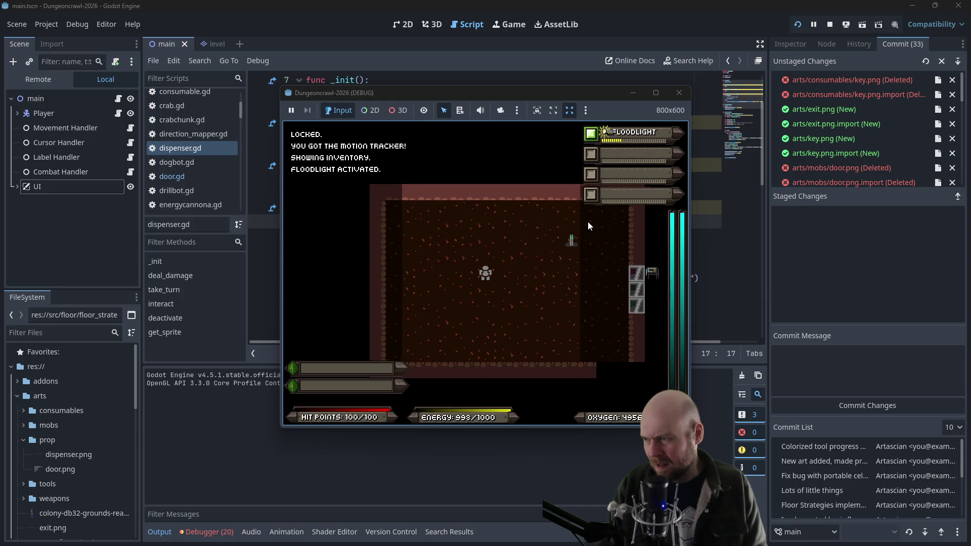
key(Right)
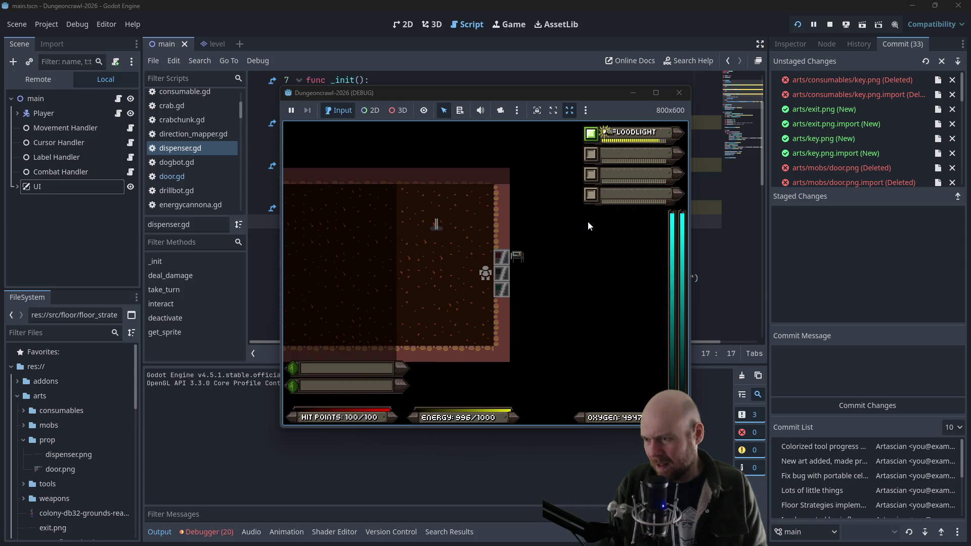
key(Up)
key(Left)
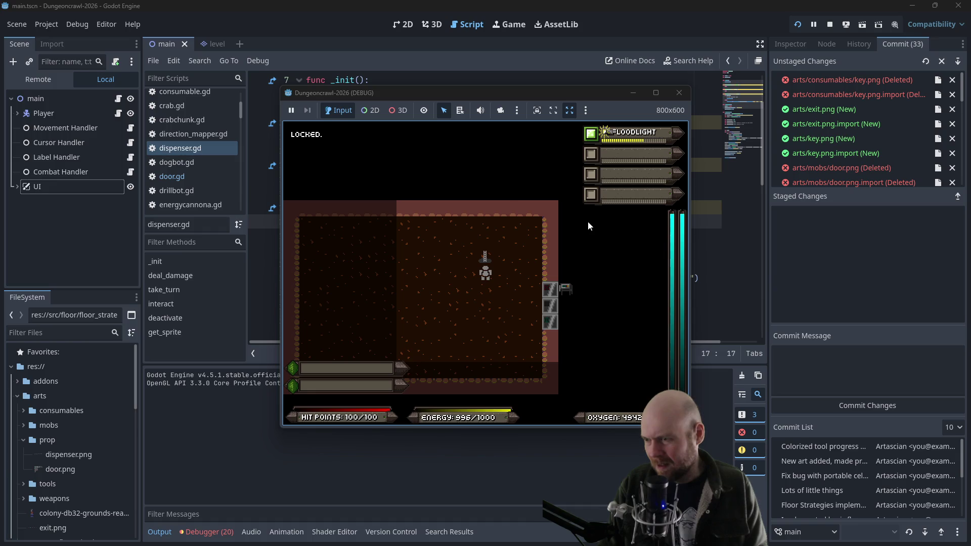
key(Up)
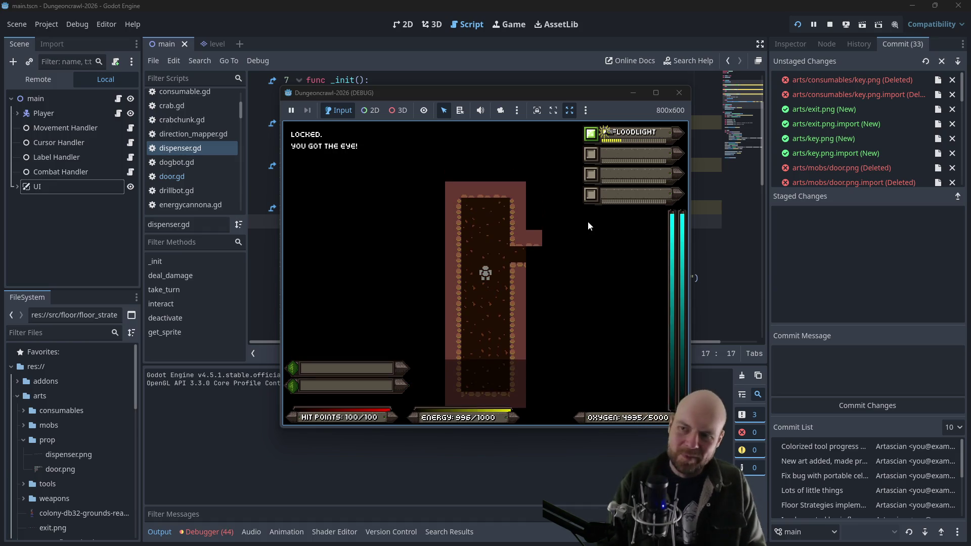
Fight the rogue bat, Martian Butterfly and a slime, collecting drops along the corridors
key(Right)
key(Up)
key(Up)
key(Up)
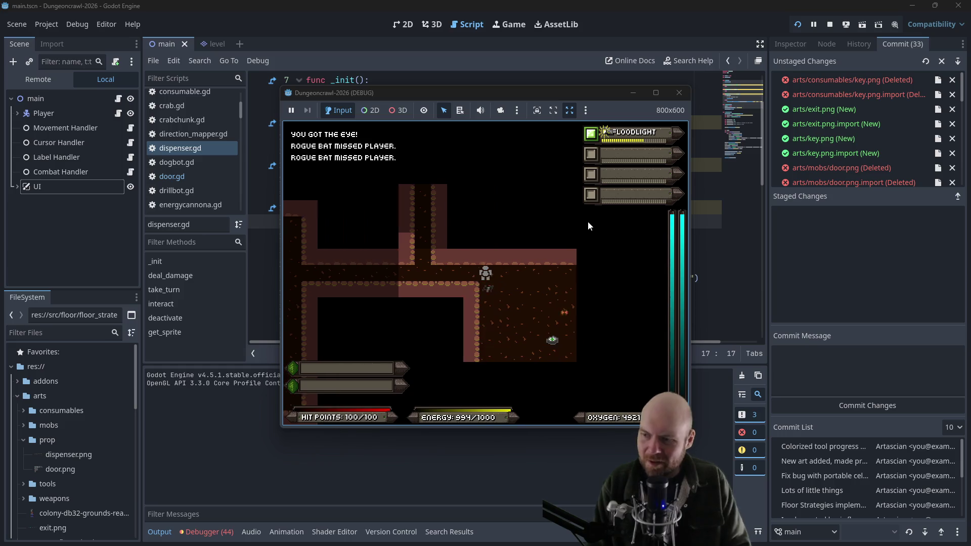
key(Up)
key(Up)
key(Up)
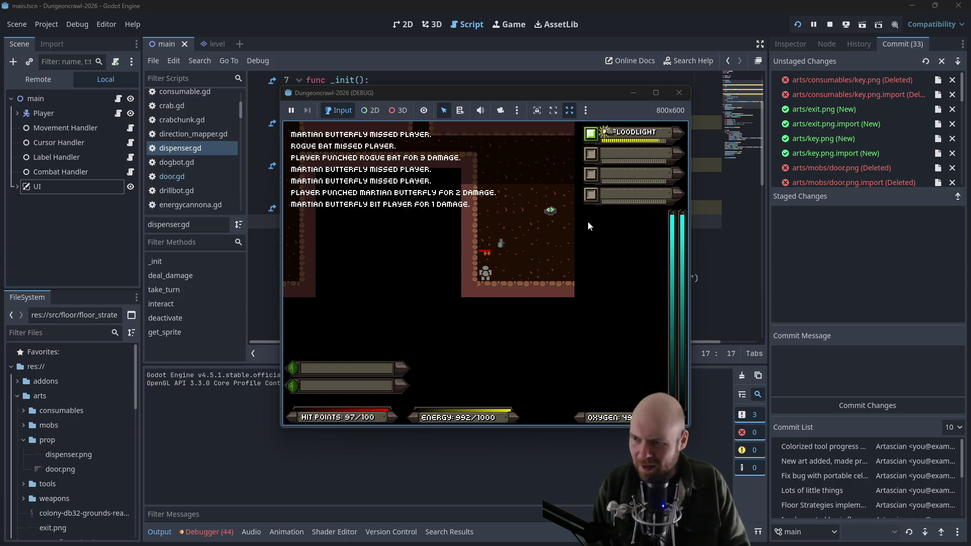
key(Up)
key(Up)
key(Up)
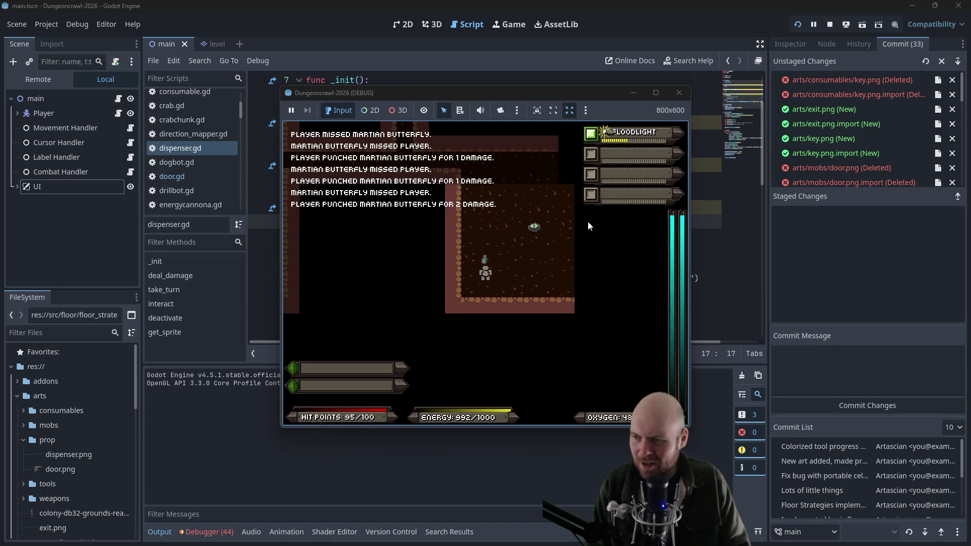
key(Up)
key(Up)
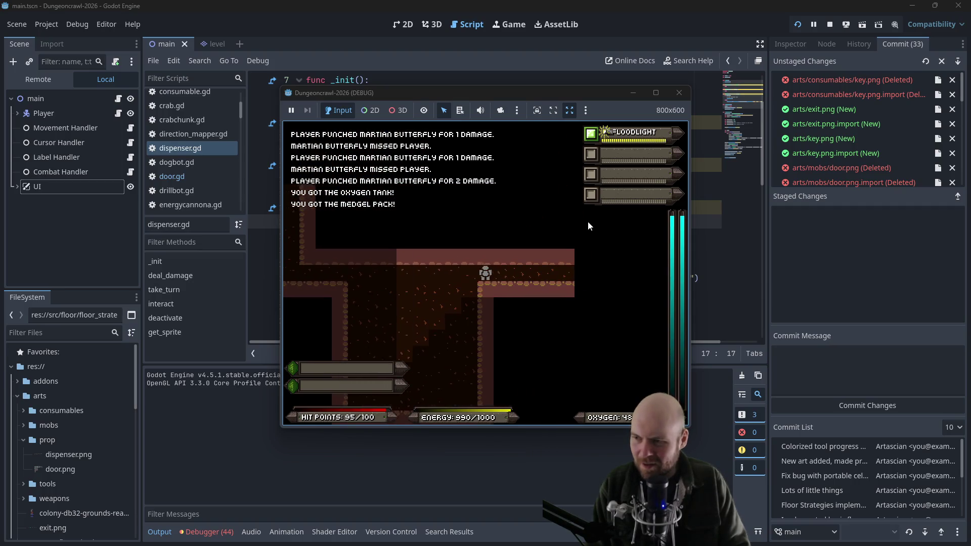
key(Right)
key(Right)
key(Right)
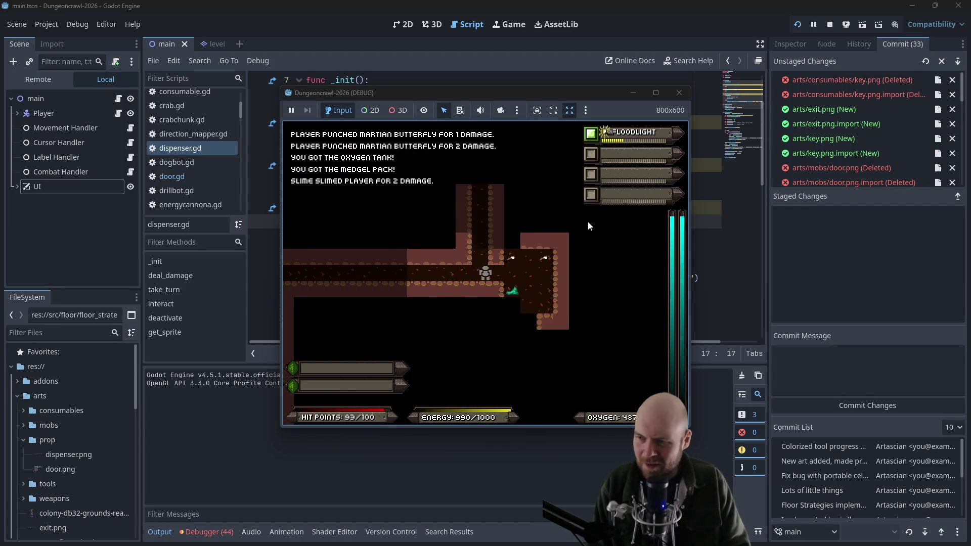
key(Down)
key(Down)
key(Down)
key(Down)
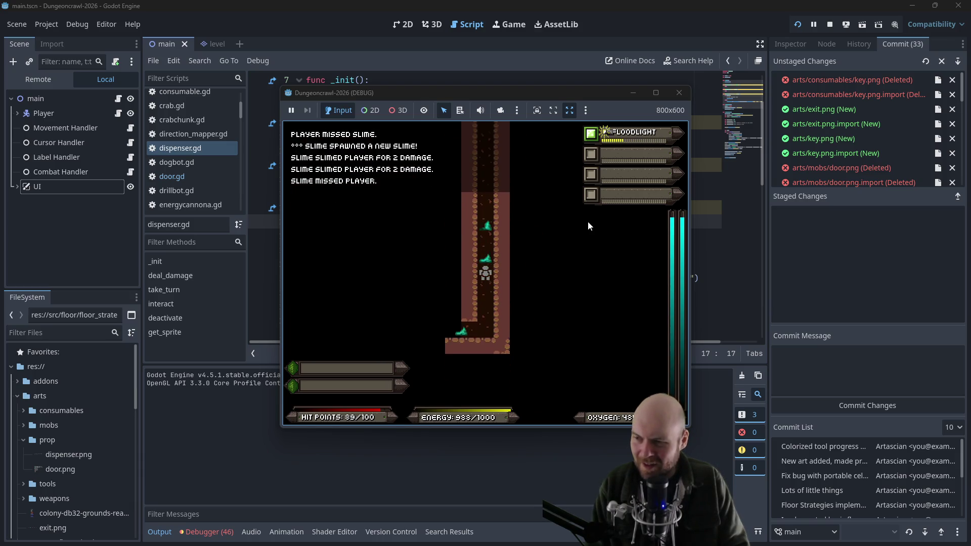
key(Down)
key(Down)
key(Down)
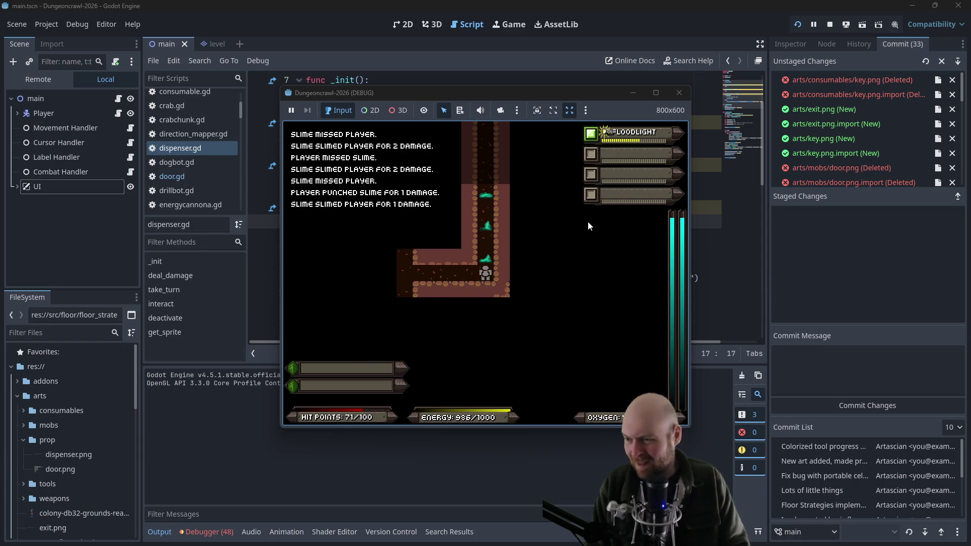
key(Left)
key(Left)
key(Left)
key(Left)
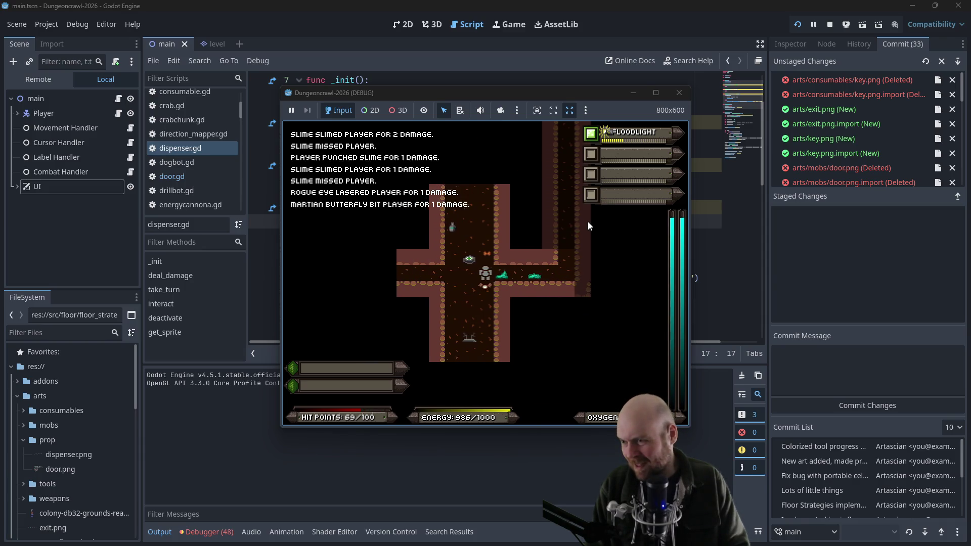
key(Left)
key(Left)
key(Left)
key(Left)
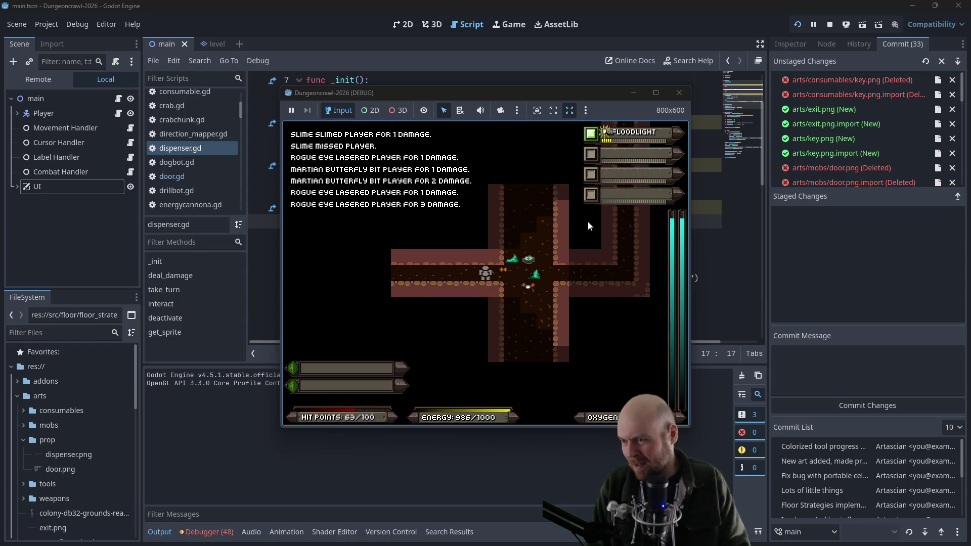
Activate the motion tracker from the inventory, then pick up and ready the stun baton
key(i)
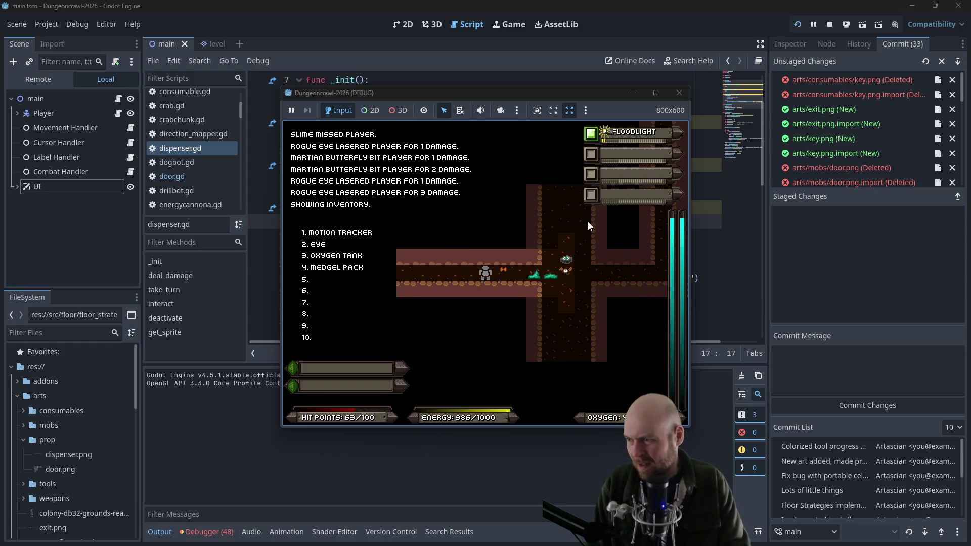
key(2)
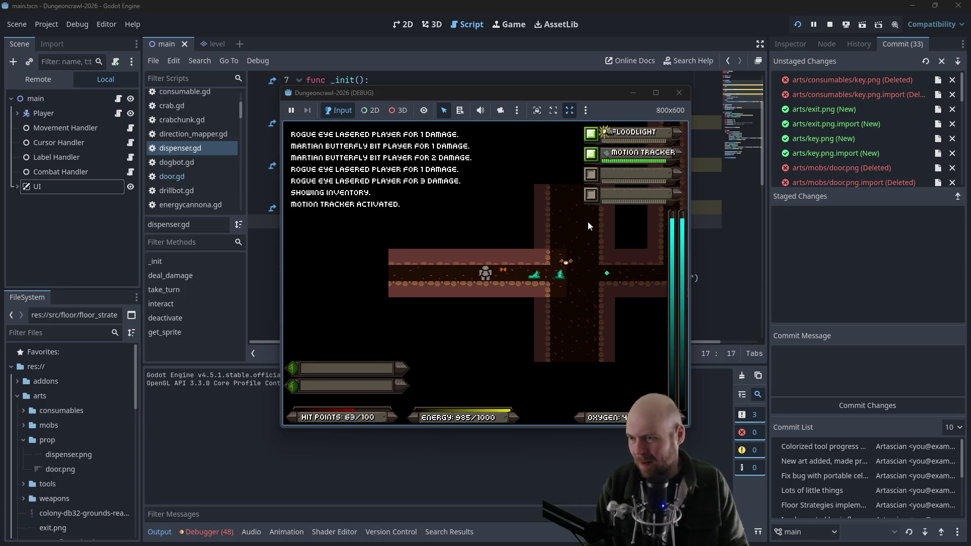
key(Left)
key(Left)
key(Left)
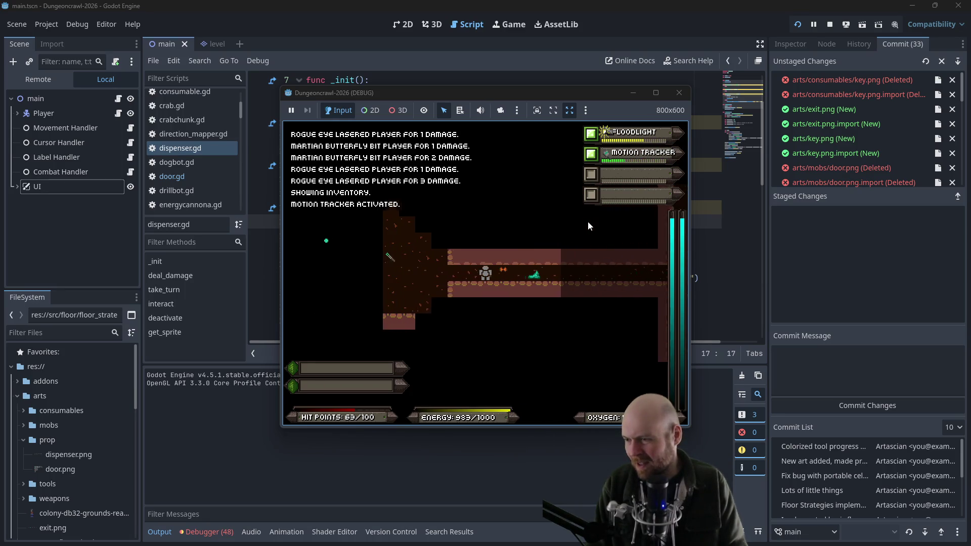
key(Left)
key(Up)
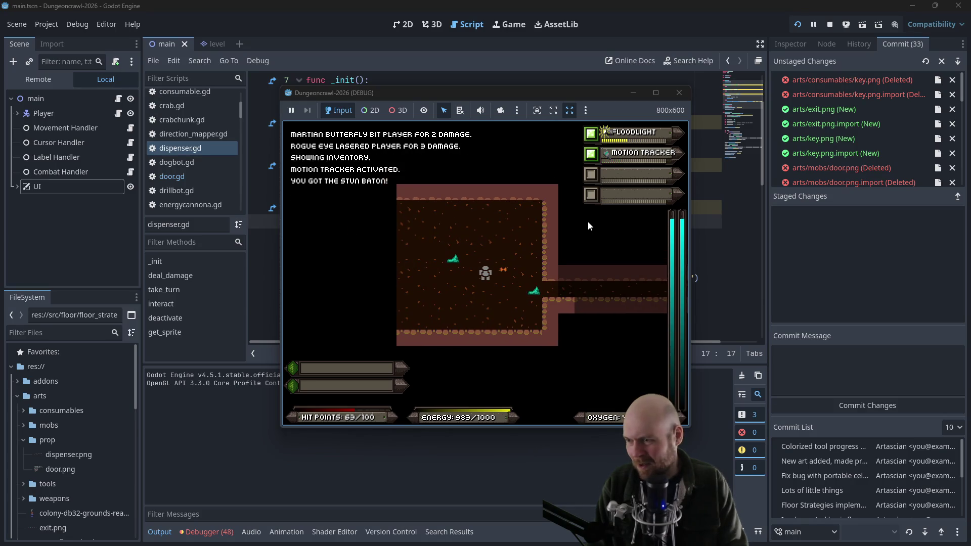
key(Left)
key(Left)
key(Left)
key(Up)
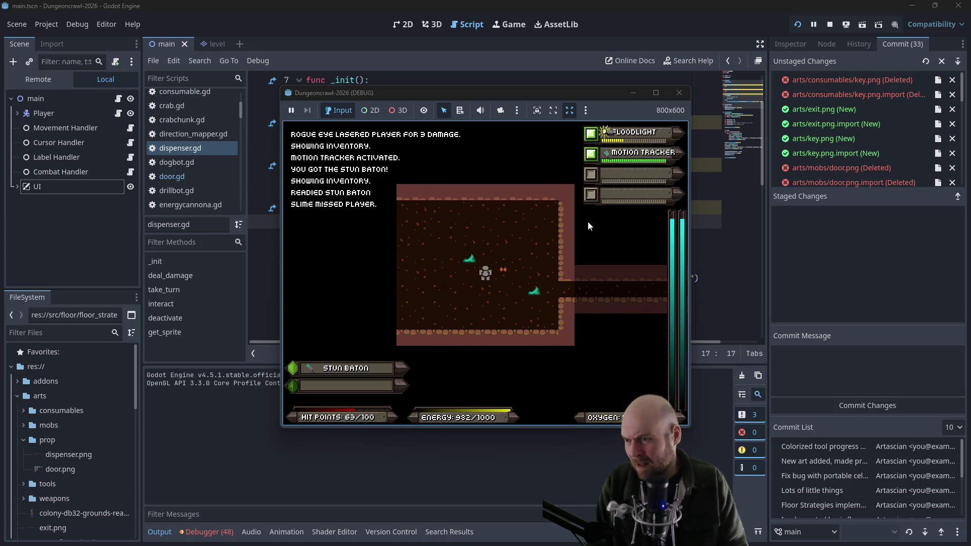
Fight slimes and a rogue bat, grab the oxygen tank and eye, and use a medgel pack
key(Left)
key(Left)
key(Left)
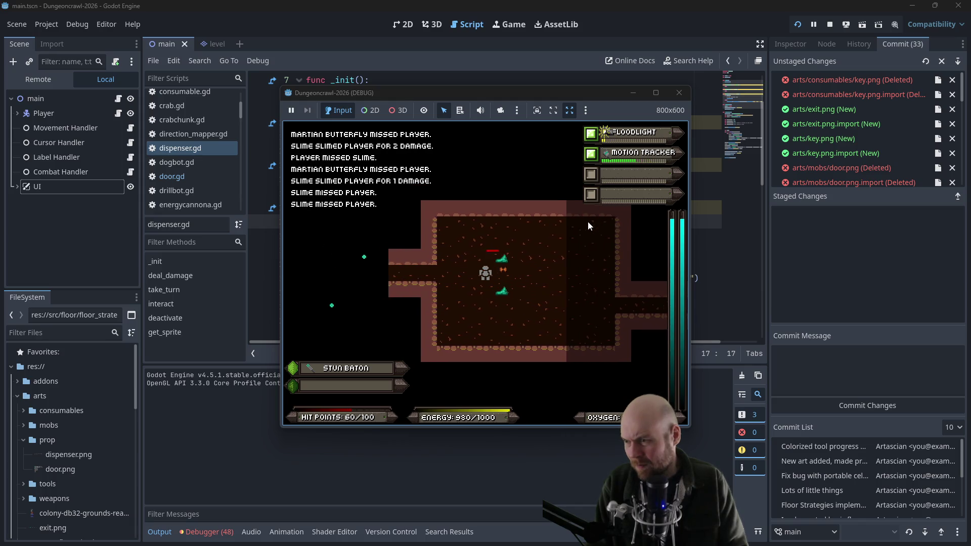
key(Left)
key(Left)
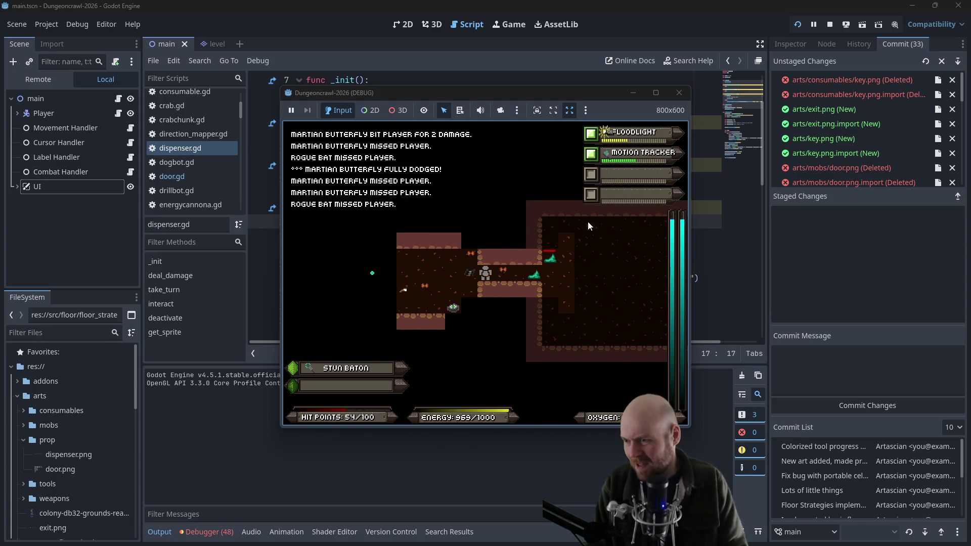
key(Right)
key(Right)
key(Right)
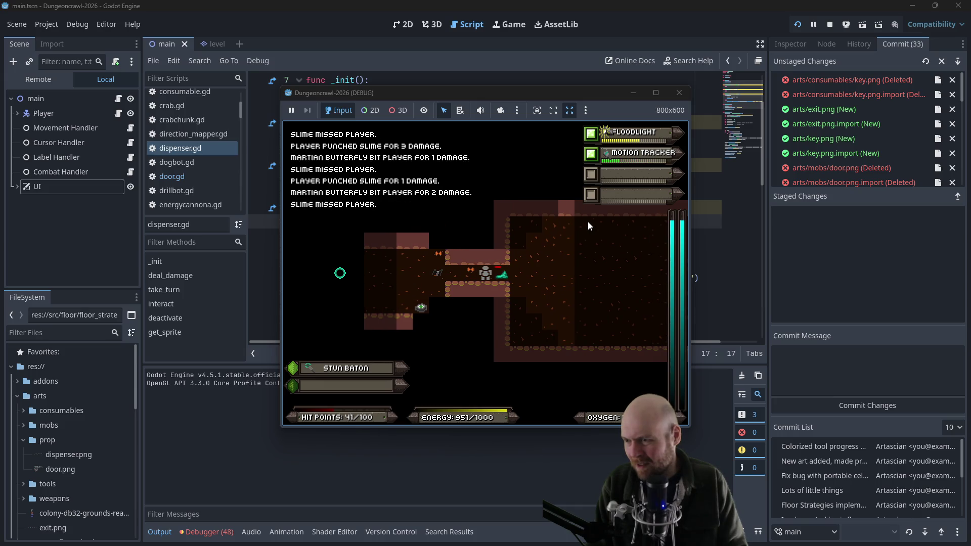
key(Left)
key(Left)
key(Left)
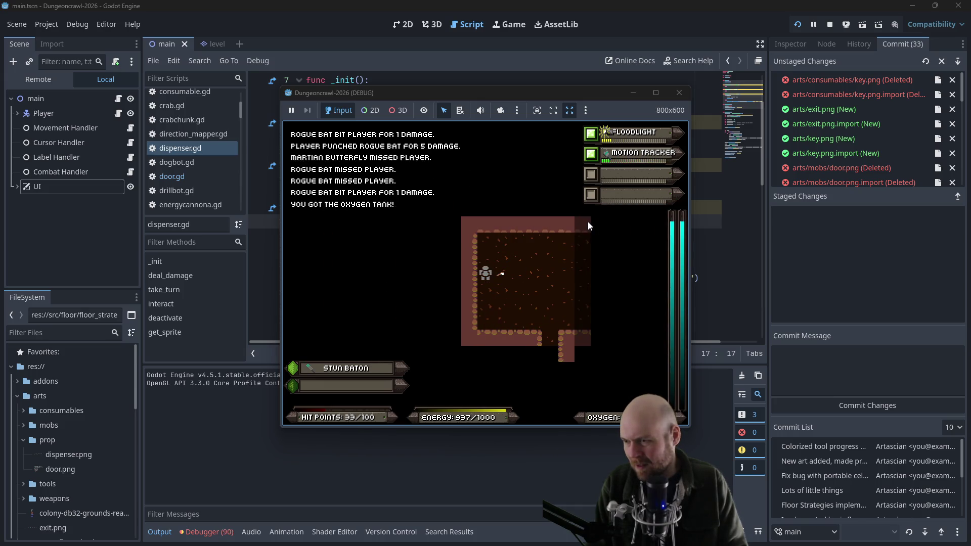
key(Right)
key(Right)
key(Right)
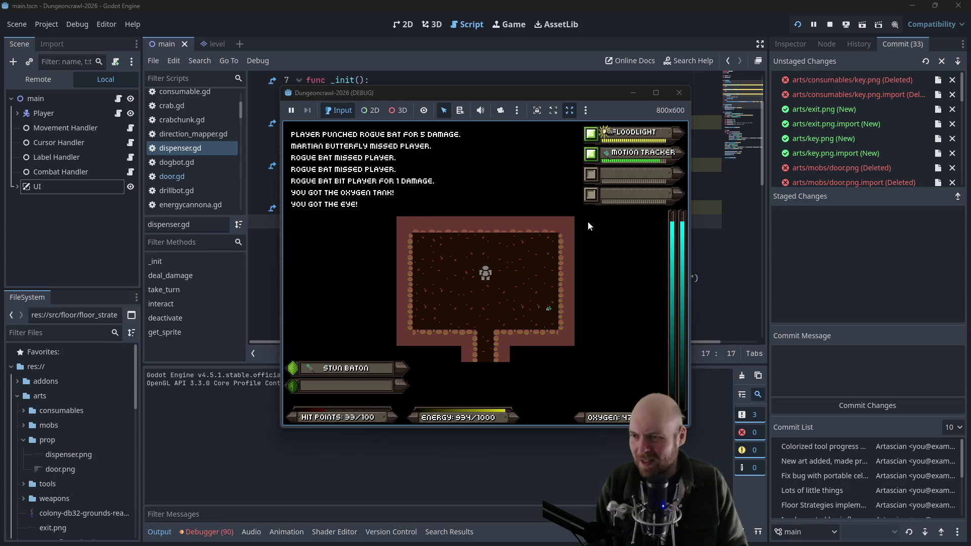
key(i)
key(3)
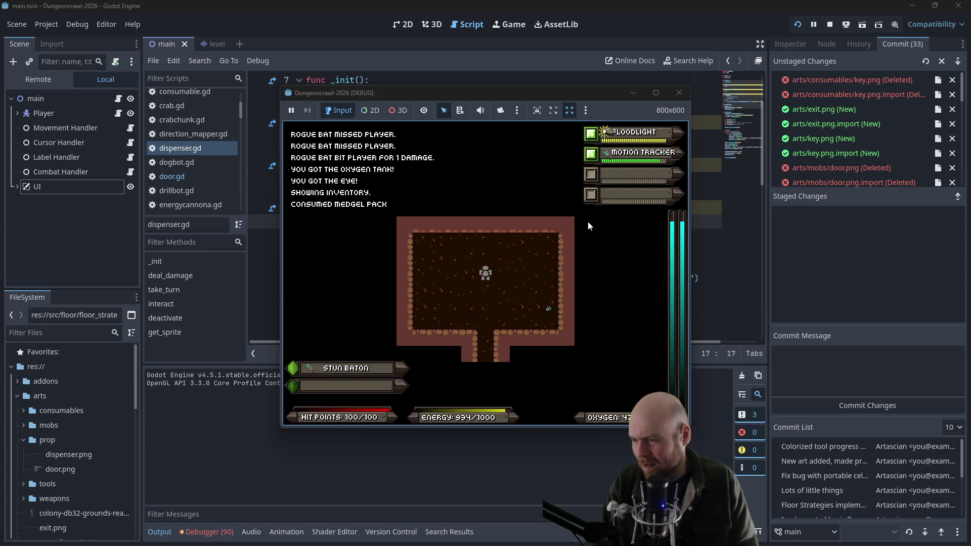
Pick up the battery, head down the corridor, and fight the scout orb and rogue bat
key(Right)
key(Right)
key(Right)
key(Down)
key(Down)
key(Left)
key(Left)
key(Left)
key(Down)
key(Down)
key(Down)
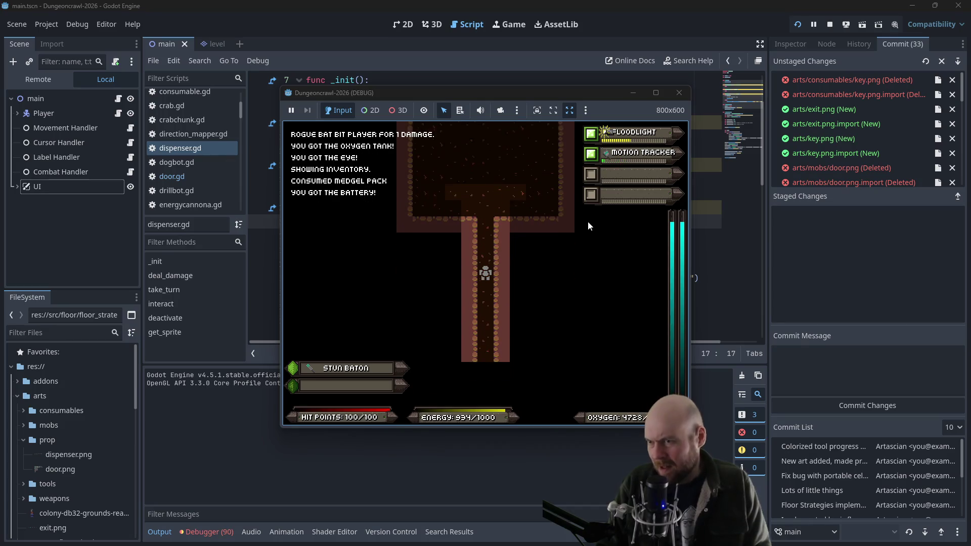
key(Down)
key(Down)
key(Down)
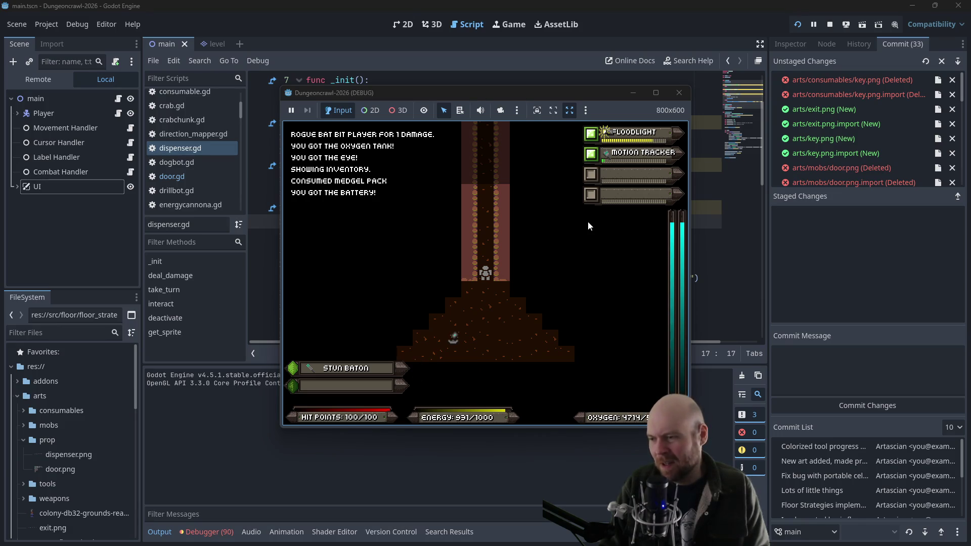
key(Up)
key(Down)
key(Down)
key(Down)
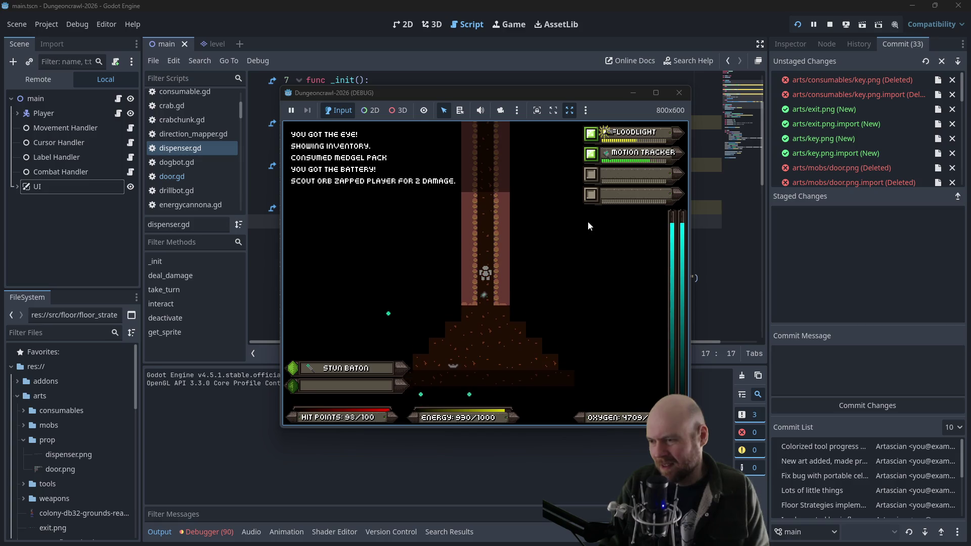
key(Down)
key(Down)
key(Down)
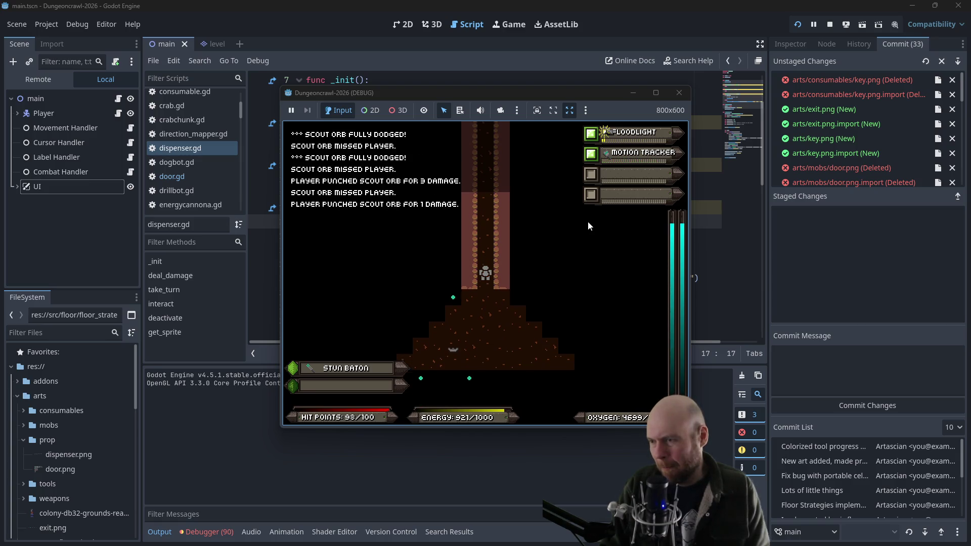
Defeat the crab bot and scout orb, then pick up and activate the metal shield
key(Up)
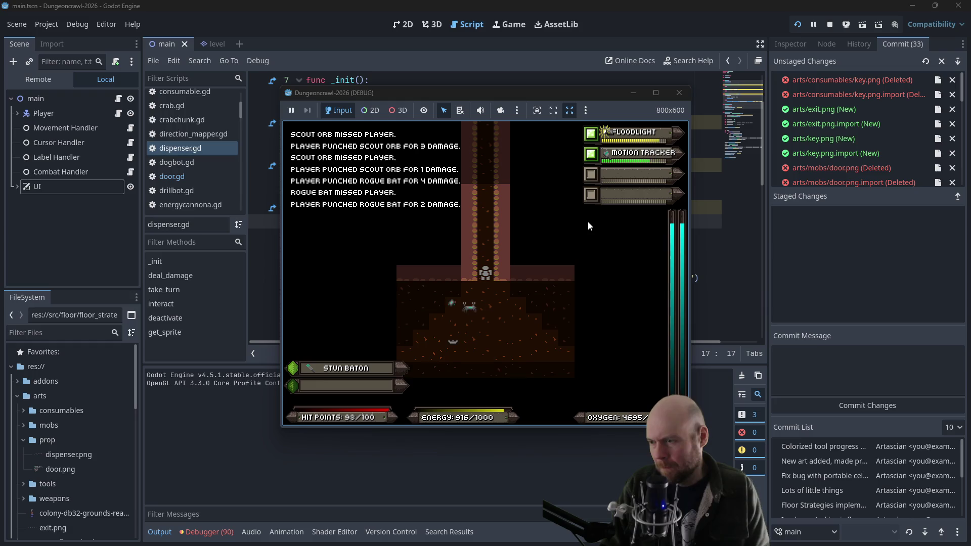
key(Down)
key(Down)
key(Down)
key(Down)
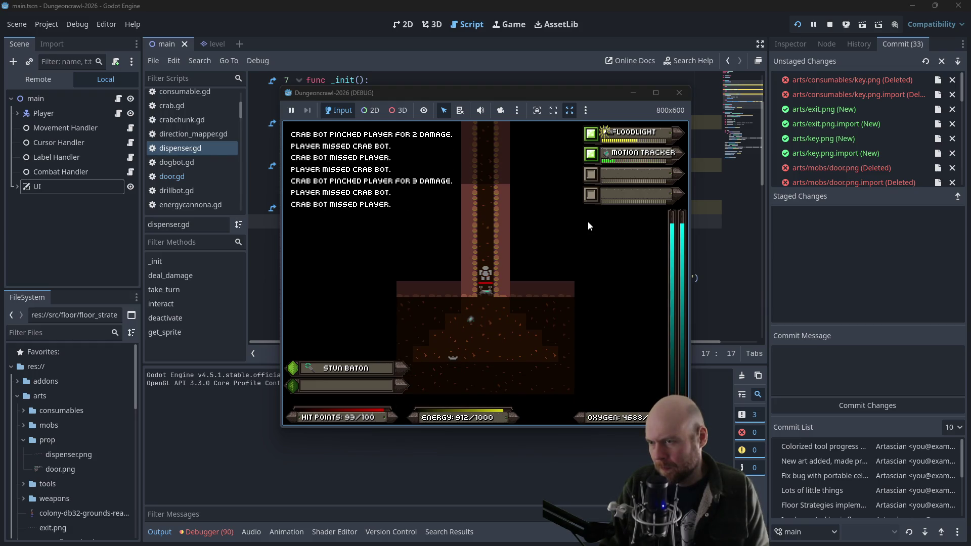
key(Down)
key(Down)
key(Down)
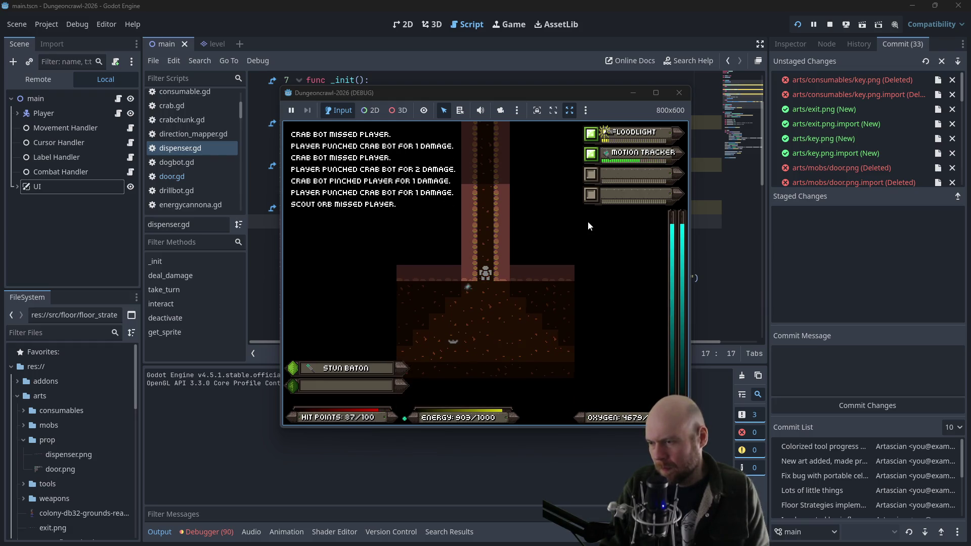
key(Down)
key(Down)
key(Down)
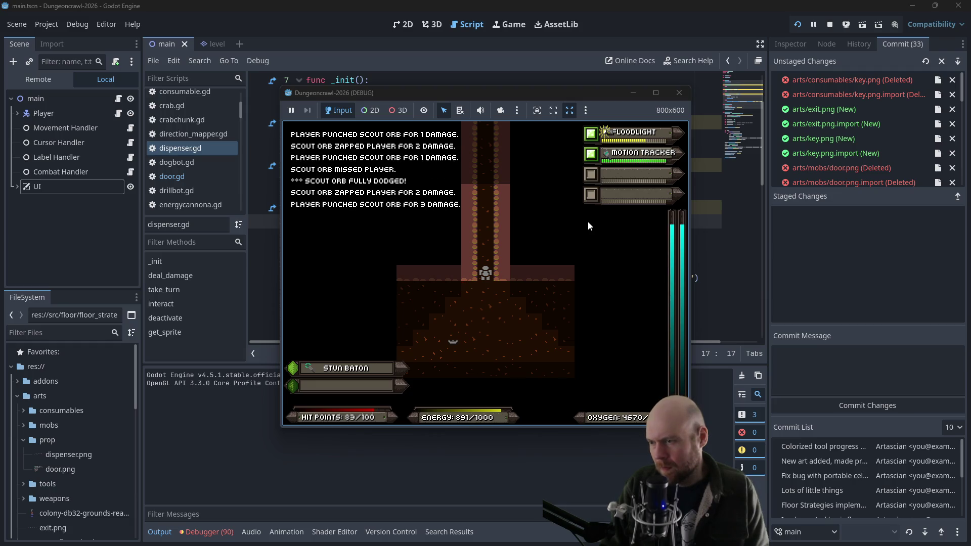
key(Down)
key(i)
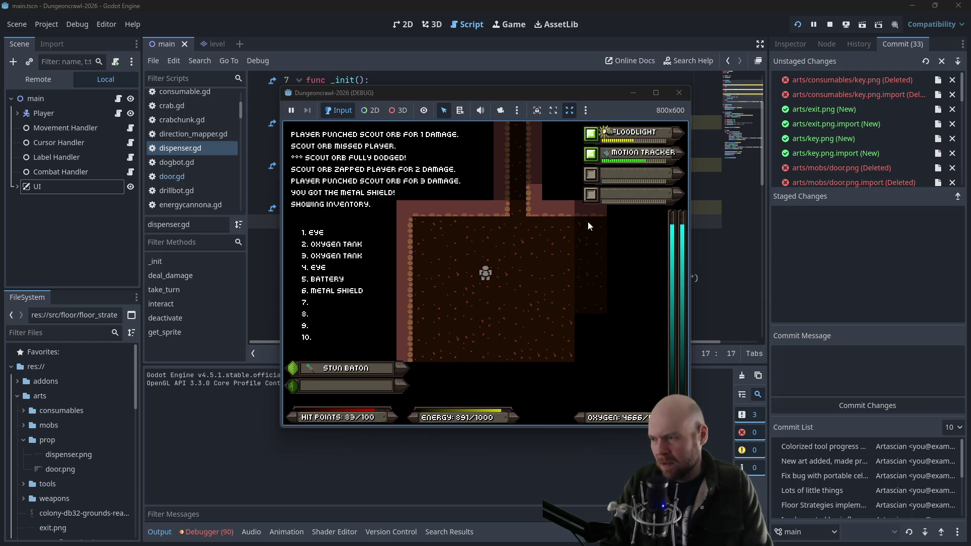
key(Left)
key(Left)
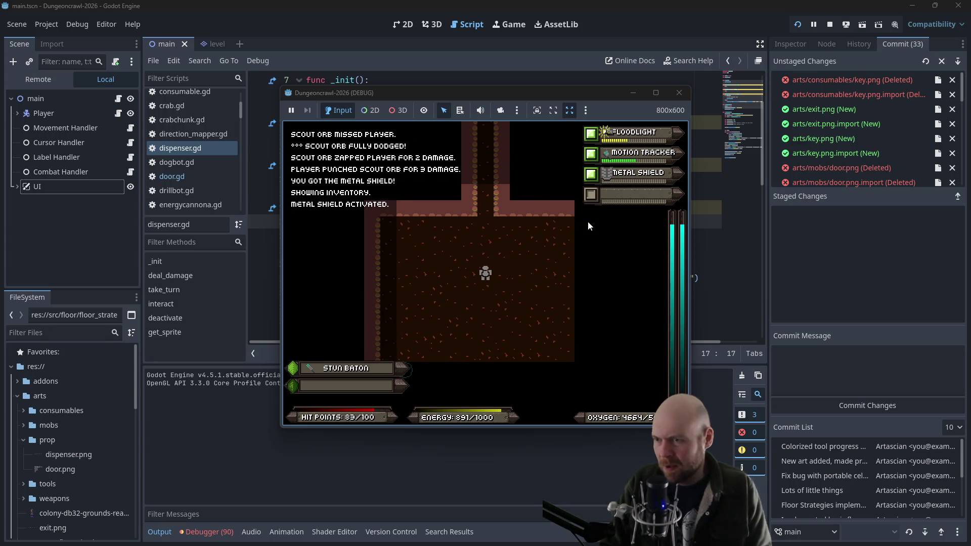
Move through the lower rooms past a scout orb and pick up Laser Rifle A
key(Right)
key(Right)
key(Right)
key(Down)
key(Down)
key(Down)
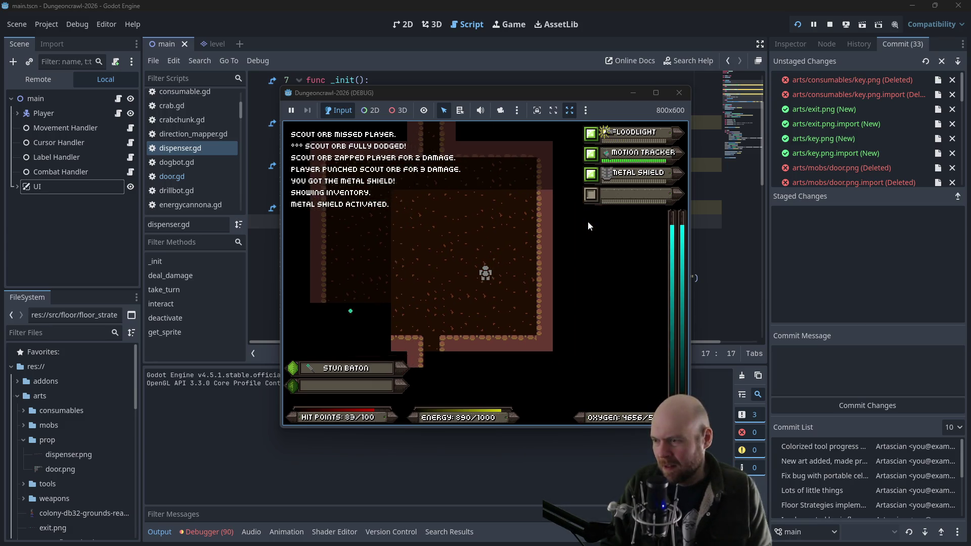
key(Down)
key(Left)
key(Left)
key(Left)
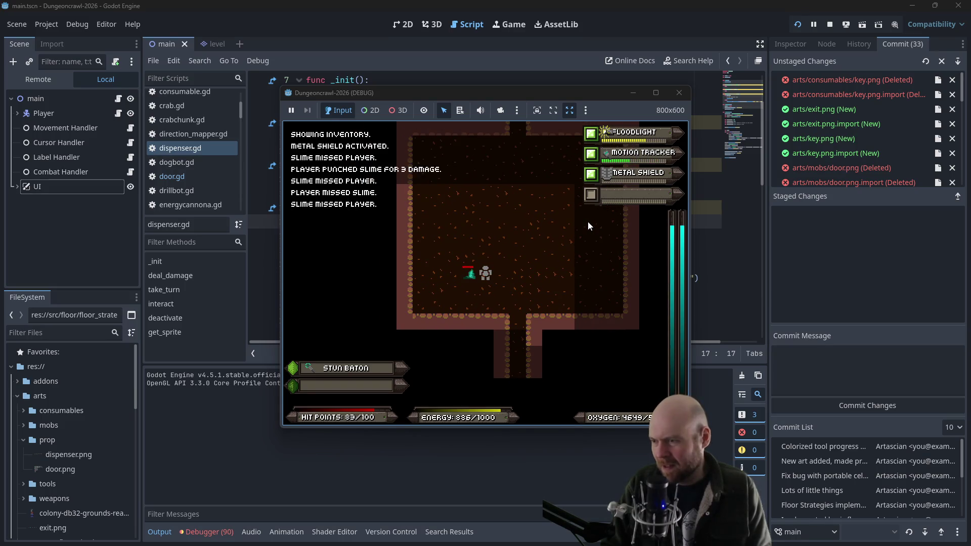
key(Right)
key(Right)
key(Right)
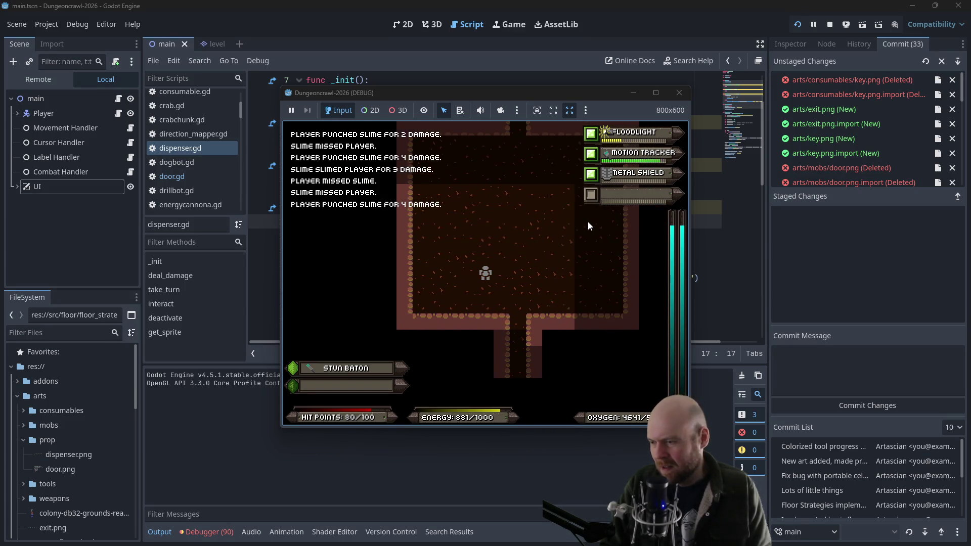
key(Down)
key(Down)
key(Down)
key(Down)
key(Down)
key(Down)
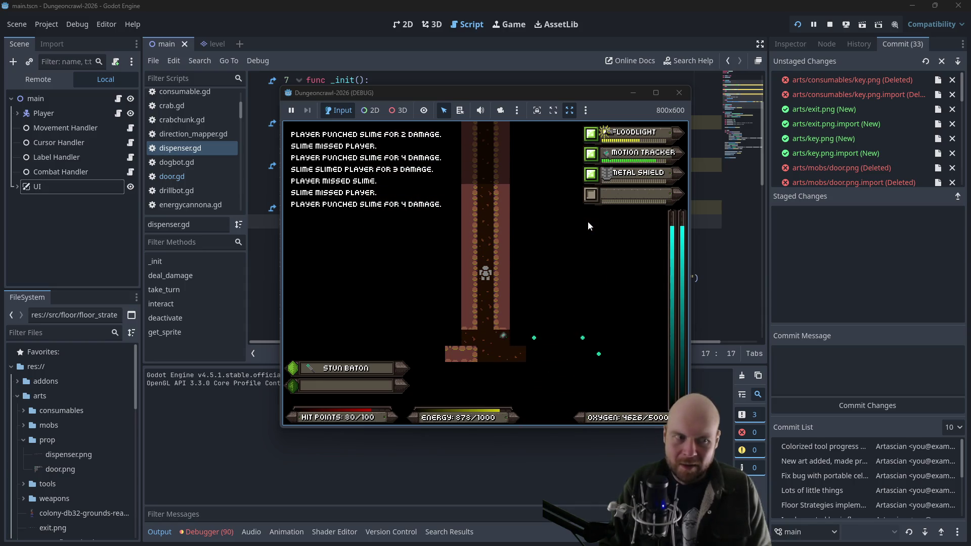
key(Down)
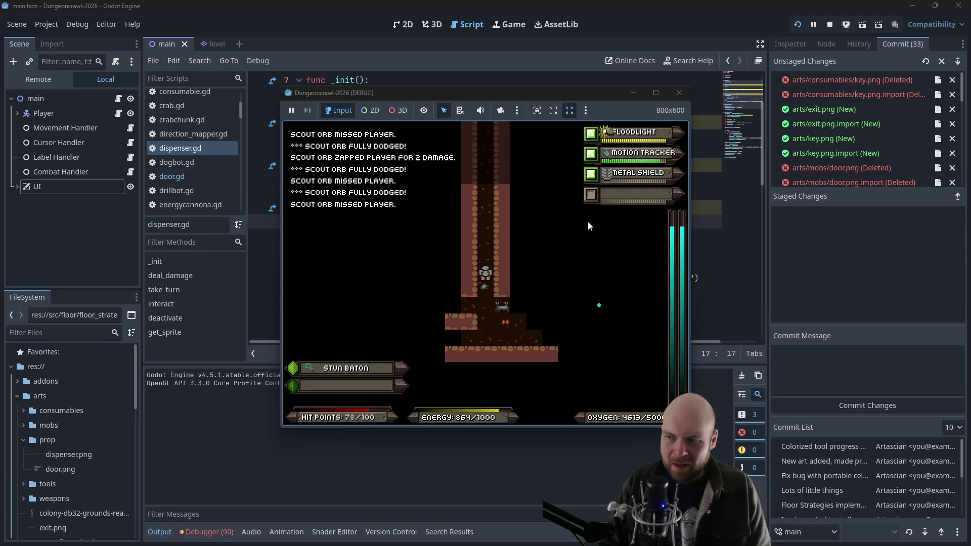
key(Down)
key(Down)
key(Down)
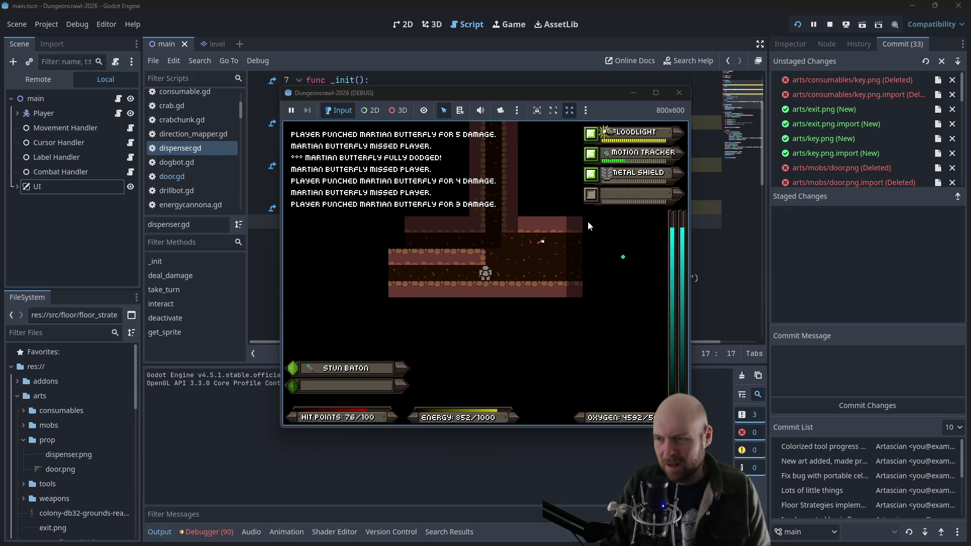
key(Left)
key(Left)
key(Left)
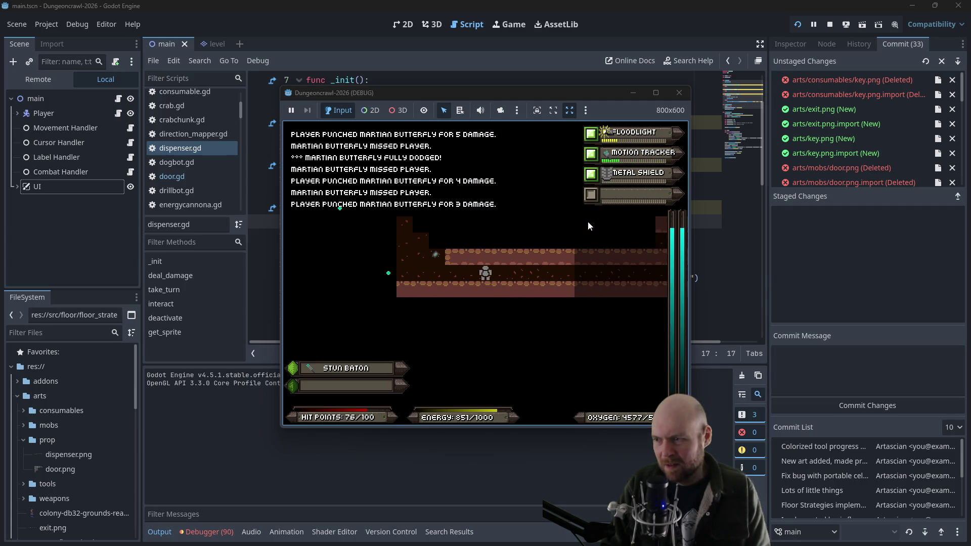
key(Left)
key(Left)
key(Left)
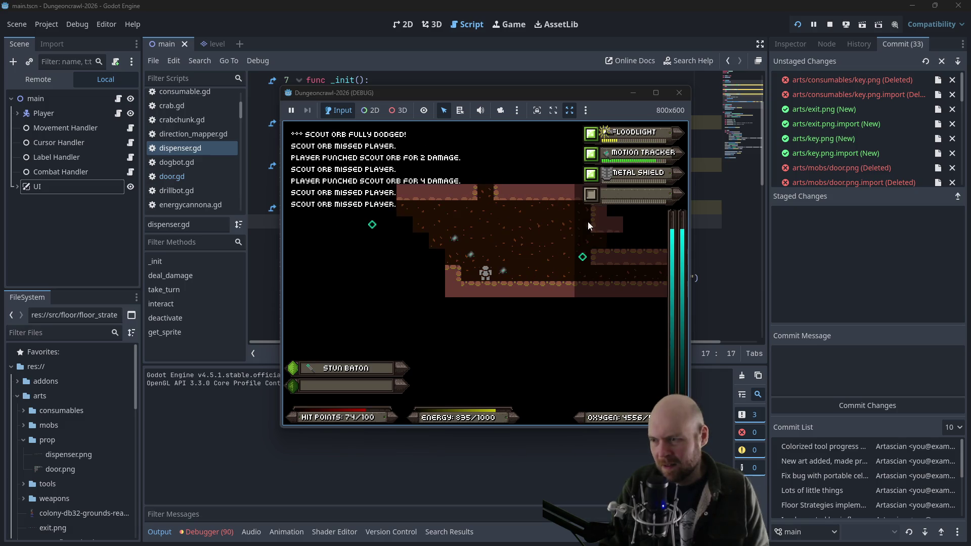
key(Right)
key(Right)
key(Right)
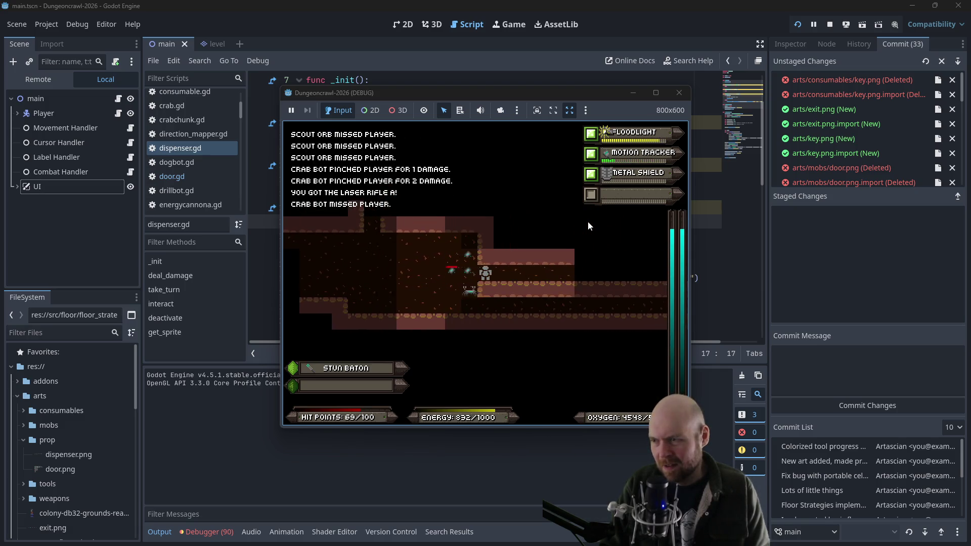
key(i)
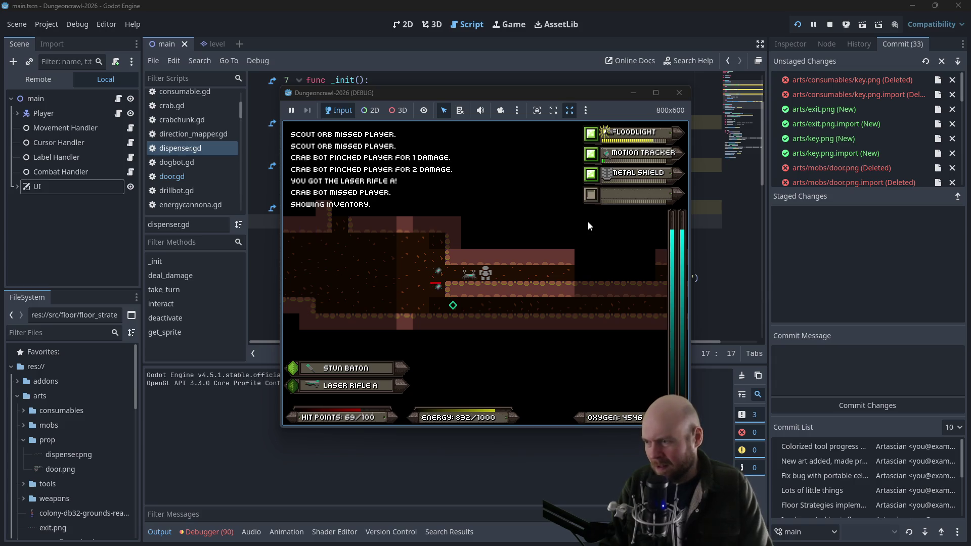
Attack the crab bot and scout orb, then walk into the vertical corridor
key(Left)
key(Left)
key(Left)
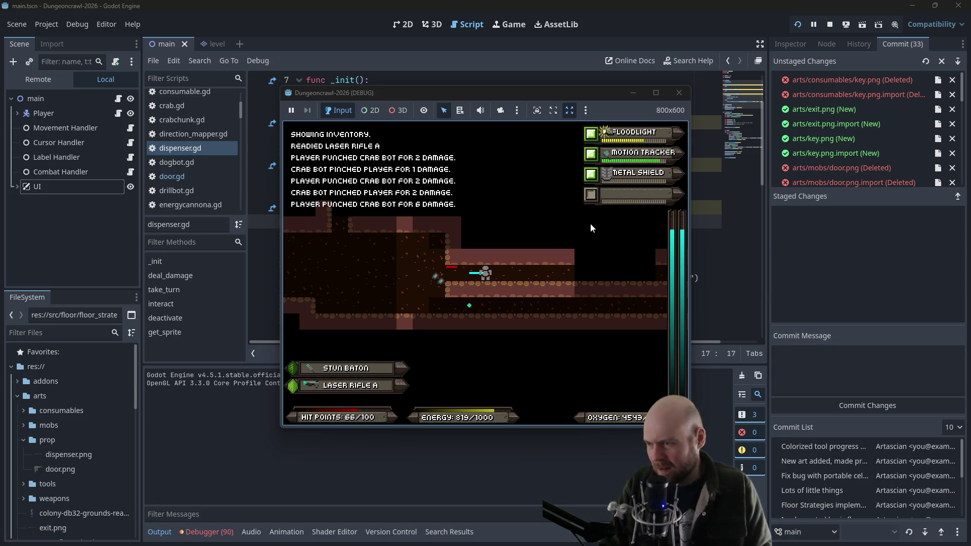
key(Left)
key(Left)
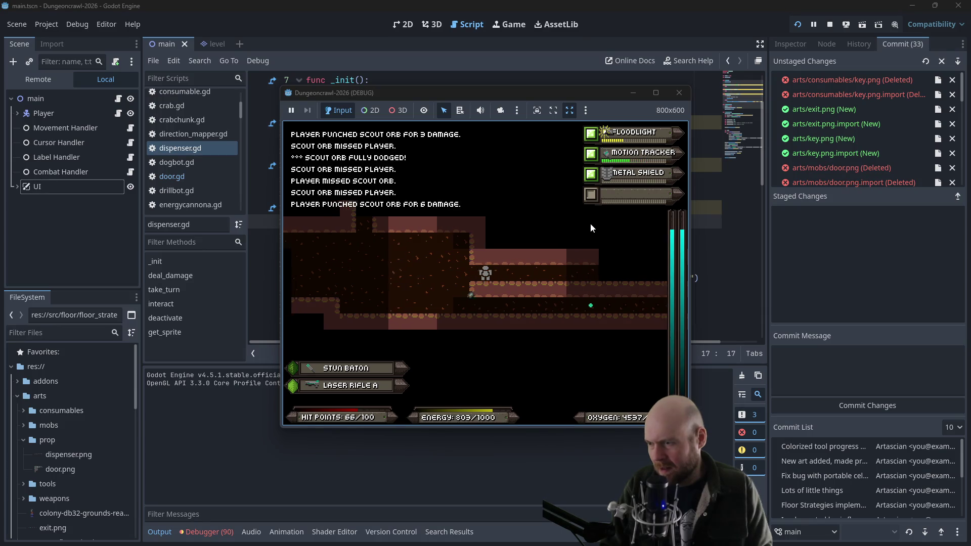
key(Down)
key(Down)
key(Down)
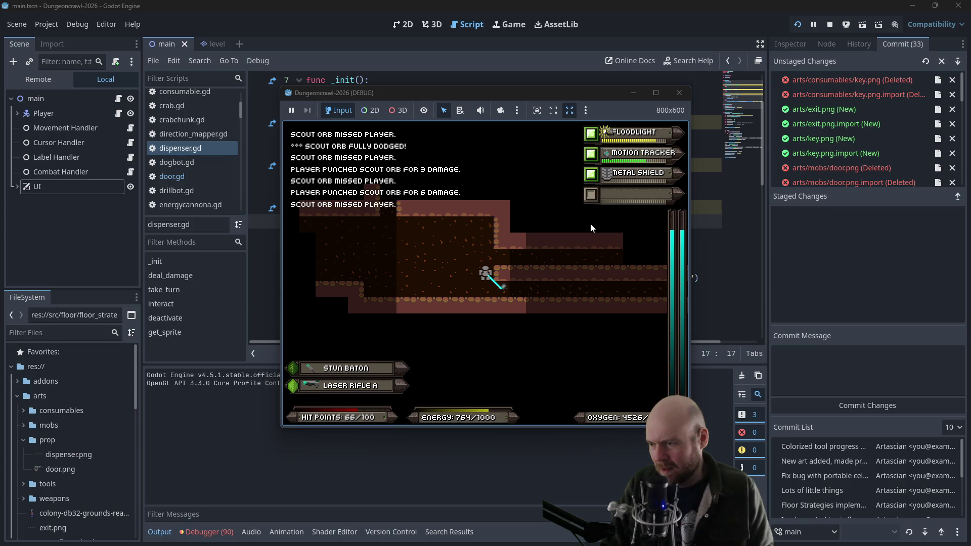
key(Right)
key(Right)
key(Right)
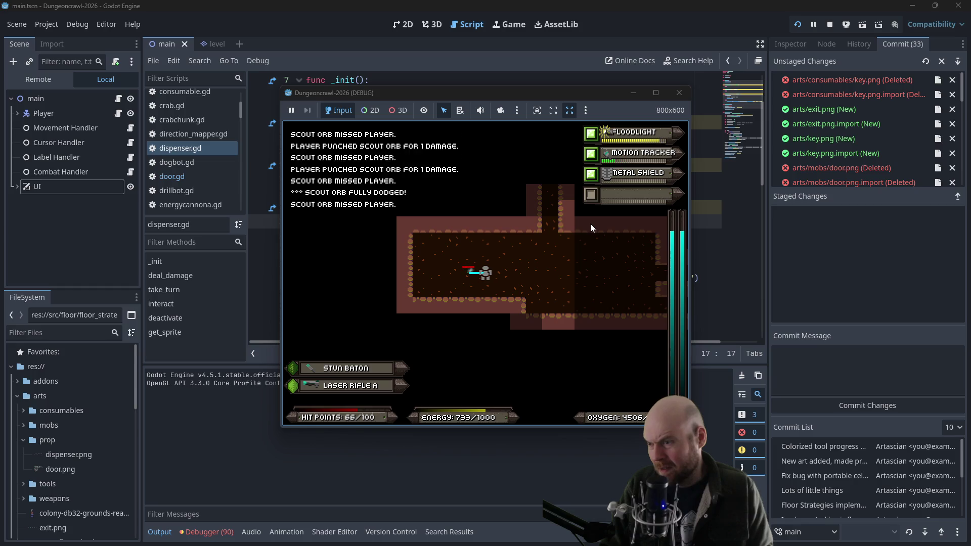
key(Right)
key(Right)
key(Right)
key(Up)
key(Up)
key(Up)
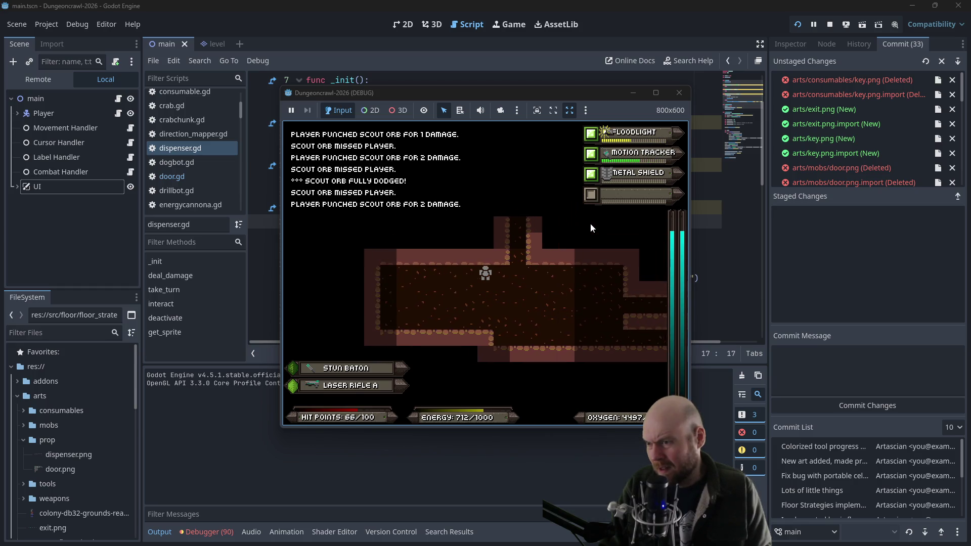
Shoot up the corridor at the rogue eye and crab bot, collecting the eye
key(Up)
key(Up)
key(Up)
key(f)
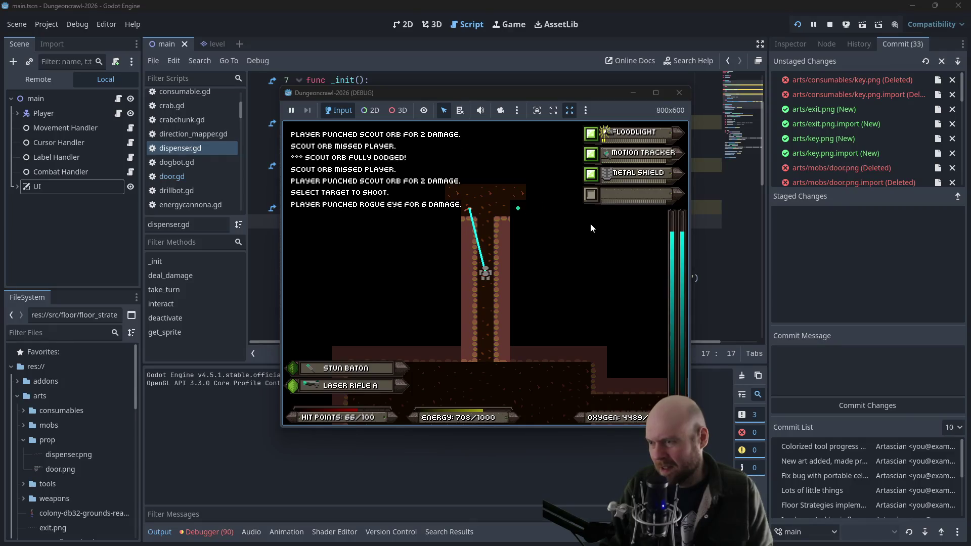
key(Up)
key(Up)
key(Up)
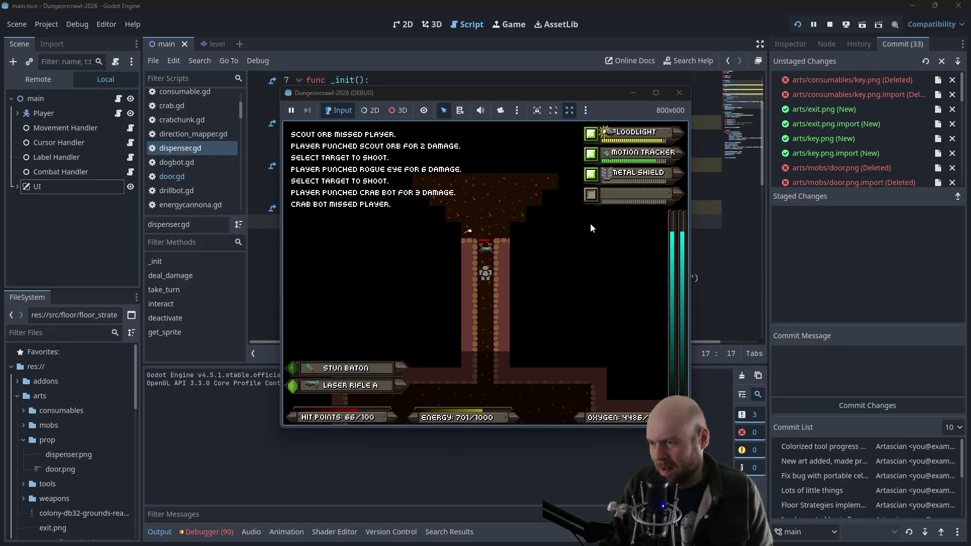
key(Up)
key(Up)
key(Up)
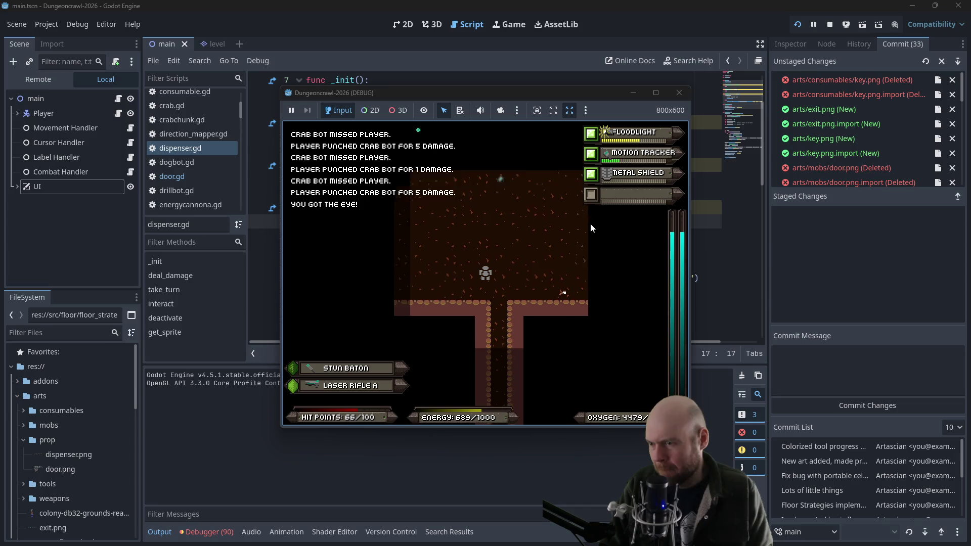
key(f)
key(Return)
key(f)
key(Return)
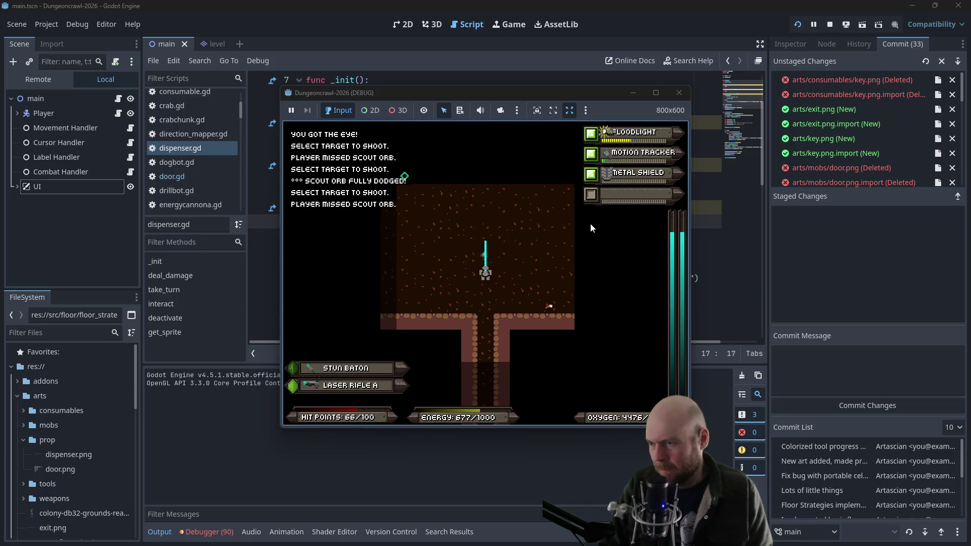
Fire repeatedly at the scout orb until it is finished off
key(Up)
key(Up)
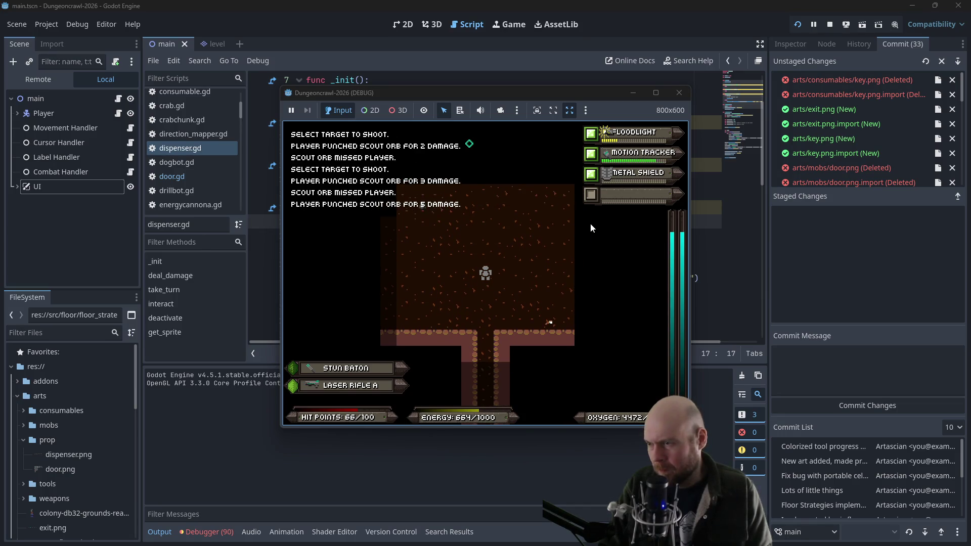
key(f)
key(Return)
key(f)
key(Left)
key(Left)
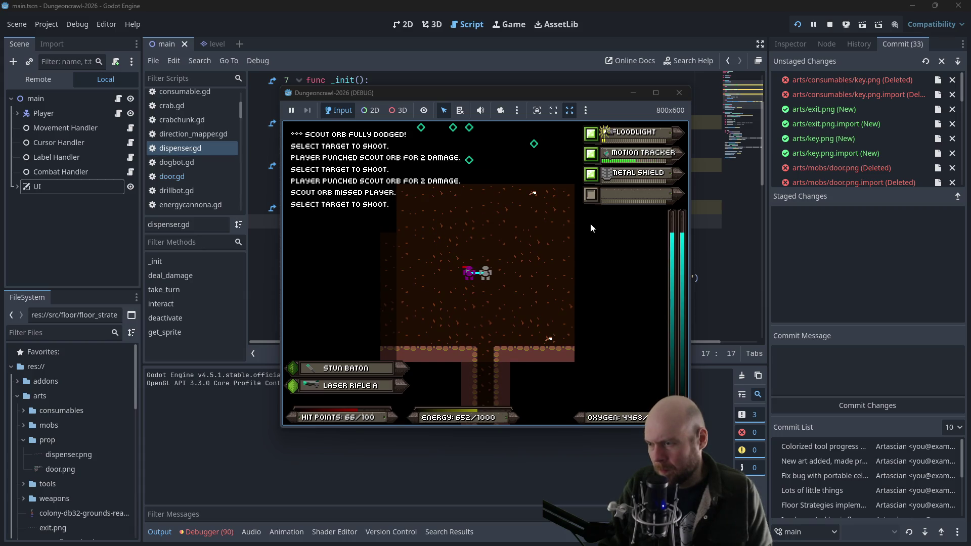
key(Left)
key(Up)
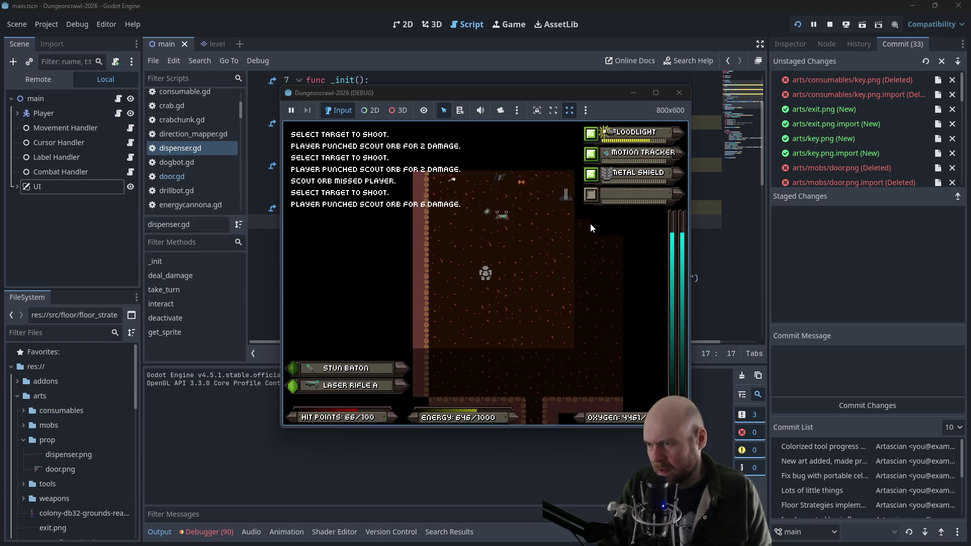
Shoot the crab bot, pick up the Medgel Pack, and consume it from inventory slot 7
key(Up)
key(f)
key(Return)
key(Down)
key(Down)
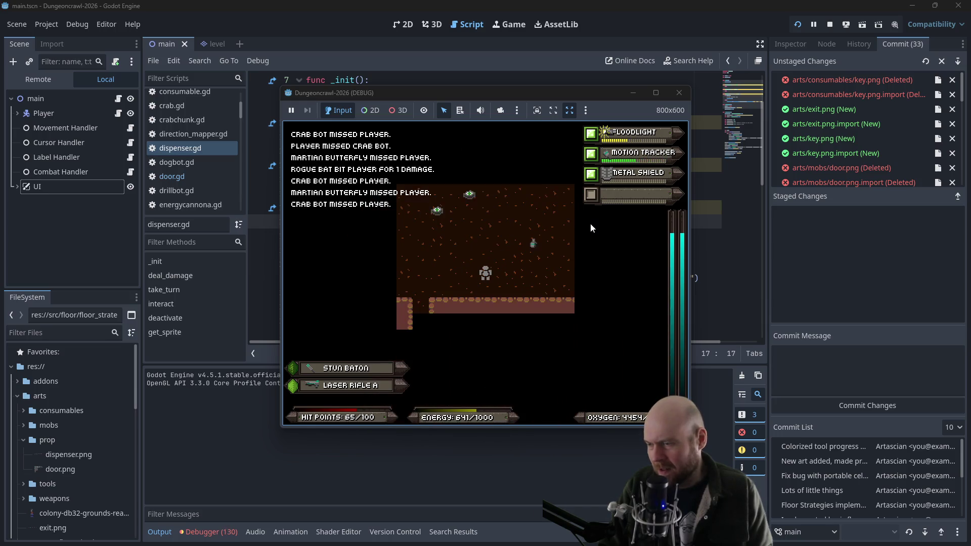
key(Down)
key(Right)
key(Right)
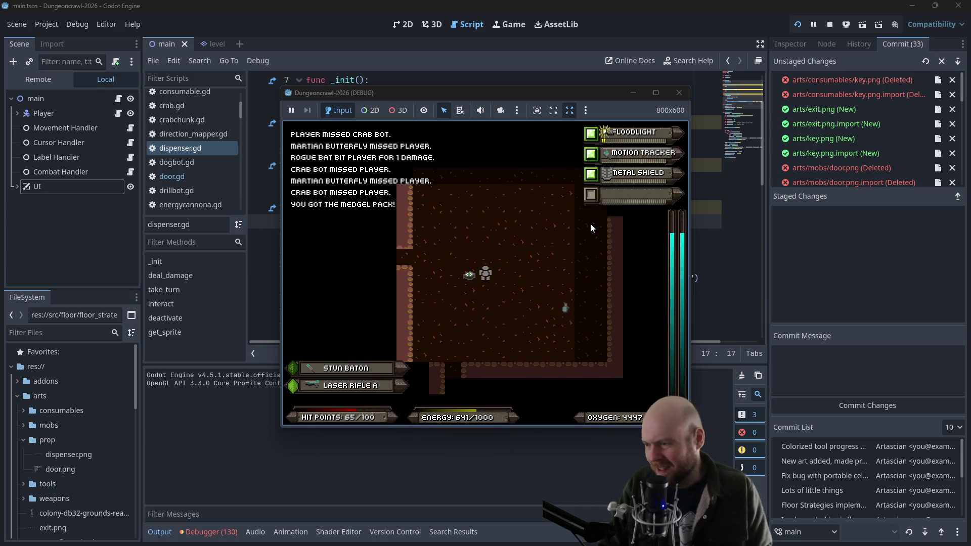
key(i)
key(7)
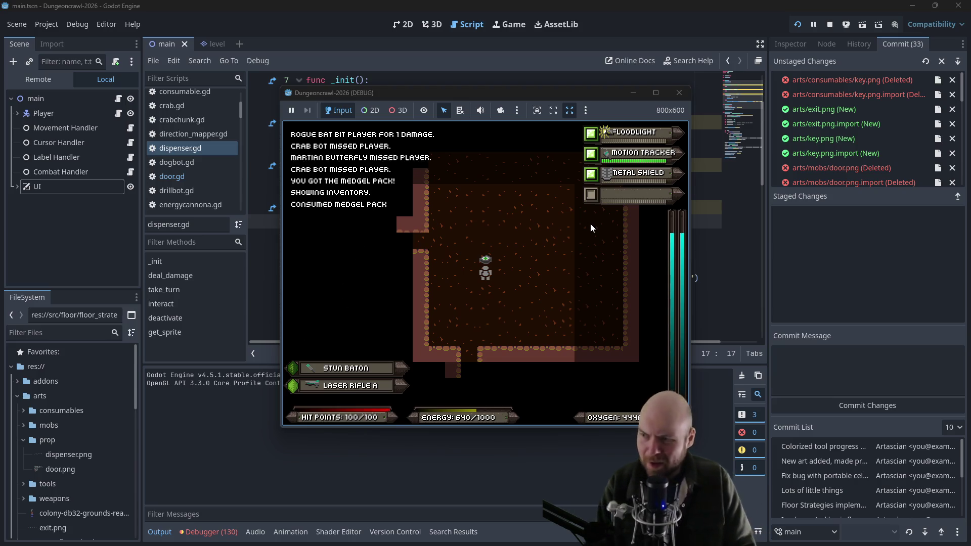
Walk down the corridor into the room and toward the side corridor
key(Down)
key(Down)
key(Down)
key(Down)
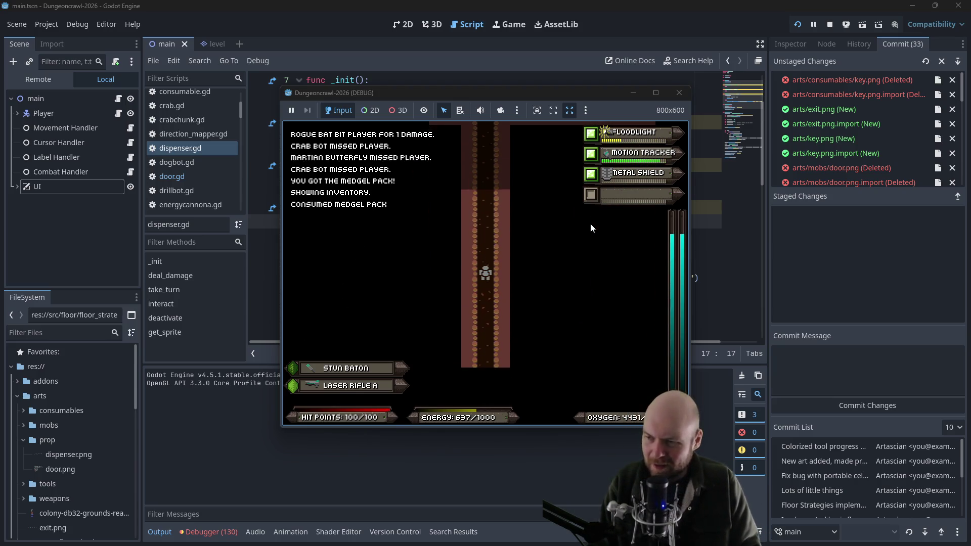
key(Down)
key(Down)
key(Down)
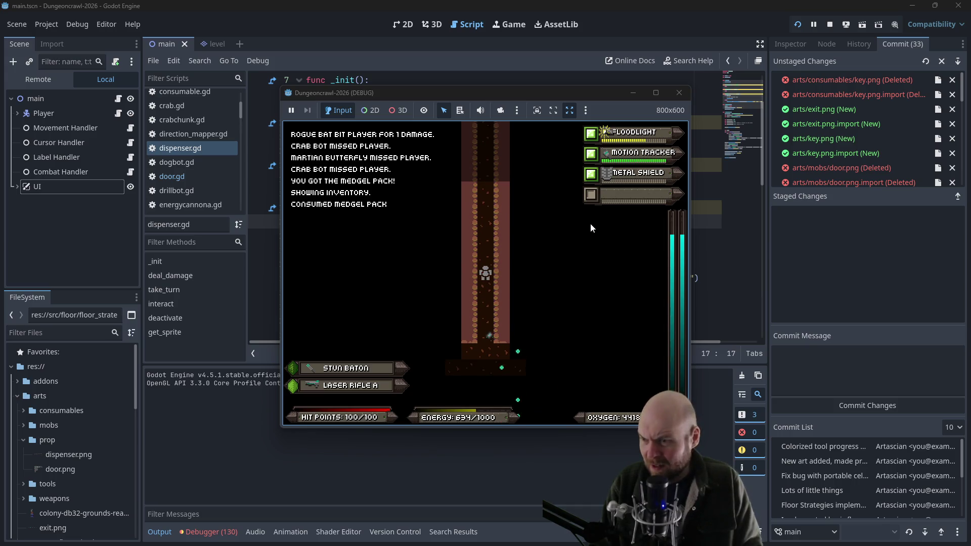
key(Down)
key(Down)
key(Down)
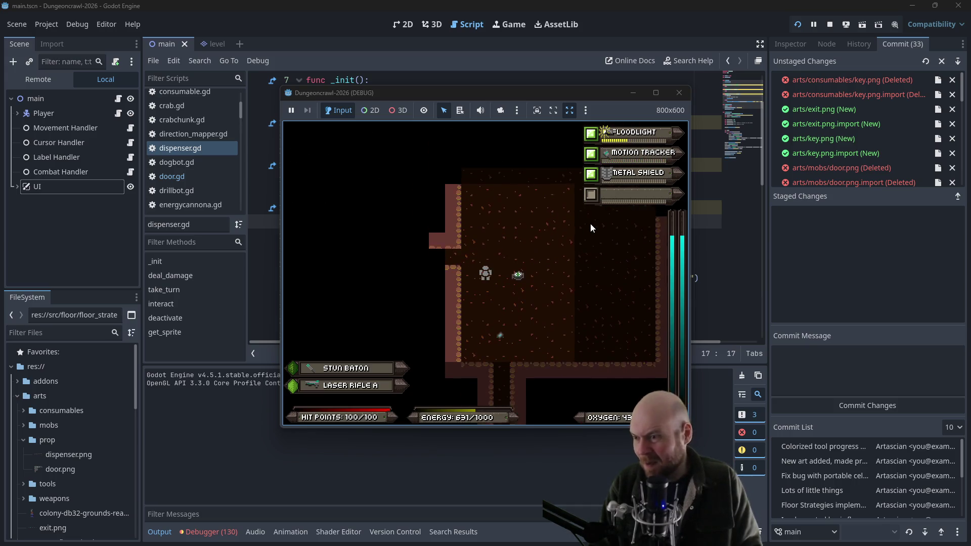
key(Left)
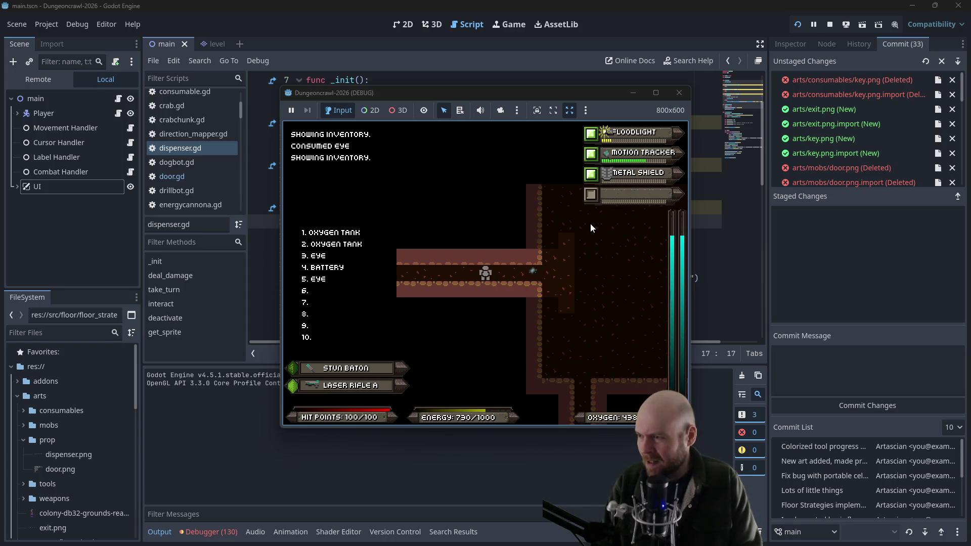
Walk left down the corridor, turn into the vertical corridor and collect the battery
key(Left)
key(Left)
key(Left)
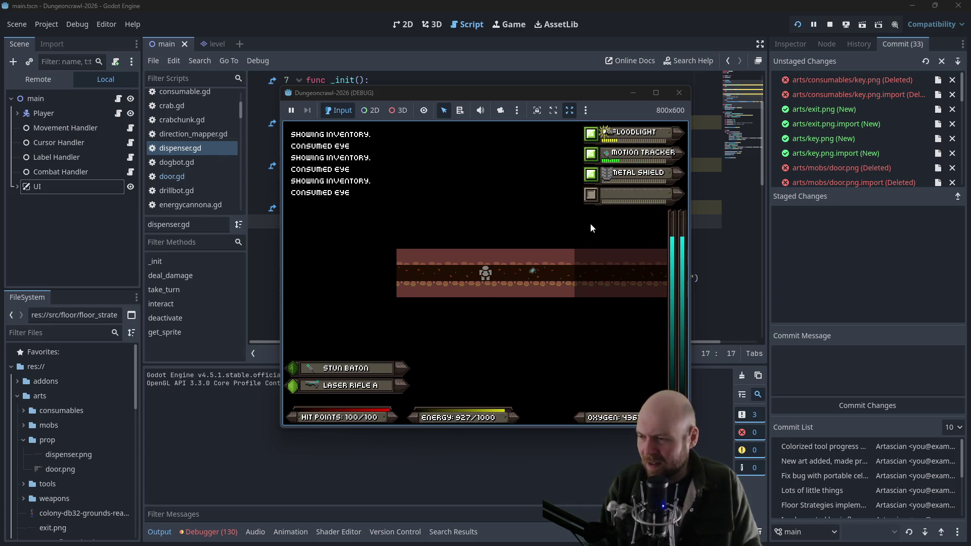
key(Left)
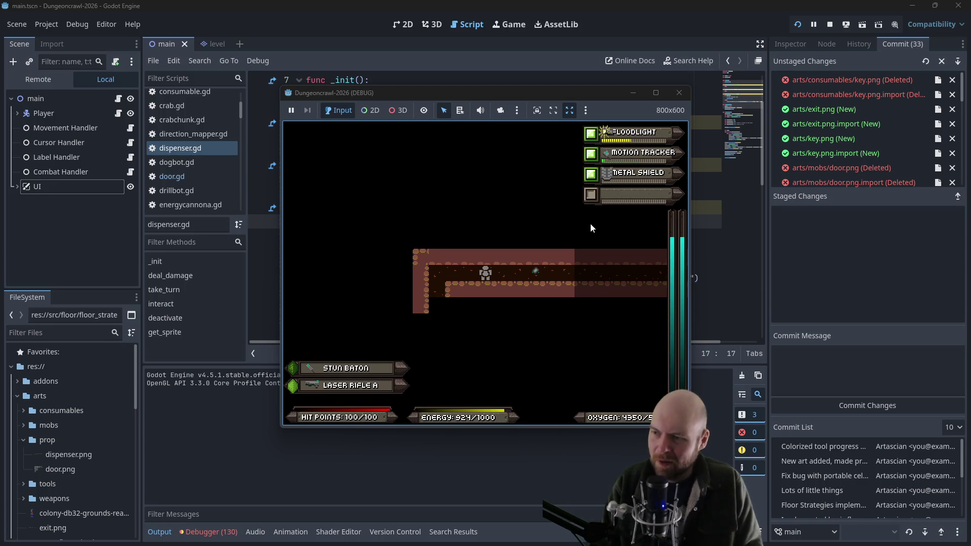
key(Up)
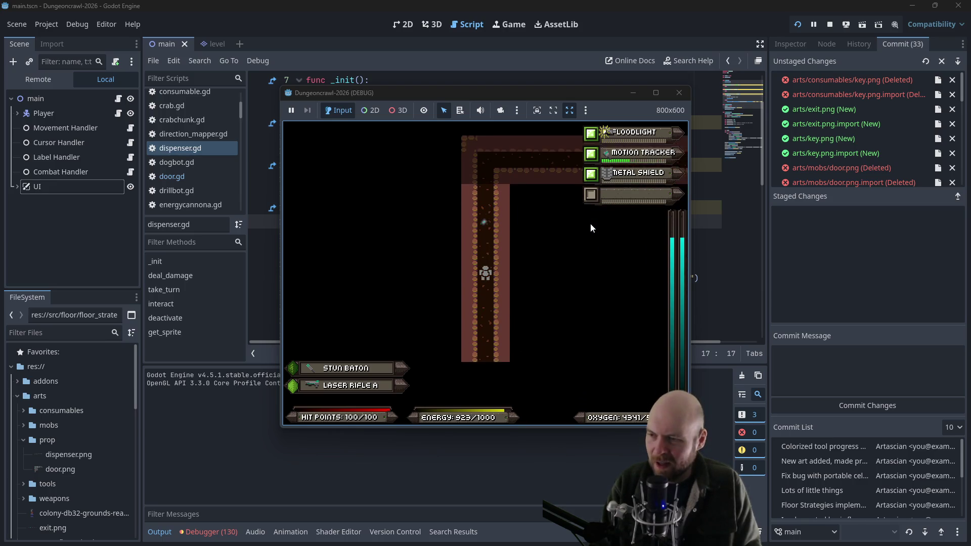
key(Down)
key(Down)
key(Down)
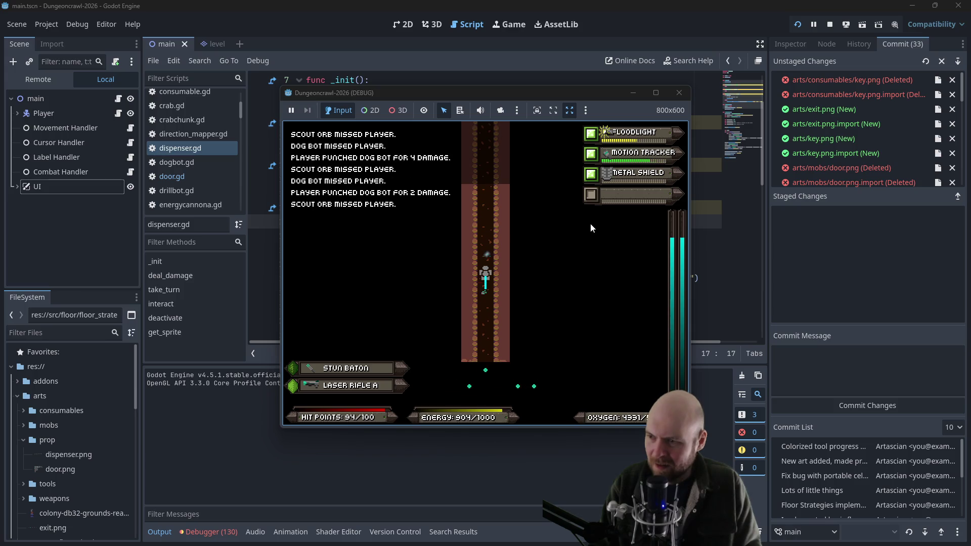
Shoot the scout orb above, then repeatedly fire down at the rogue kestrel
key(f)
key(Up)
key(f)
key(Up)
key(f)
key(Down)
key(f)
key(Down)
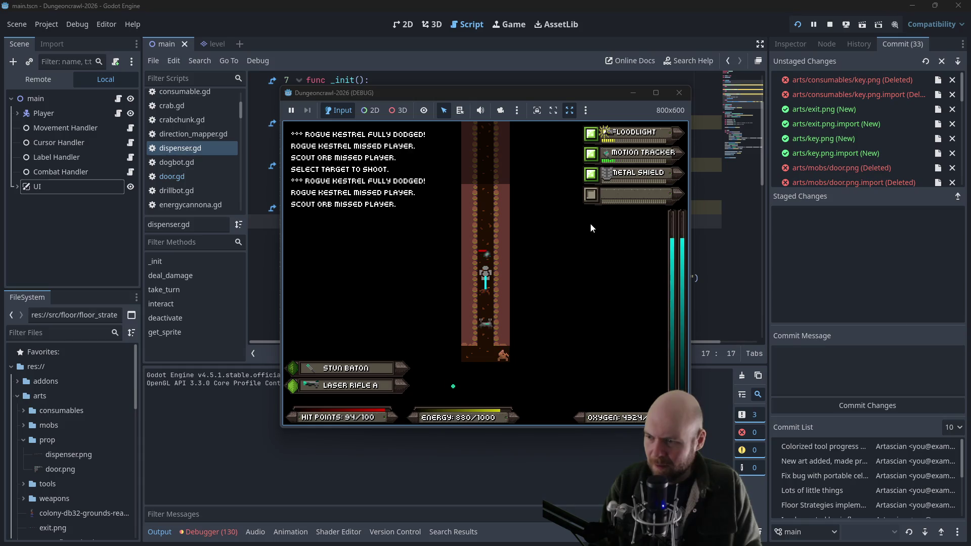
key(f)
key(Down)
key(f)
key(Down)
key(Down)
key(f)
key(Down)
key(f)
key(Down)
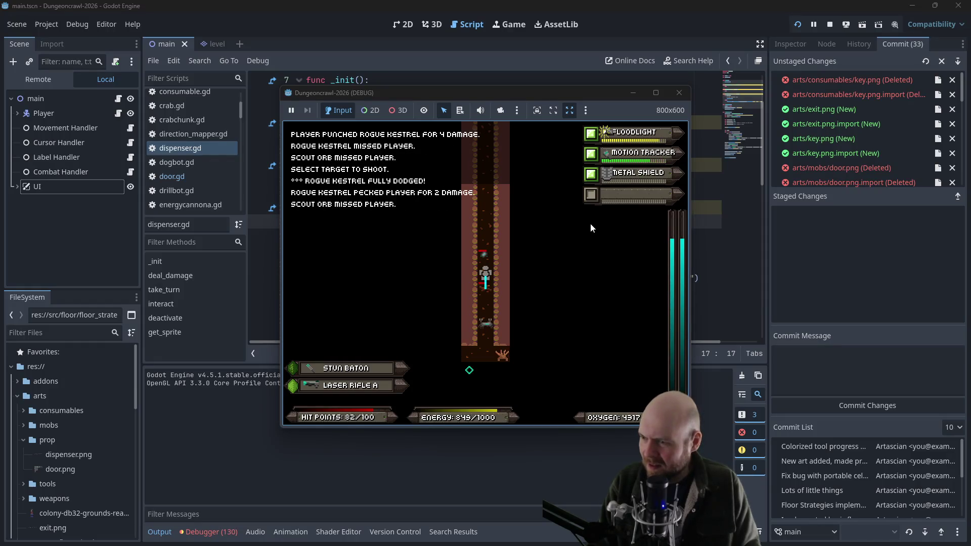
key(f)
key(Down)
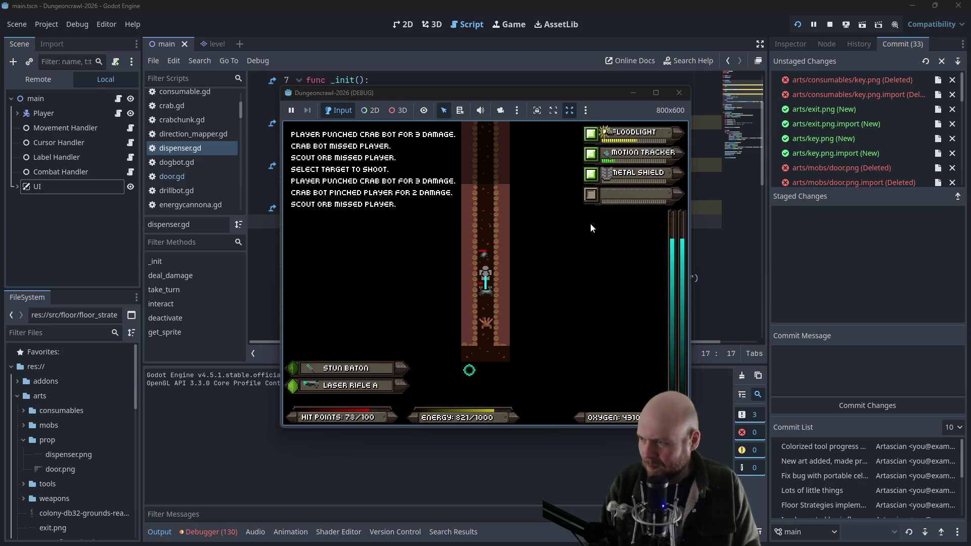
Fire down at the crab bot, Bonesnapper and scout orb until they are destroyed
key(f)
key(Down)
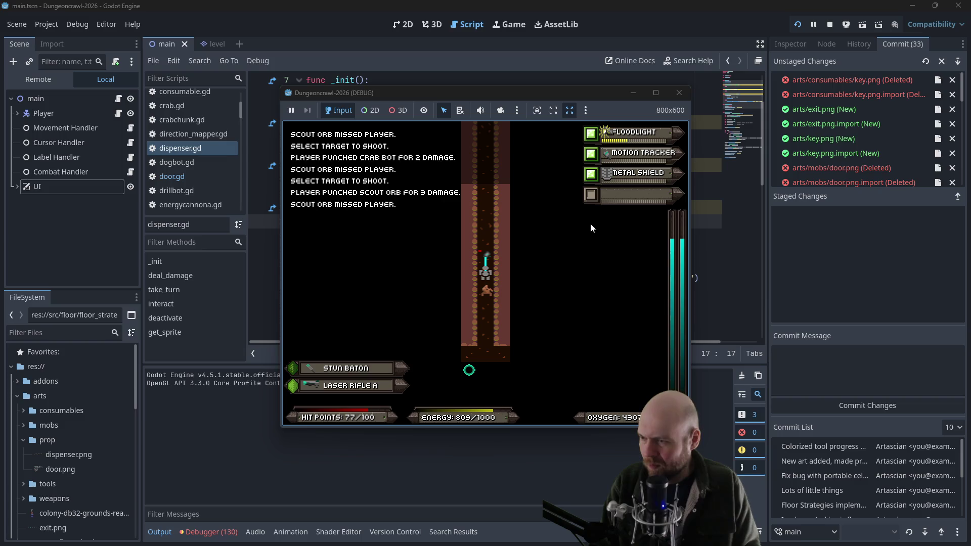
key(f)
key(Down)
key(f)
key(Down)
key(f)
key(Down)
key(f)
key(Down)
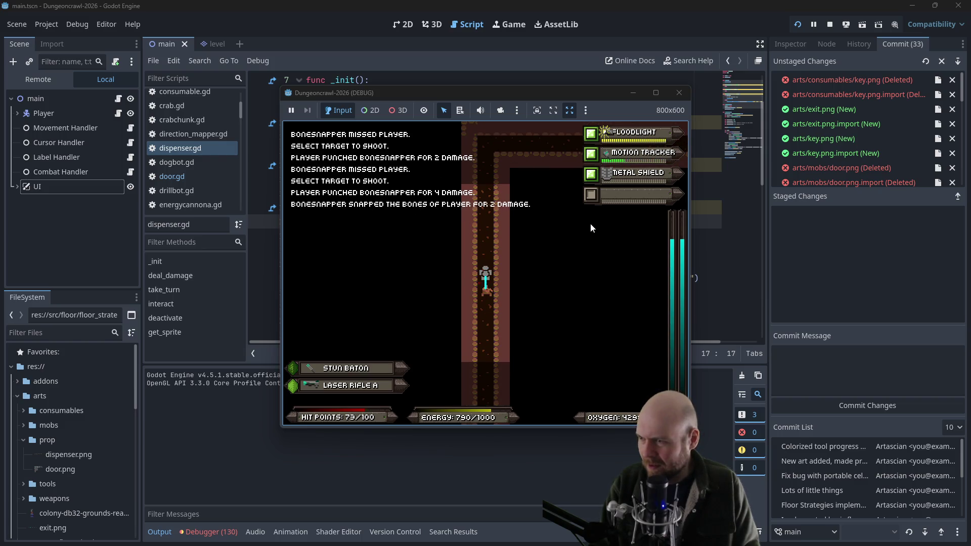
key(f)
key(Down)
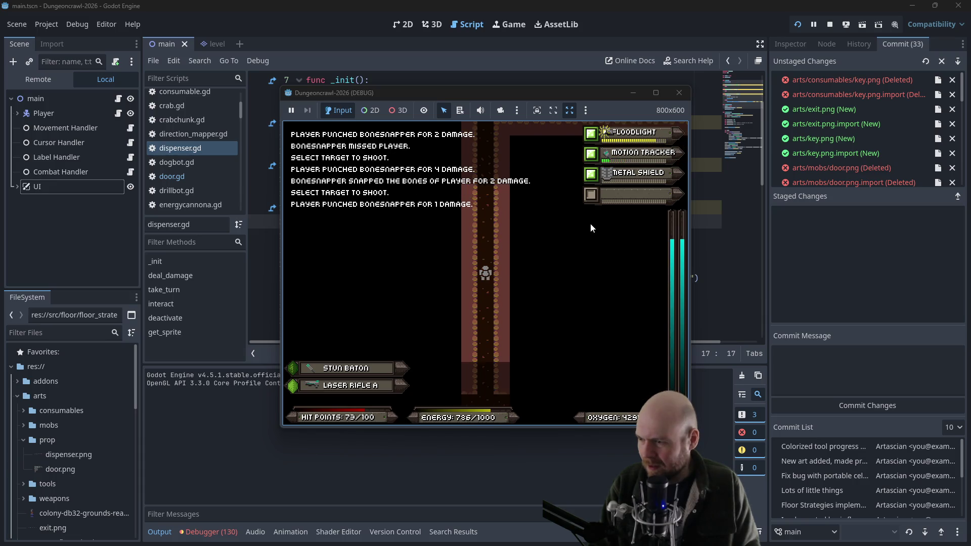
key(f)
key(Down)
key(f)
key(Down)
key(f)
key(Down)
key(Down)
key(Down)
Walk up to the room, beat the crab bot and dog bot, and collect the battery and eye
key(Up)
key(Up)
key(Up)
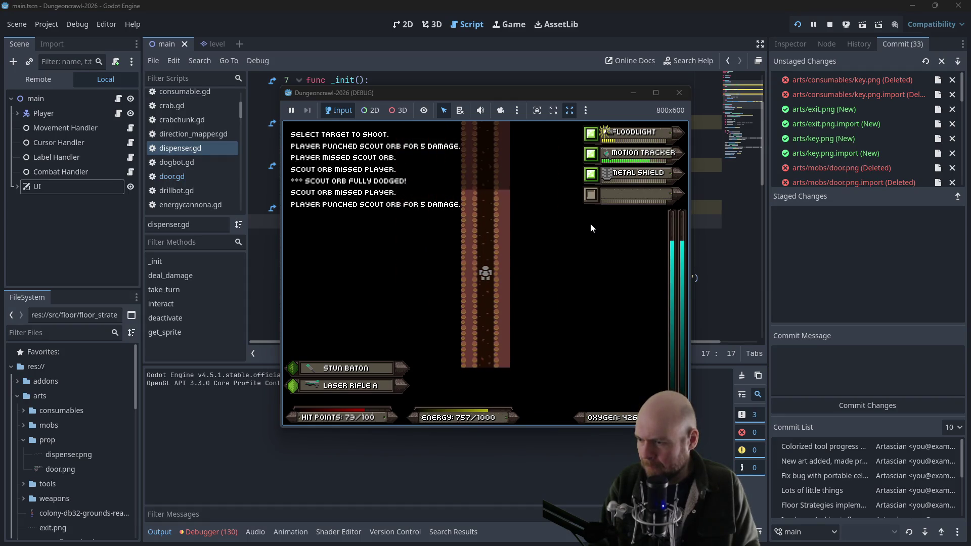
key(Up)
key(Up)
key(Up)
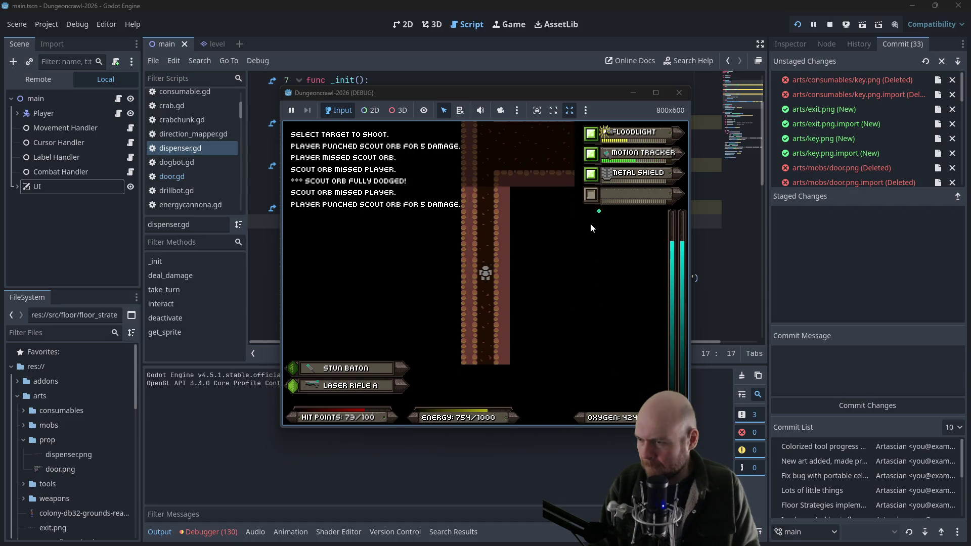
key(Up)
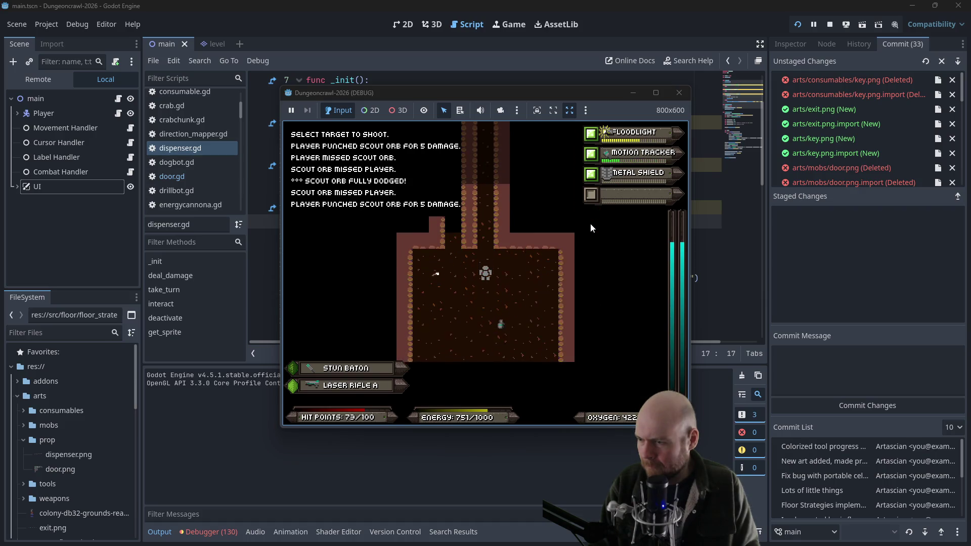
key(Down)
key(Down)
key(Down)
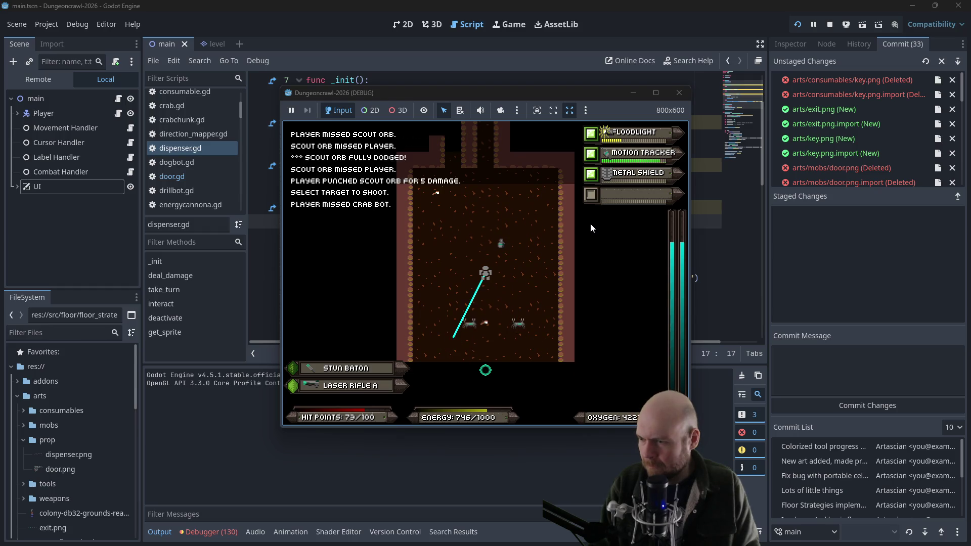
key(Down)
key(Down)
key(Down)
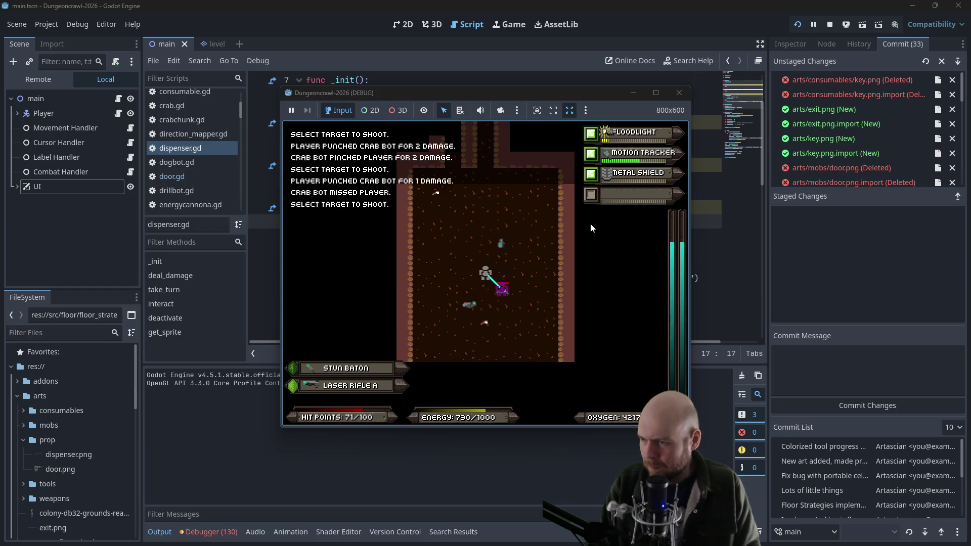
key(Down)
key(Down)
key(Down)
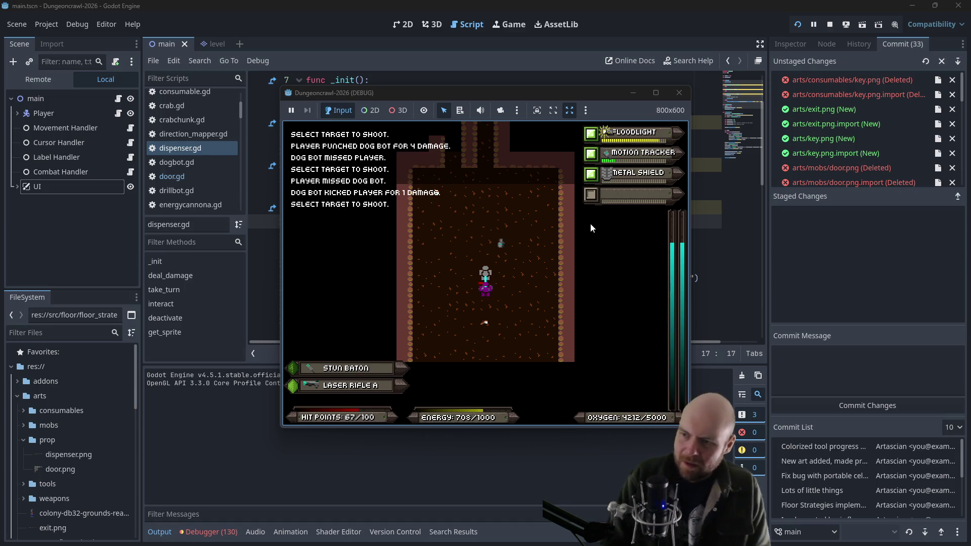
key(Down)
key(Down)
key(Down)
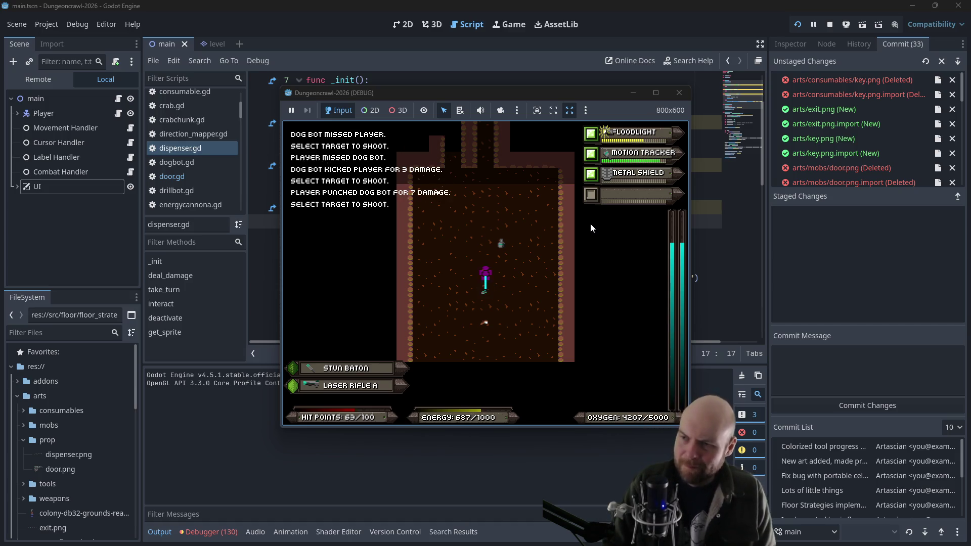
key(Down)
key(Down)
key(Down)
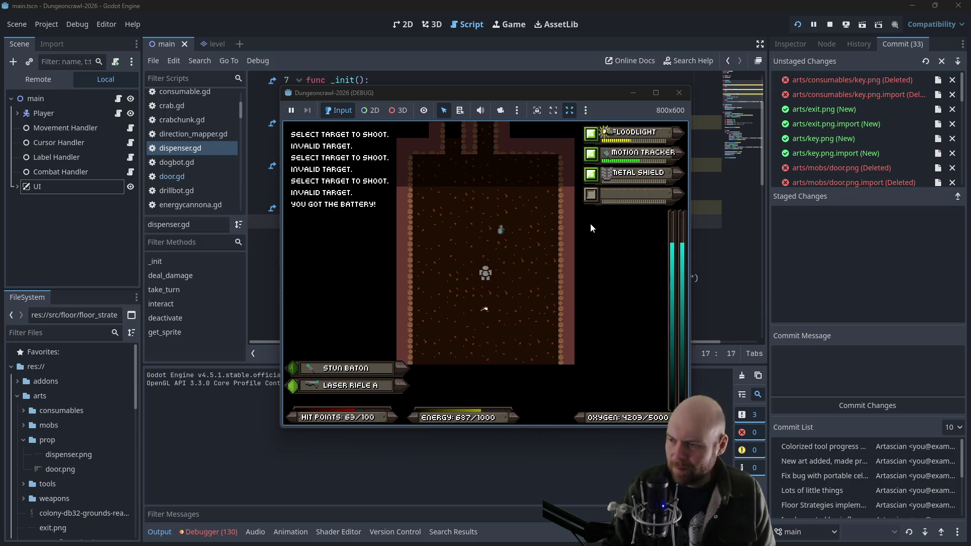
Head north through the crossroads, laser the Rogue Kestrel and grab the Portable Fusion Cell
key(Up)
key(Up)
key(Up)
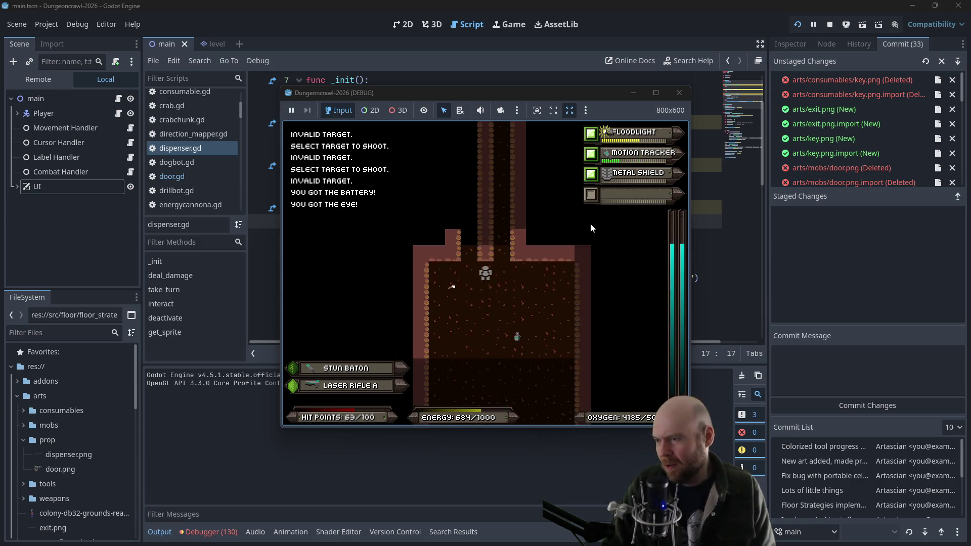
key(Up)
key(Up)
key(Up)
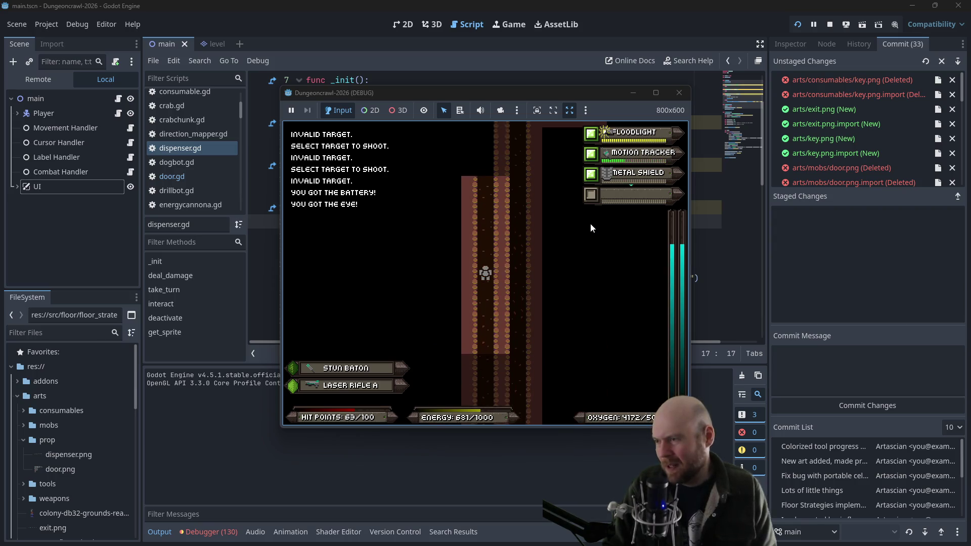
key(Up)
key(Up)
key(Up)
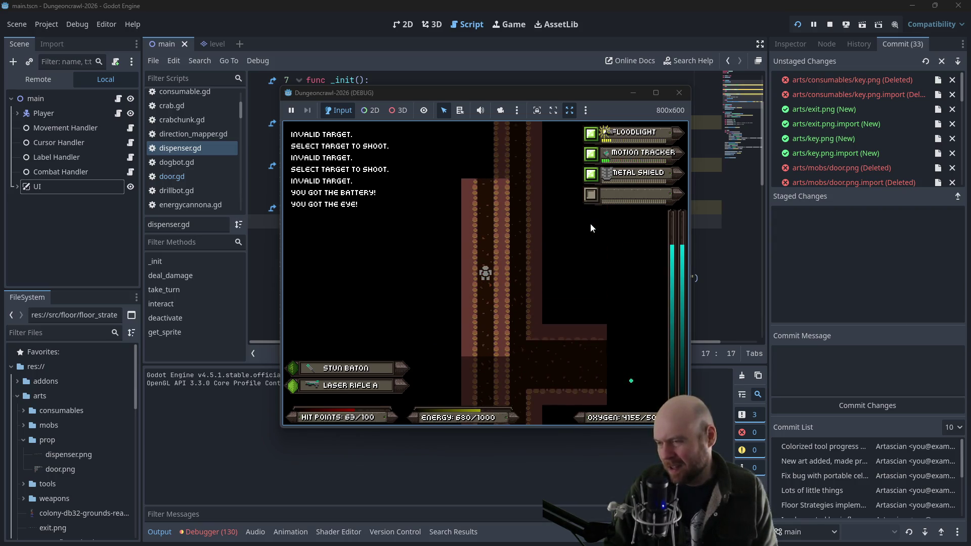
key(Up)
key(Up)
key(Up)
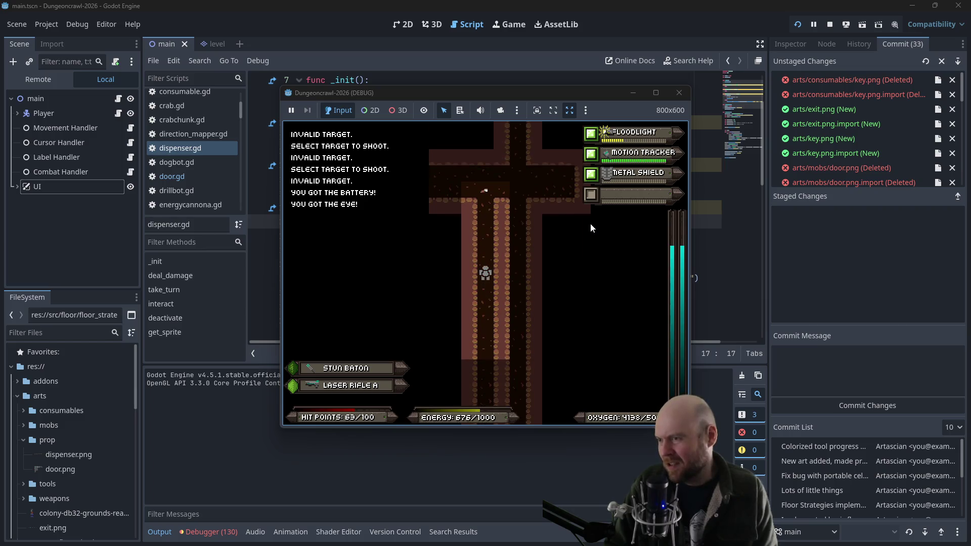
key(Up)
key(Up)
key(Up)
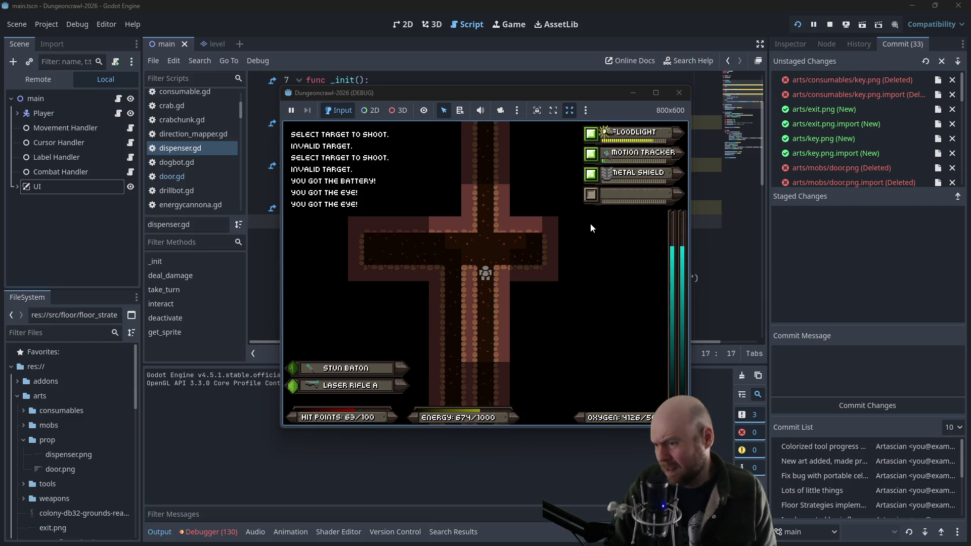
key(Up)
key(Up)
key(Up)
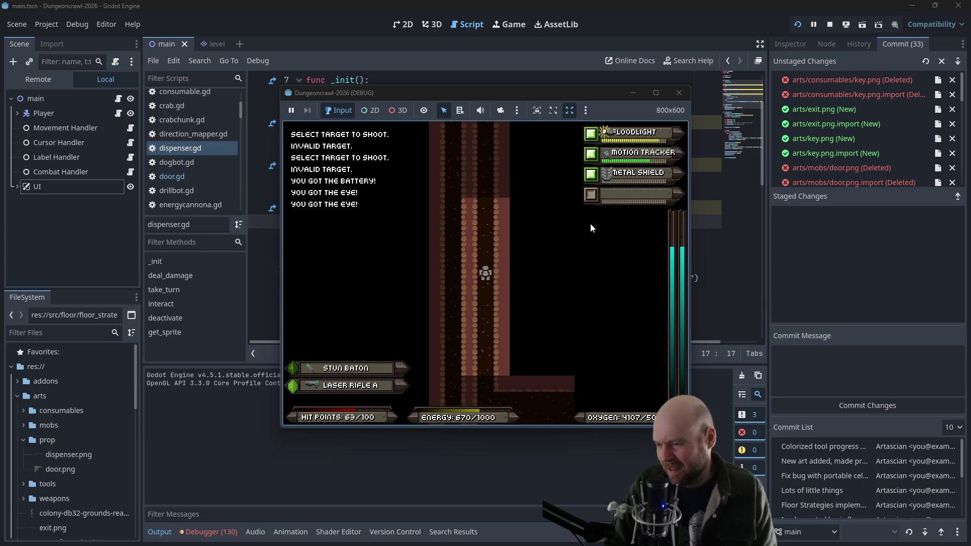
key(Right)
key(Right)
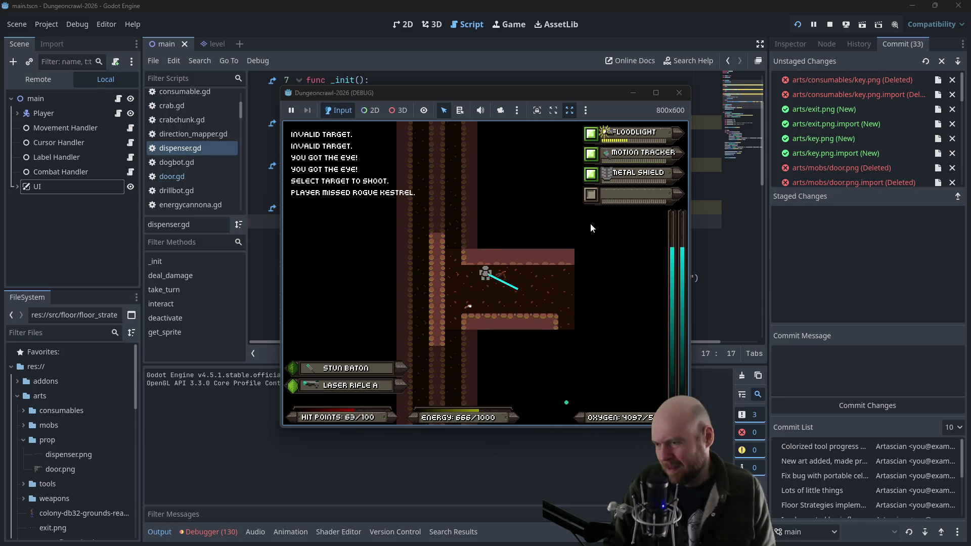
key(Return)
key(Return)
key(Return)
key(Right)
key(Right)
key(Right)
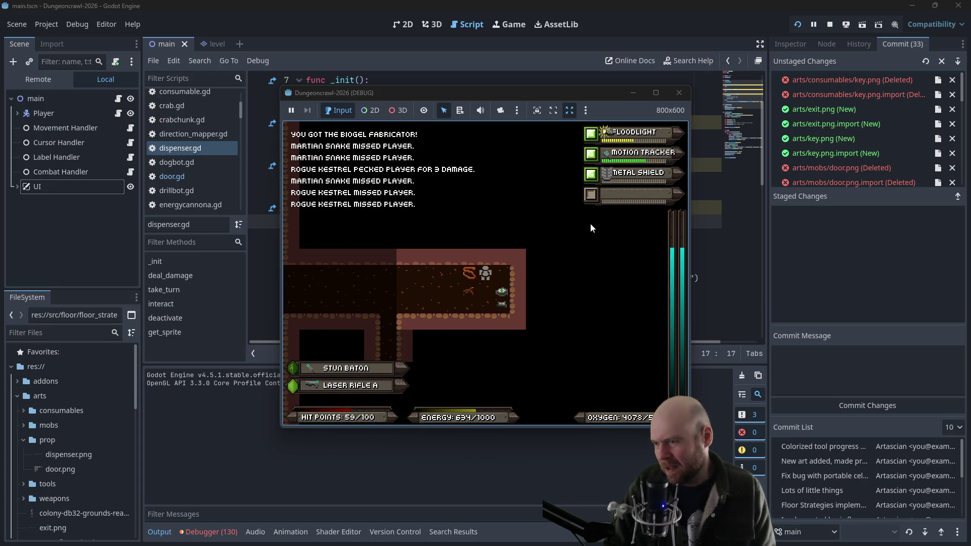
key(Down)
key(Return)
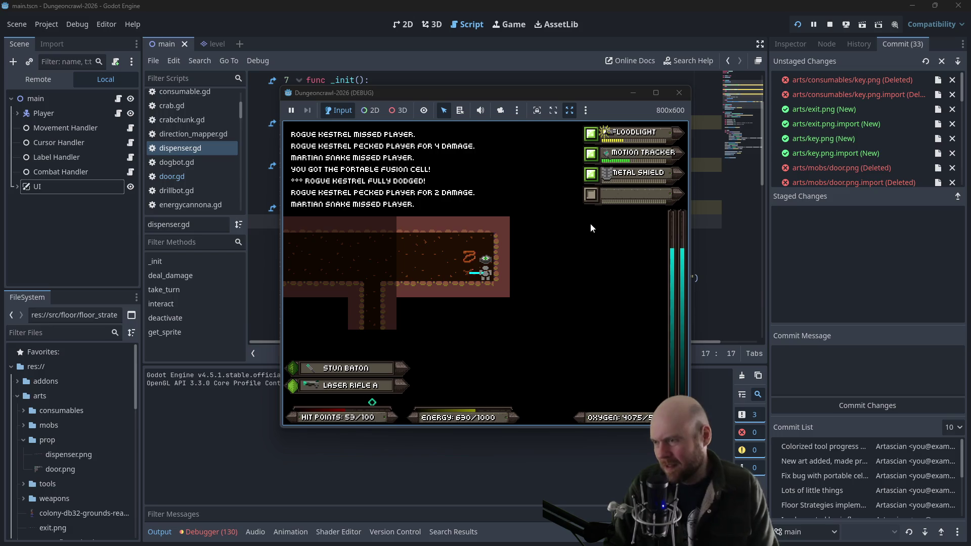
Equip the Biogel Fabricator from the inventory and activate it, picking up the Medgel pack
key(i)
key(8)
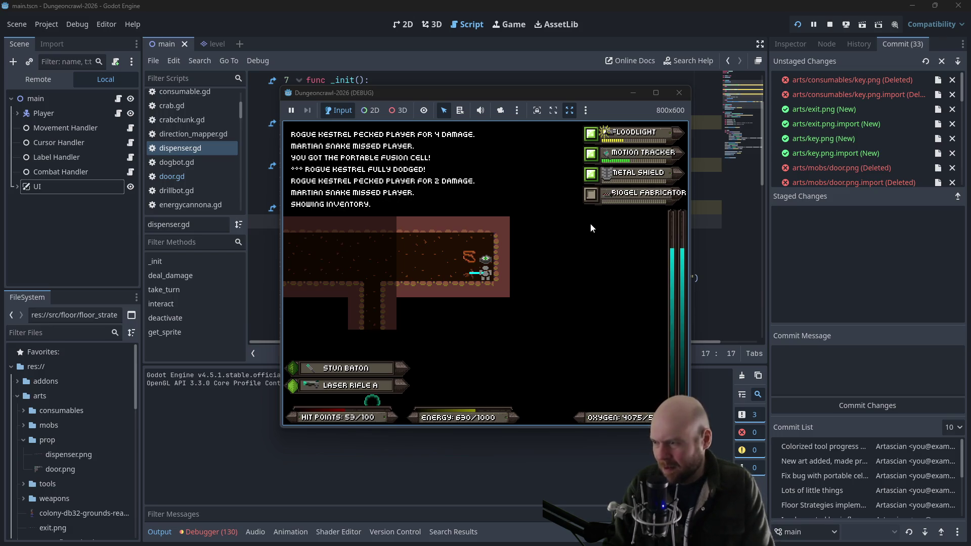
key(4)
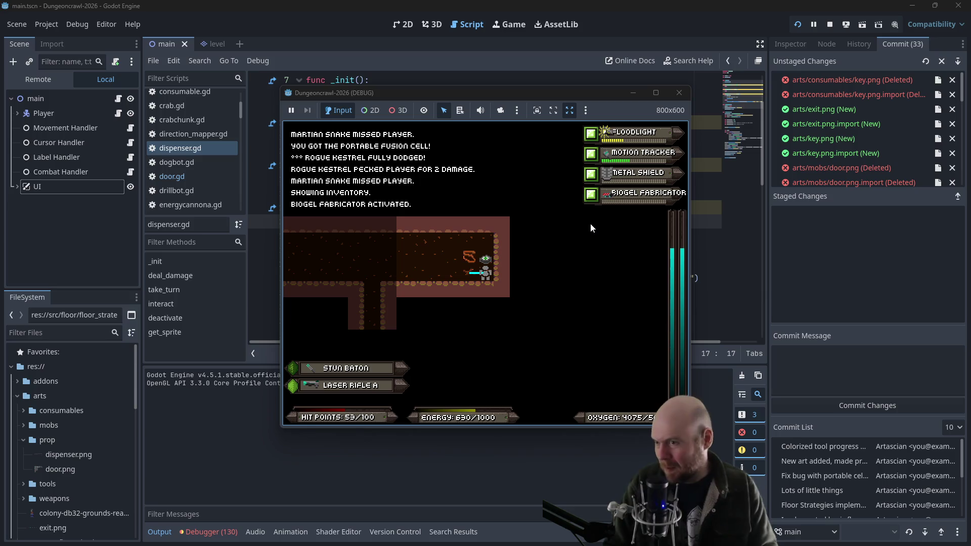
key(Up)
Walk up the corridor while the fabricator heals to 100 HP, then stop the game
key(Left)
key(Left)
key(Left)
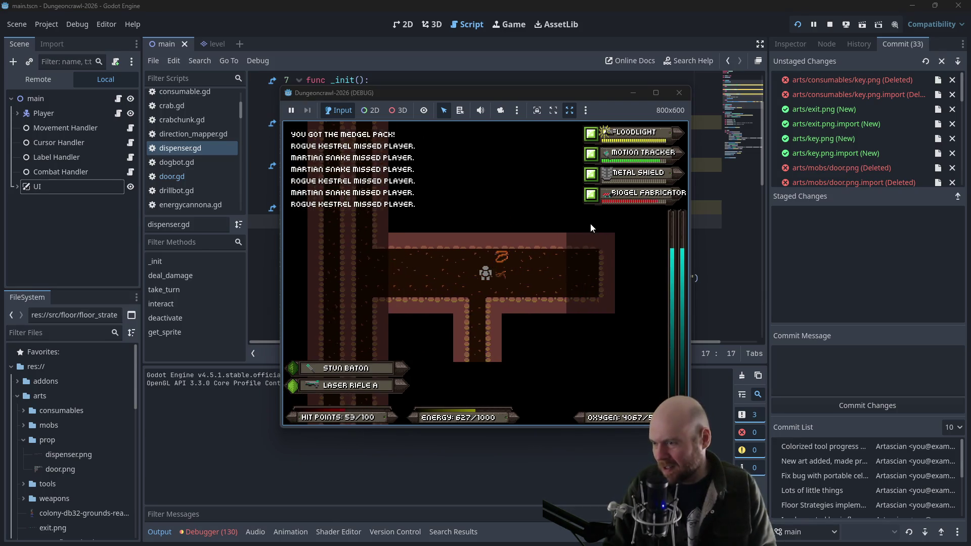
key(Left)
key(Left)
key(Left)
key(Up)
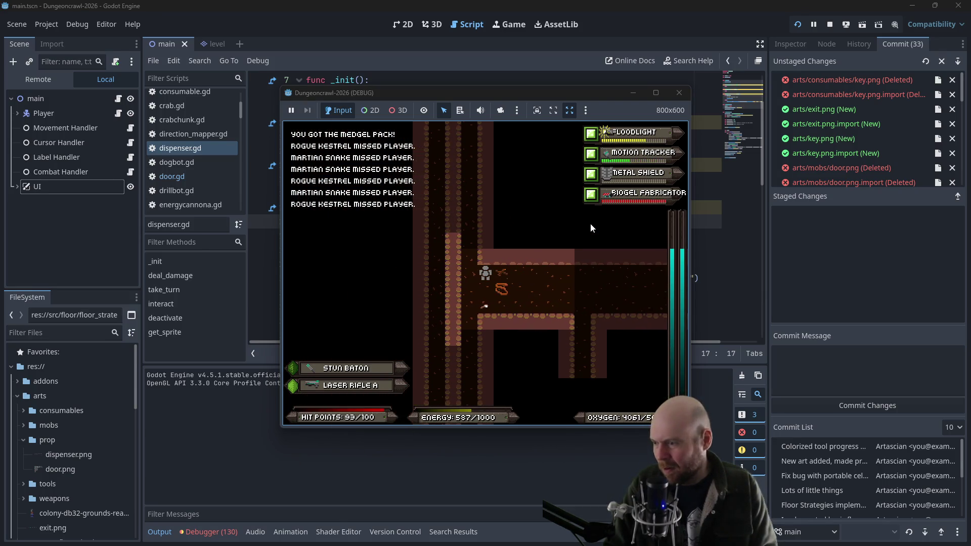
key(Left)
key(Up)
key(Up)
key(Up)
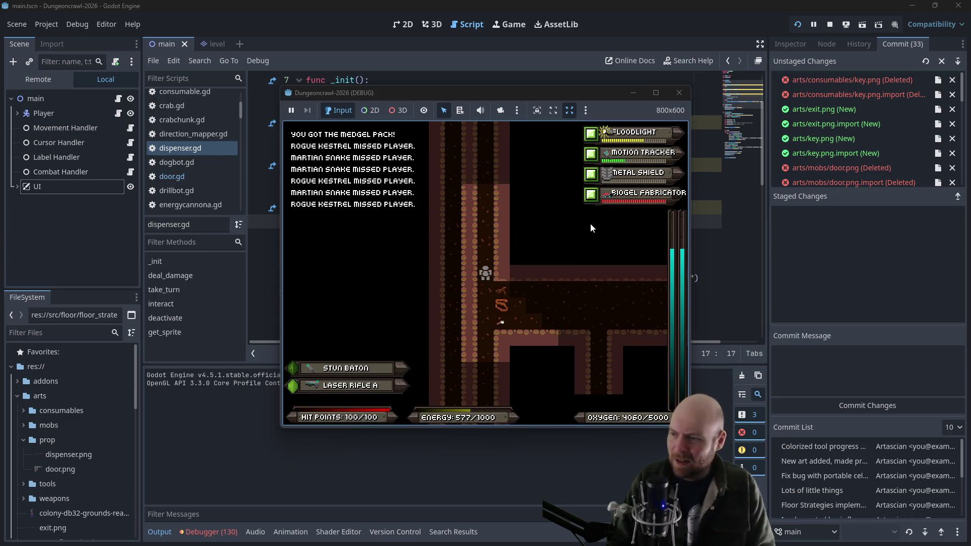
key(Up)
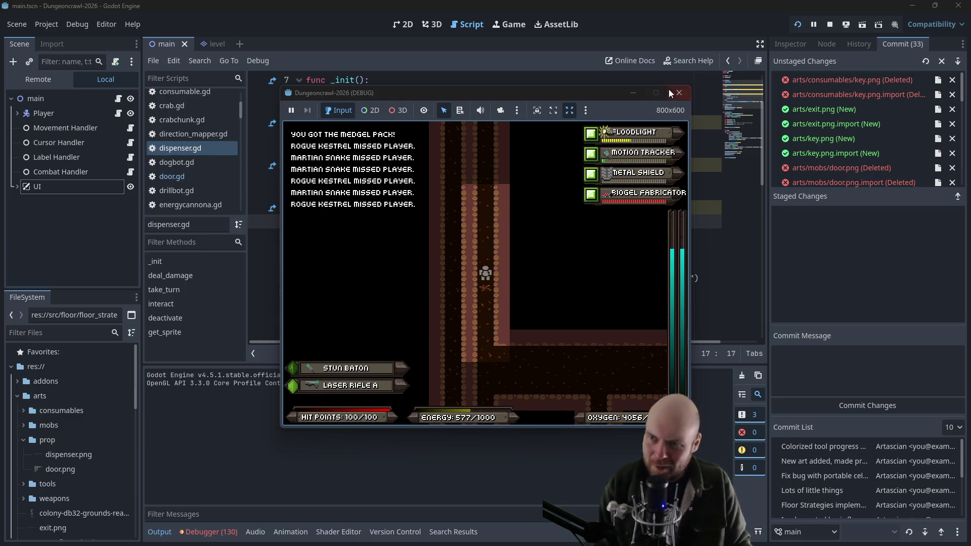
click(677, 93)
In biogelfab.gd, copy 'progress_num = 0' and paste it on a new line after add_health(10)
scroll(199, 150, up, 3)
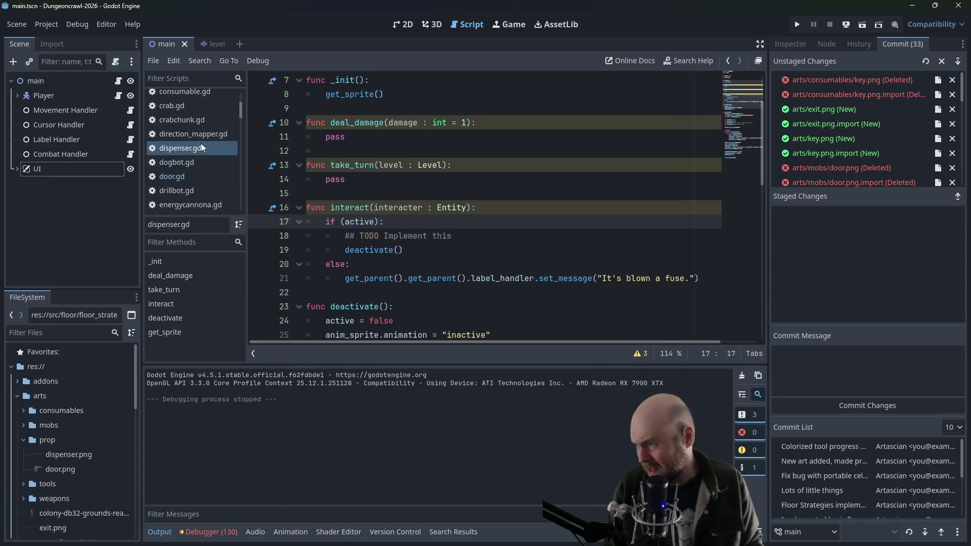
click(196, 153)
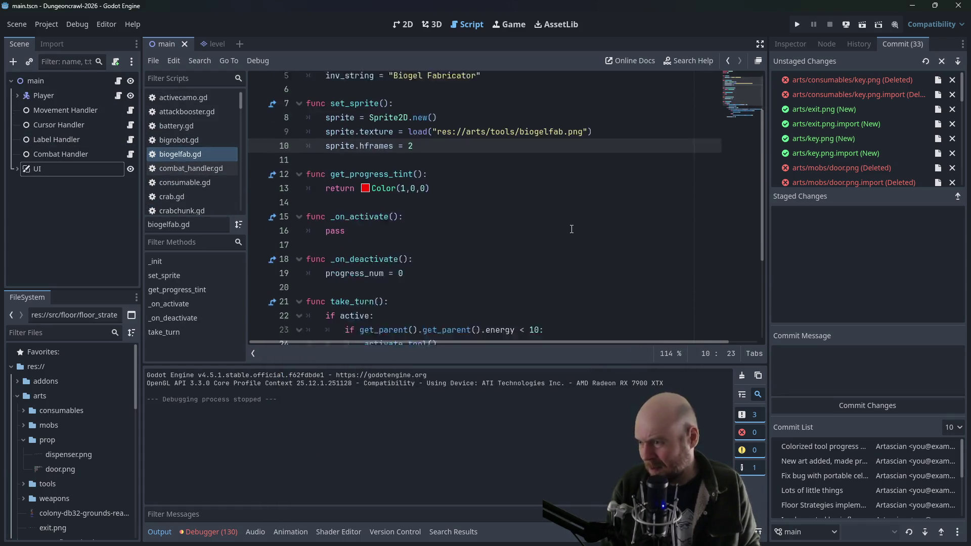
scroll(493, 229, down, 1)
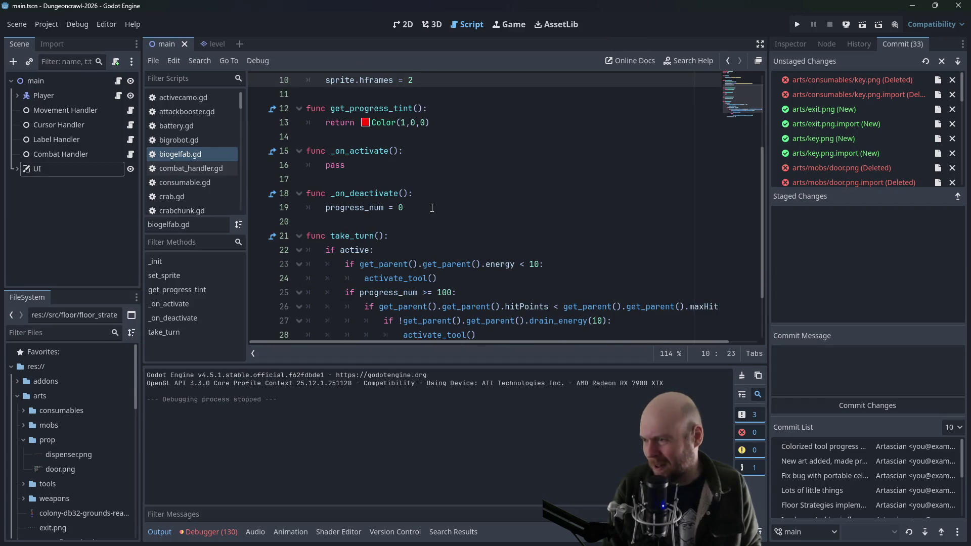
scroll(432, 208, down, 2)
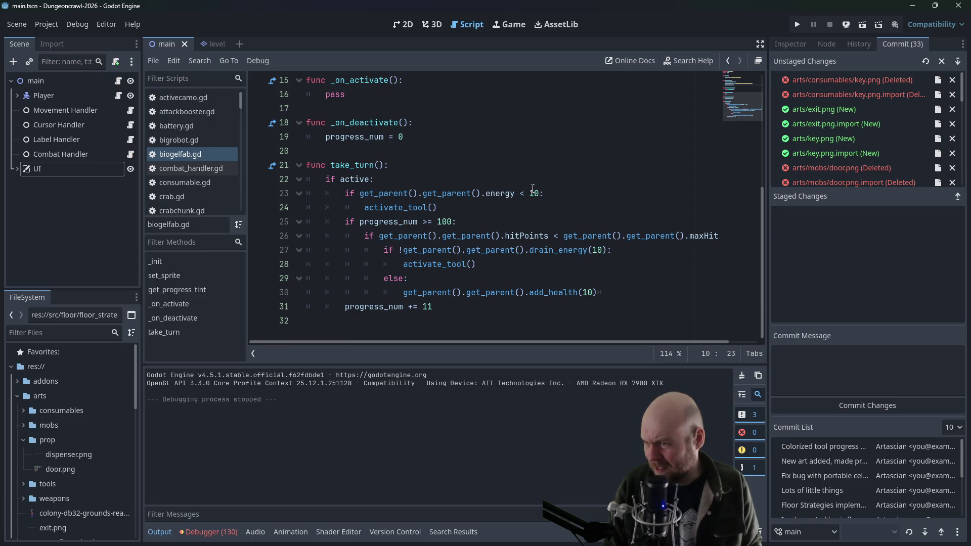
drag(403, 137, 325, 137)
key(ctrl+c)
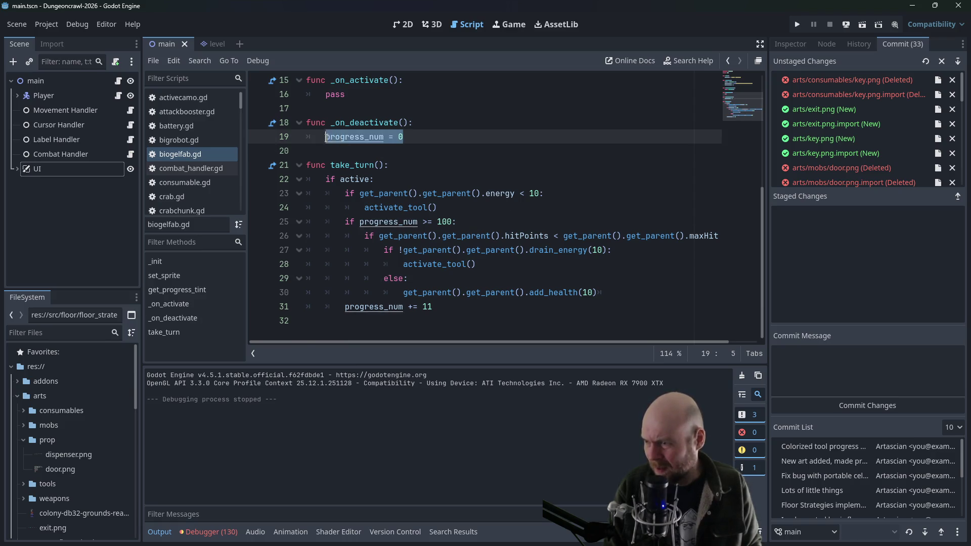
click(553, 221)
click(592, 235)
click(627, 252)
click(630, 294)
key(Return)
key(ctrl+v)
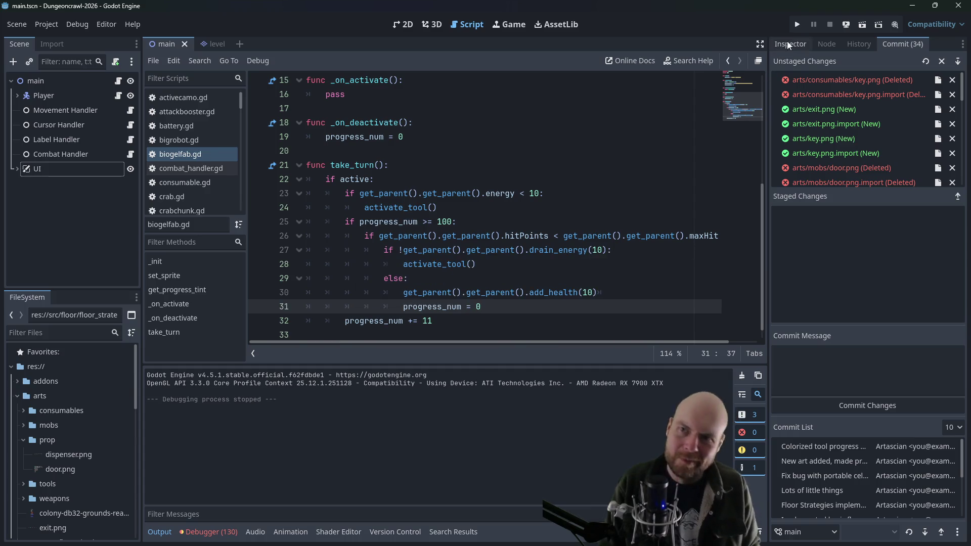
Run the game briefly to test the fabricator change, then stop it
click(792, 28)
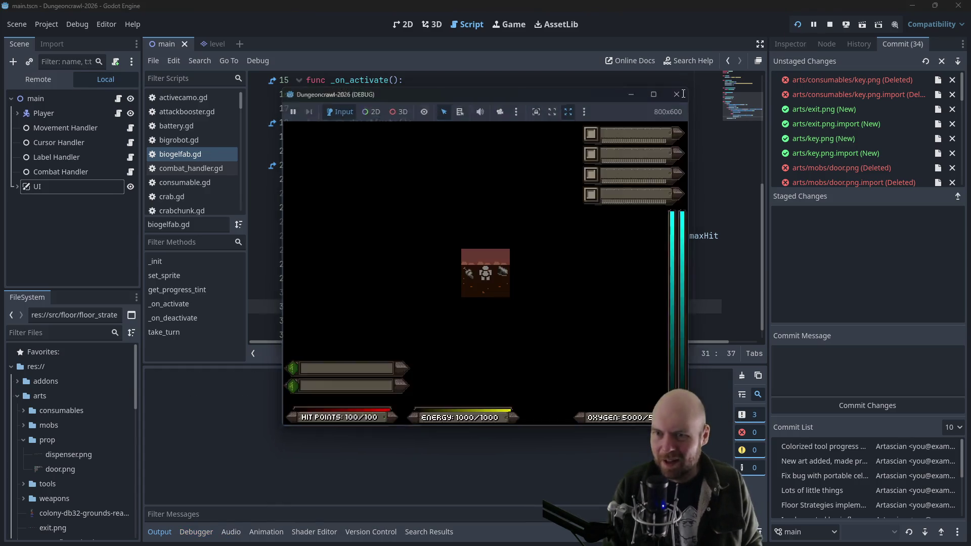
click(679, 93)
click(514, 194)
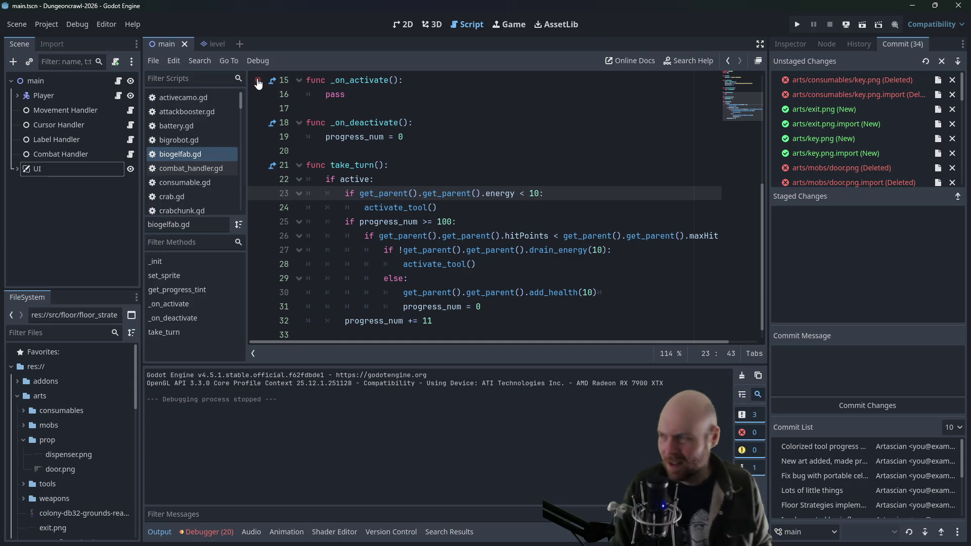
scroll(187, 160, down, 3)
scroll(187, 149, down, 3)
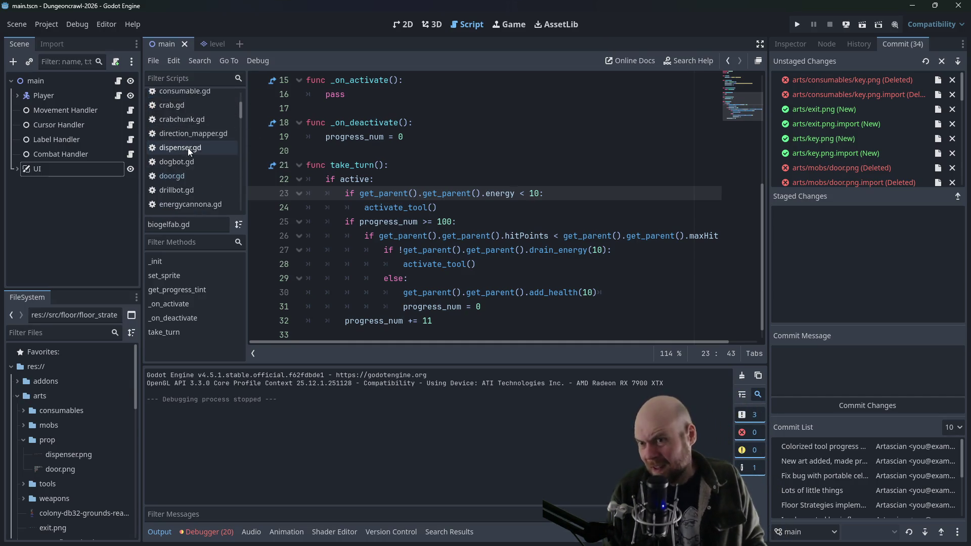
click(839, 373)
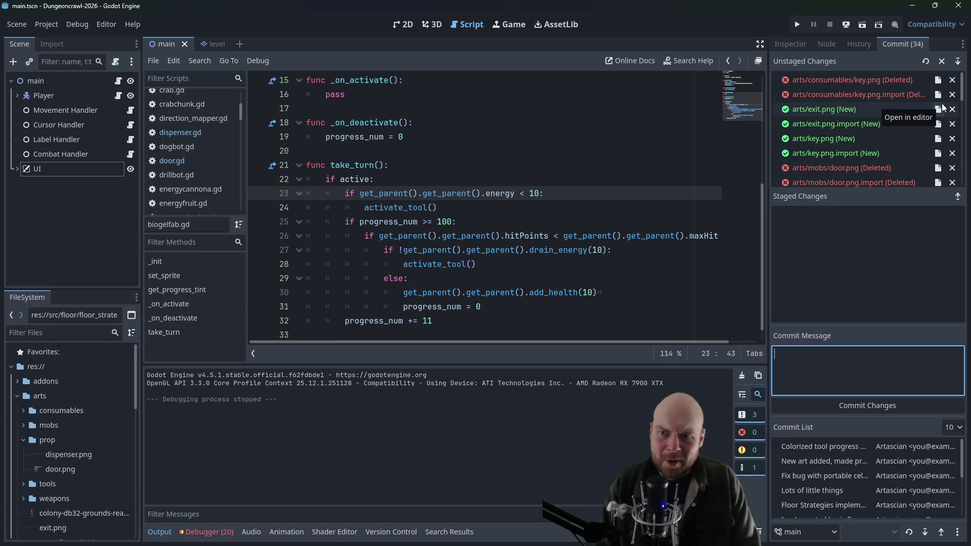
Stage all files and commit them as 'Implemented Door, Implemented Key, Implemented Dispenser (some TODOs)'
text(ImplementedDoor, I)
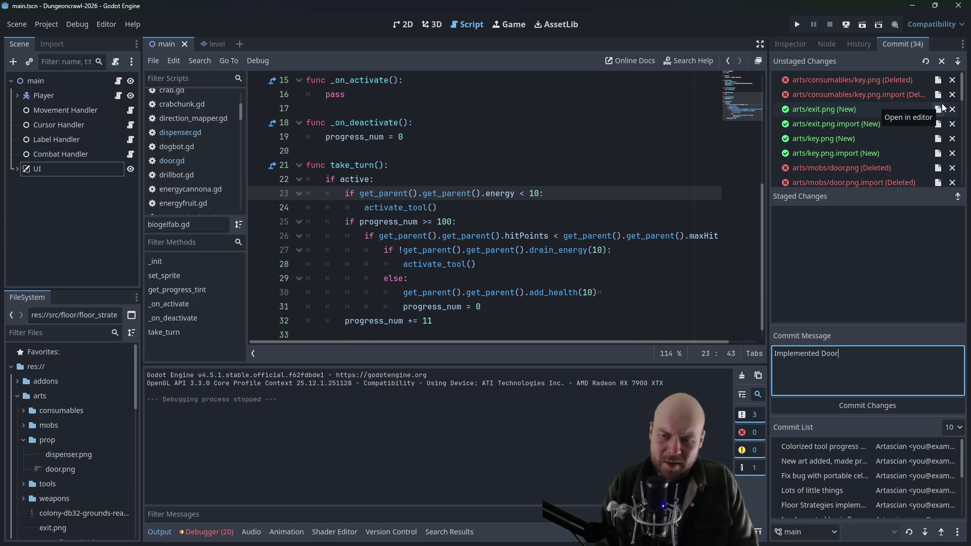
text(mplemented)
text( Key, Impleme)
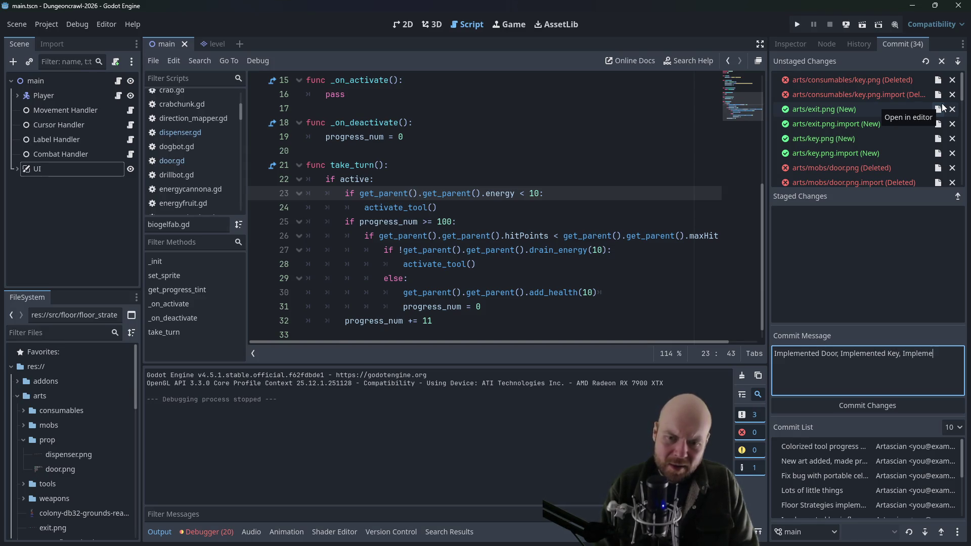
text(nted Dispenser (some TODOs))
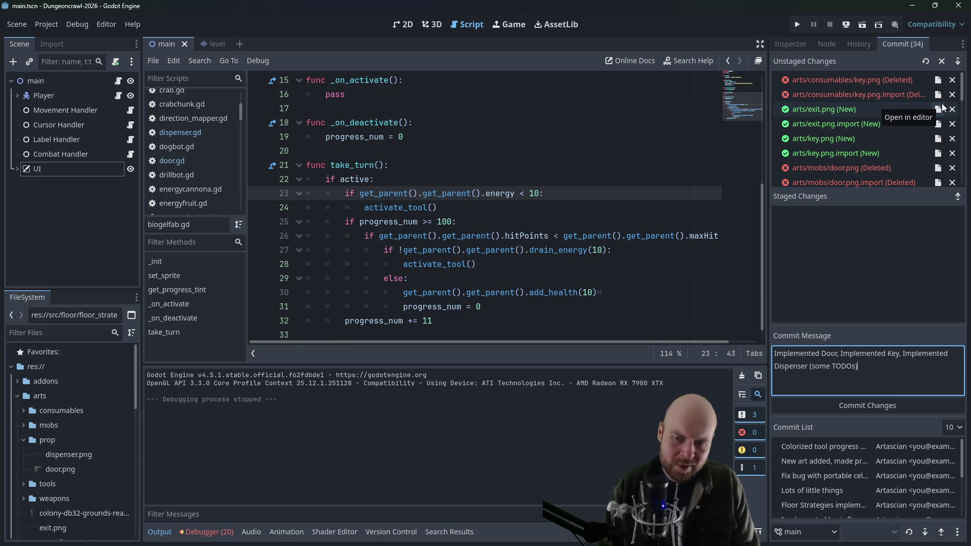
click(957, 61)
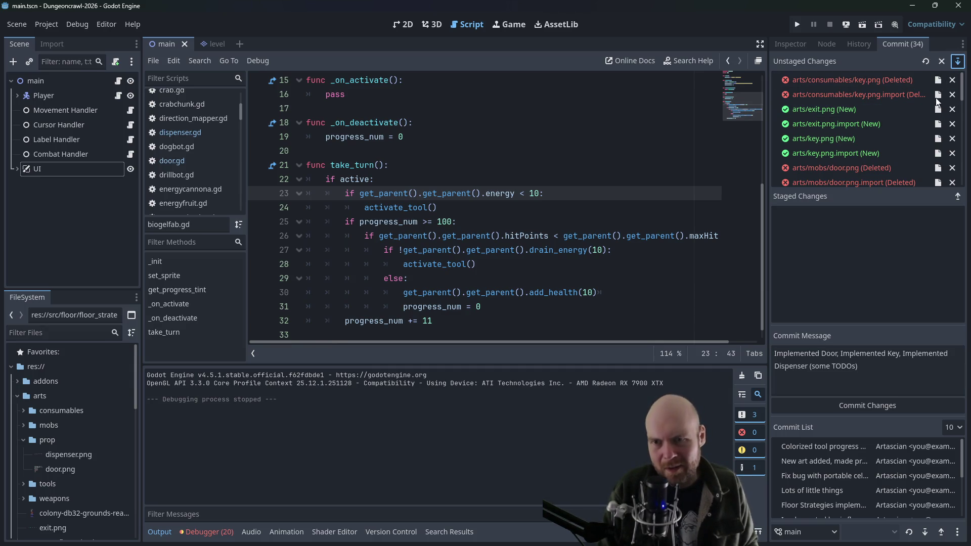
scroll(885, 221, down, 4)
scroll(889, 223, down, 3)
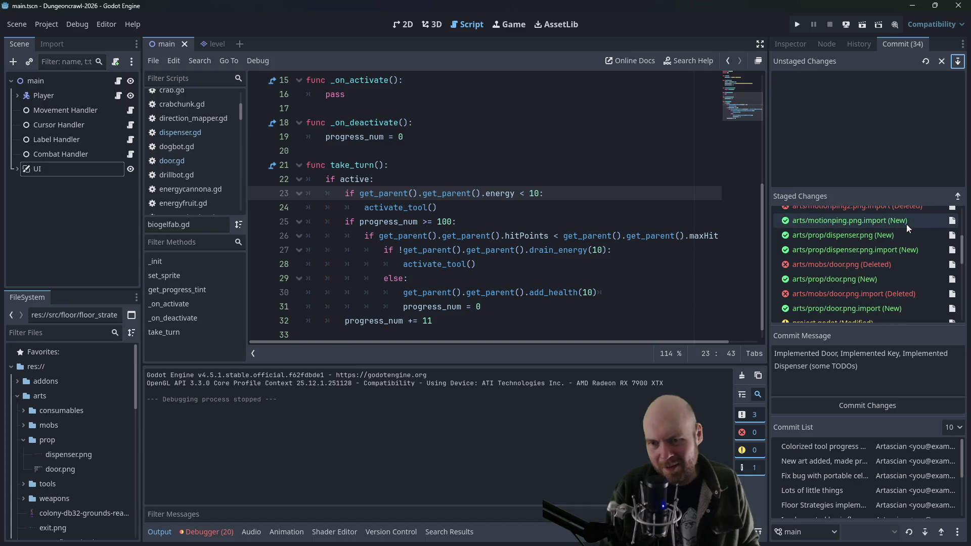
drag(962, 247, 970, 304)
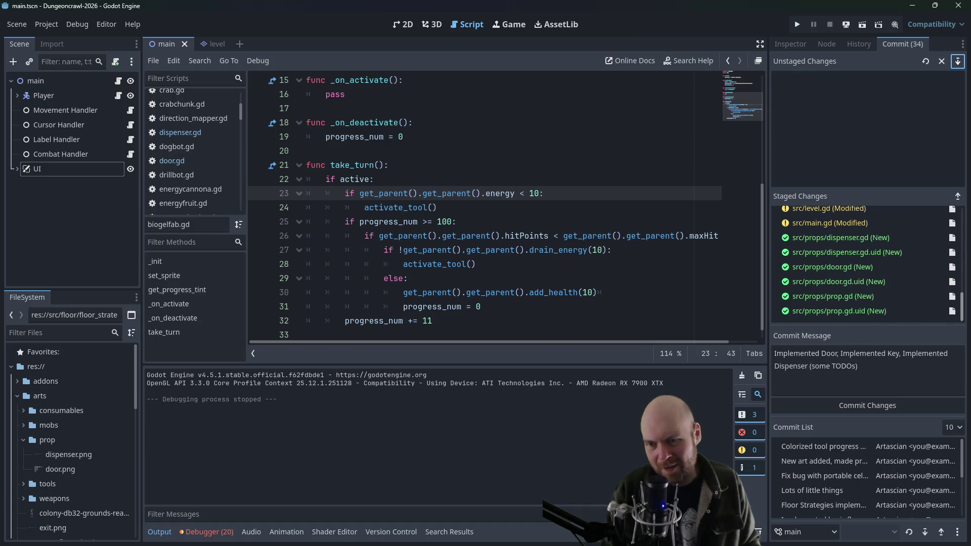
click(878, 406)
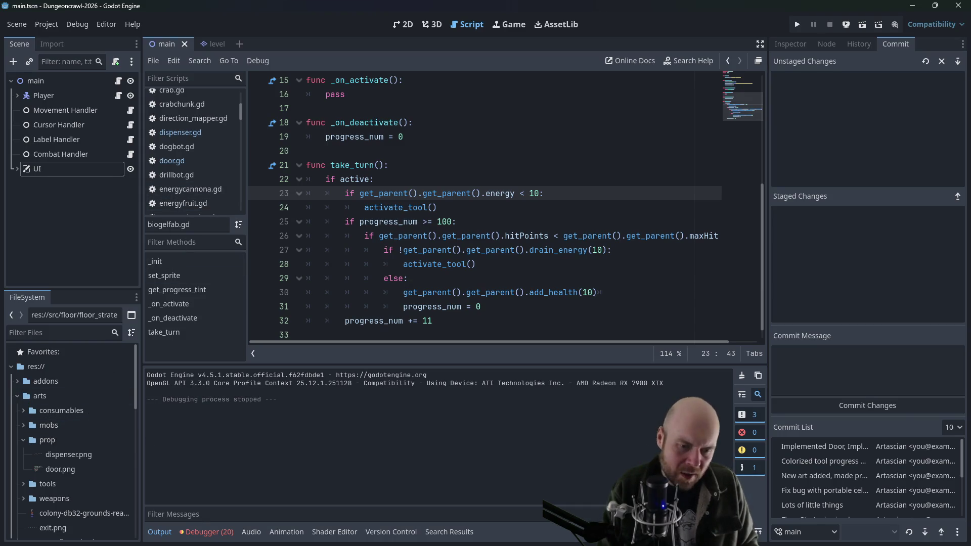
Review the Obsidian Plan note listing 'Doors & keys' and 'Oxygen and health dispensers', then minimize it
key(alt+Tab)
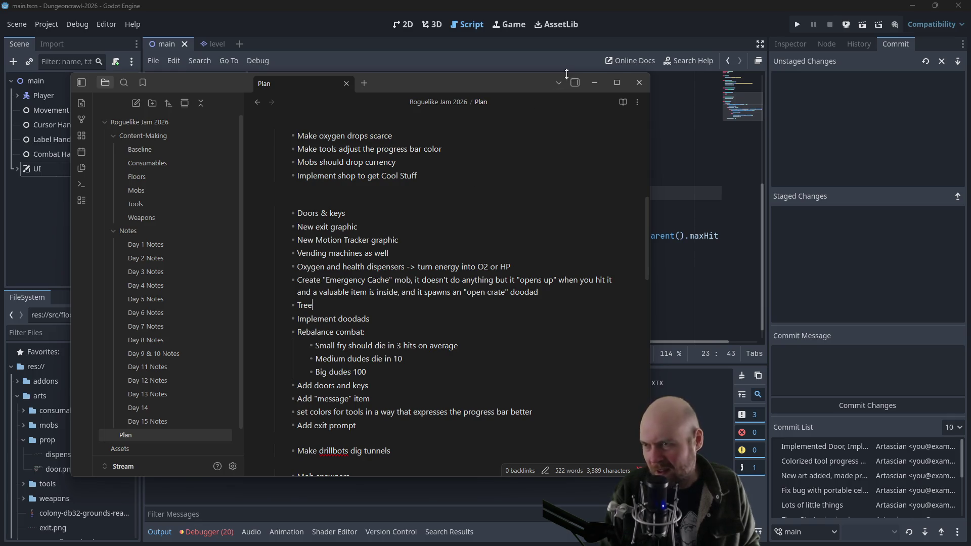
click(600, 81)
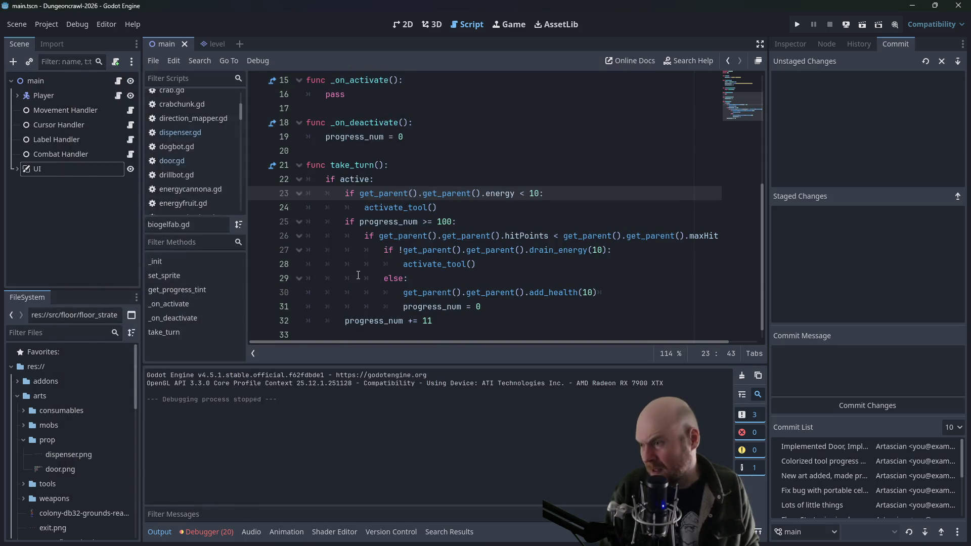
Collapse the arts and floor folders in FileSystem to reveal src/props
right_click(51, 444)
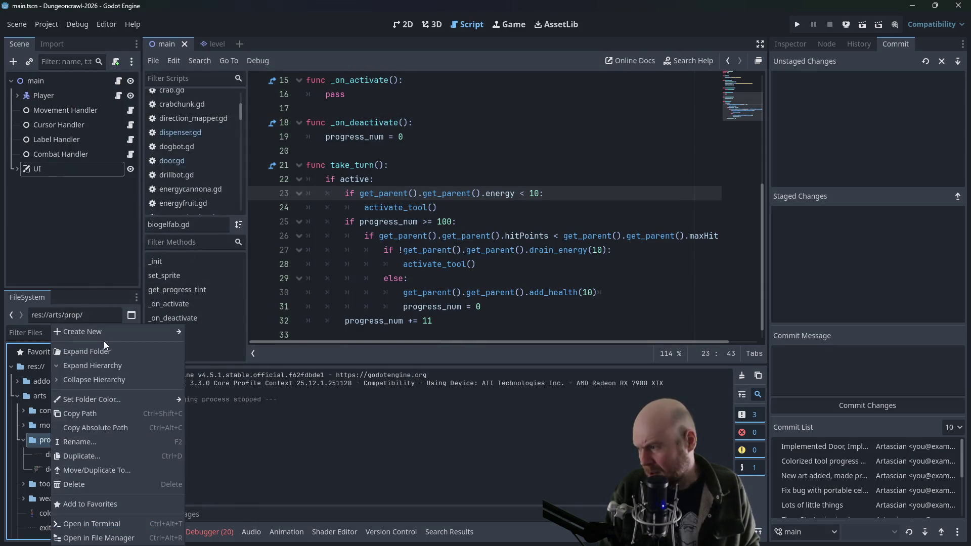
drag(511, 193, 477, 264)
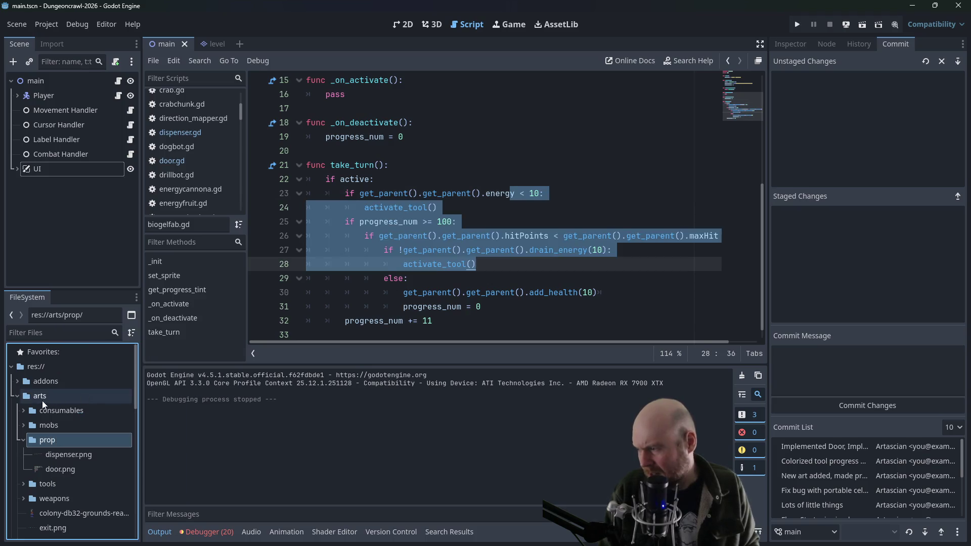
click(17, 396)
click(16, 405)
scroll(26, 412, down, 2)
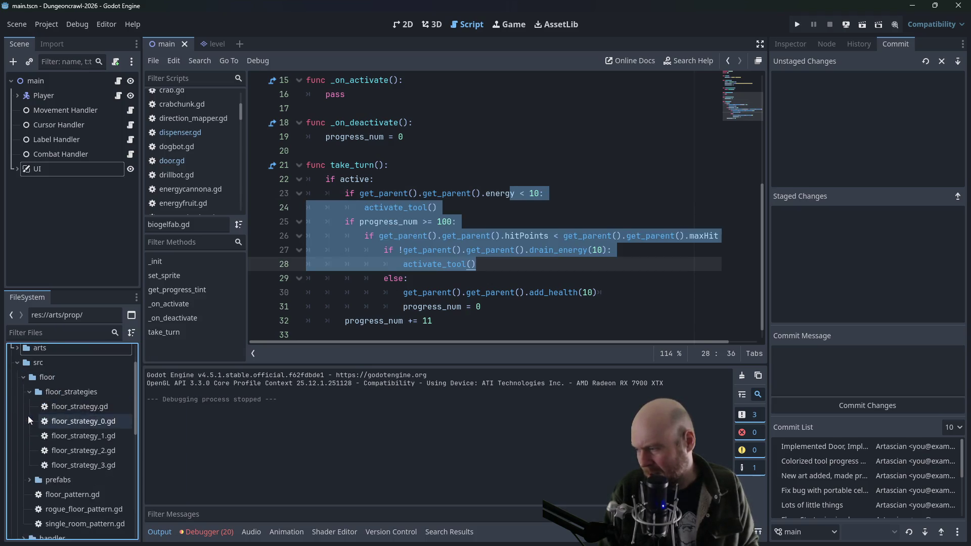
click(30, 391)
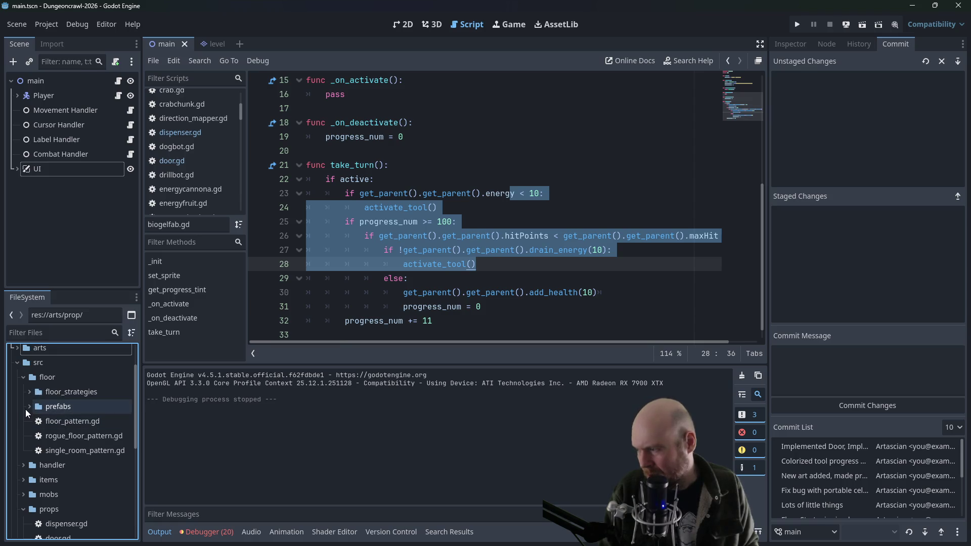
click(23, 376)
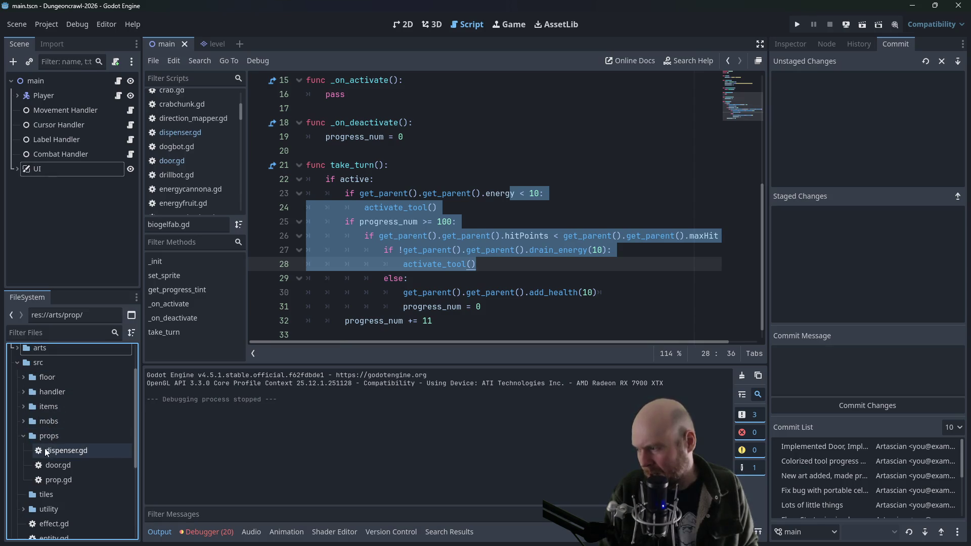
Create a new script named emergency_box.gd in src/props and open it in the editor
right_click(44, 434)
mouse_move(95, 334)
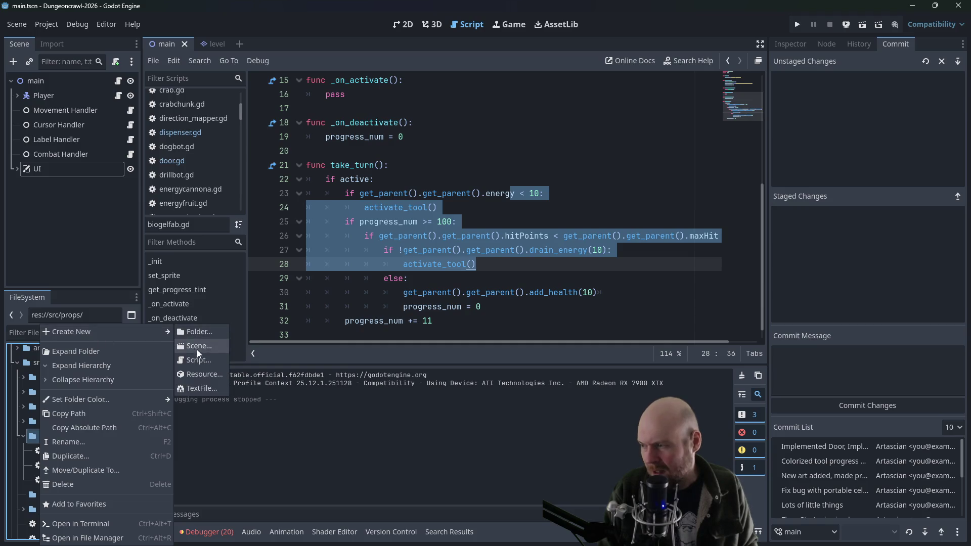
click(198, 358)
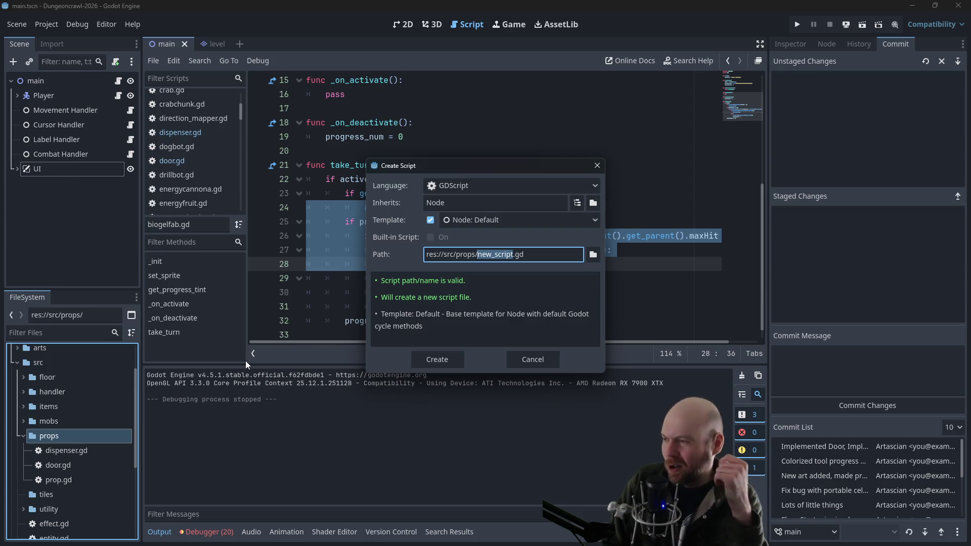
text(emerg)
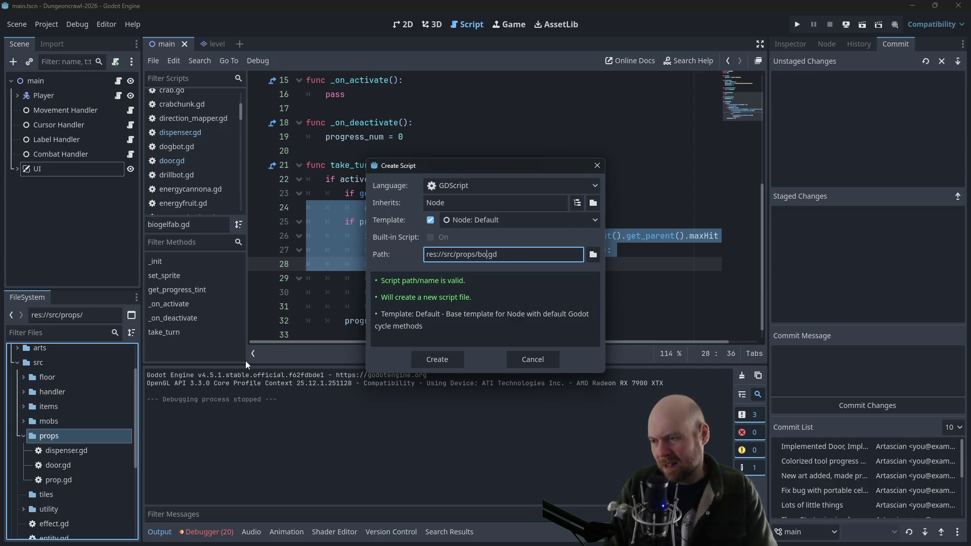
key(BackSpace)
key(BackSpace)
key(BackSpace)
text(bo)
key(BackSpace)
key(BackSpace)
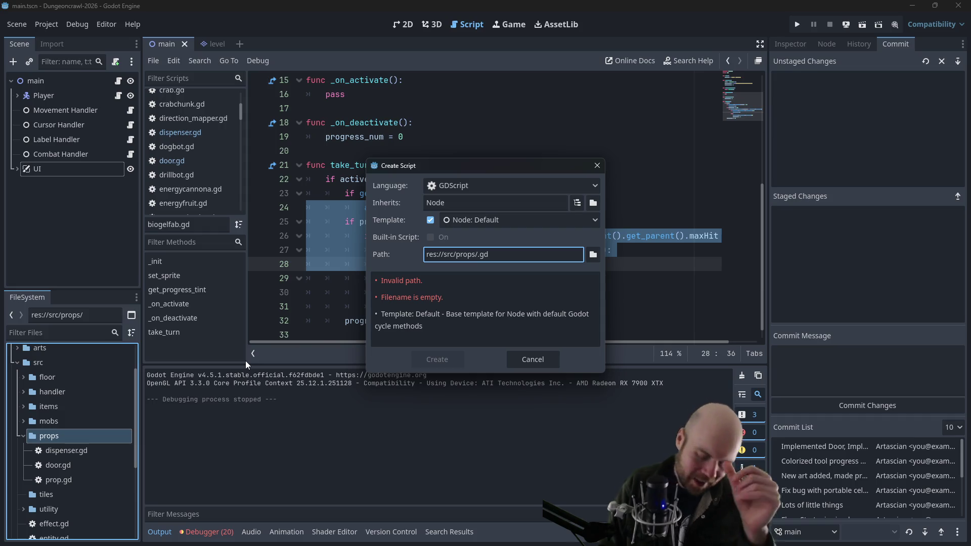
text(emern)
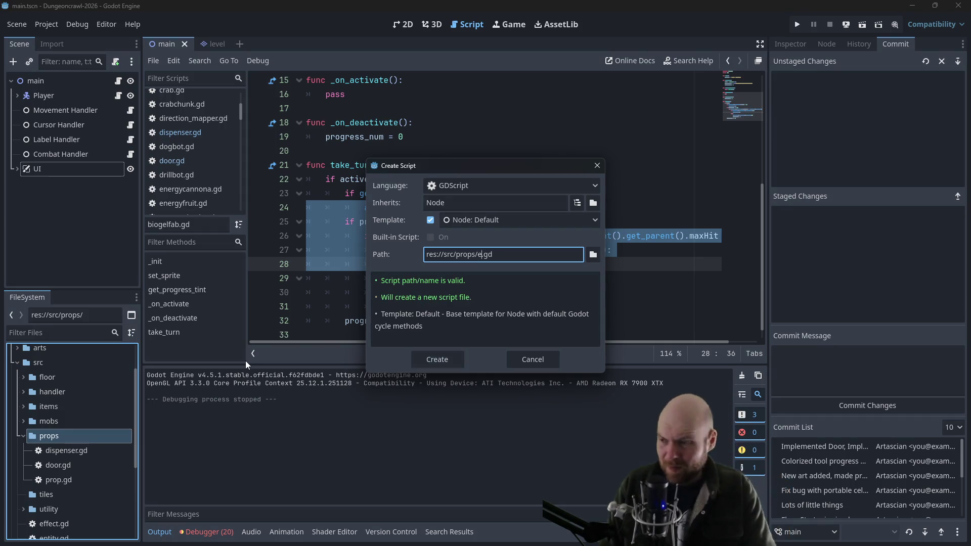
key(BackSpace)
text(gency_box)
key(Return)
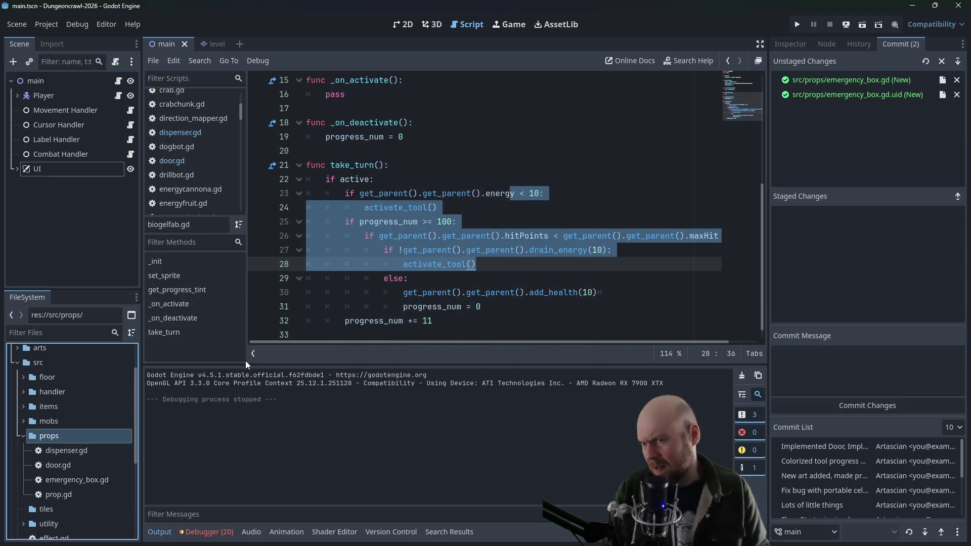
double_click(77, 480)
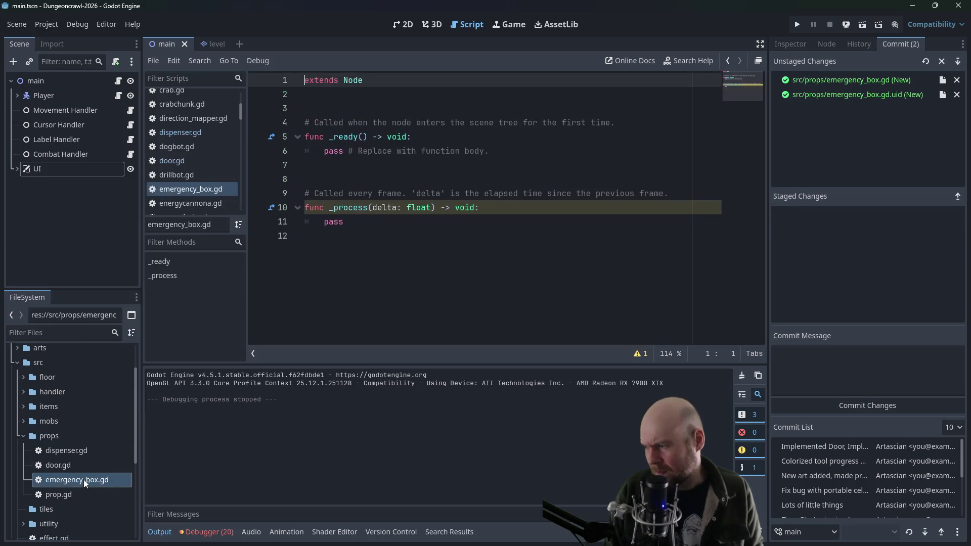
Add 'class_name EmergencyBox' as the first line of emergency_box.gd
click(322, 274)
mouse_move(374, 243)
mouse_down()
mouse_move(300, 110)
mouse_move(304, 94)
mouse_up()
click(307, 81)
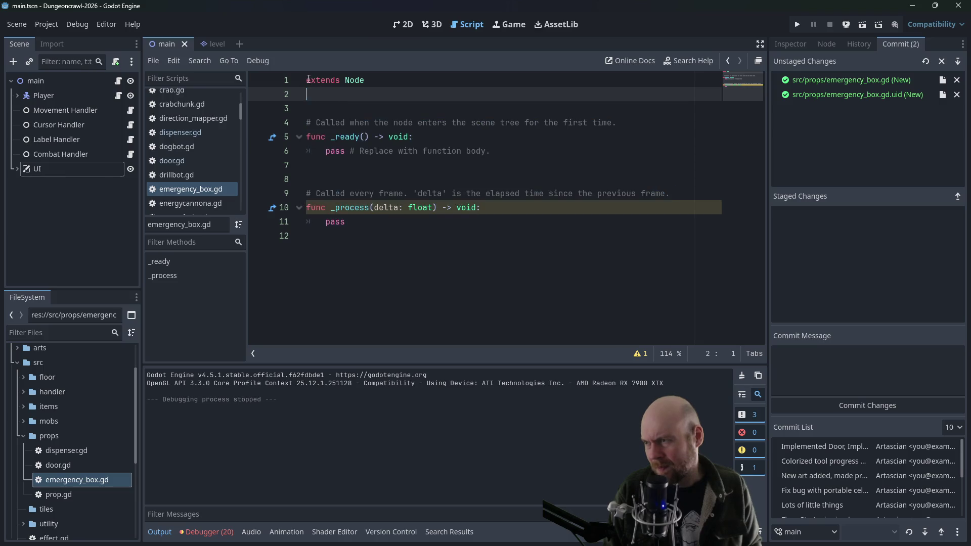
key(Return)
key(Up)
text(class_name E)
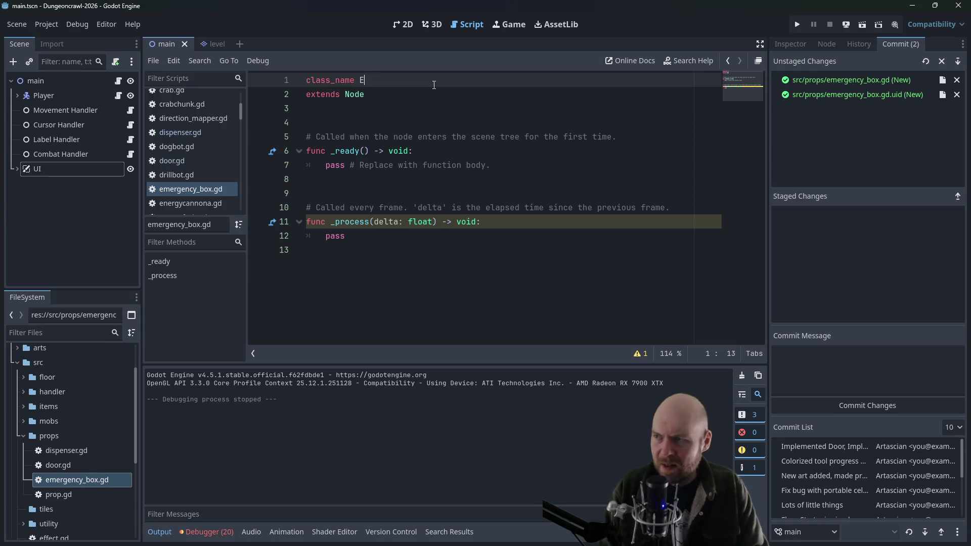
text(mergency_Bo)
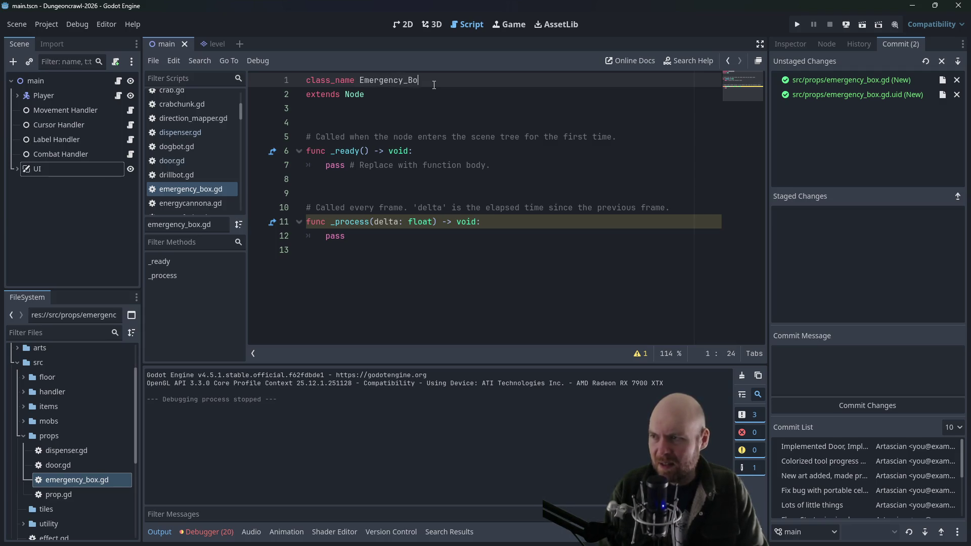
key(BackSpace)
key(BackSpace)
key(BackSpace)
text(Bo)
key(BackSpace)
key(BackSpace)
text(Box)
Change 'extends Node' to 'extends Prop' and inspect the unimplemented interact() error on line 1
key(Down)
key(BackSpace)
key(BackSpace)
key(BackSpace)
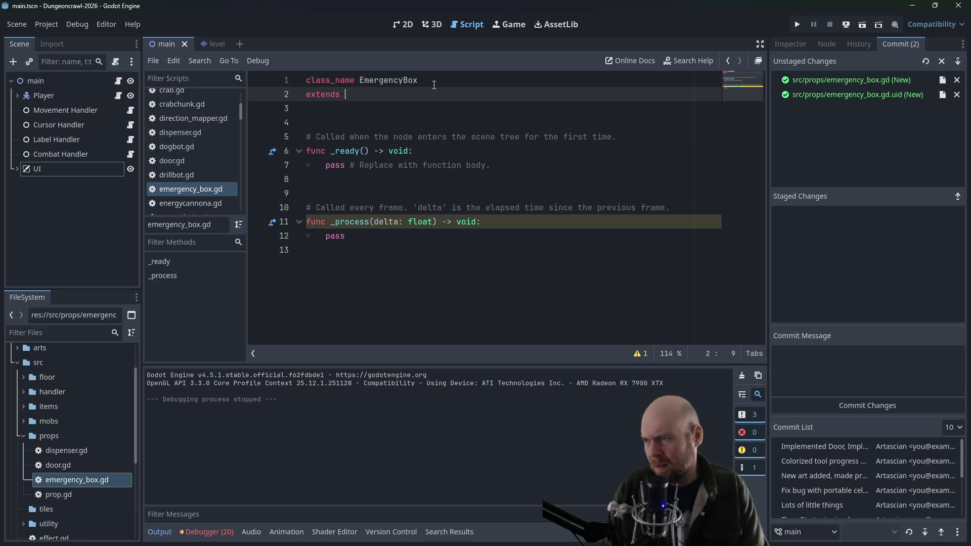
text(Prop)
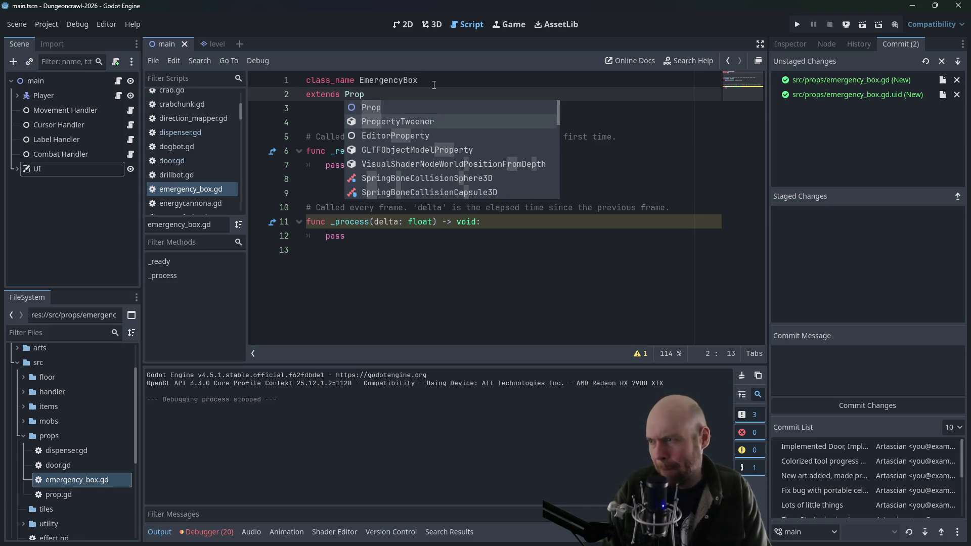
key(Escape)
key(Down)
key(Down)
scroll(223, 157, down, 3)
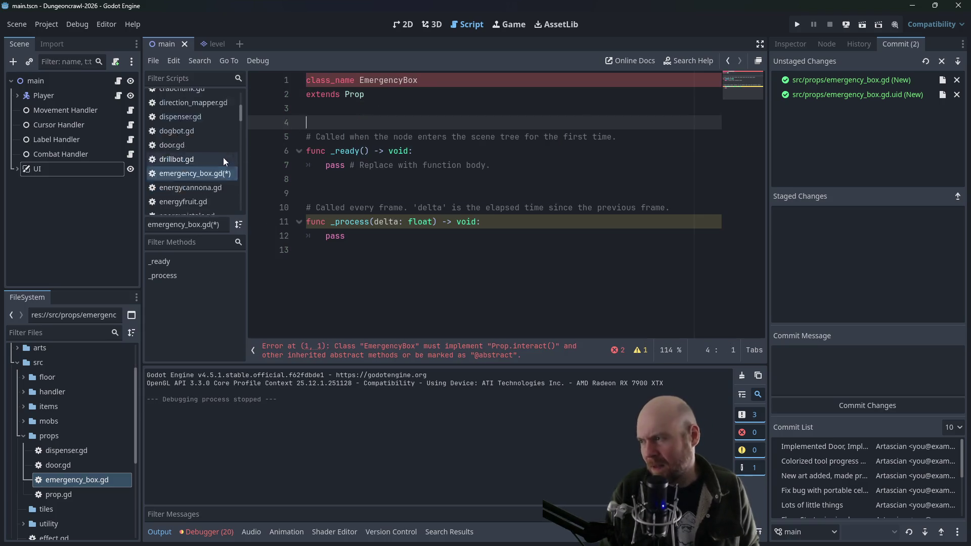
scroll(213, 171, down, 10)
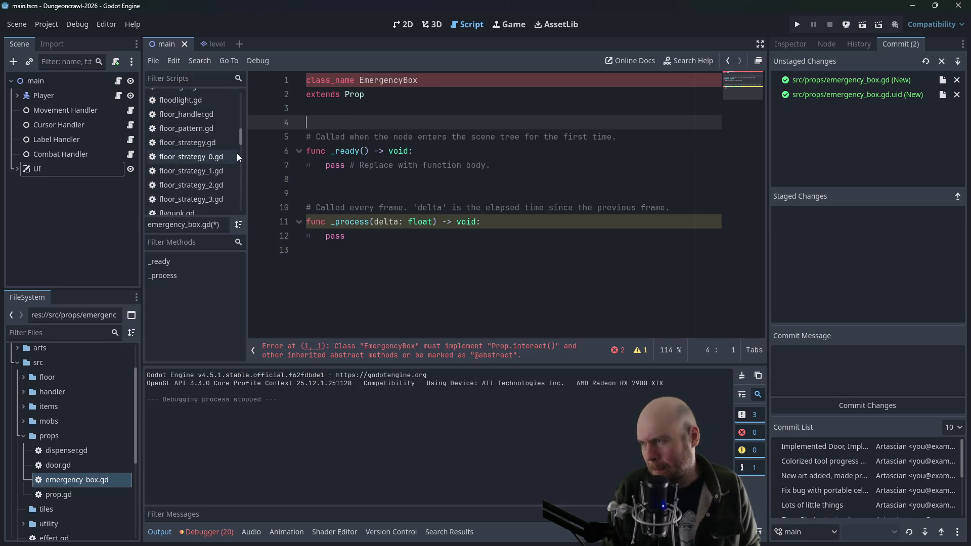
right_click(329, 81)
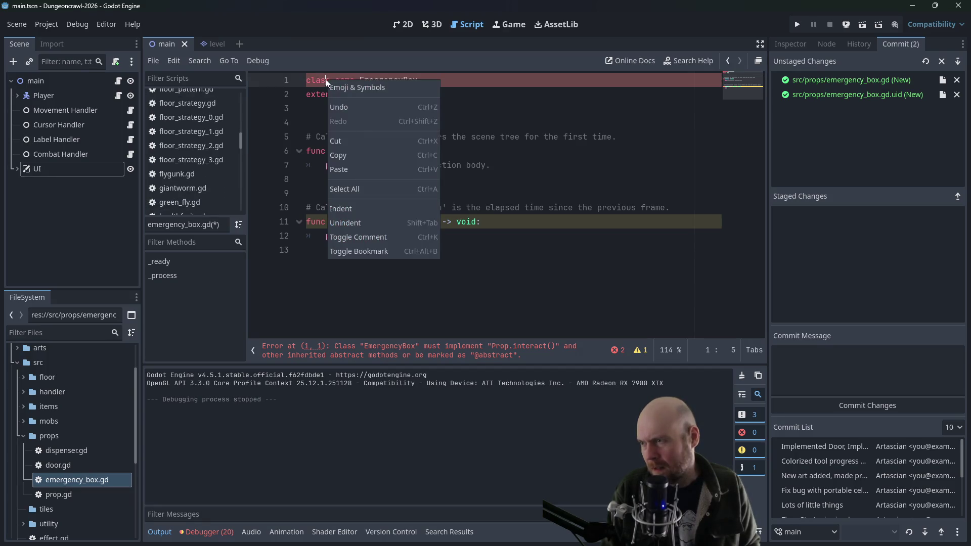
click(501, 355)
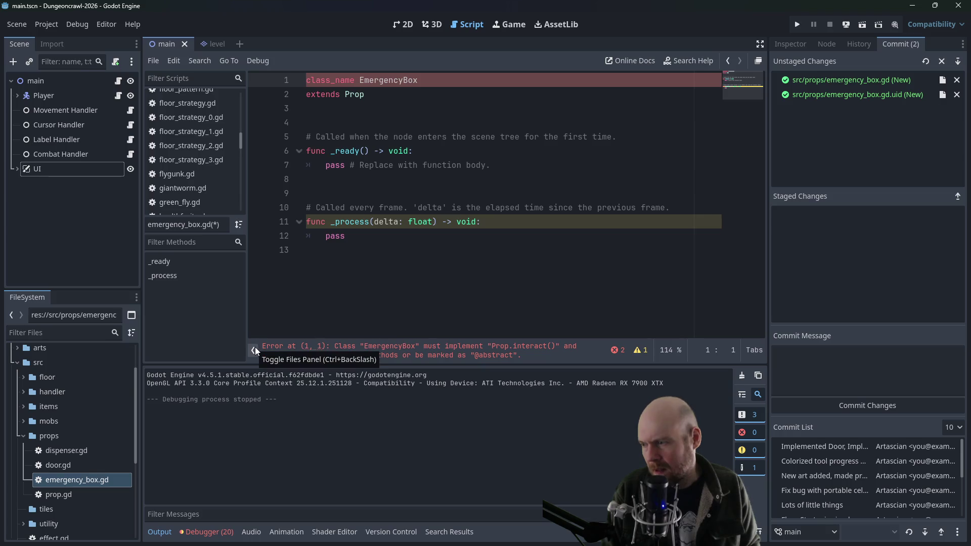
scroll(195, 122, down, 5)
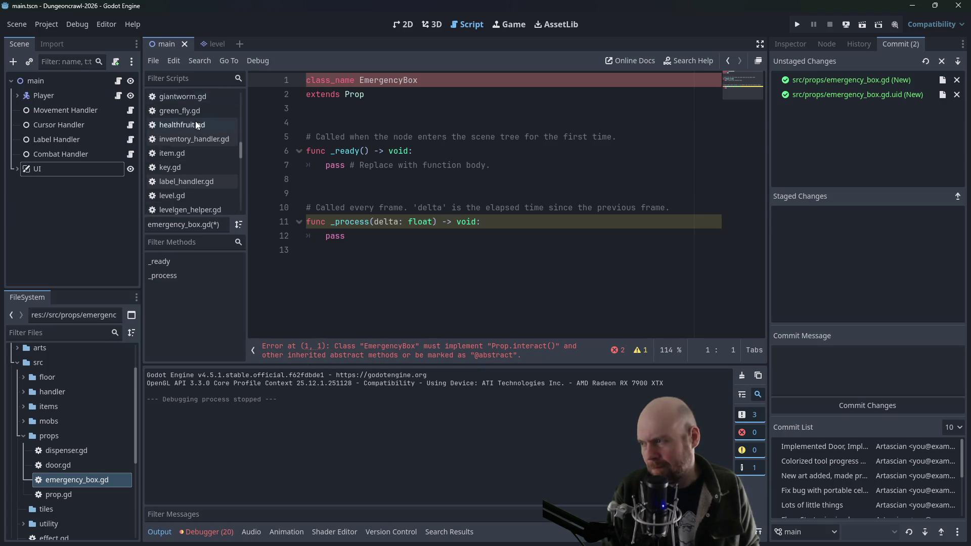
scroll(198, 126, down, 4)
scroll(199, 133, down, 3)
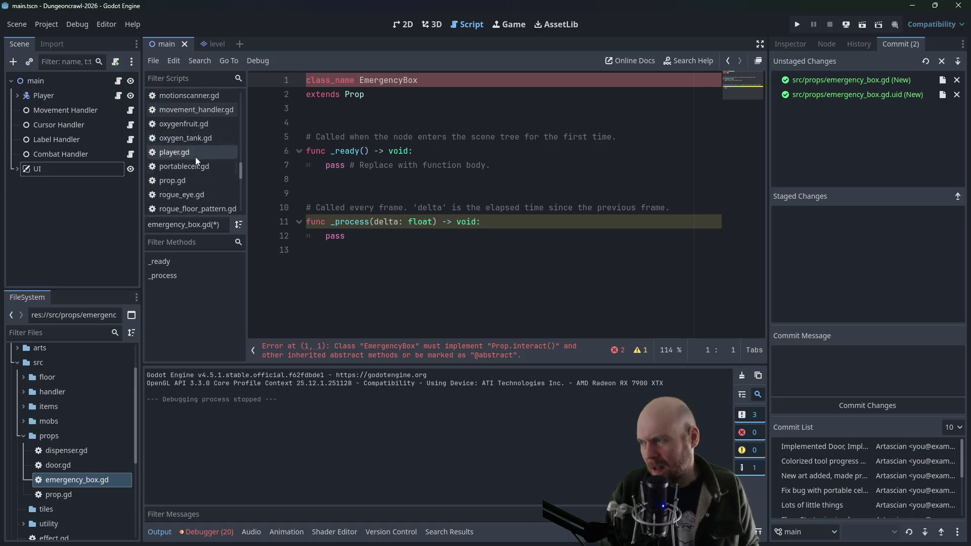
click(185, 175)
drag(537, 130, 244, 111)
key(ctrl+c)
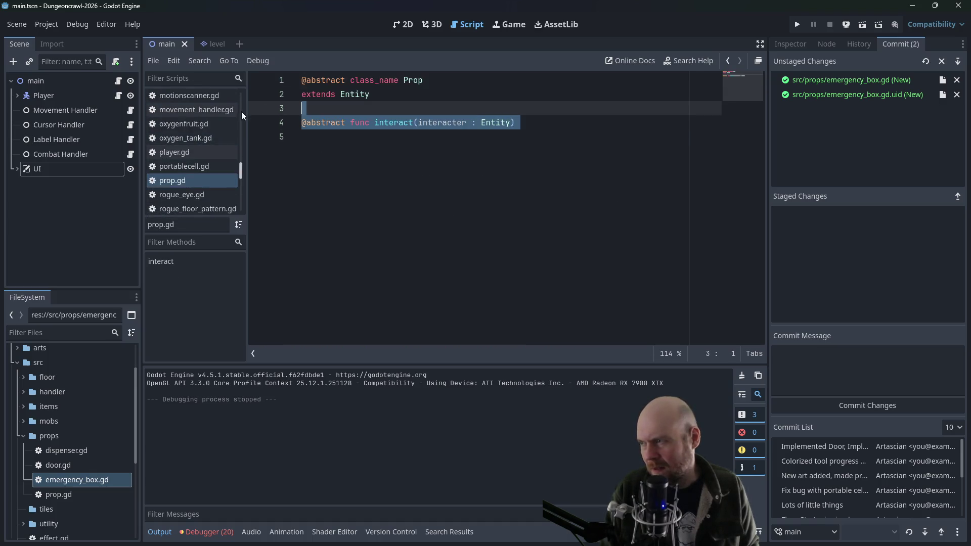
scroll(235, 165, up, 1)
scroll(246, 129, up, 8)
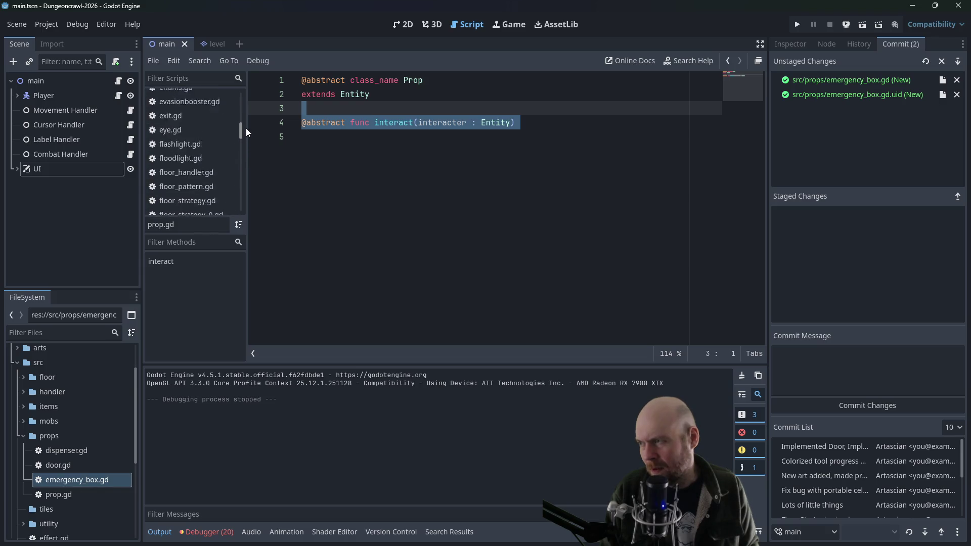
scroll(244, 125, up, 7)
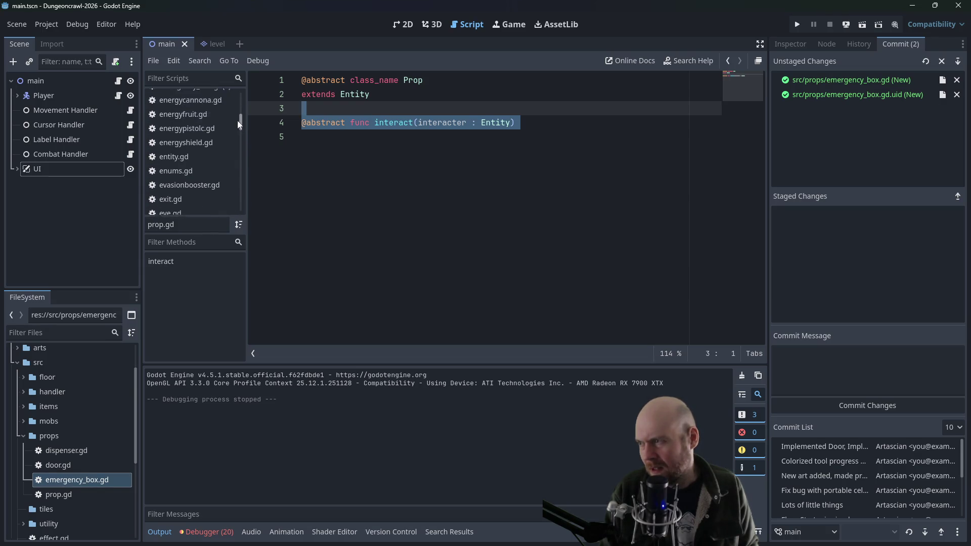
click(206, 134)
click(303, 123)
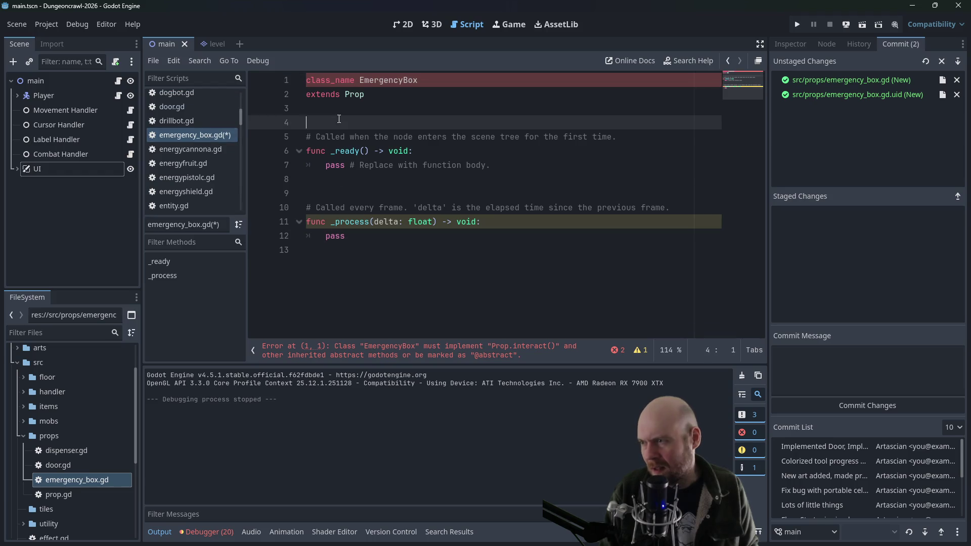
key(ctrl+v)
drag(350, 137, 311, 136)
key(BackSpace)
key(BackSpace)
key(Delete)
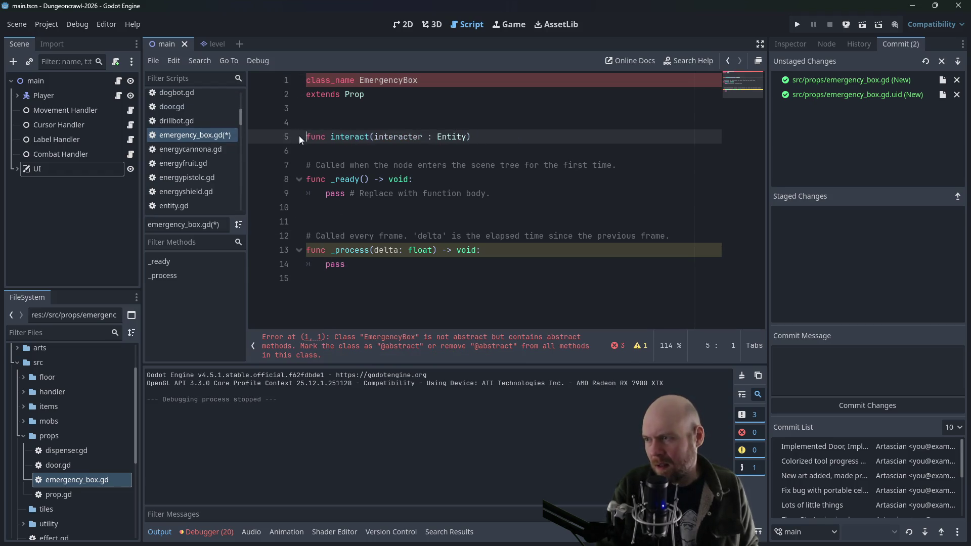
click(479, 138)
text(:)
key(Return)
text(pass)
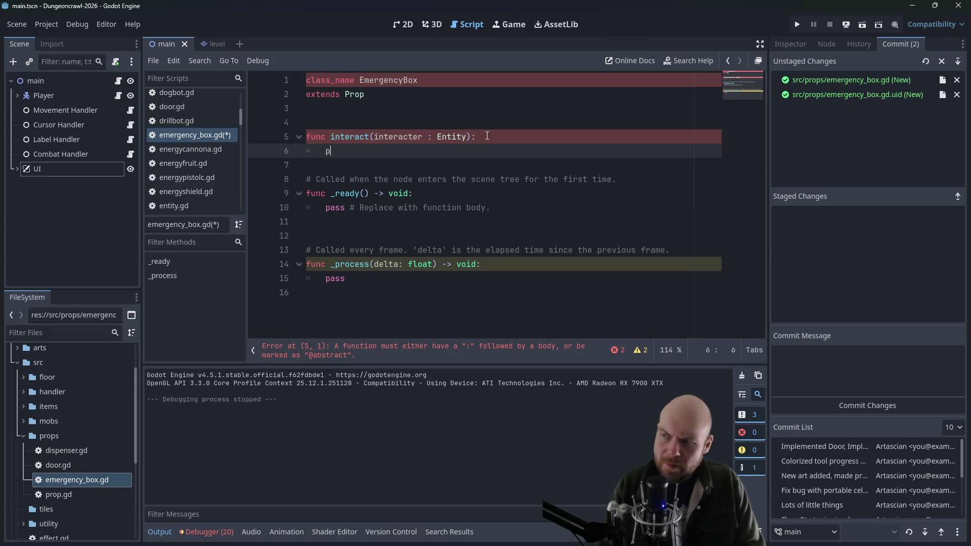
Delete the template _ready and _process functions from emergency_box.gd
drag(467, 169, 506, 296)
key(BackSpace)
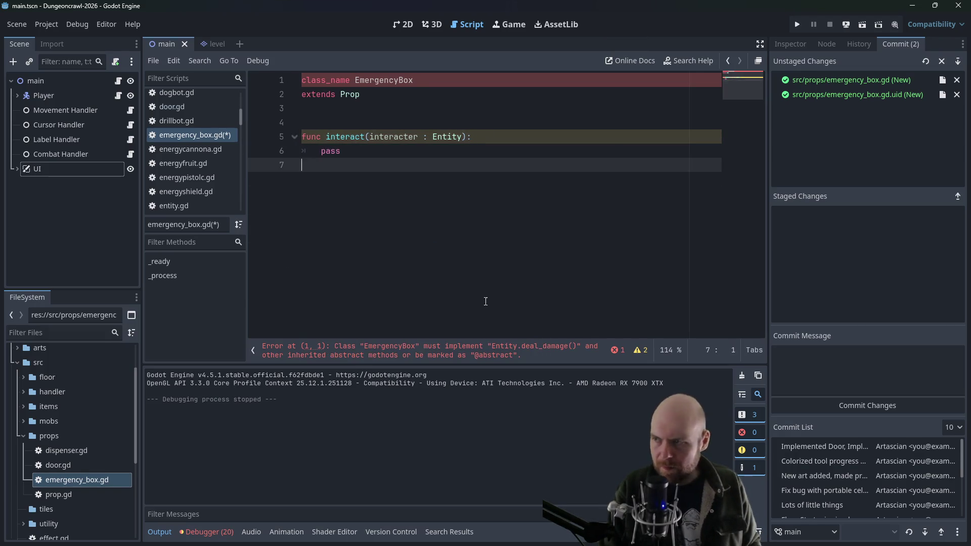
scroll(182, 142, up, 4)
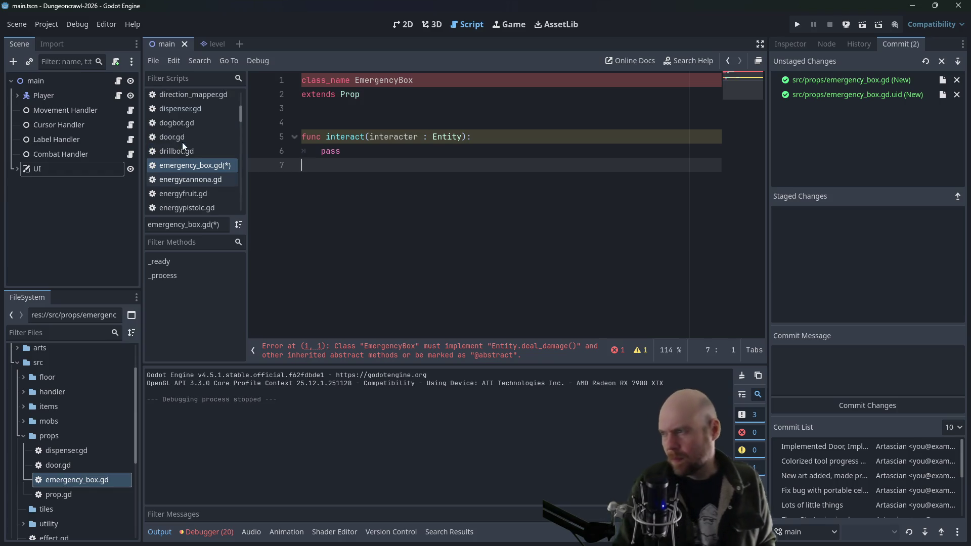
scroll(188, 141, down, 5)
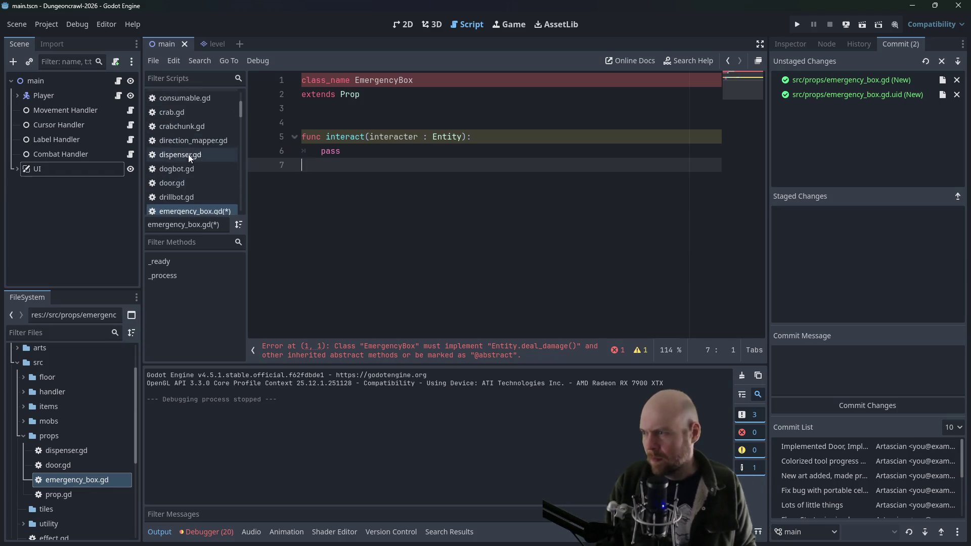
click(177, 162)
click(172, 174)
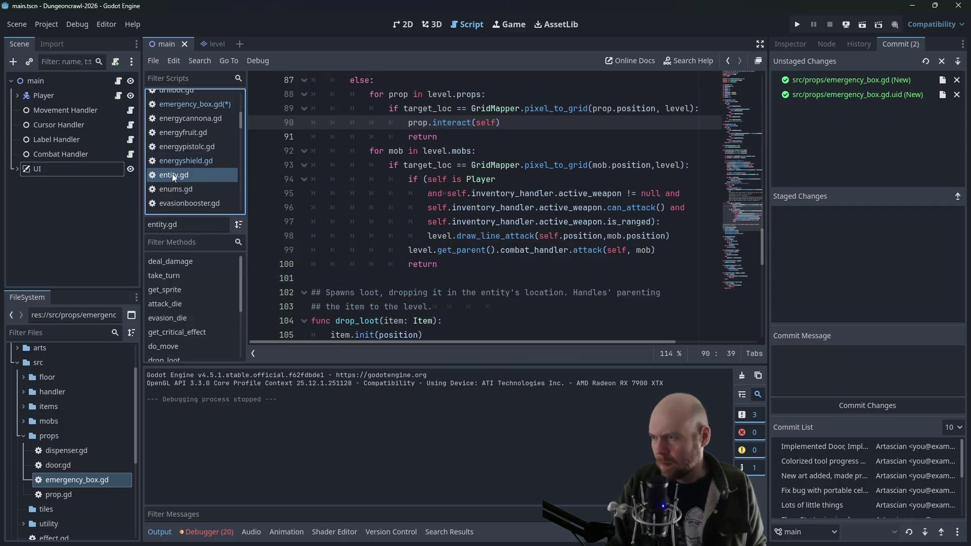
drag(762, 213, 760, 98)
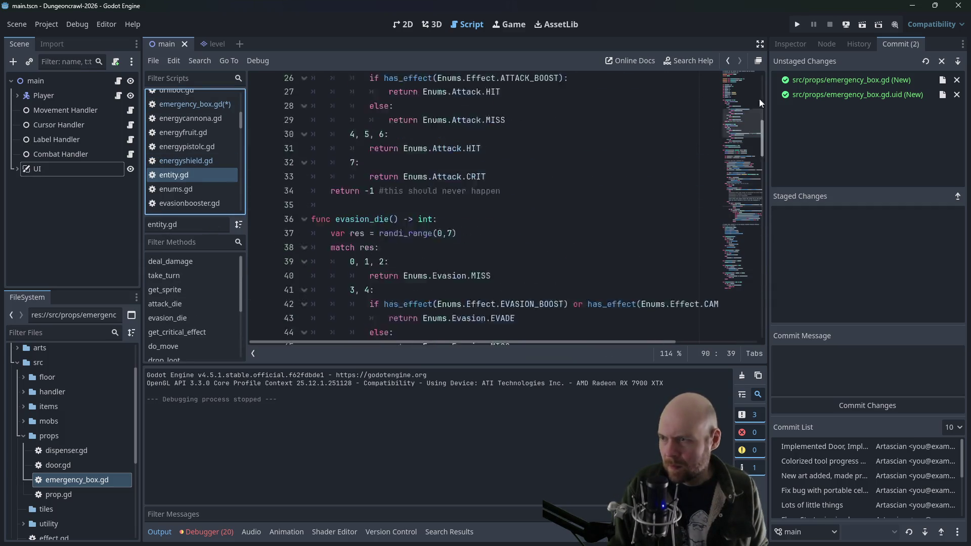
drag(443, 179, 274, 147)
key(ctrl+c)
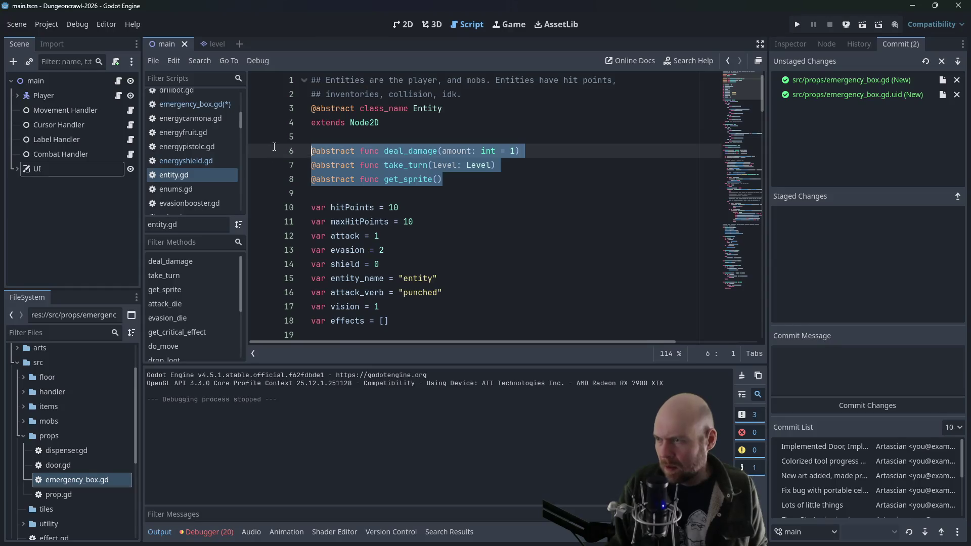
click(196, 105)
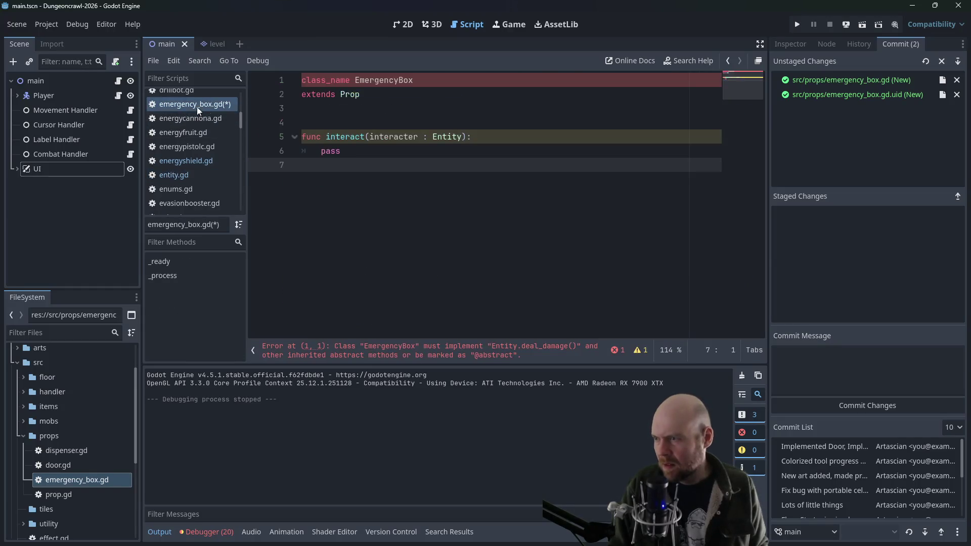
key(Return)
key(Return)
key(ctrl+v)
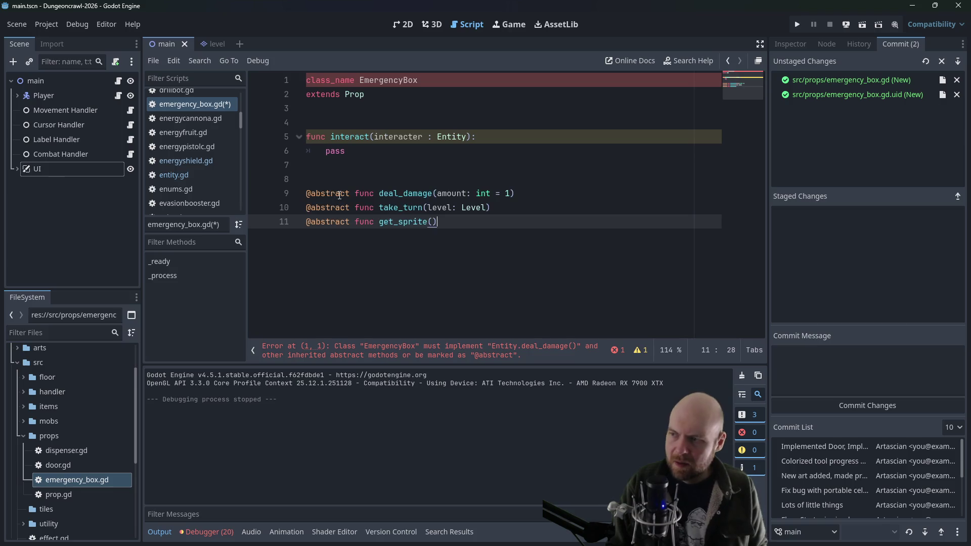
key(Up)
key(Up)
key(Up)
mouse_move(355, 193)
mouse_down()
mouse_move(306, 193)
mouse_move(335, 206)
mouse_move(305, 204)
mouse_up()
key(BackSpace)
key(BackSpace)
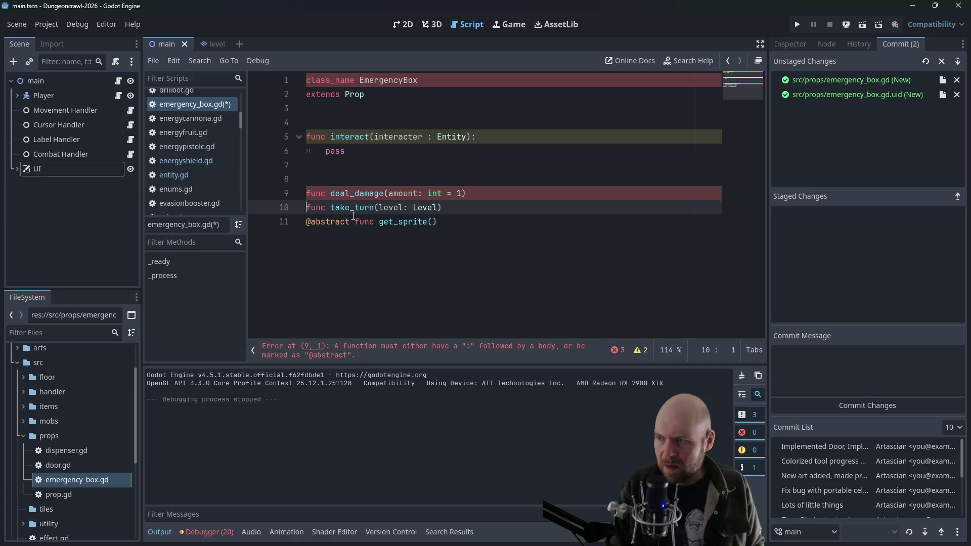
double_click(334, 222)
key(shift+Home)
key(BackSpace)
key(Delete)
Give deal_damage and take_turn pass bodies and end get_sprite's header with a colon
click(508, 197)
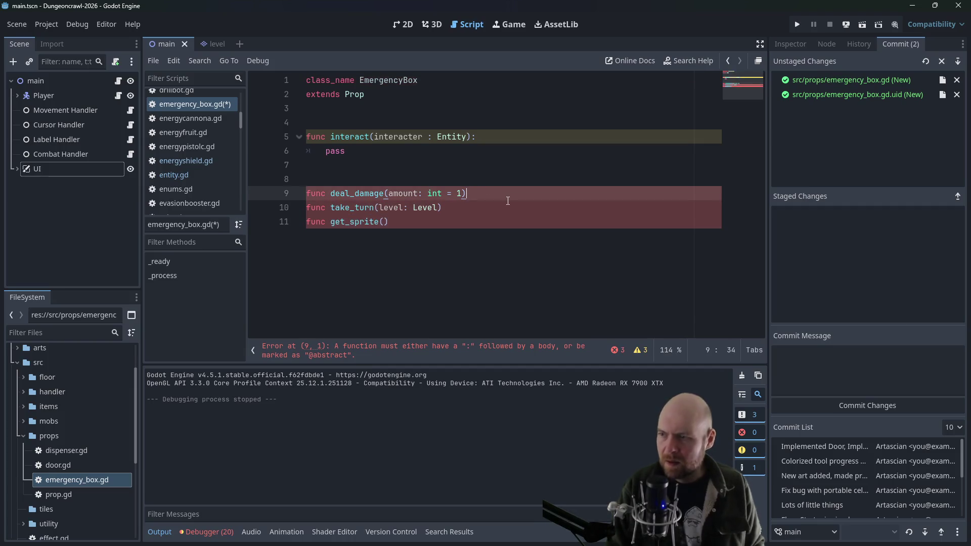
text(:)
key(Return)
text(pass)
key(Return)
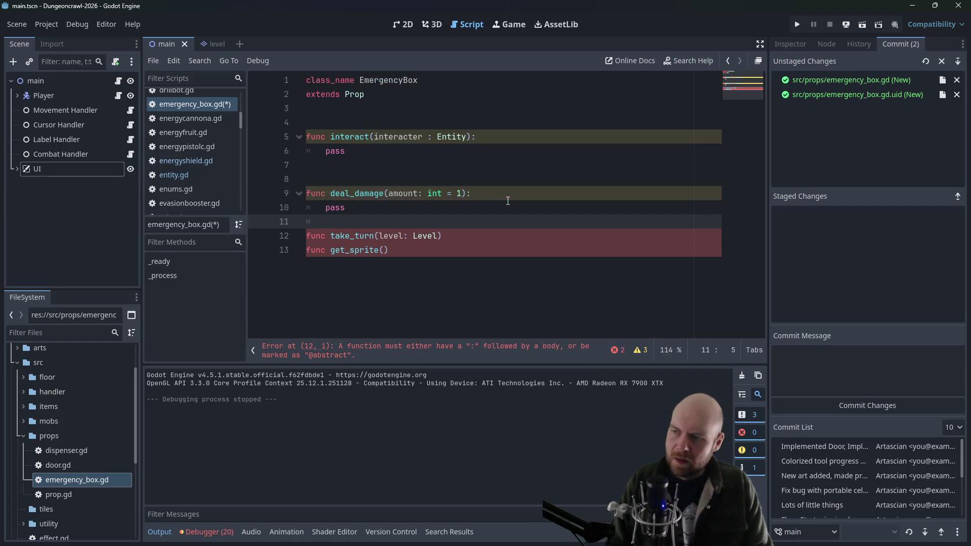
click(464, 239)
text(:)
key(Return)
text(pass)
key(Return)
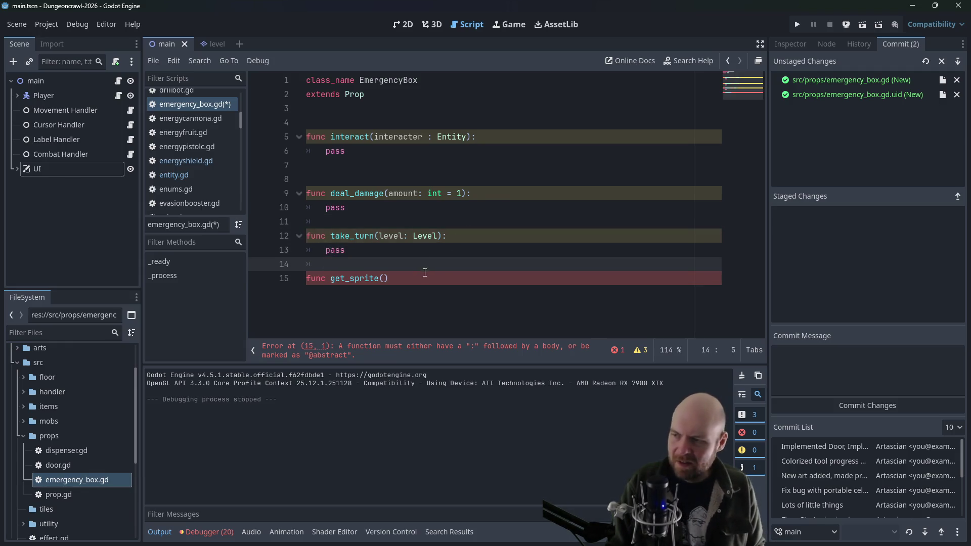
click(427, 281)
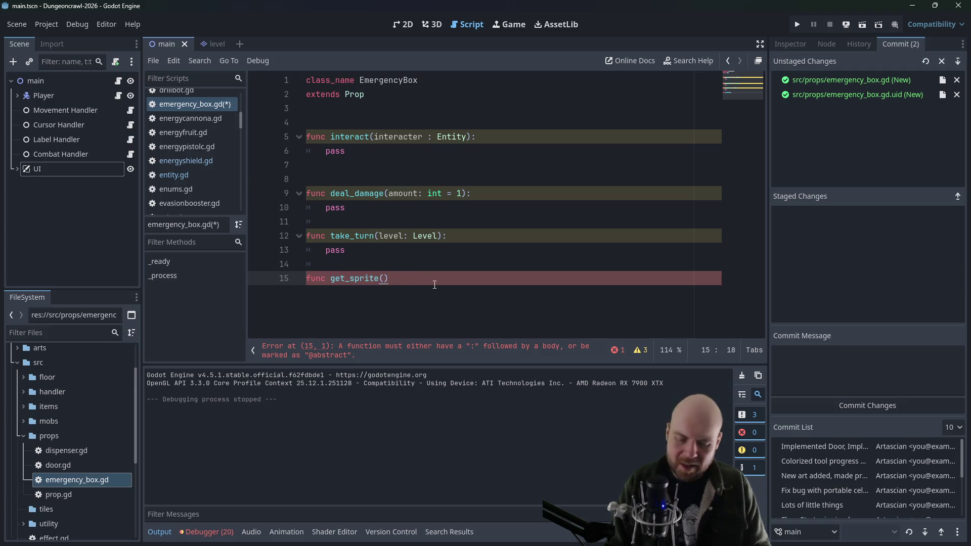
text(:)
key(Return)
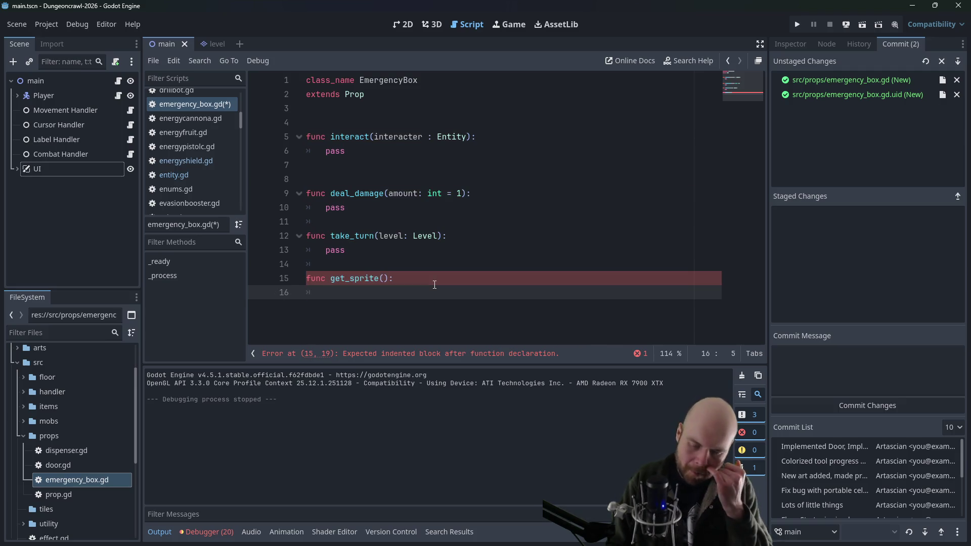
click(361, 164)
Add 'func _init():' above interact with a body calling get_sprite()
click(363, 122)
key(Return)
click(364, 119)
text(func )
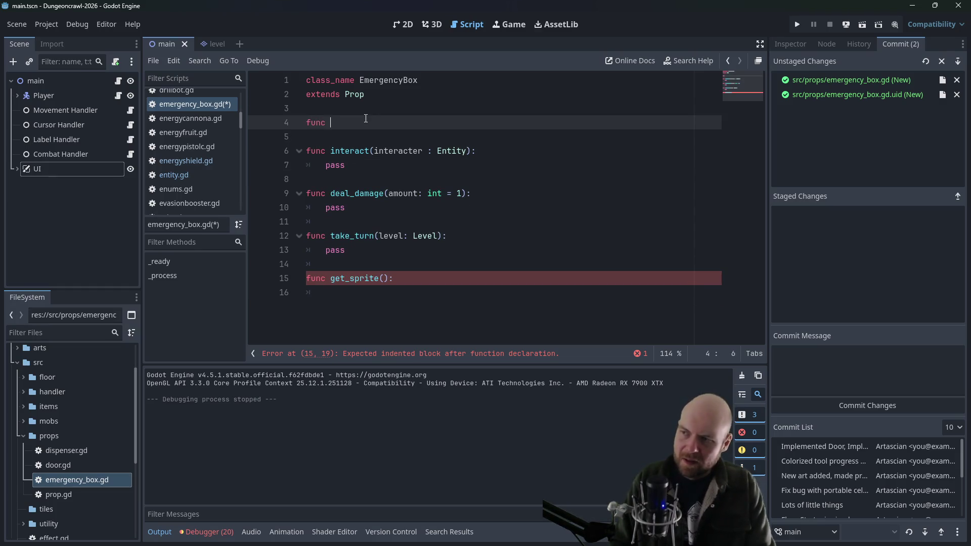
text(_init():)
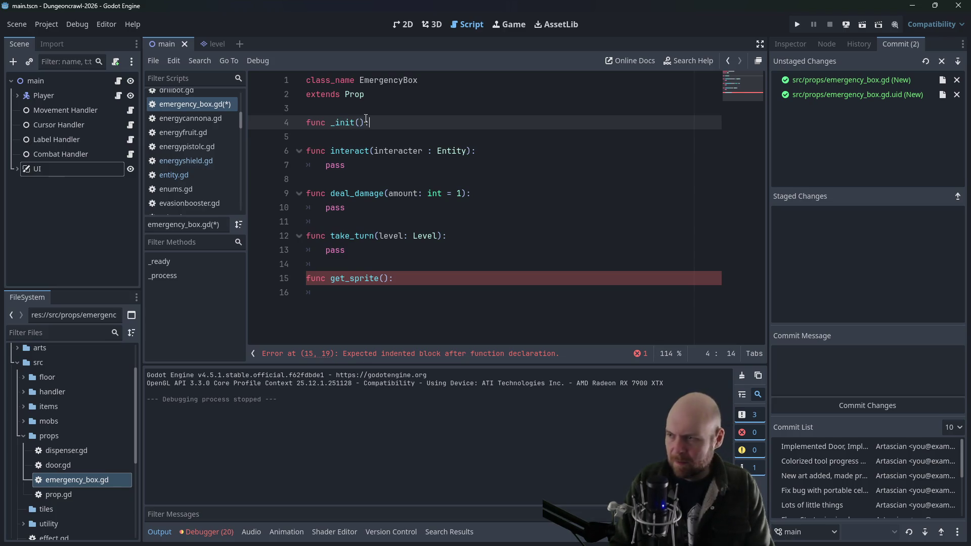
key(Return)
text(get_sprite())
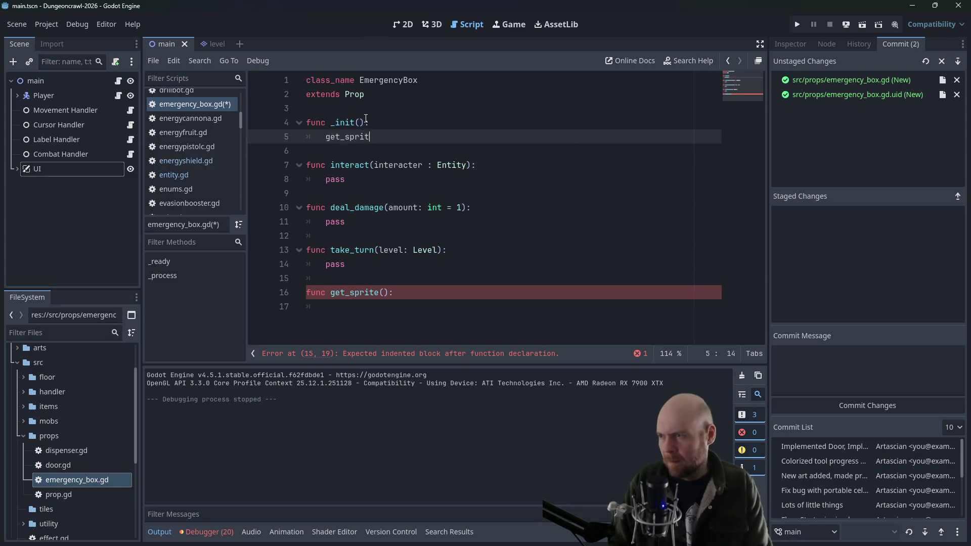
Type 'var sprite = Sprite2D.new()' as the first line of get_sprite
click(373, 304)
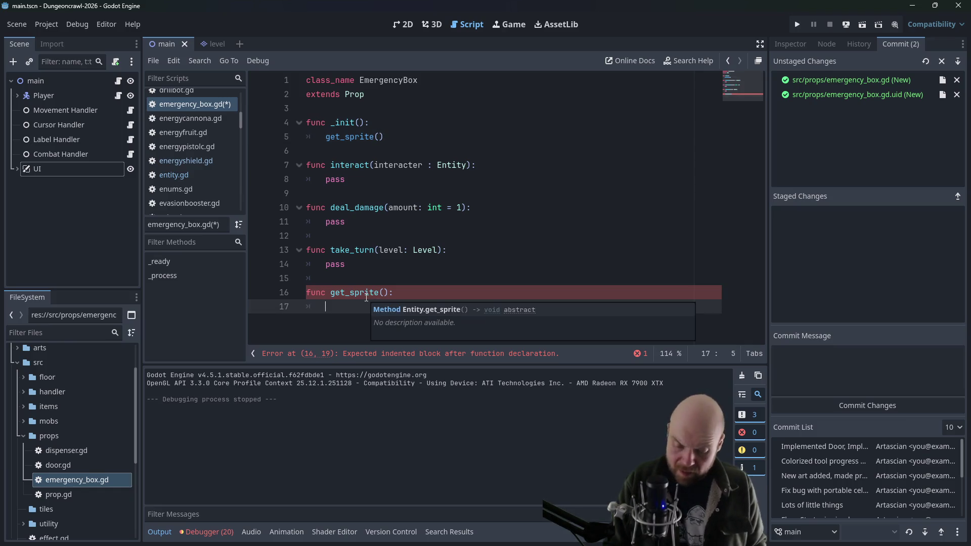
click(364, 113)
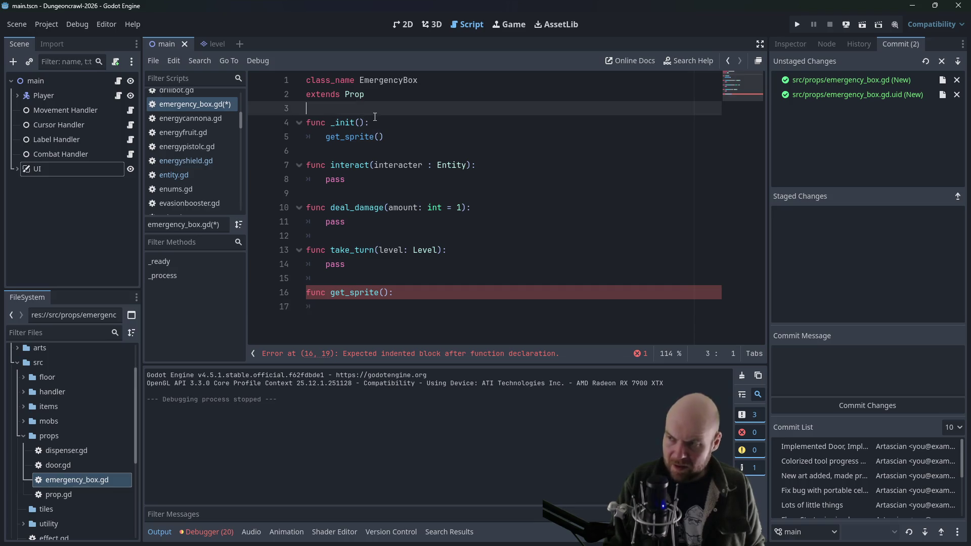
click(374, 310)
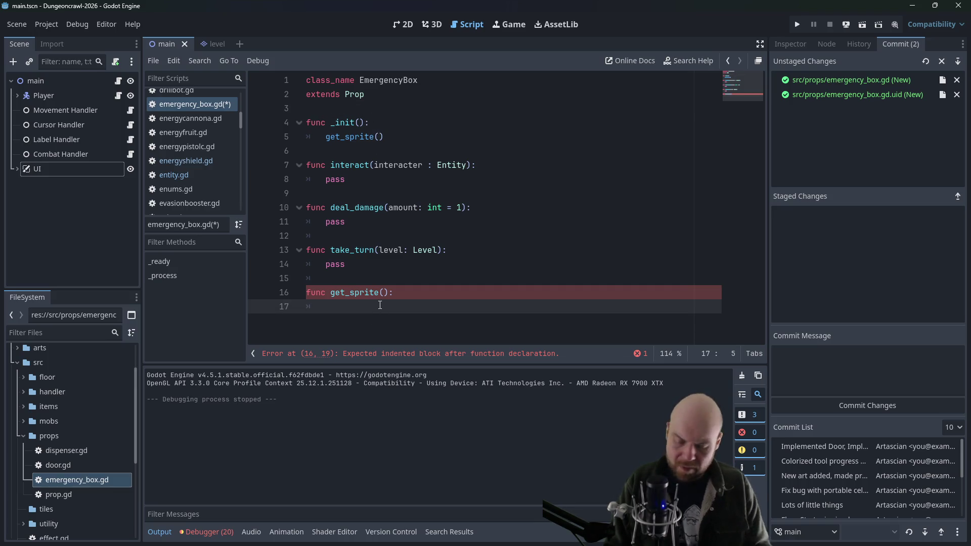
text(var sprite = Sprite)
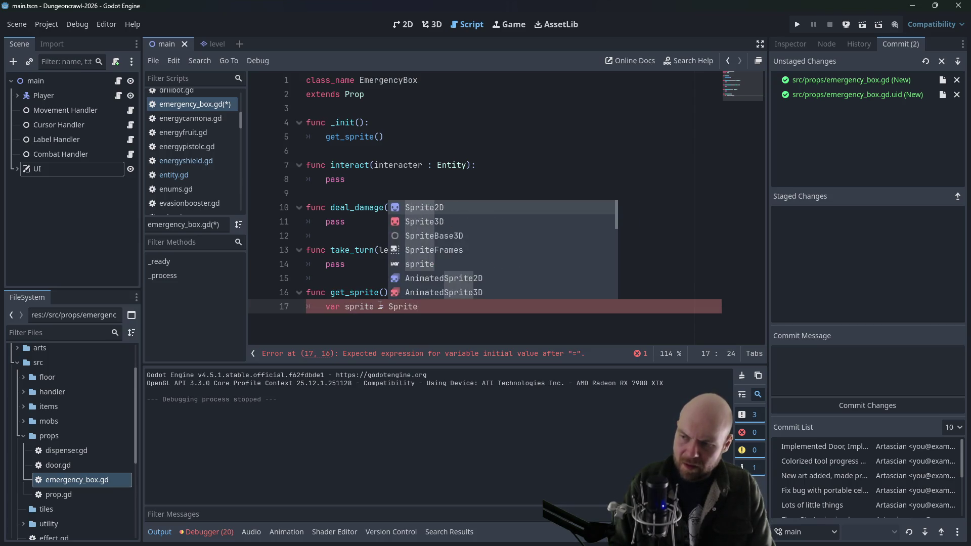
text(2D.new()
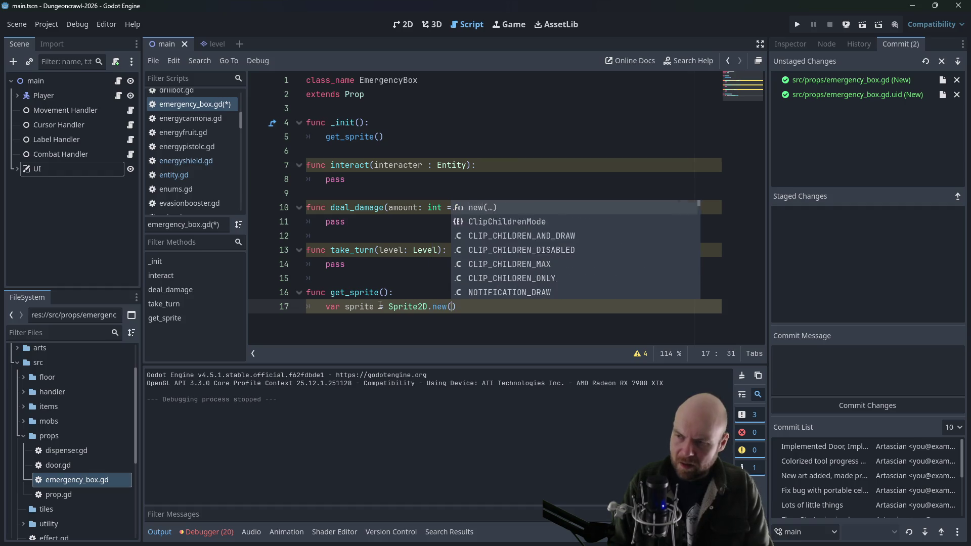
text())
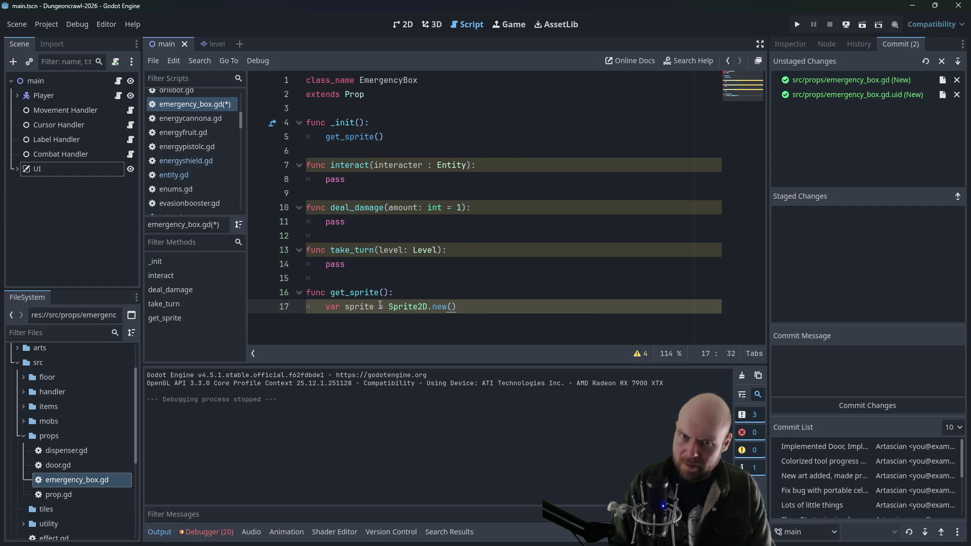
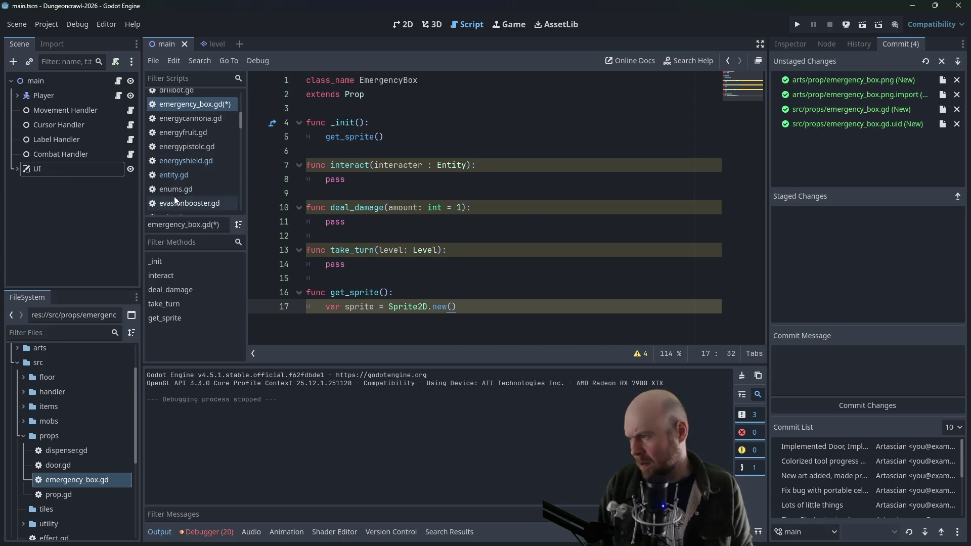
Copy the sprite.texture load line from energyfruit.gd into get_sprite in emergency_box.gd
scroll(183, 177, up, 2)
click(188, 166)
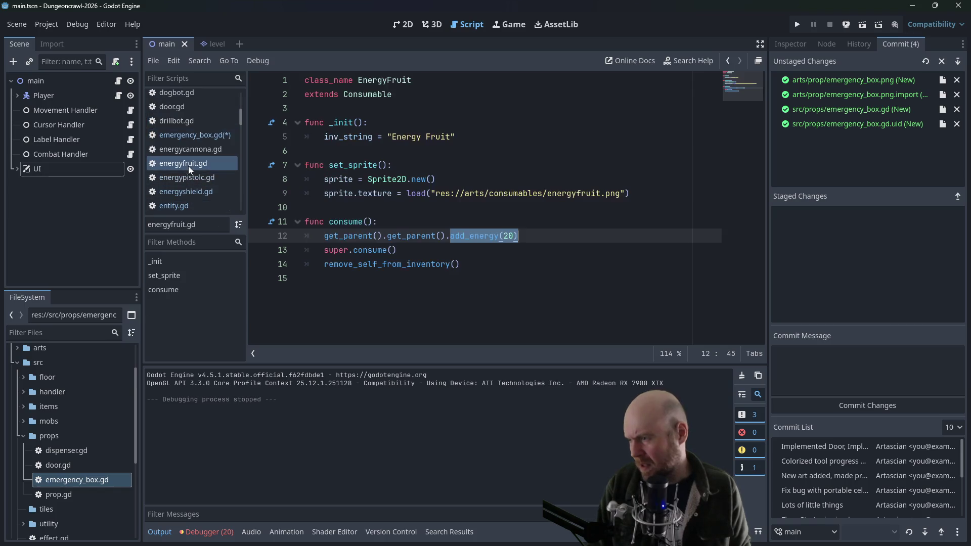
drag(321, 194, 632, 194)
key(ctrl+c)
scroll(190, 180, down, 1)
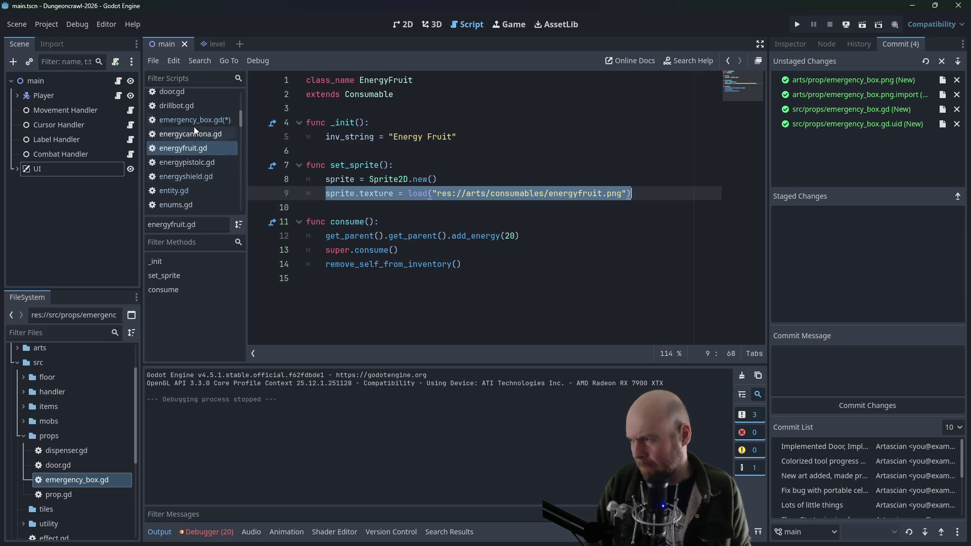
click(194, 123)
key(Return)
key(ctrl+v)
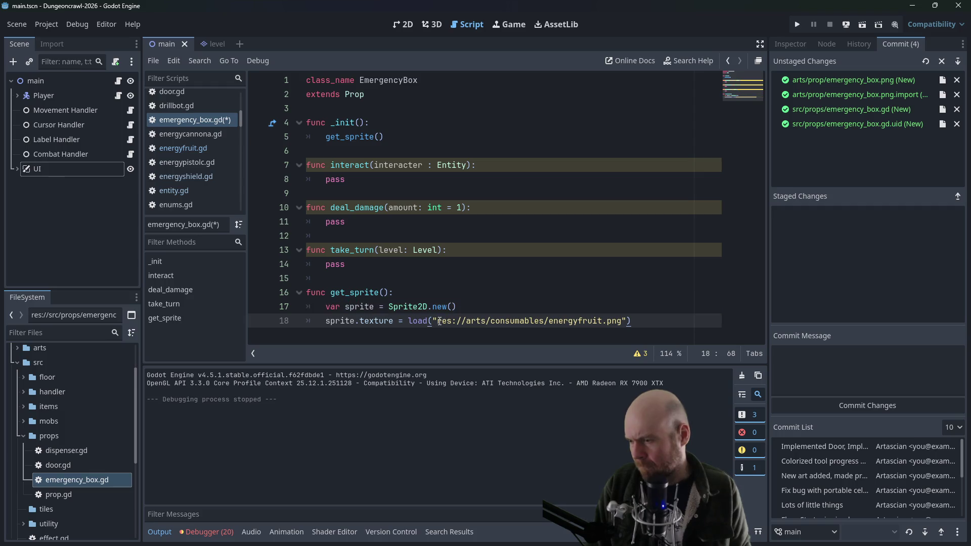
mouse_move(441, 320)
click(467, 285)
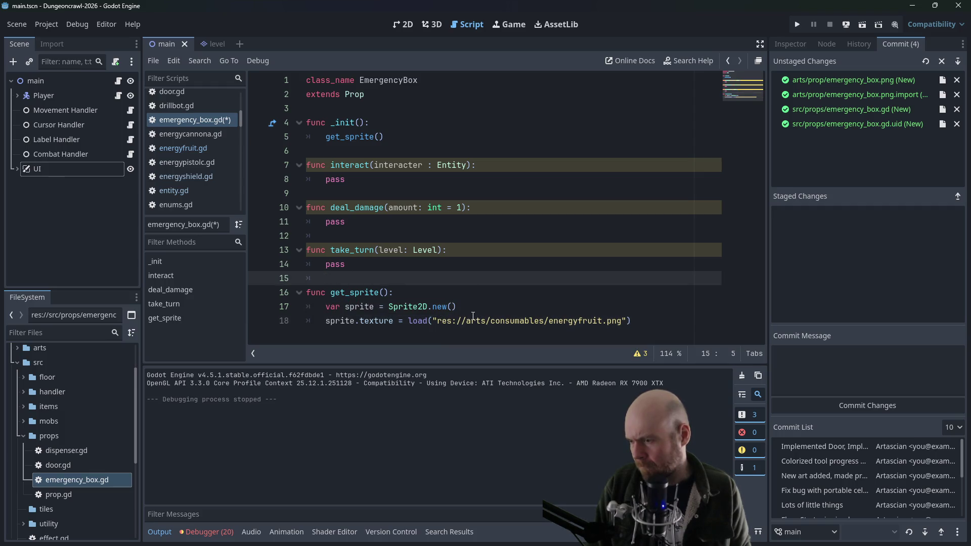
Change the pasted texture path to res://arts/prop/emergency_box.png
double_click(535, 321)
mouse_move(534, 321)
mouse_down()
mouse_move(621, 322)
mouse_move(604, 322)
mouse_up()
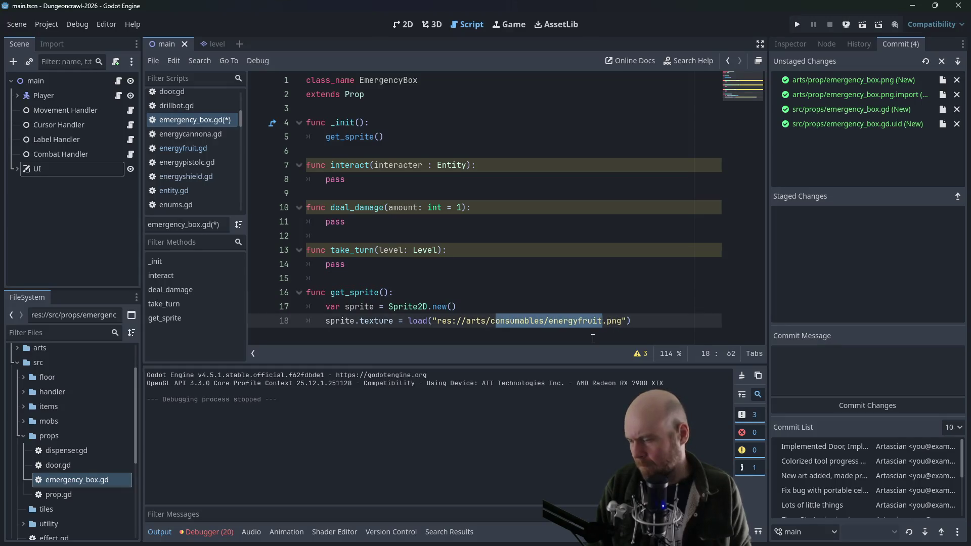
key(BackSpace)
text(props)
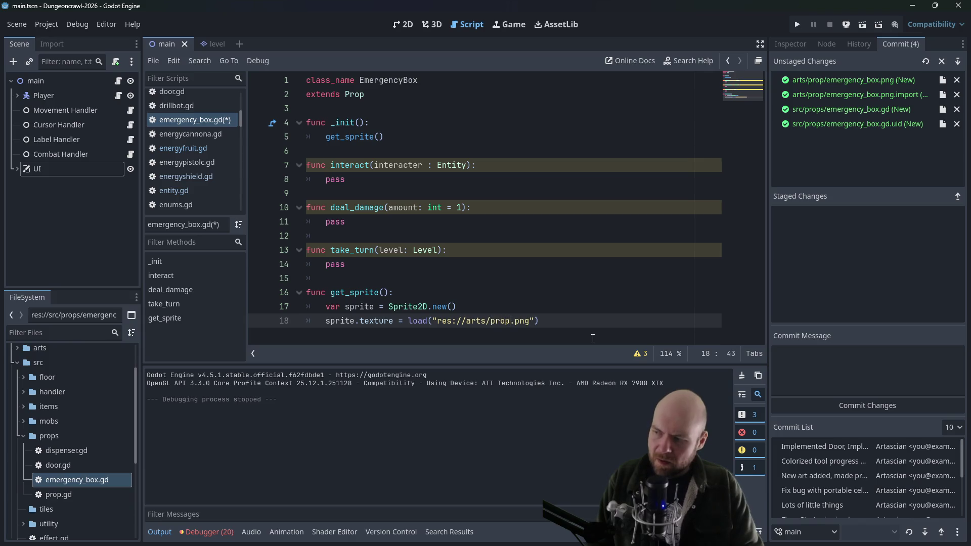
text(/)
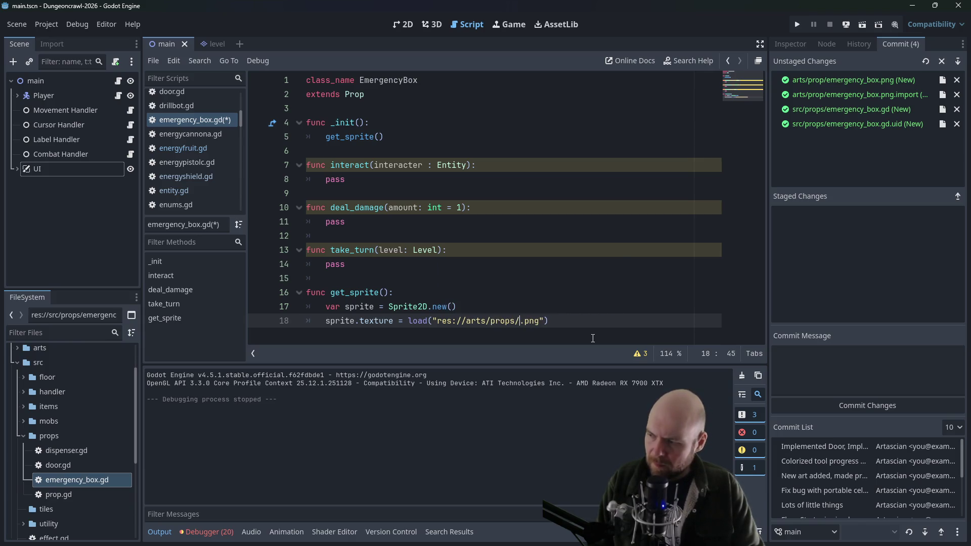
key(BackSpace)
key(BackSpace)
text(/)
text(emerg)
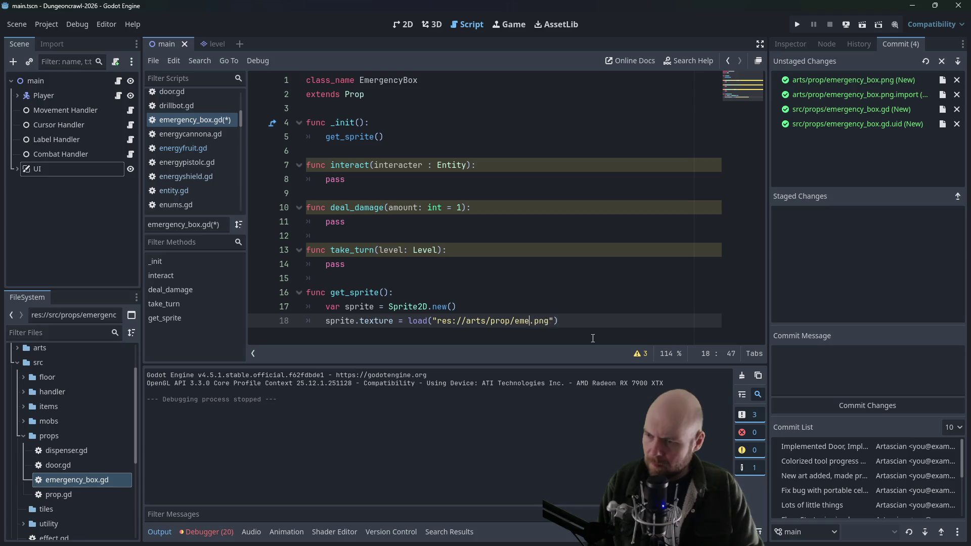
text(ency_box)
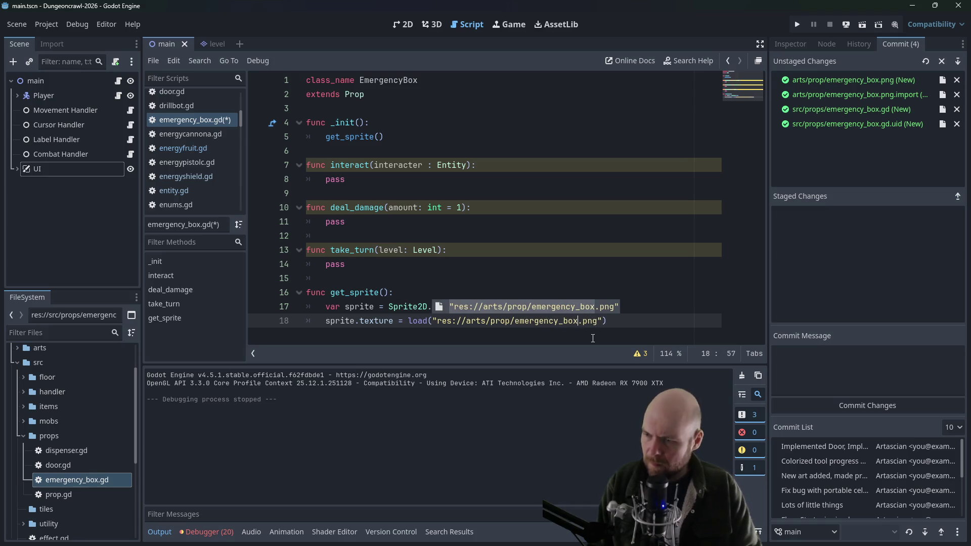
click(523, 277)
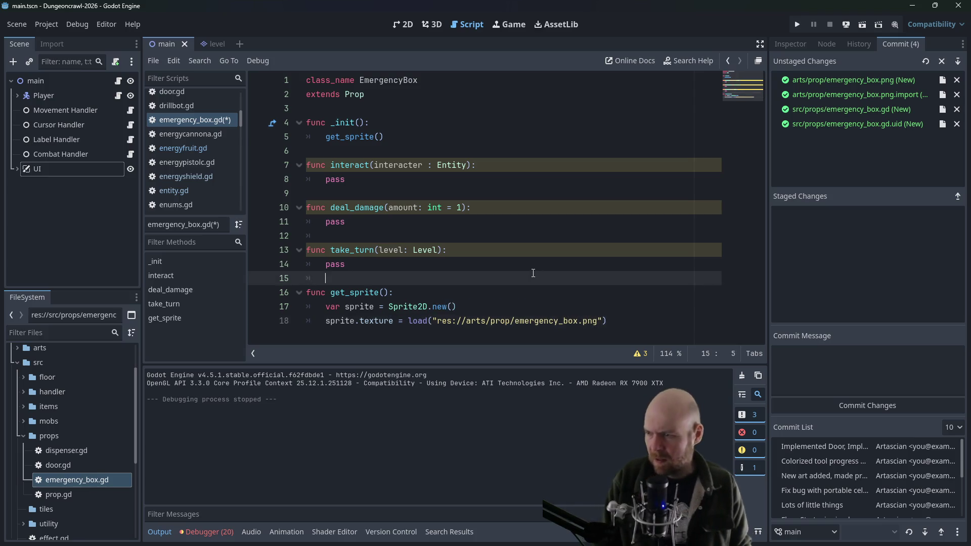
click(405, 151)
click(405, 136)
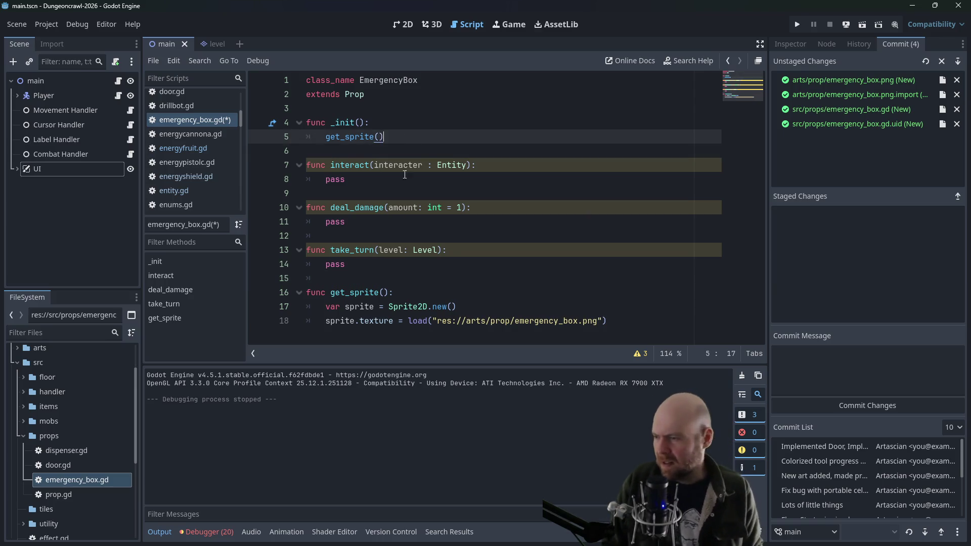
click(663, 325)
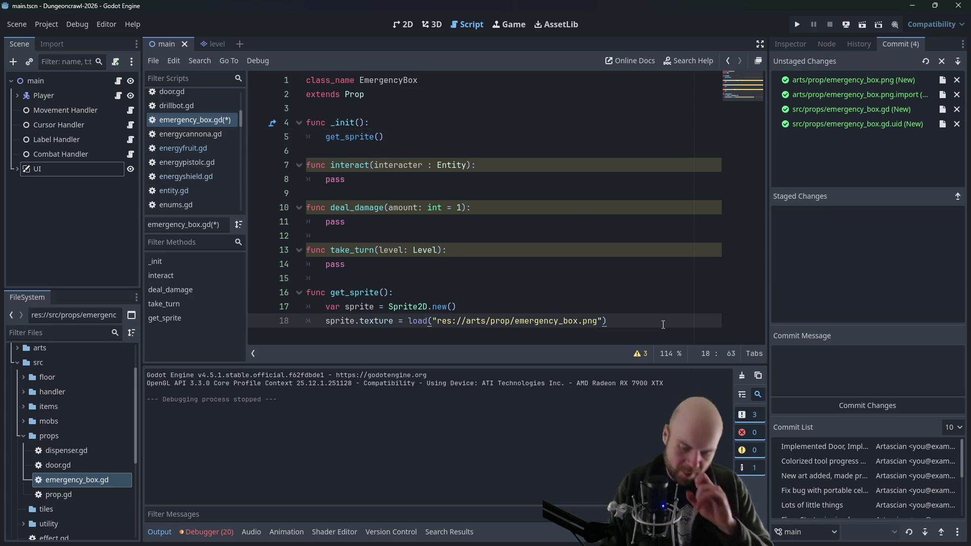
Add add_child(sprite) below the texture line in get_sprite and save
key(Return)
text(add_chil()
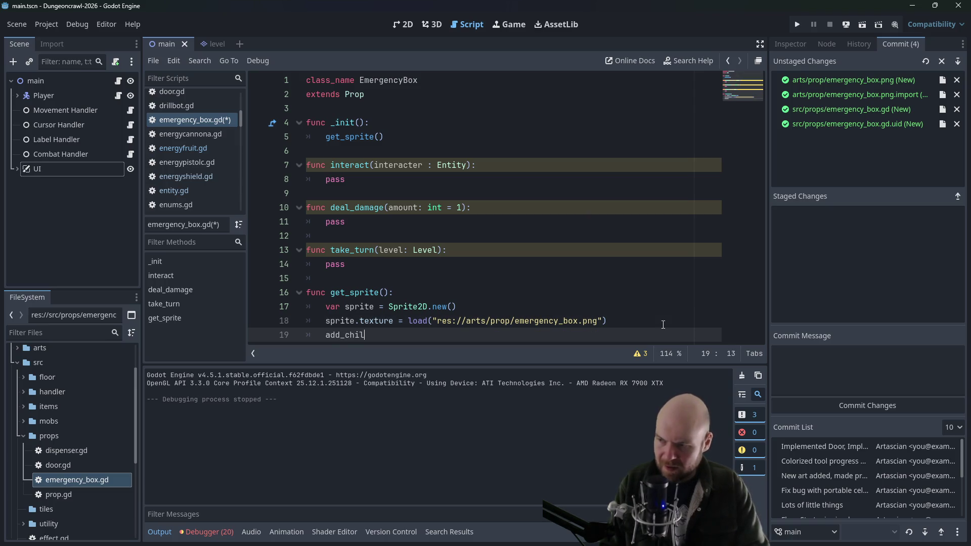
key(BackSpace)
text(d(sprite)
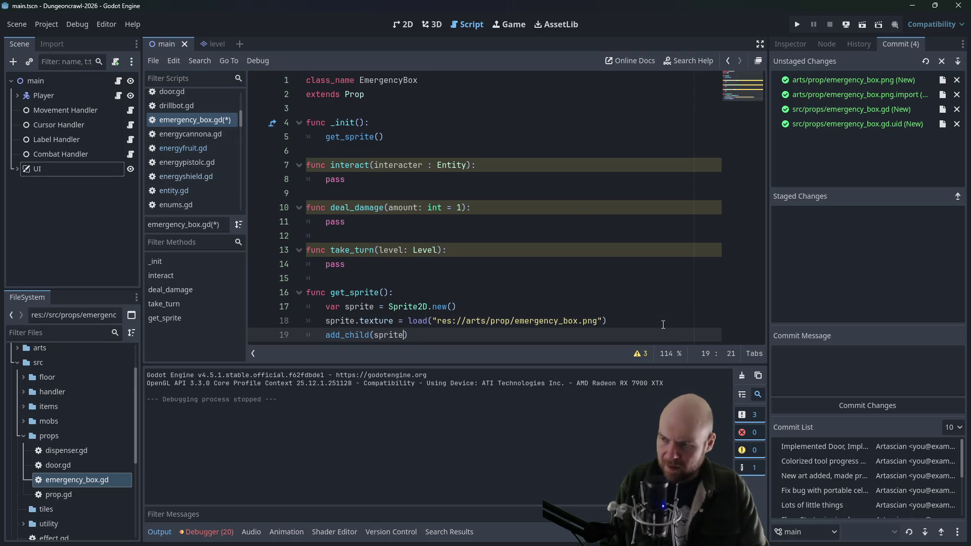
key(ctrl+s)
Replace pass in interact with print("TODO, make lockers work") and save emergency_box.gd
click(408, 177)
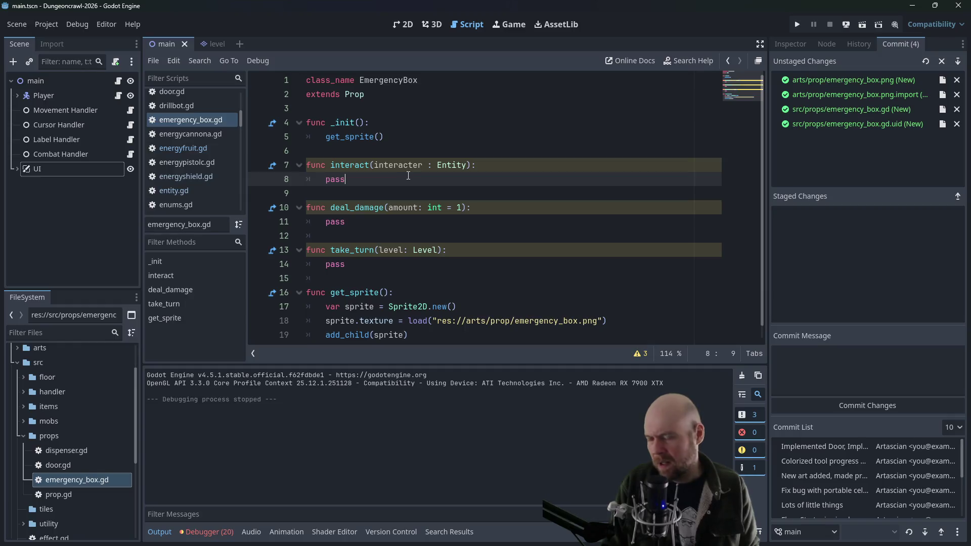
key(BackSpace)
key(BackSpace)
key(BackSpace)
text(print("TO)
text(DO)
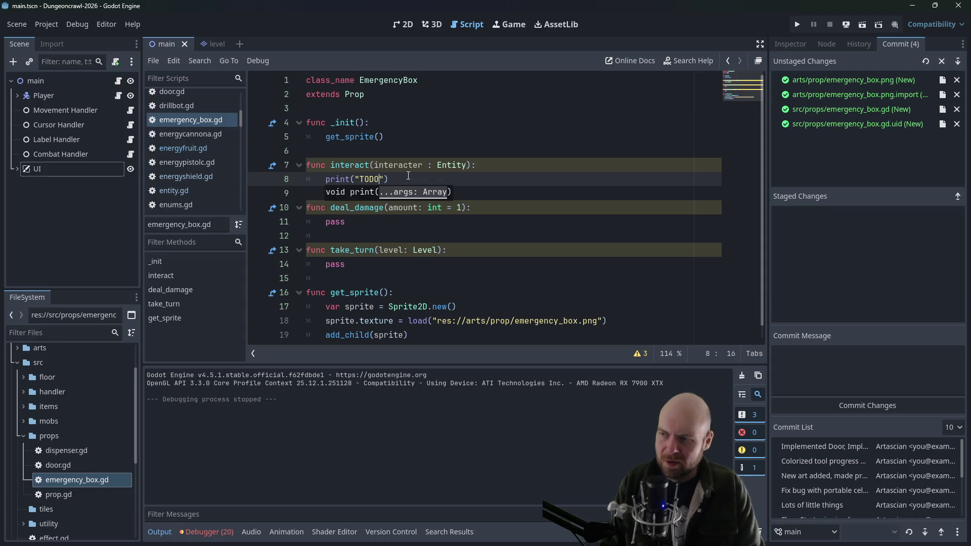
text(, make )
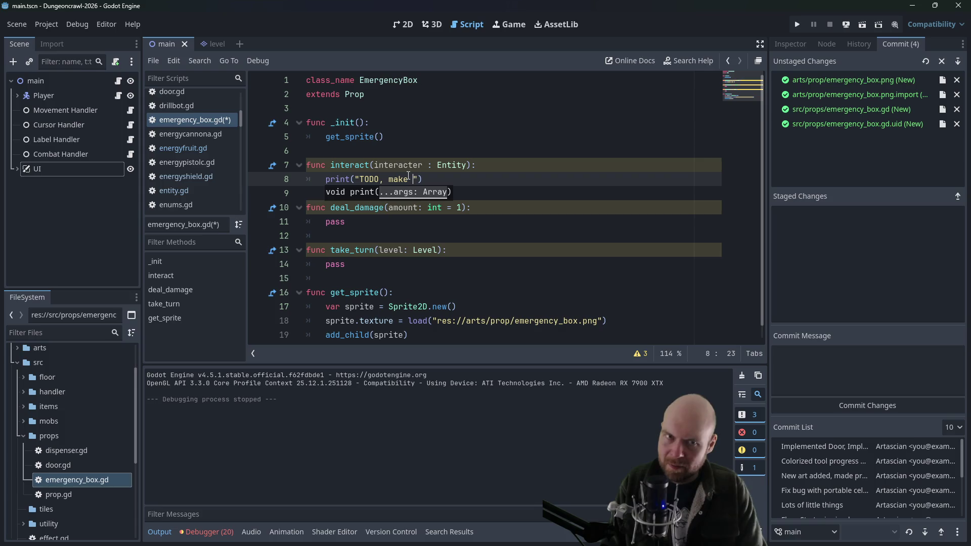
text(lockers work"))
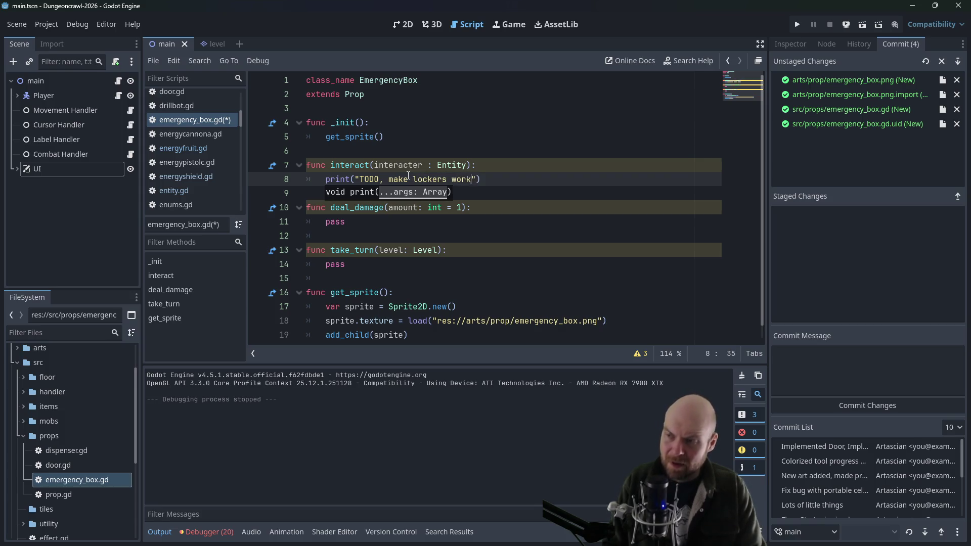
key(ctrl+s)
key(Up)
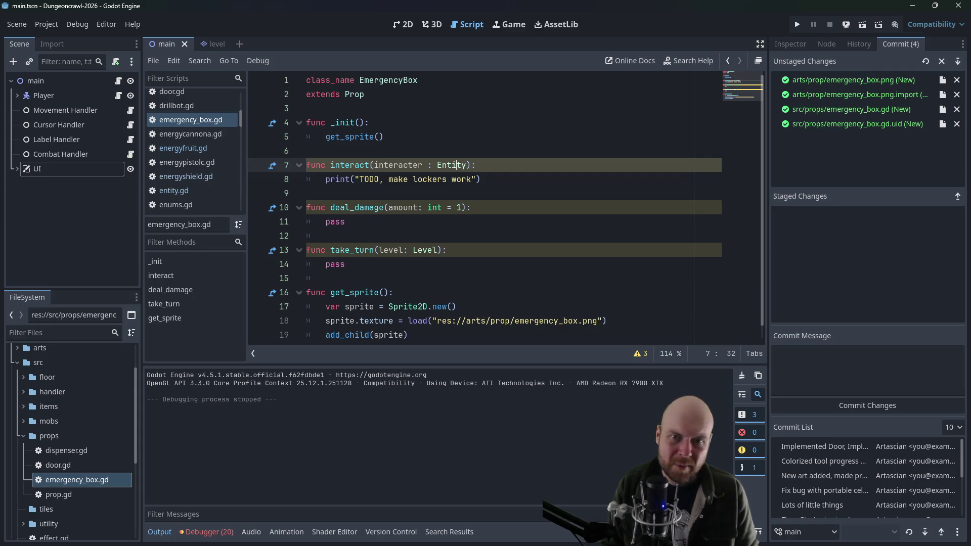
click(598, 165)
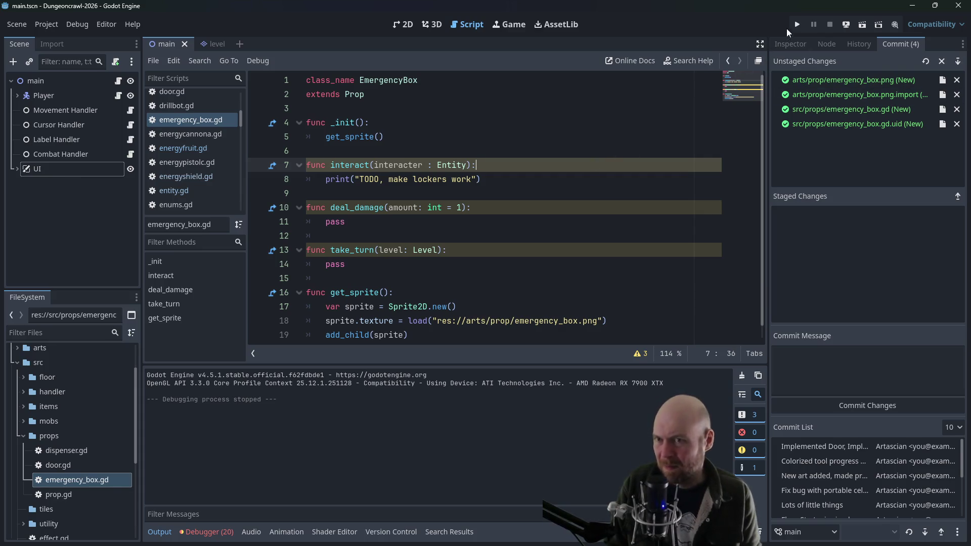
Open floor_strategy_0.gd from the floor/floor_strategies folder in FileSystem
scroll(175, 159, up, 3)
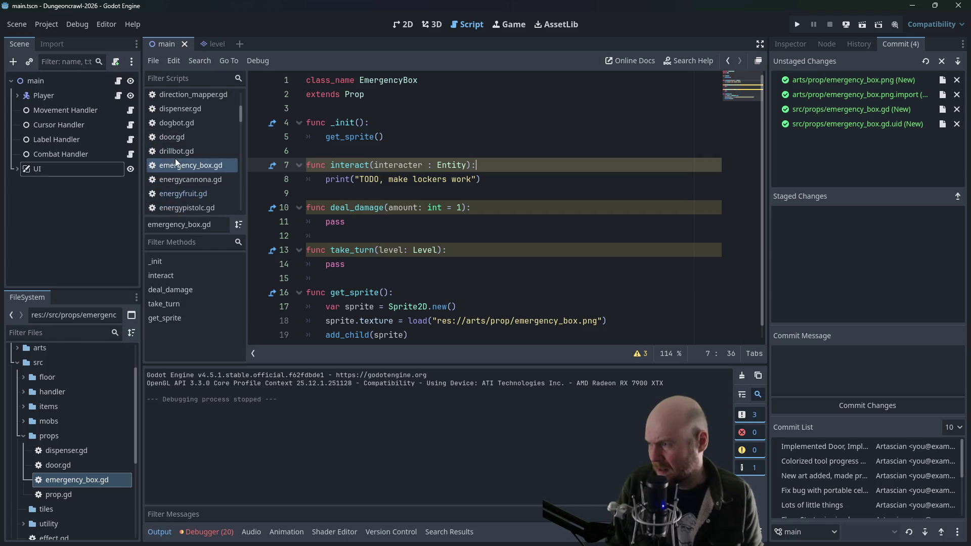
scroll(176, 158, up, 8)
scroll(59, 441, down, 1)
click(22, 413)
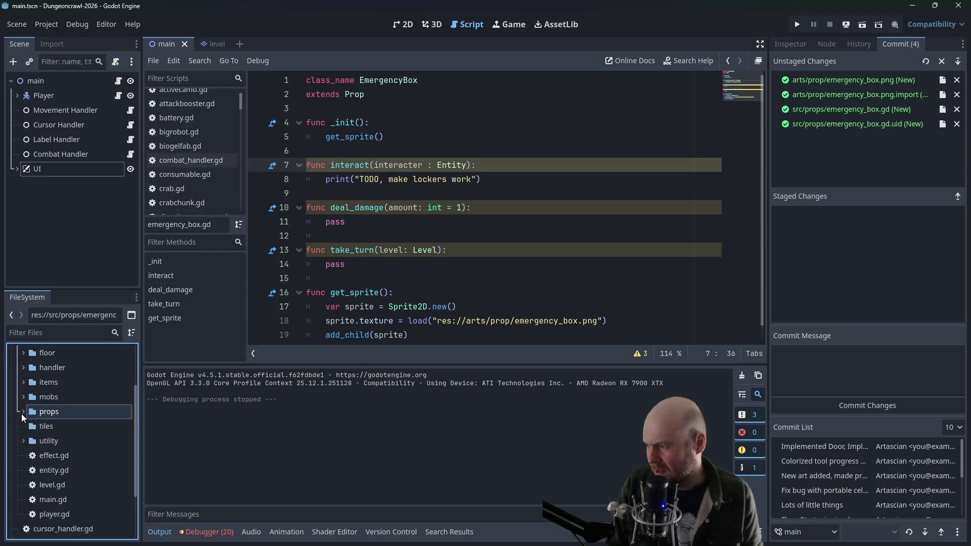
scroll(22, 411, up, 2)
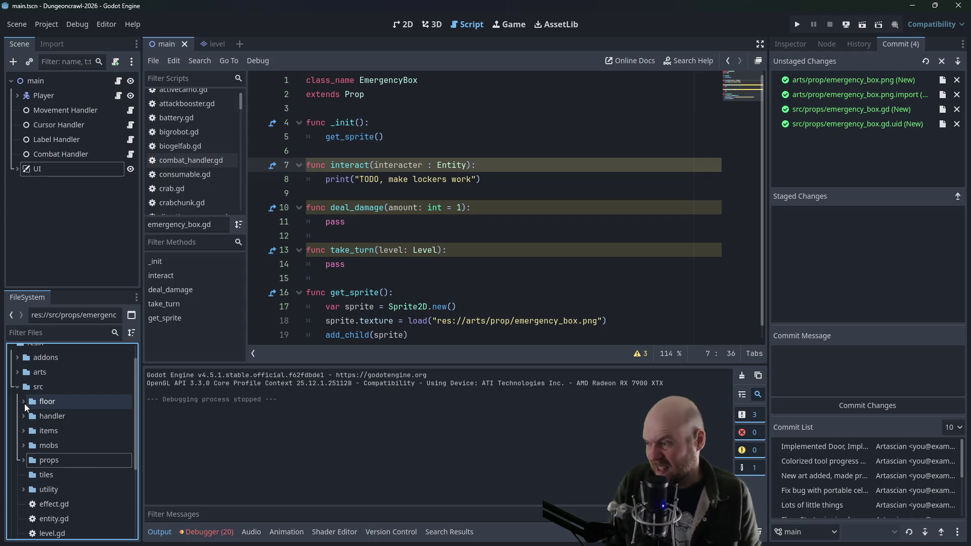
click(24, 402)
click(29, 417)
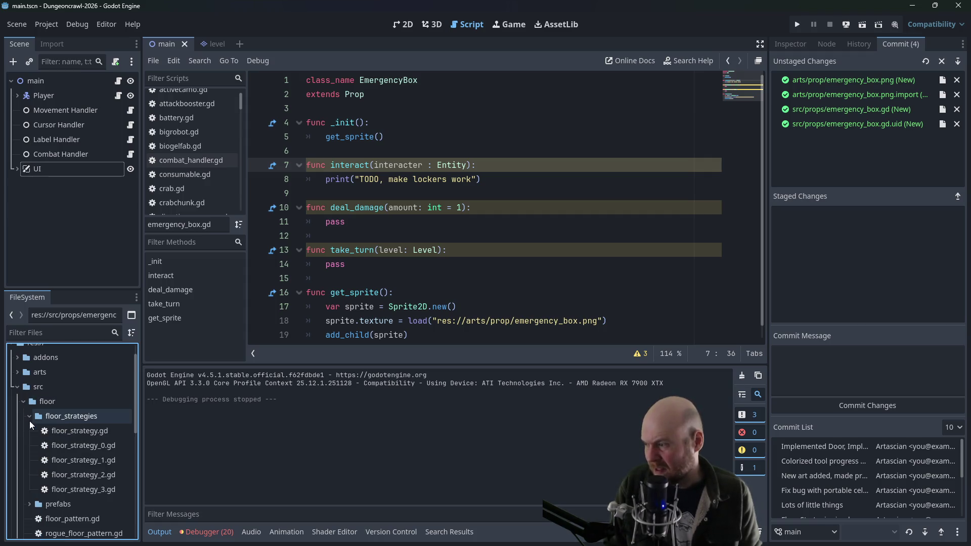
double_click(57, 450)
Duplicate the Dispenser block as an EmergencyBox at Vector2i(3,1), save, and run the project
key(shift+Up)
key(shift+Up)
key(shift+Up)
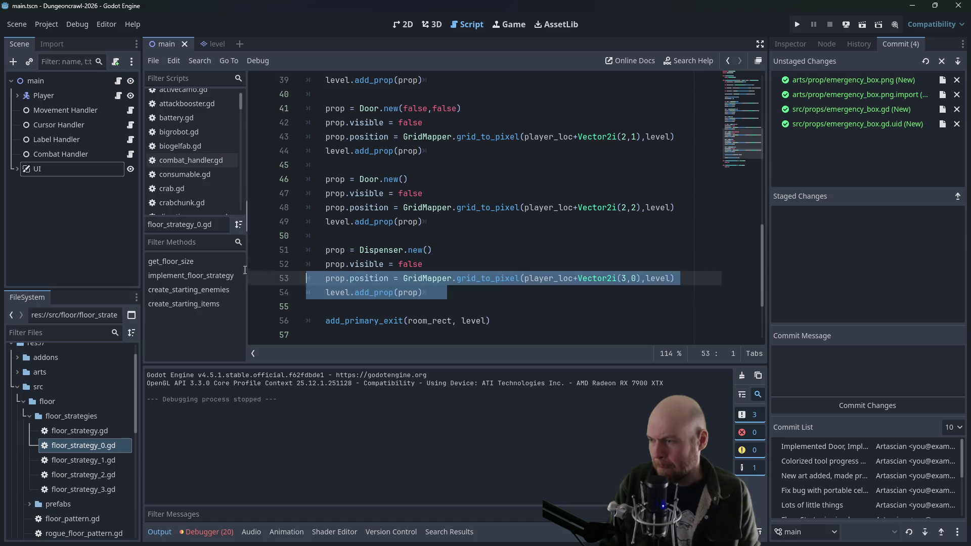
click(383, 313)
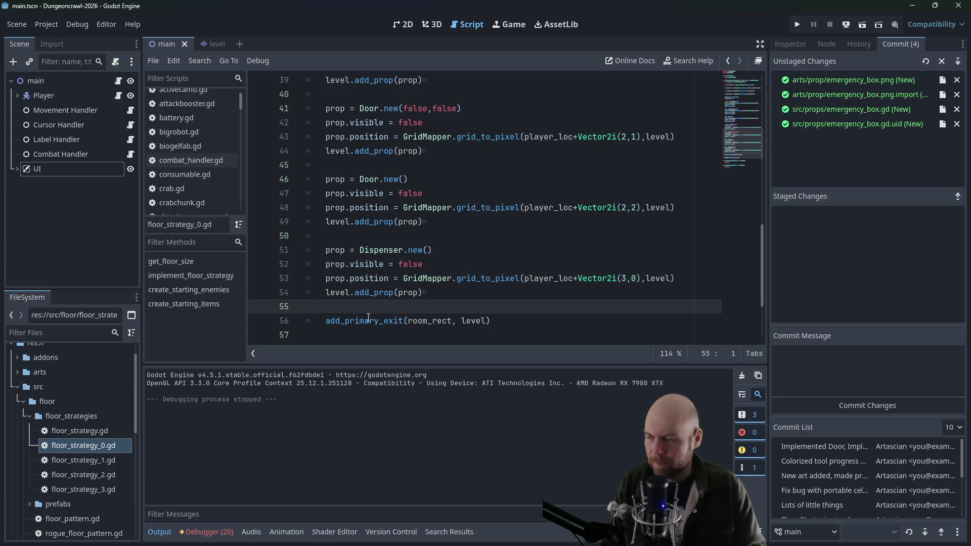
text(prop = Dispenser.new() 	prop.visible = false 	prop.position = GridMapper.grid_to_pixel(player_loc+Vector2i(3,0),level) 	level.add_prop(prop))
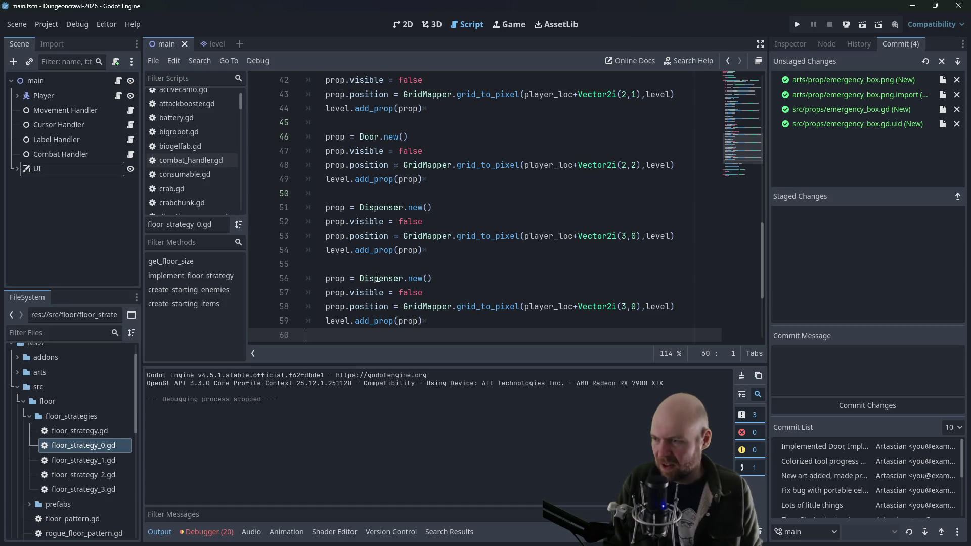
double_click(379, 278)
text(Emergency_Bo)
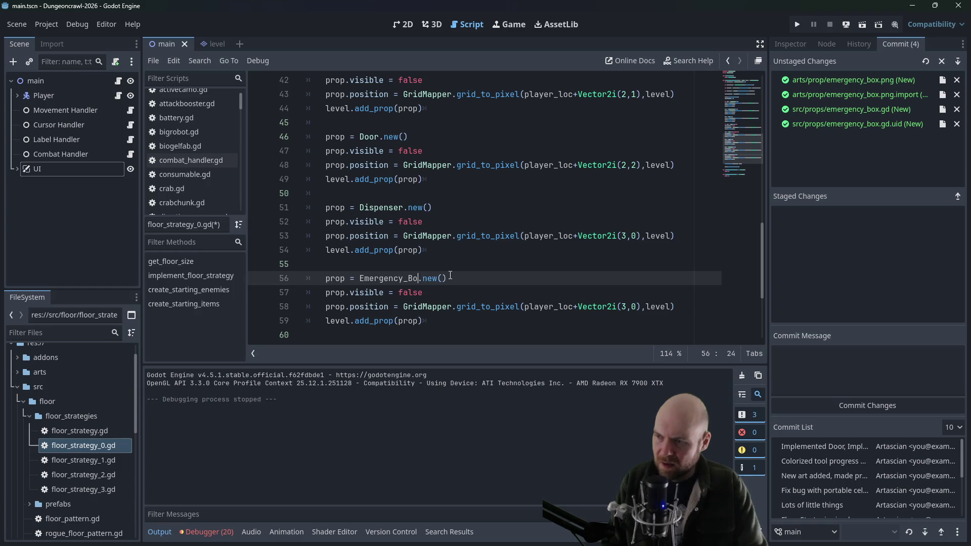
key(BackSpace)
key(BackSpace)
key(BackSpace)
text(Box)
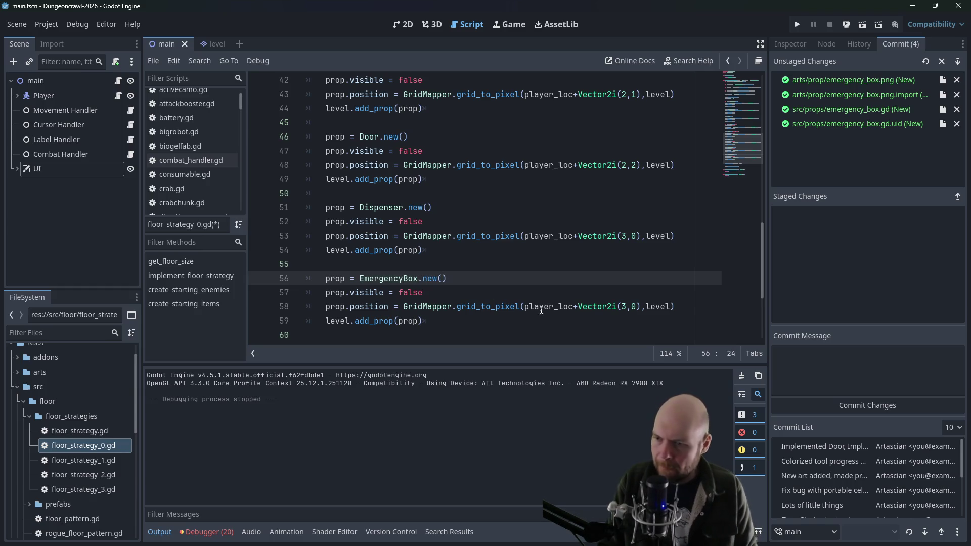
double_click(633, 307)
text(1)
click(647, 278)
key(ctrl+s)
click(666, 195)
click(798, 24)
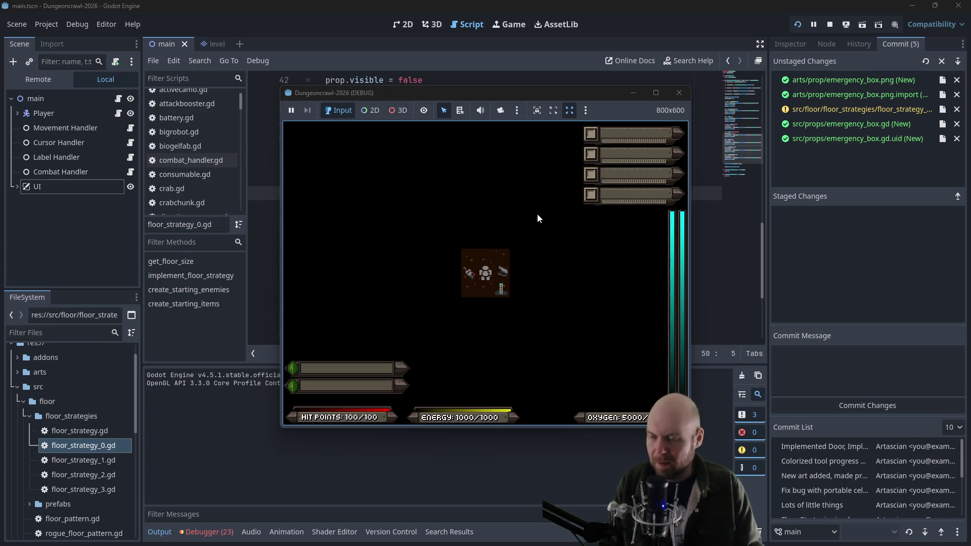
Walk the player left, right and down in the test game, then stop the debug run
key(Left)
key(Right)
key(Down)
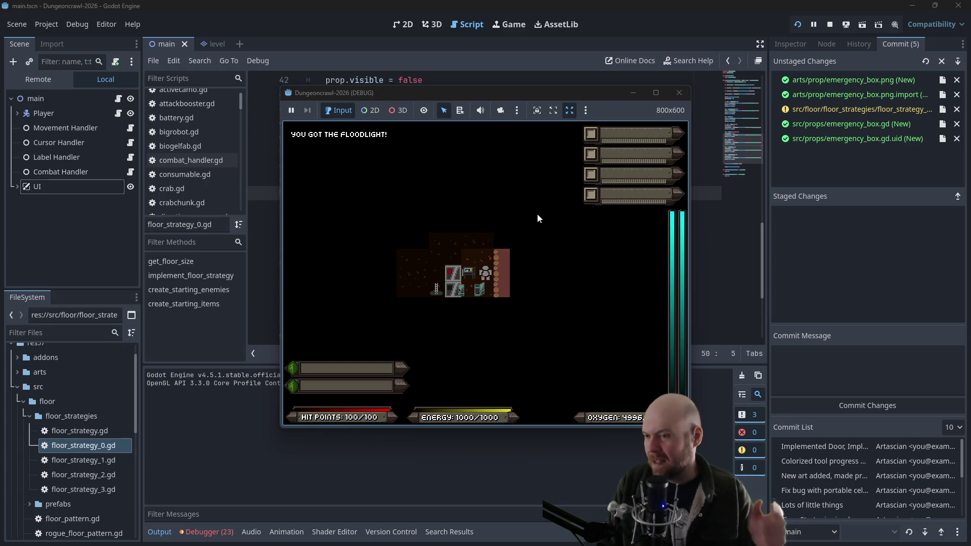
click(678, 93)
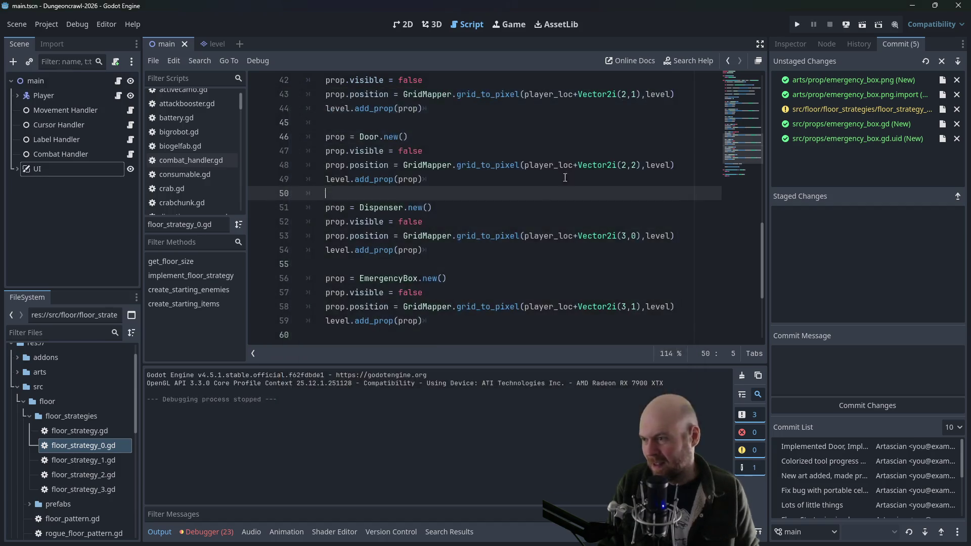
Open energycannona.gd from items/weapon to reference its sprite.hframes line
click(481, 236)
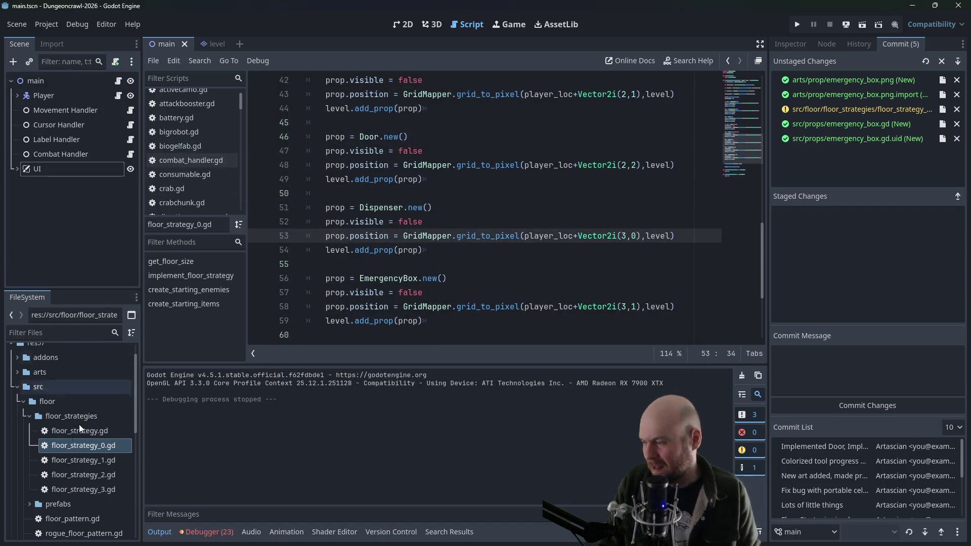
click(31, 417)
scroll(38, 435, down, 2)
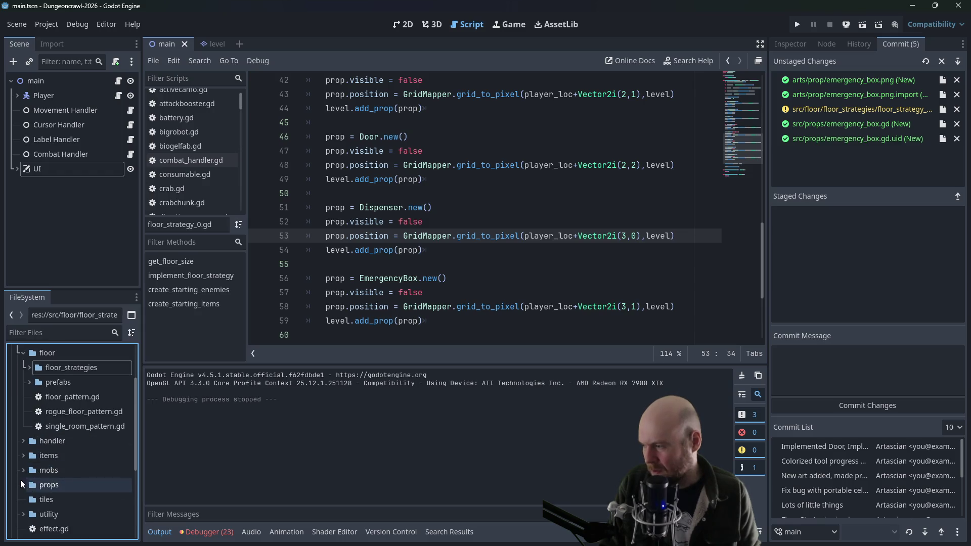
scroll(22, 480, down, 1)
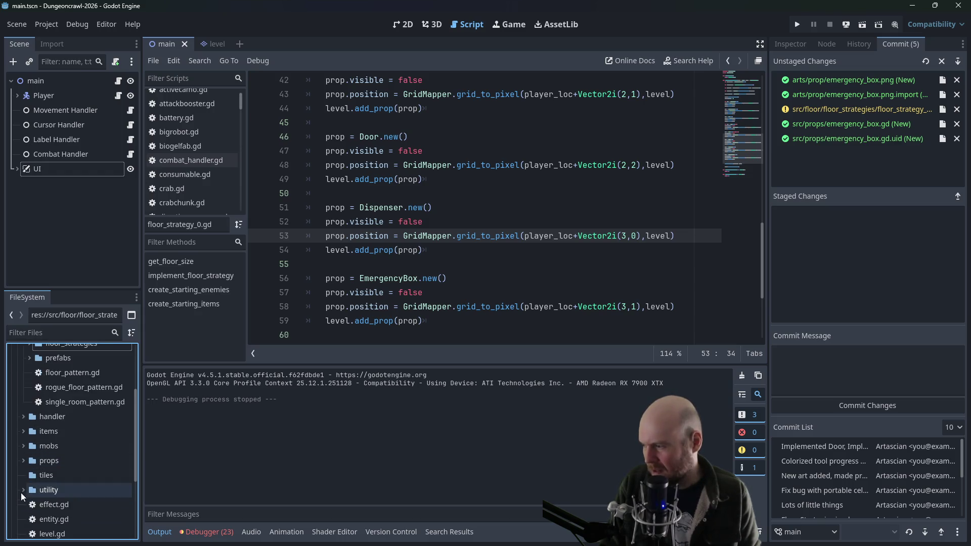
click(22, 432)
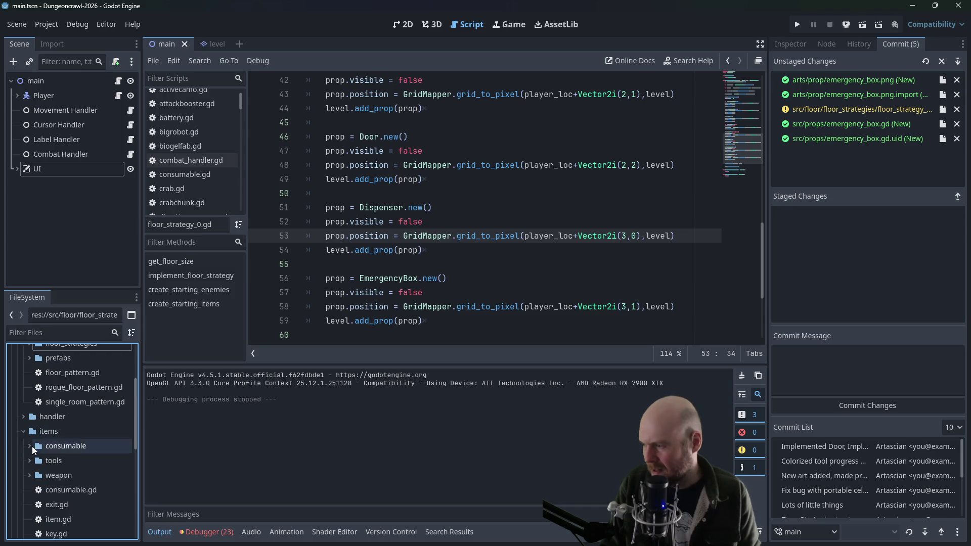
click(28, 475)
double_click(51, 491)
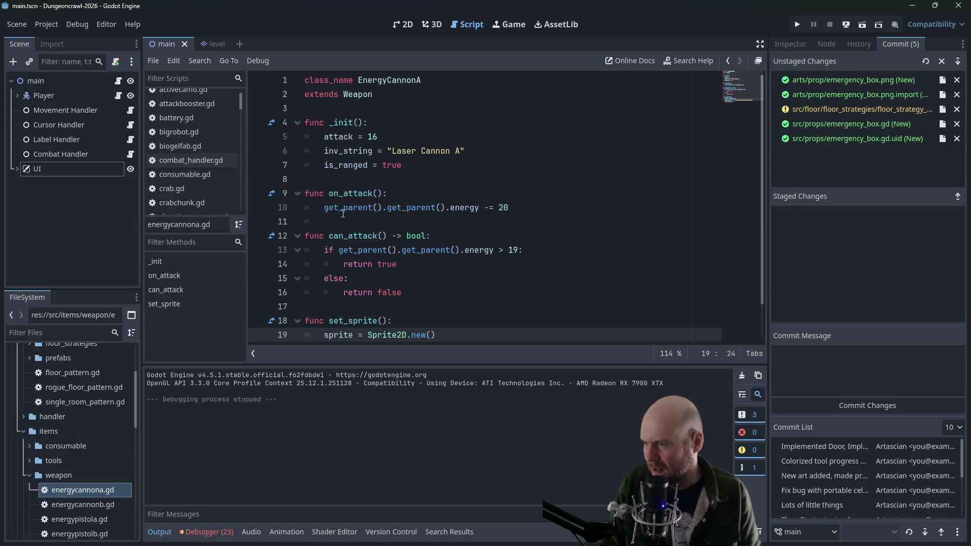
scroll(379, 177, down, 1)
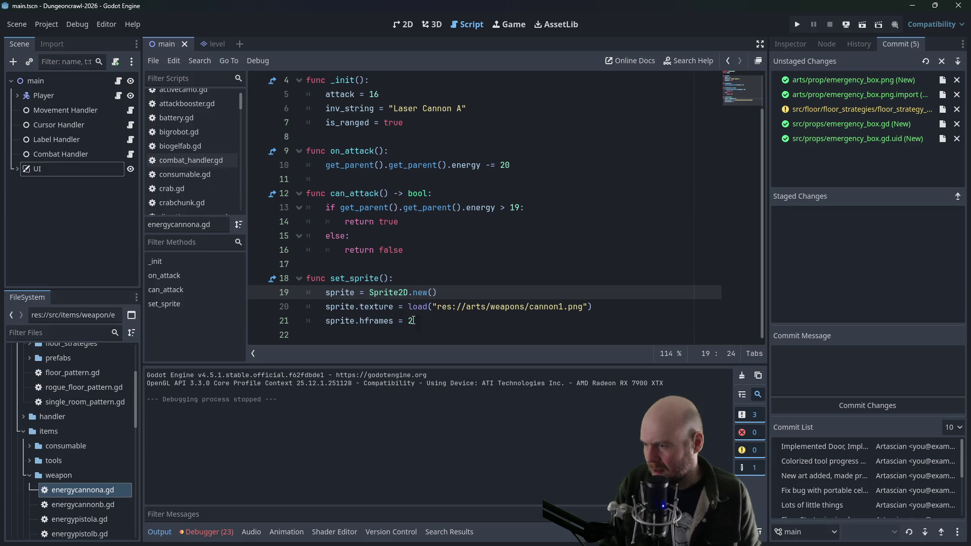
drag(414, 321, 326, 320)
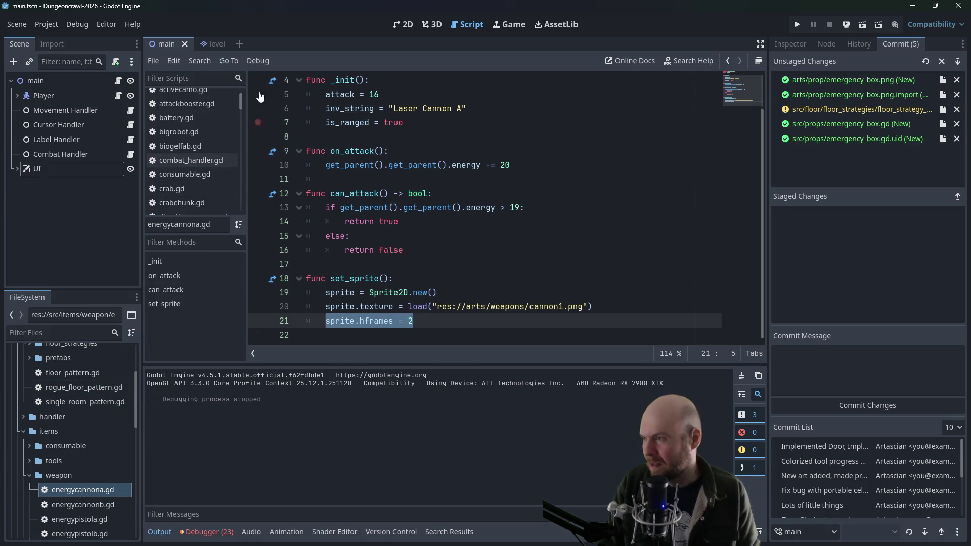
scroll(199, 166, down, 5)
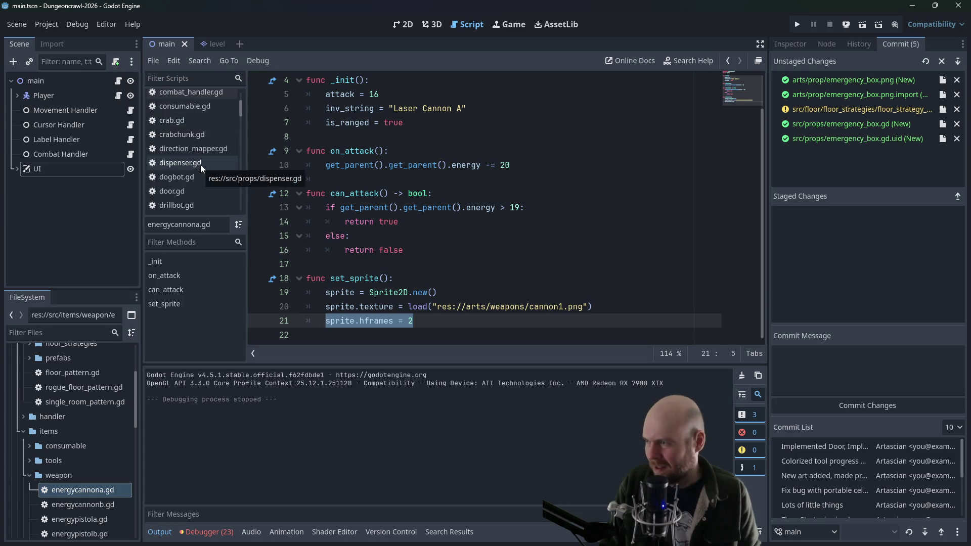
Add sprite.hframes = 2 after emergency_box.gd's texture load line and run the game
click(200, 165)
scroll(200, 164, up, 5)
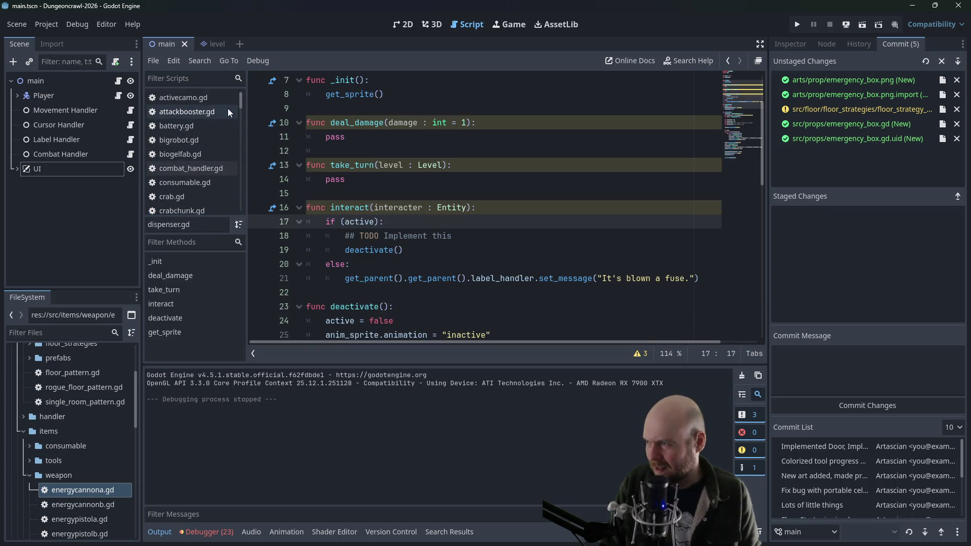
scroll(197, 171, down, 7)
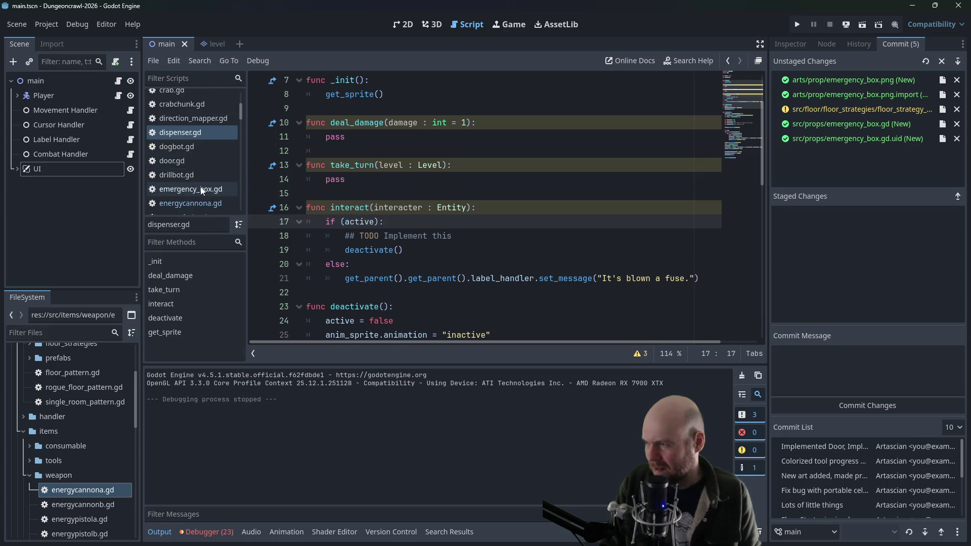
click(201, 189)
click(606, 307)
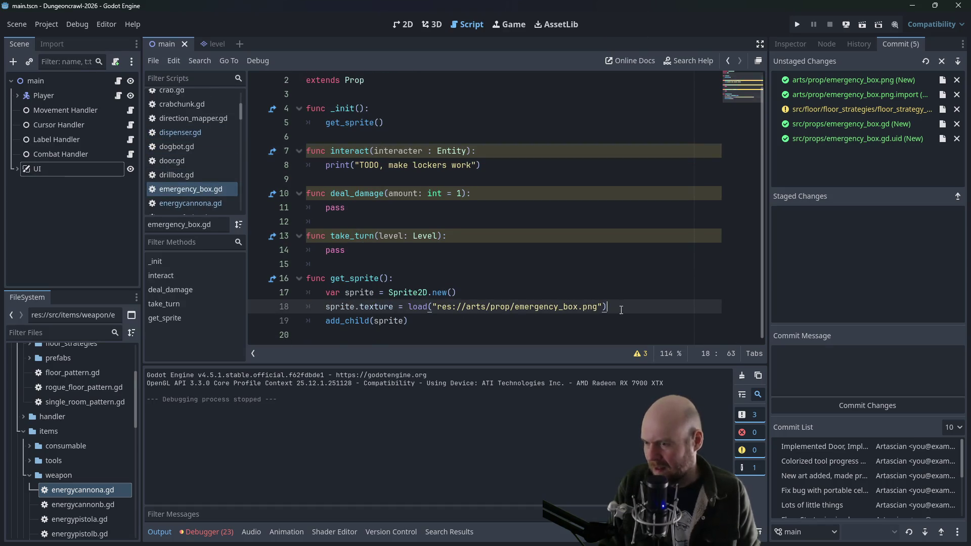
key(Return)
text(sprite.hframes = 2)
click(797, 24)
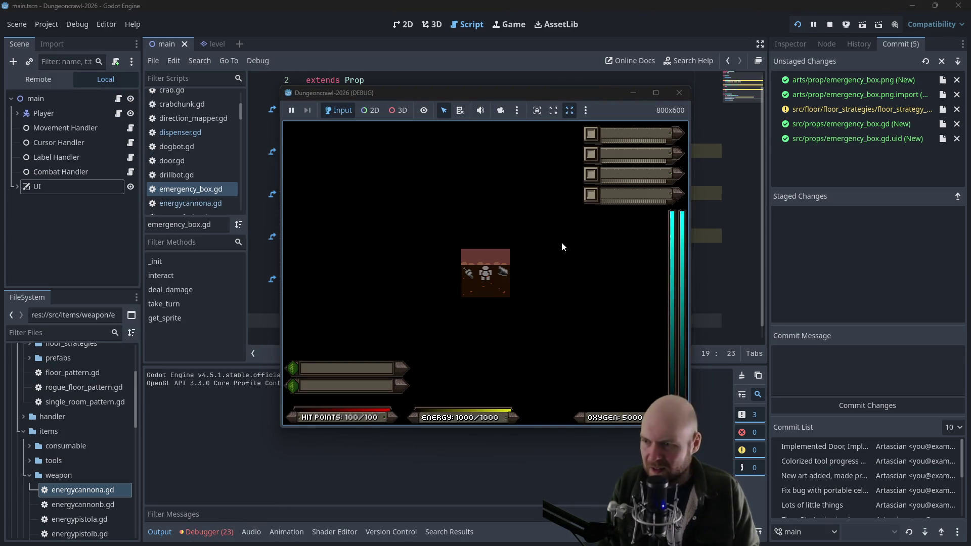
key(Right)
key(1)
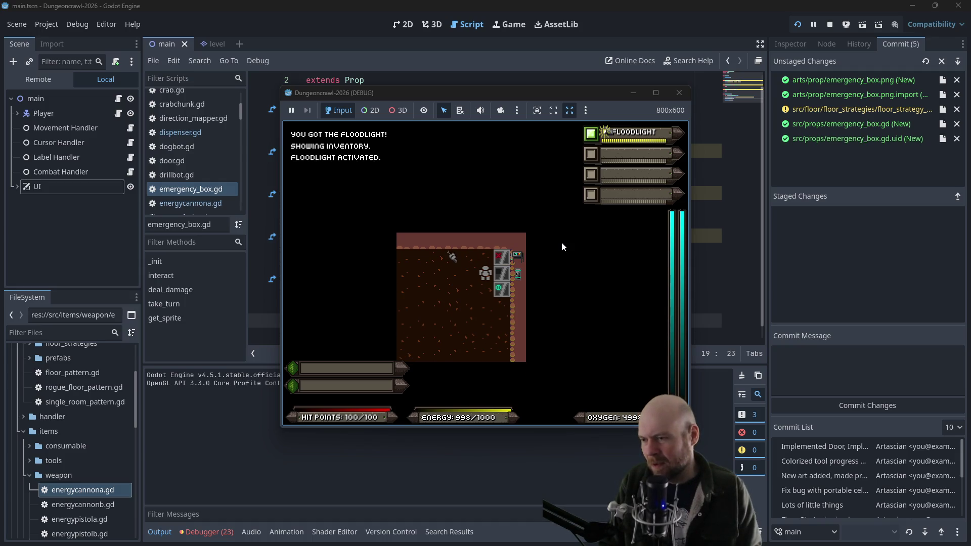
key(Down)
key(Down)
key(Down)
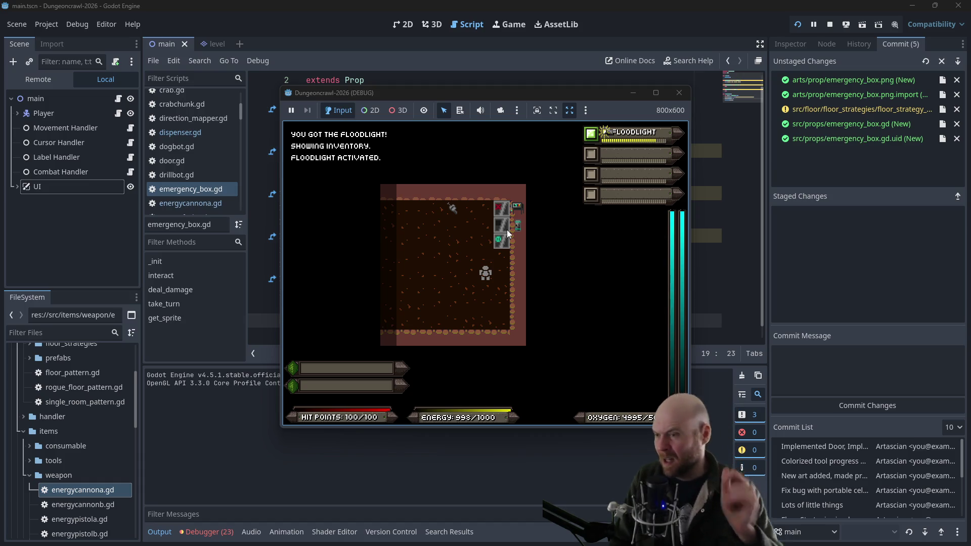
click(677, 93)
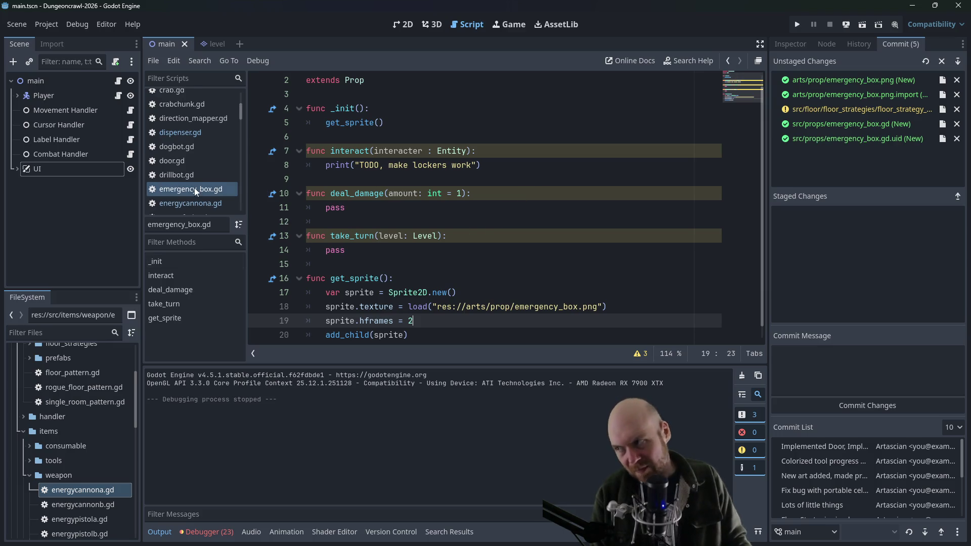
Open visibility_handler.gd and jump from the trace_path call to its function definition
scroll(195, 187, down, 2)
mouse_move(242, 115)
mouse_down()
mouse_move(235, 191)
mouse_move(236, 159)
mouse_move(233, 180)
mouse_up()
click(206, 167)
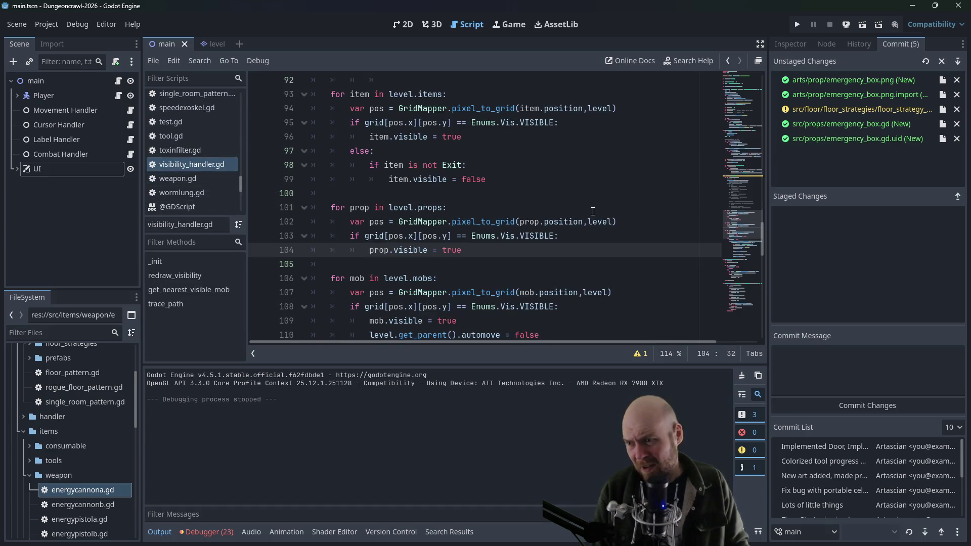
scroll(592, 211, down, 14)
scroll(575, 229, down, 3)
scroll(581, 238, up, 2)
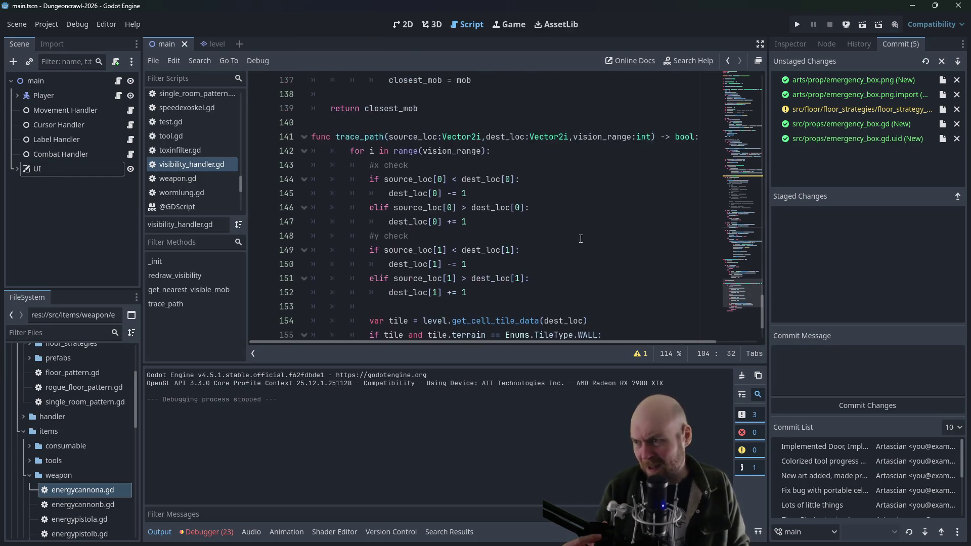
scroll(579, 238, up, 10)
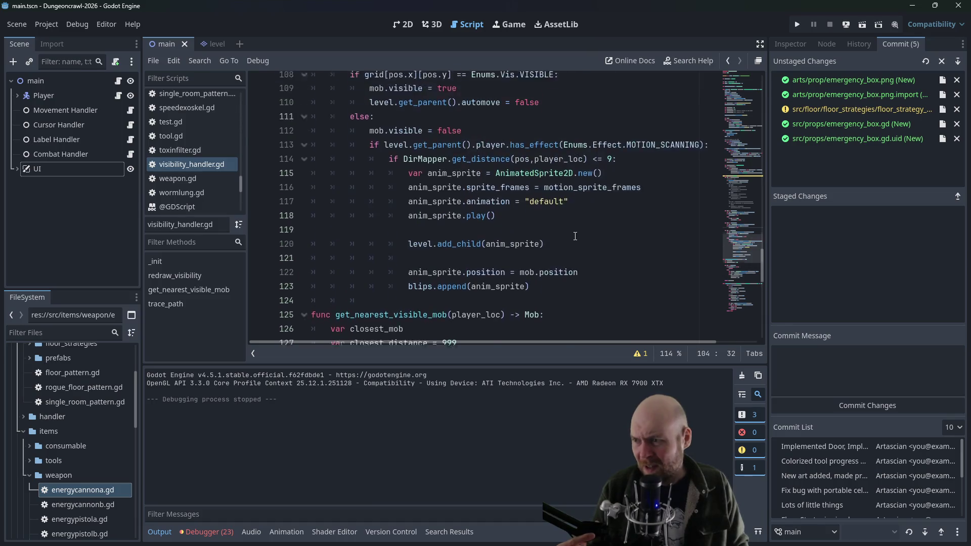
scroll(575, 236, up, 3)
scroll(521, 225, up, 3)
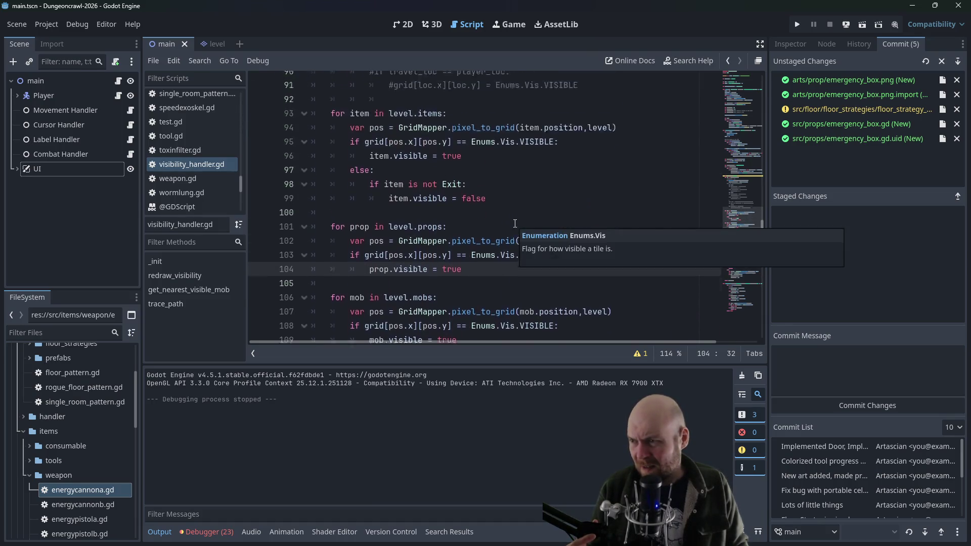
click(552, 178)
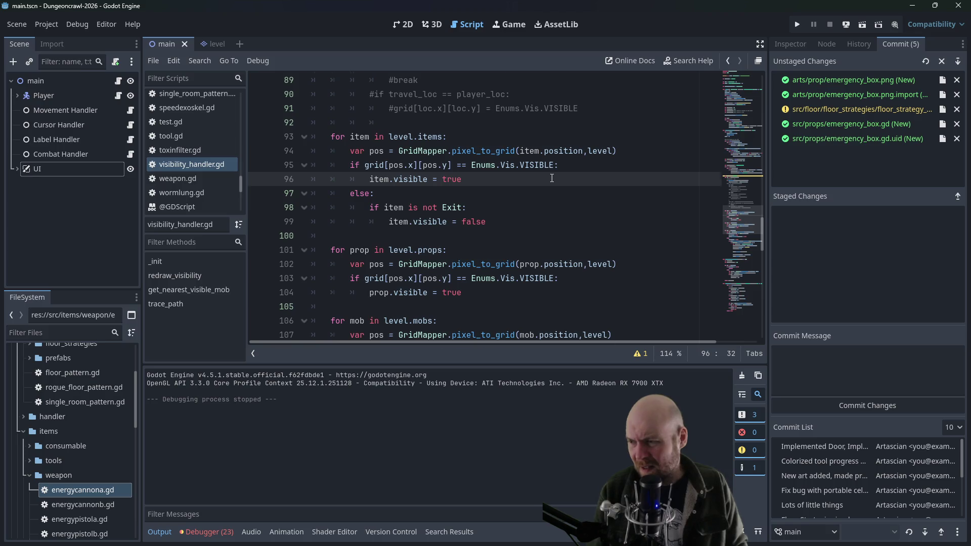
scroll(551, 179, up, 8)
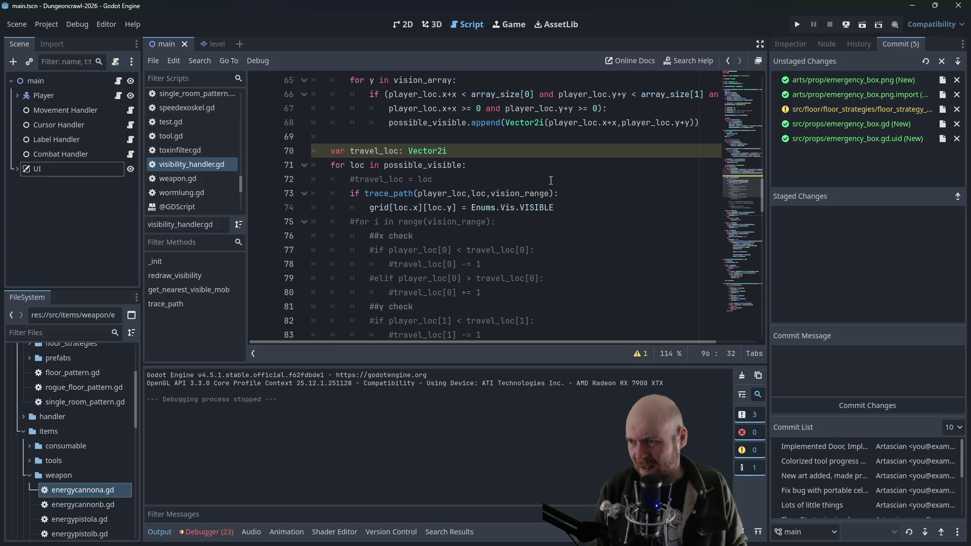
scroll(549, 180, up, 2)
scroll(550, 181, down, 8)
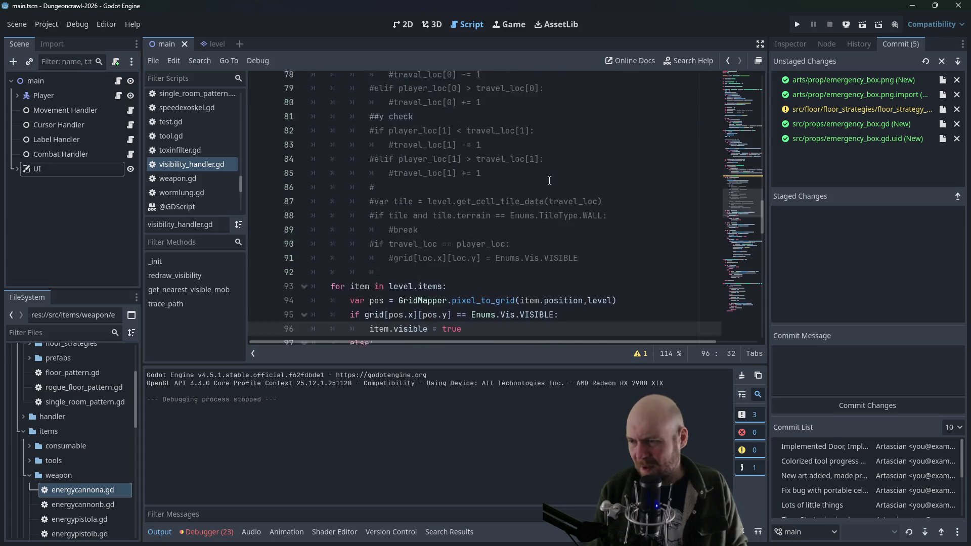
scroll(550, 181, down, 1)
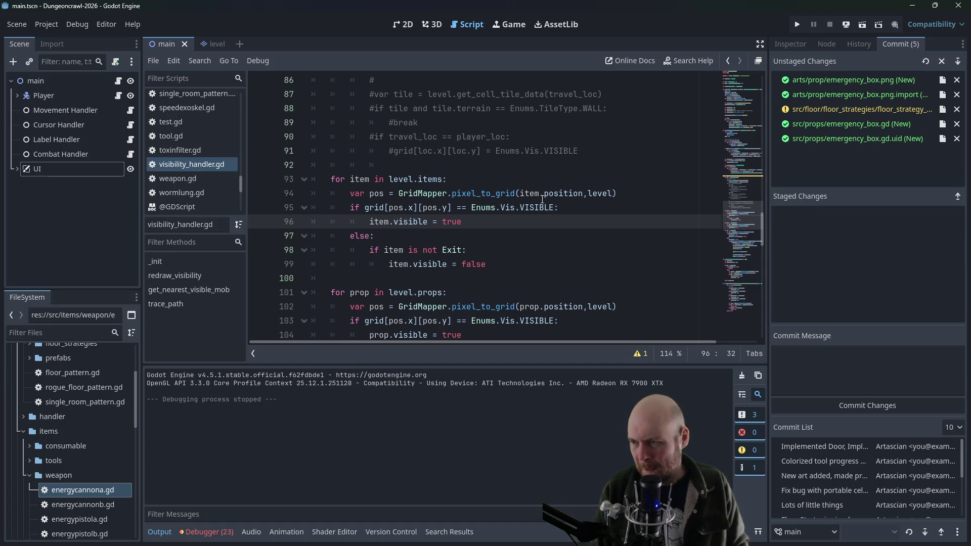
scroll(543, 199, down, 3)
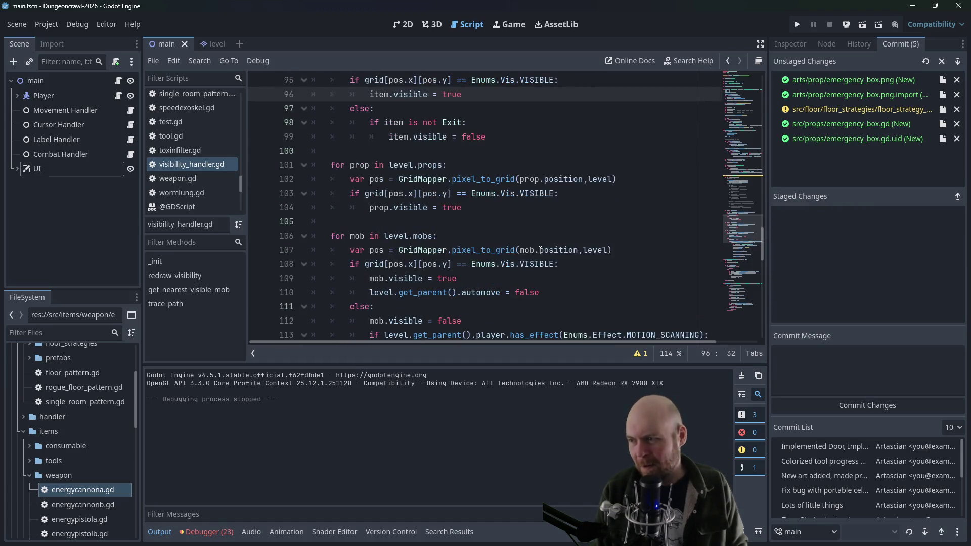
scroll(422, 136, up, 10)
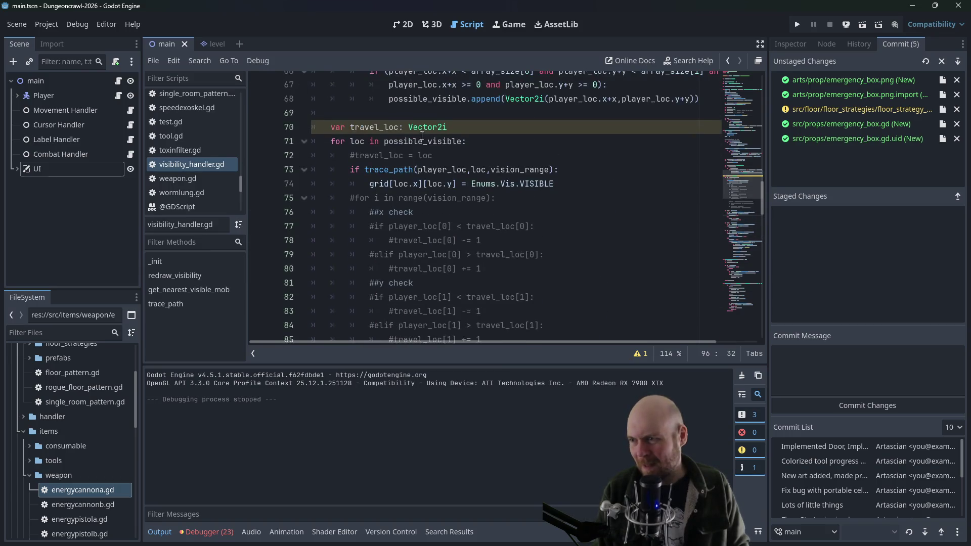
click(472, 170)
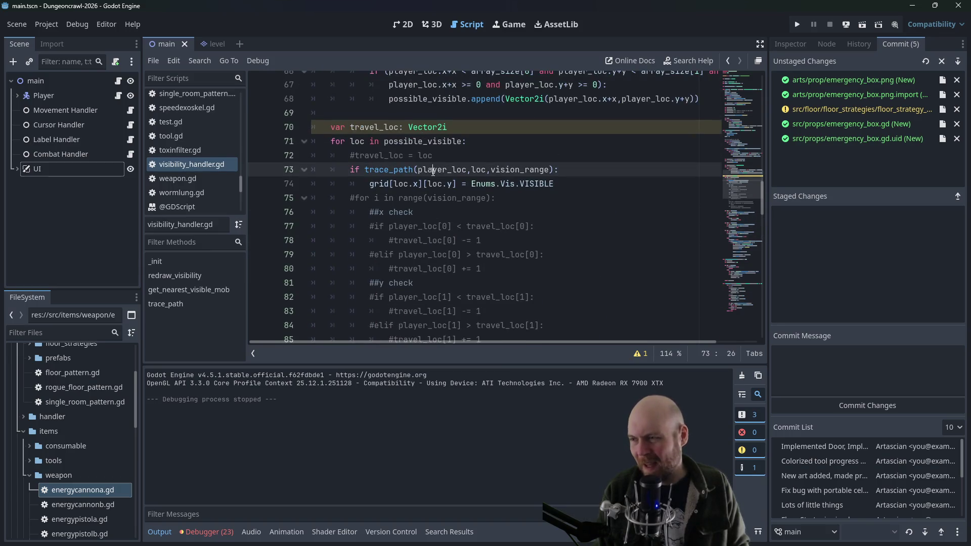
scroll(229, 184, down, 3)
scroll(228, 184, up, 3)
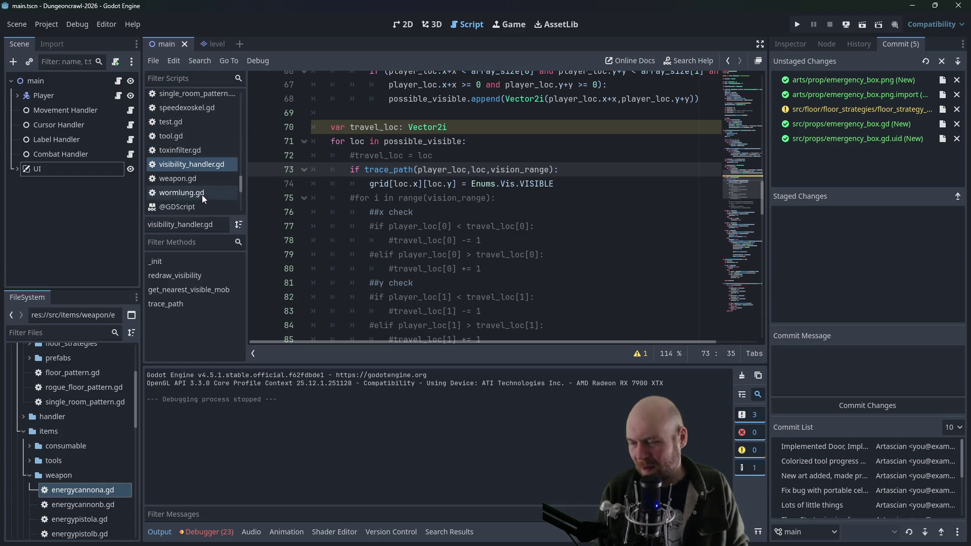
ctrl+click(390, 171)
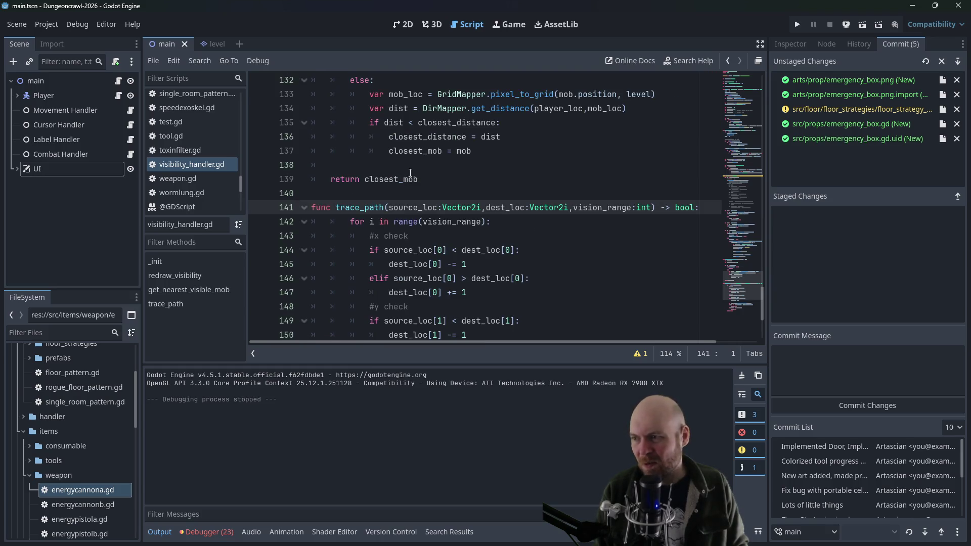
Insert a for loop over level.props with an 'if prop is Door:' check before the tile check
scroll(464, 194, down, 3)
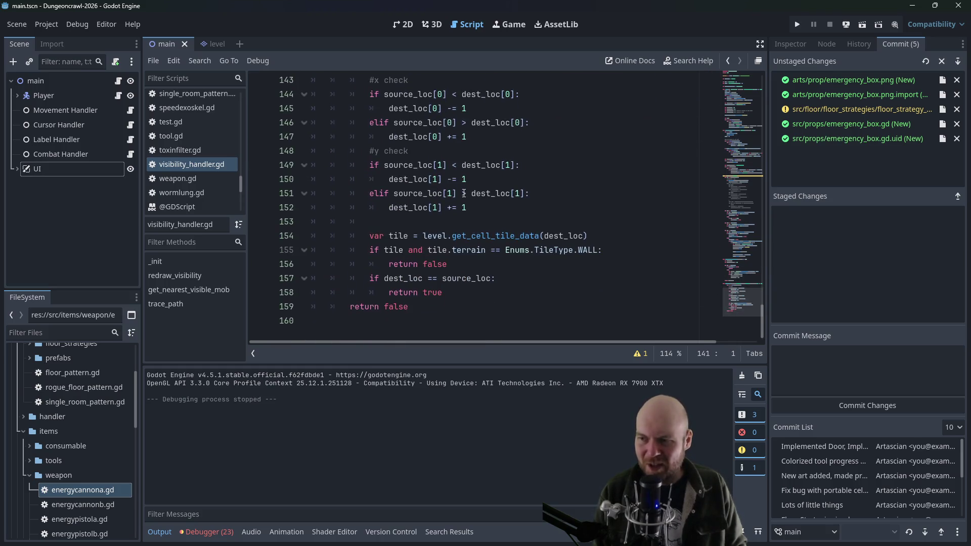
scroll(452, 194, up, 1)
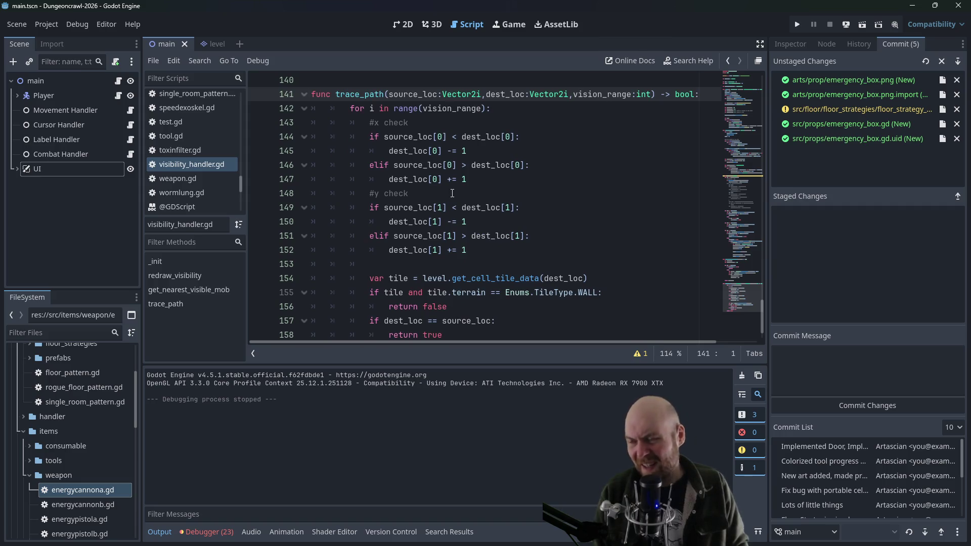
click(374, 281)
click(378, 266)
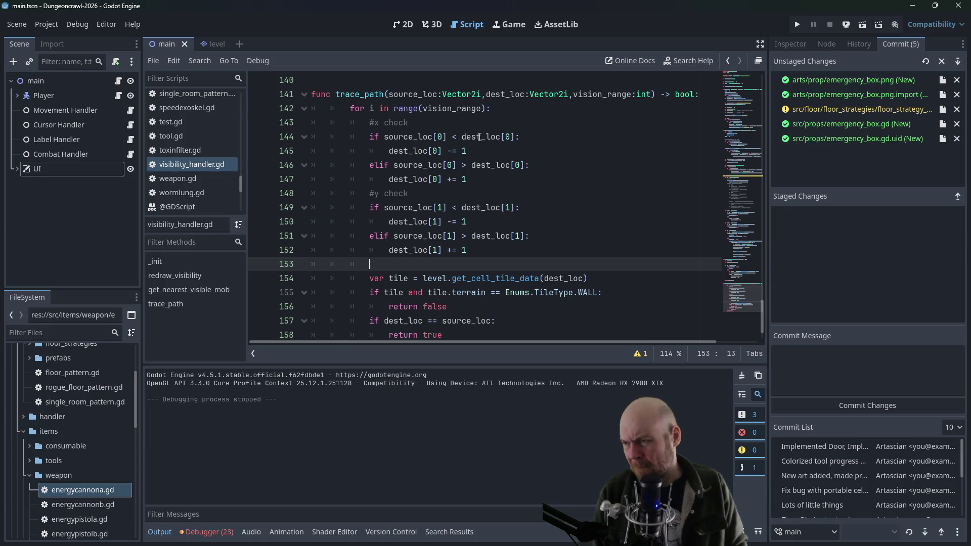
mouse_move(479, 137)
click(476, 178)
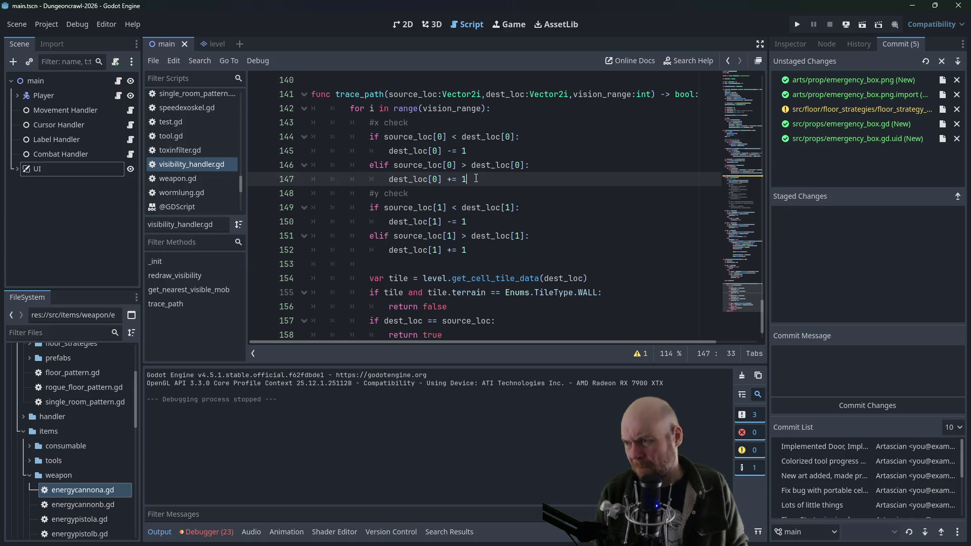
scroll(470, 172, down, 1)
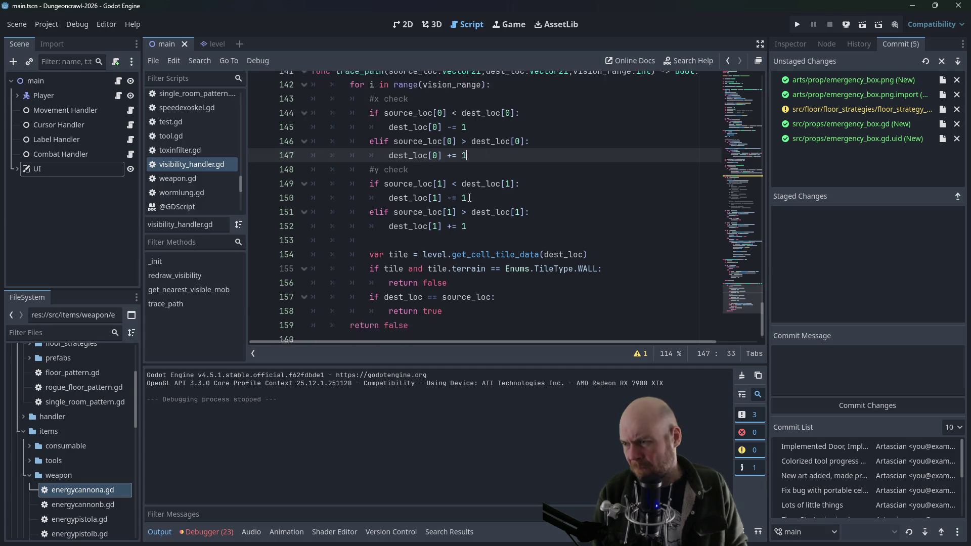
click(426, 220)
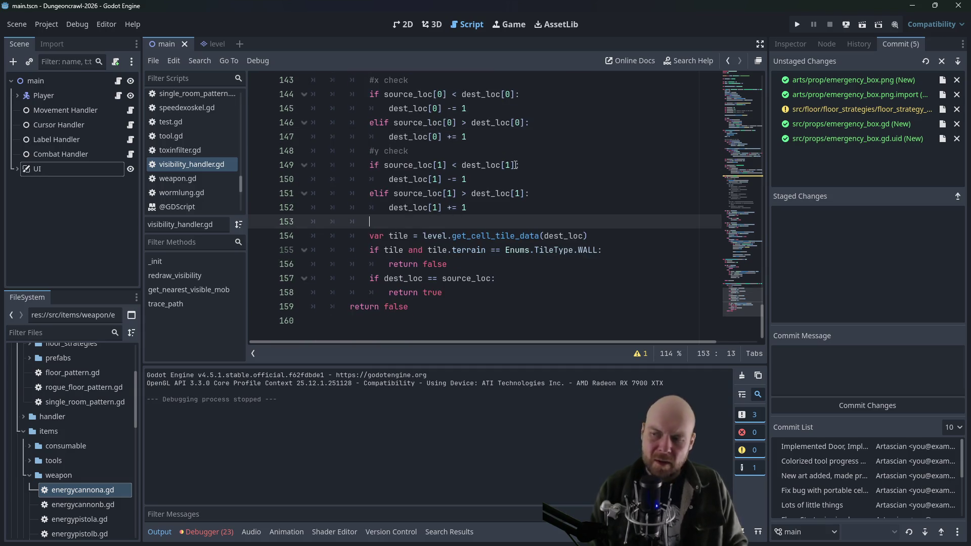
key(Return)
key(Return)
key(Up)
text(for prop in )
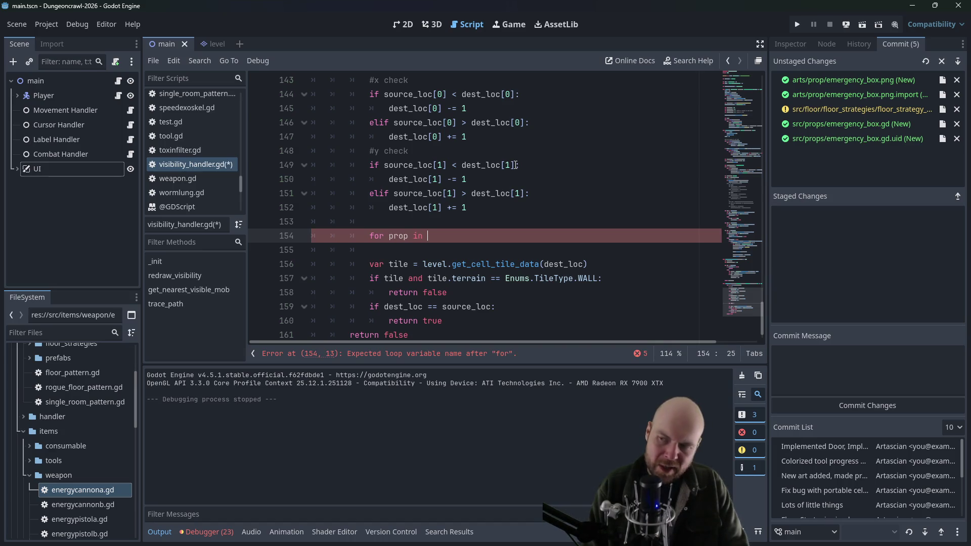
text(level.props:)
key(Return)
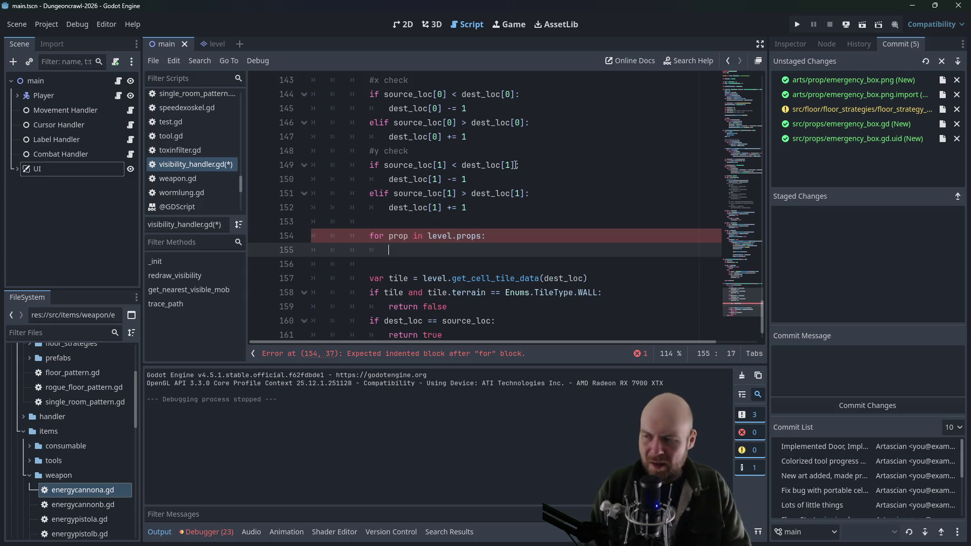
text(if prop )
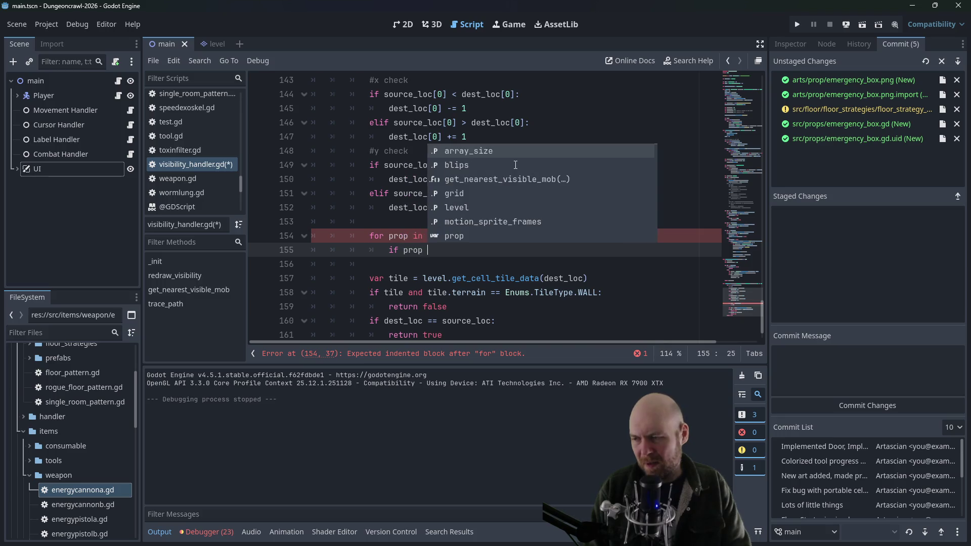
text(is )
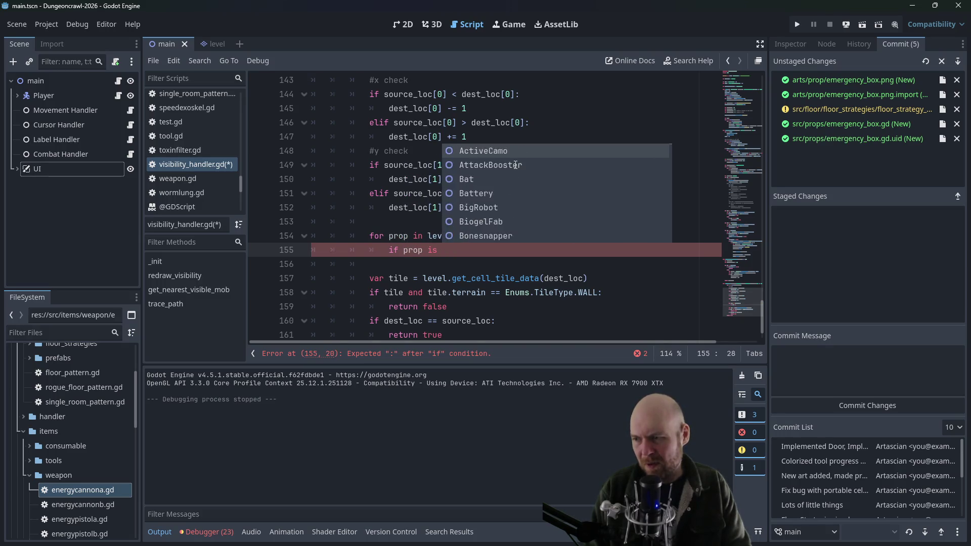
text(Door:)
key(Return)
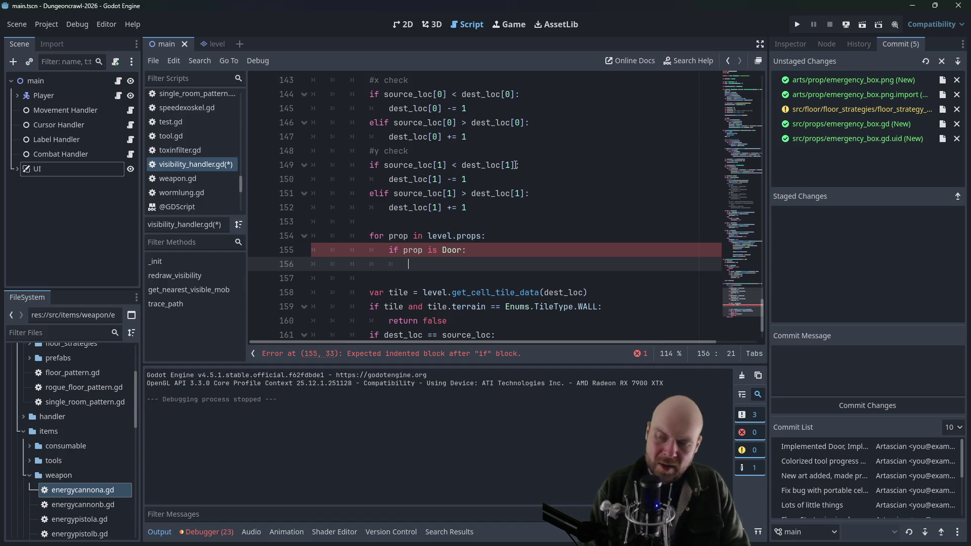
Return false when GridMapper.pixel_to_grid(prop.position,level) == dest_loc inside the Door check
text(ifprop)
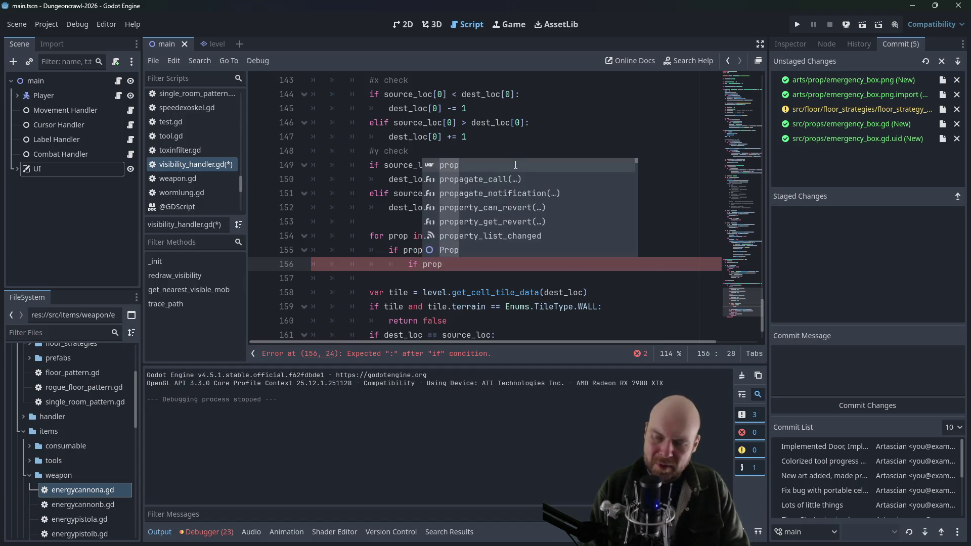
text(.)
text(position)
key(ctrl+Left)
key(ctrl+Left)
key(ctrl+Left)
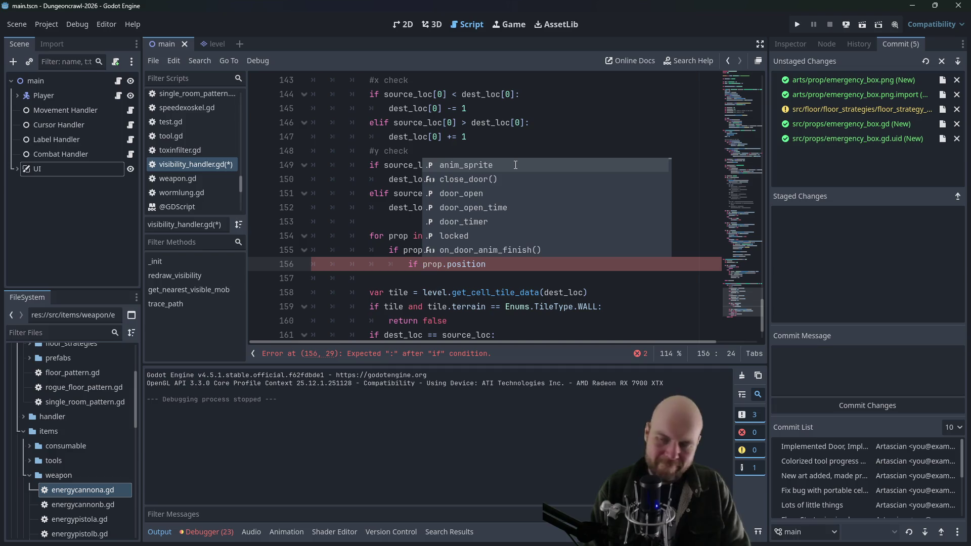
text(GridMapper.)
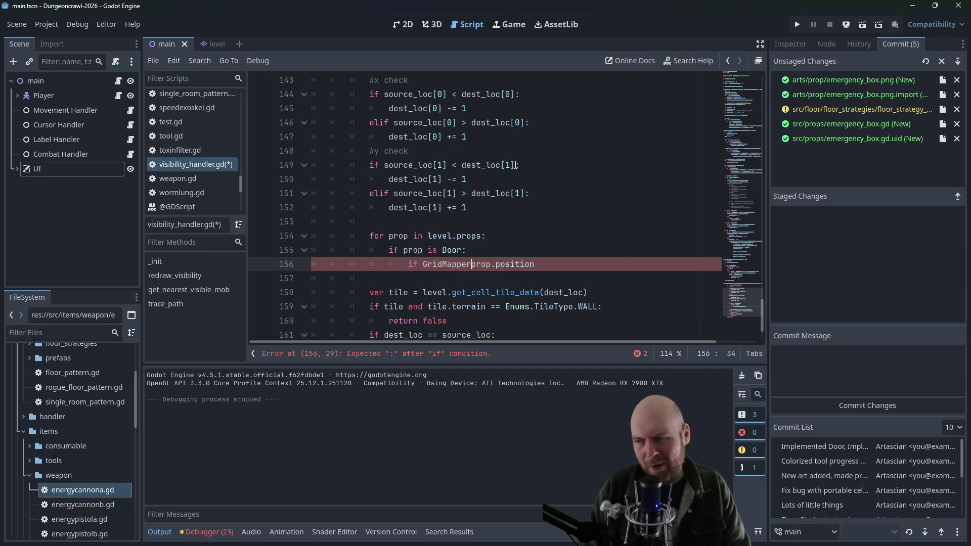
text(pixel_to_grid)
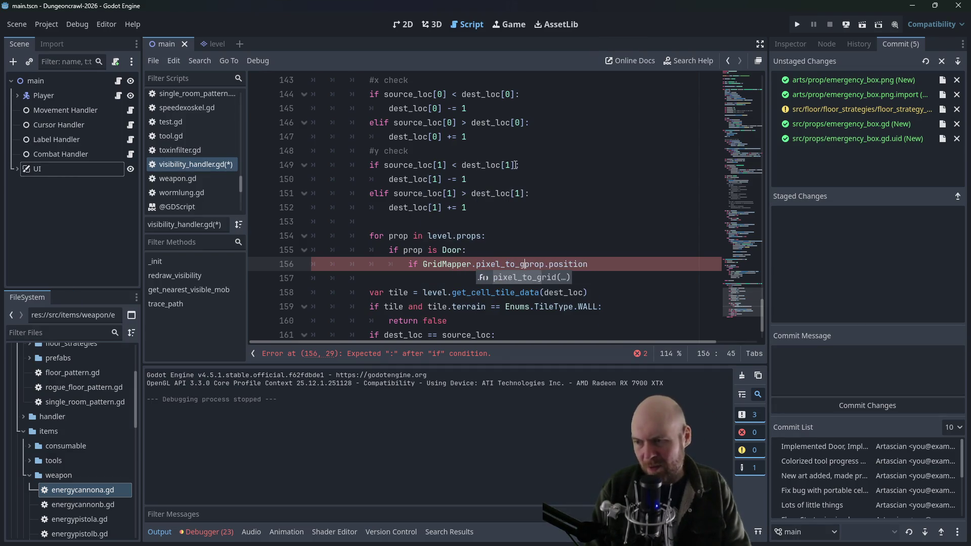
text(()
key(End)
text(,l)
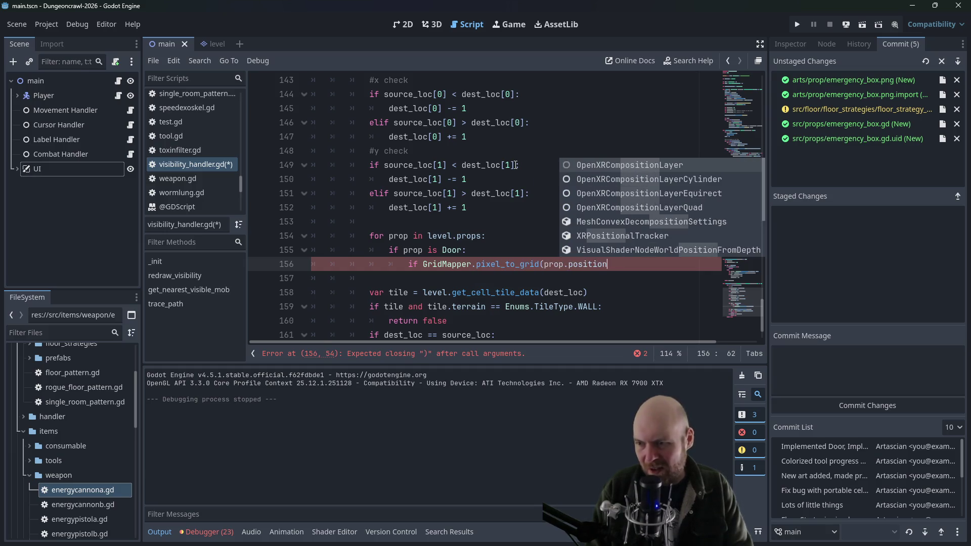
text(evel) == )
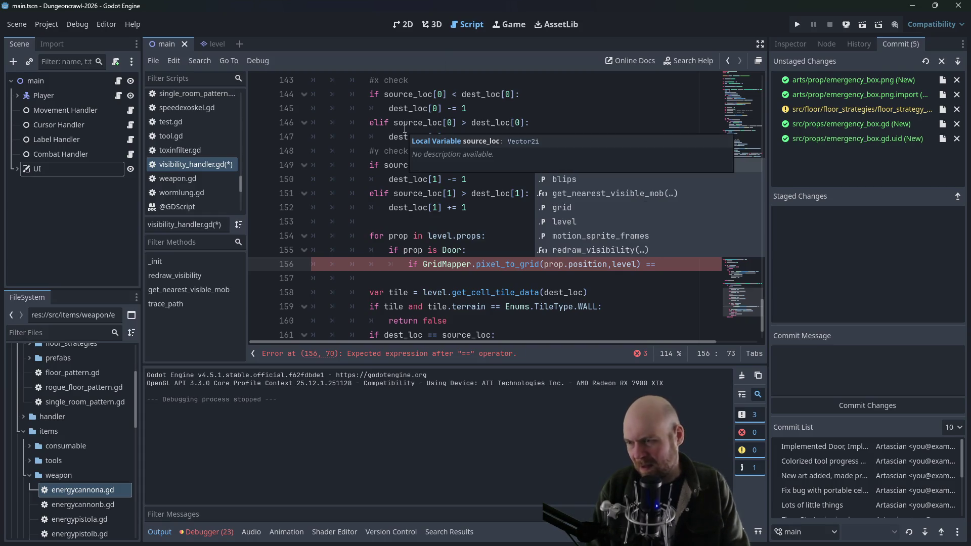
text(dest_loc:)
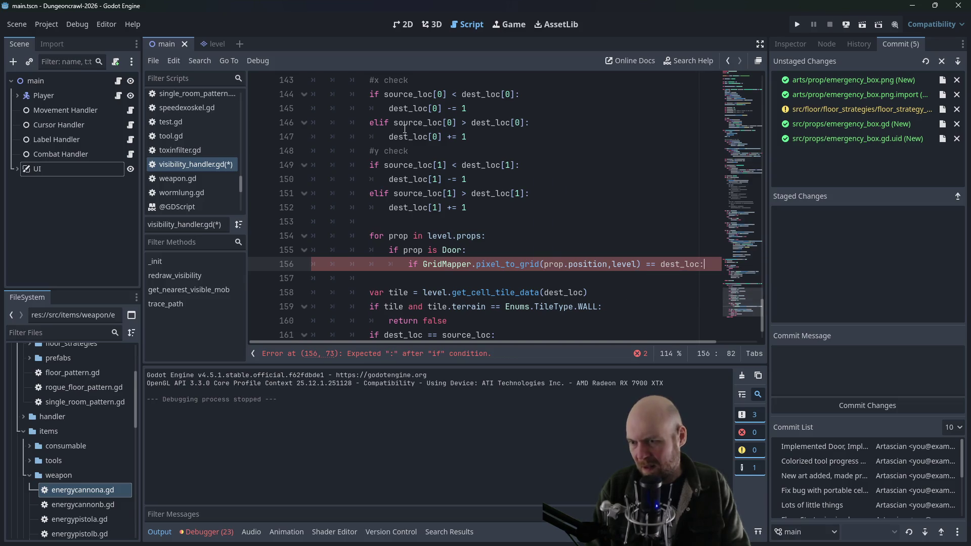
key(Return)
key(BackSpace)
key(BackSpace)
text(turn false)
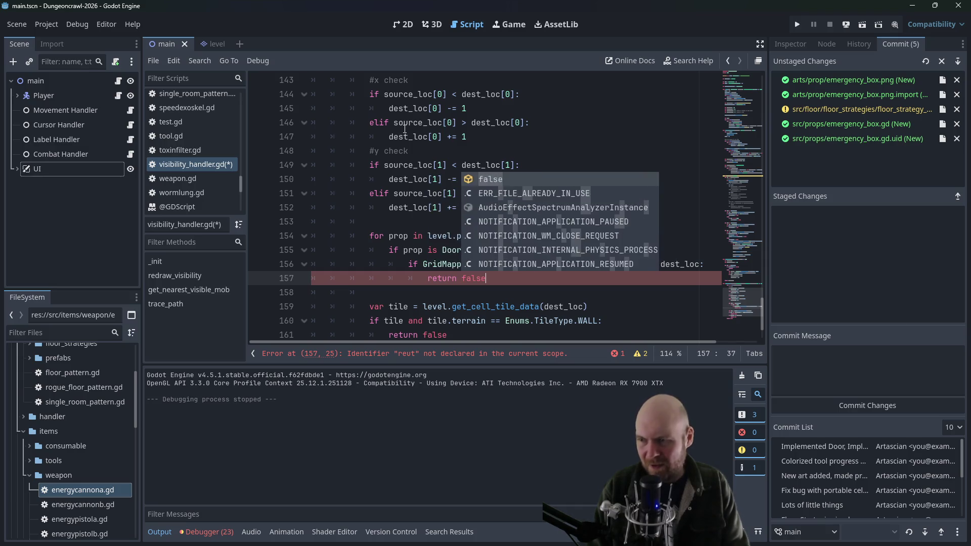
key(Return)
Save visibility_handler.gd and relaunch the game with F5
click(523, 179)
key(ctrl+s)
click(601, 149)
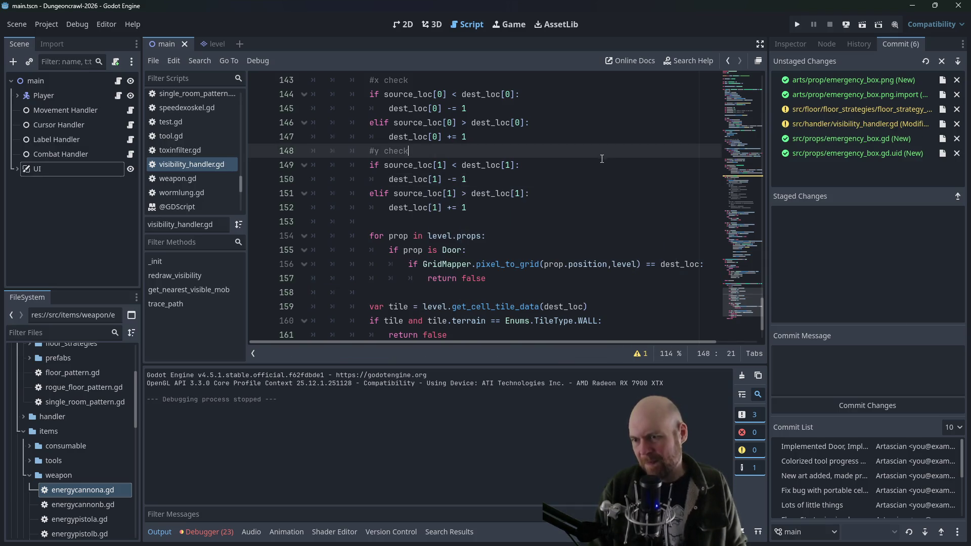
key(F5)
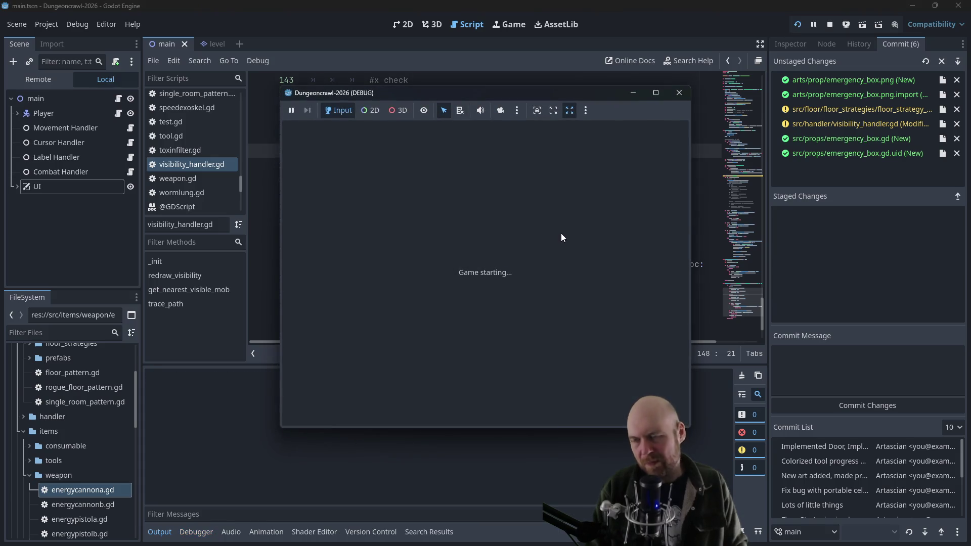
Pick up and switch on the floodlight, then walk up beside the lockers
key(Left)
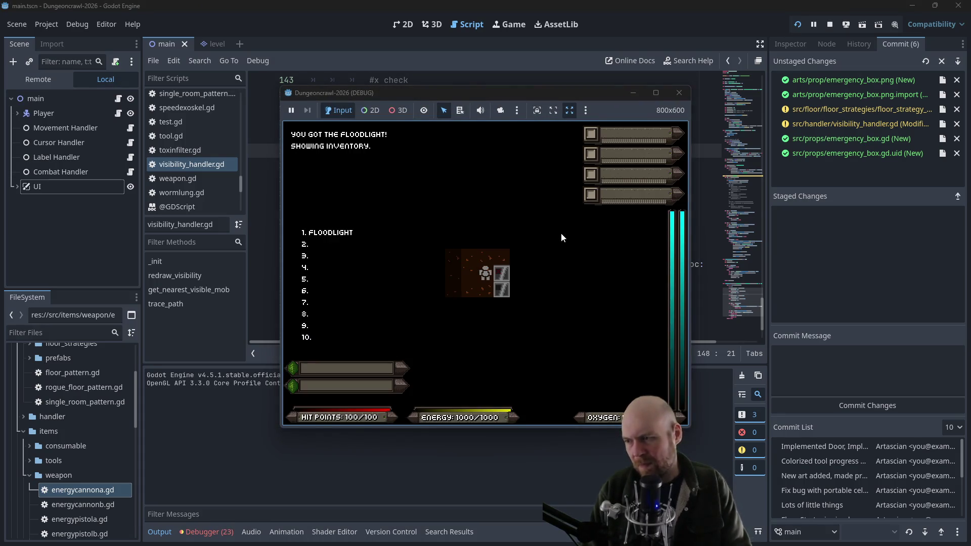
key(1)
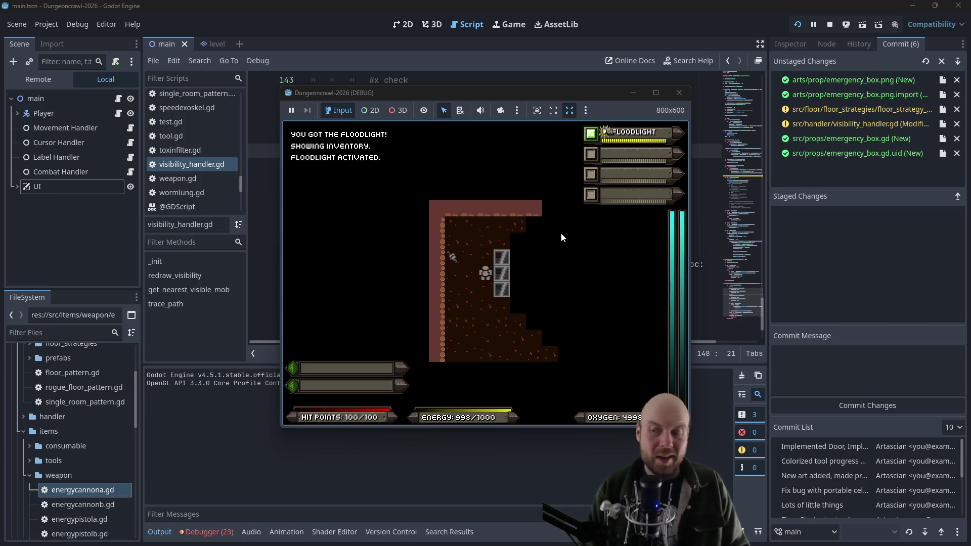
key(Down)
key(Down)
key(Right)
key(Right)
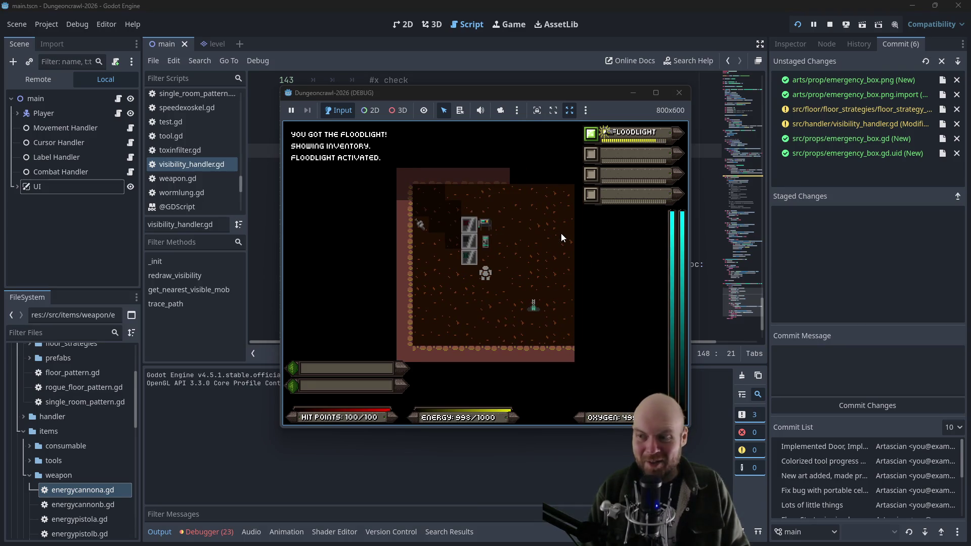
key(Up)
key(Left)
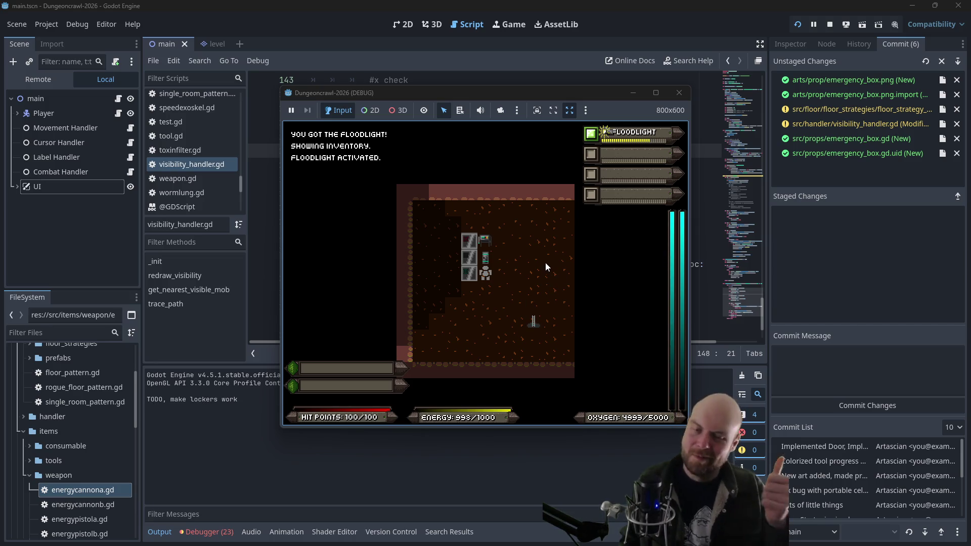
Interact with the lockers, then step down toward the bottom locker and pass a turn
key(KP_9)
key(KP_5)
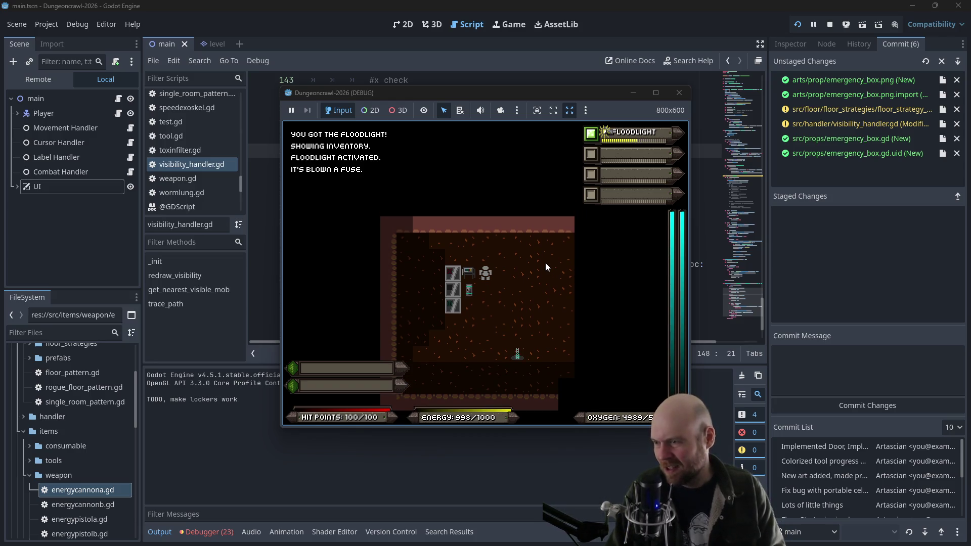
key(KP_7)
key(KP_1)
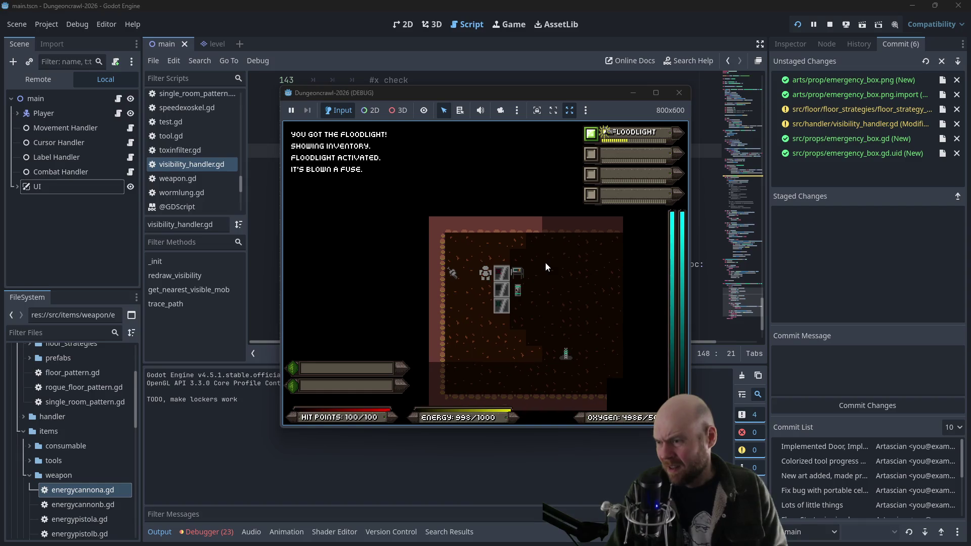
key(KP_2)
key(KP_3)
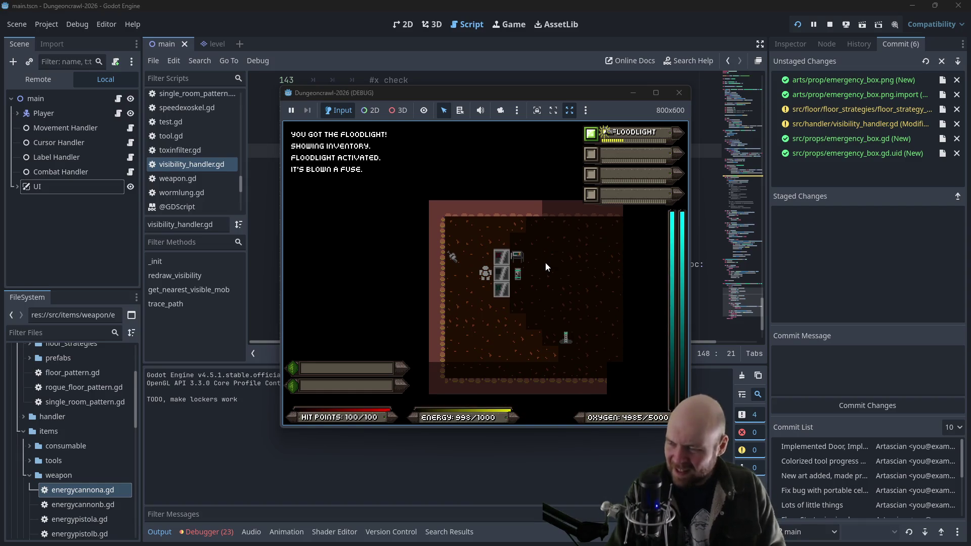
key(KP_3)
key(KP_5)
key(KP_5)
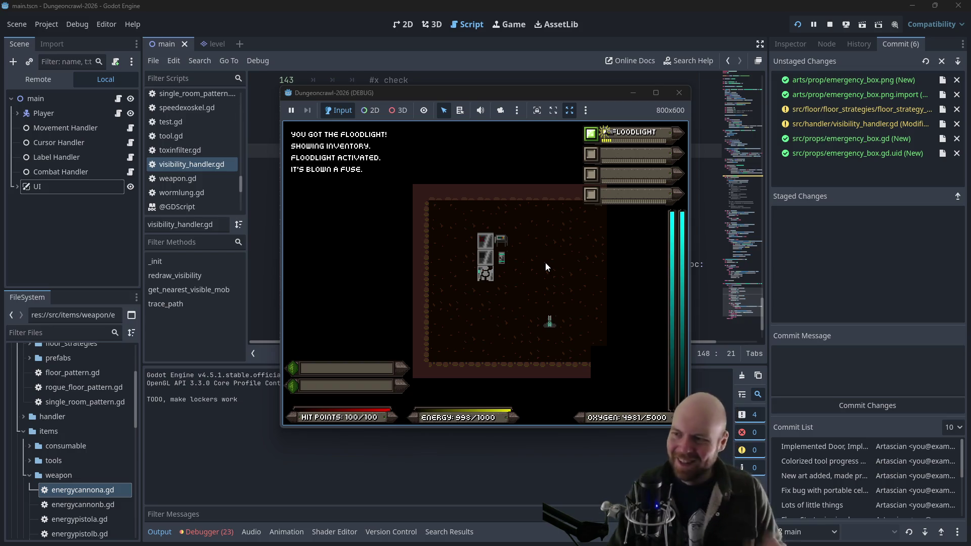
Stop the test run and open tool.gd, then door.gd, in the script editor
click(680, 92)
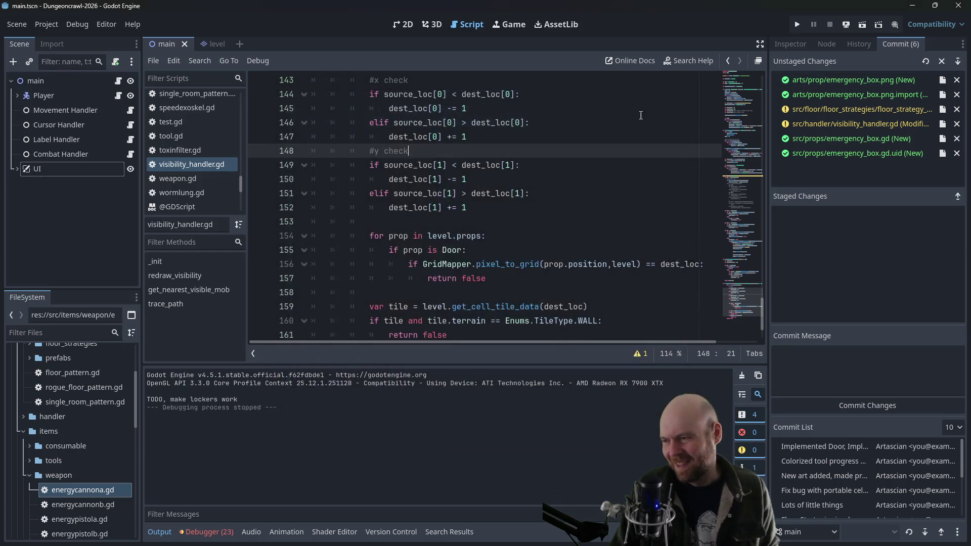
click(506, 235)
click(222, 160)
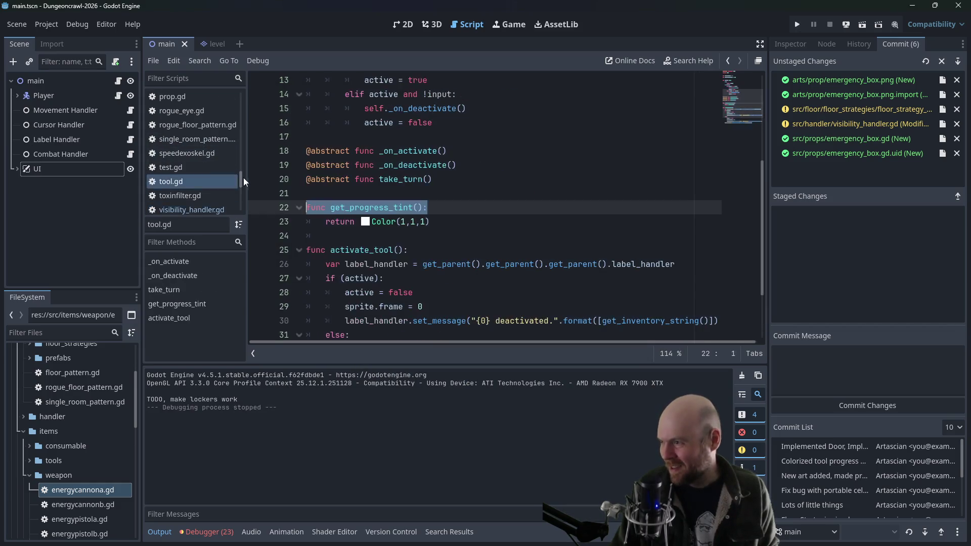
drag(241, 177, 237, 111)
click(200, 142)
Make a blank line below the power_door function in door.gd
scroll(419, 191, up, 5)
scroll(419, 191, up, 14)
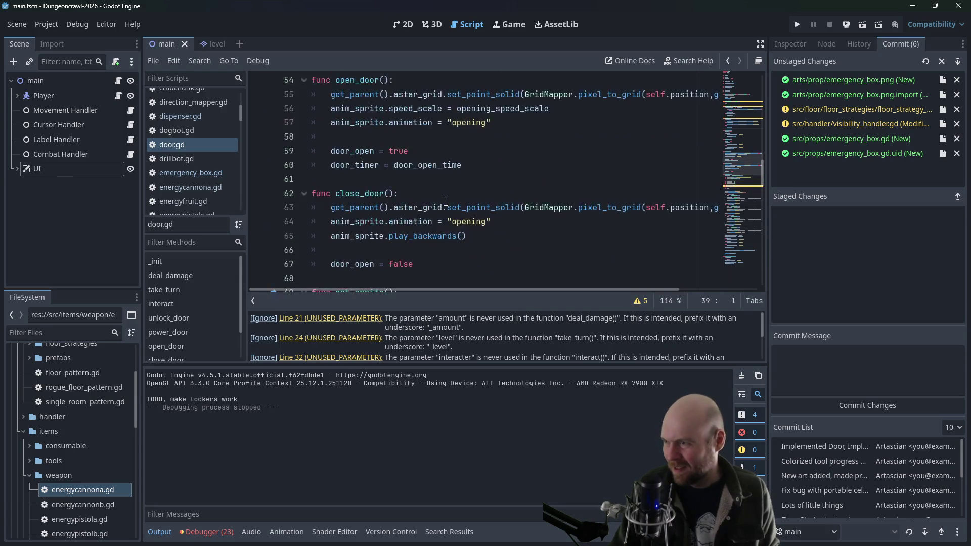
scroll(446, 202, up, 10)
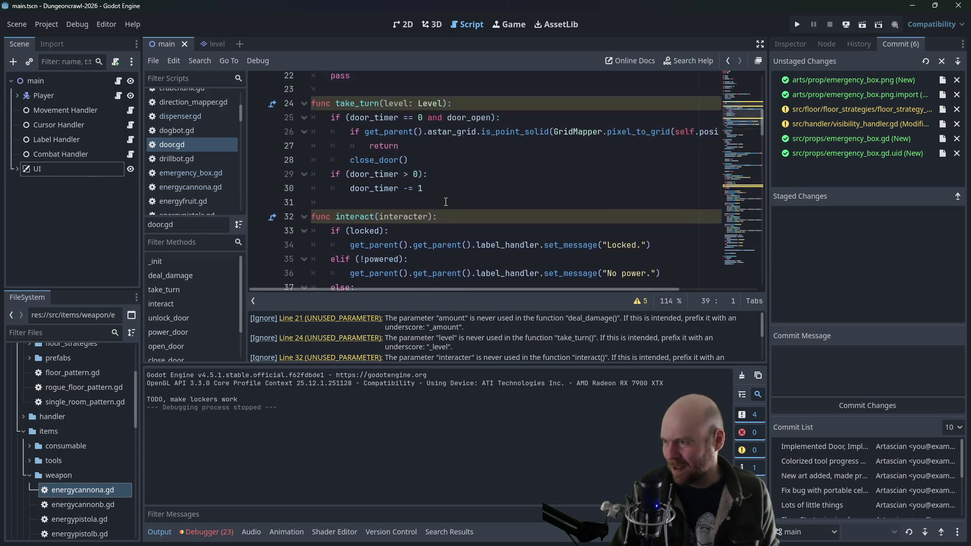
scroll(432, 187, up, 2)
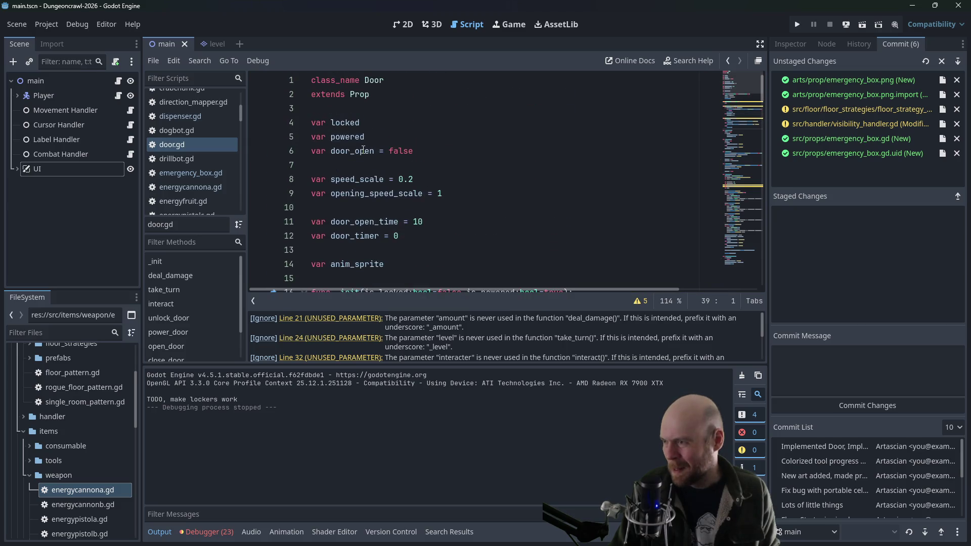
scroll(363, 150, down, 4)
scroll(433, 173, down, 10)
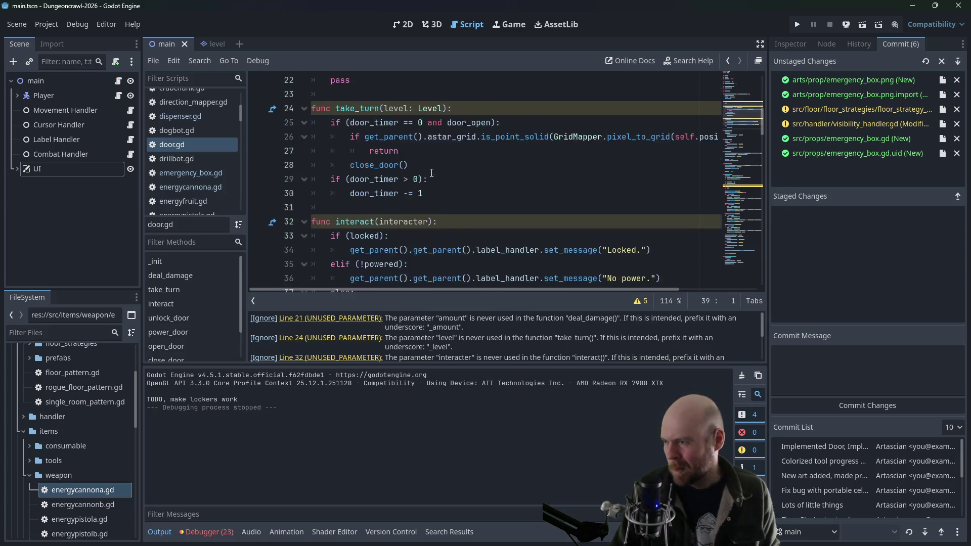
click(377, 221)
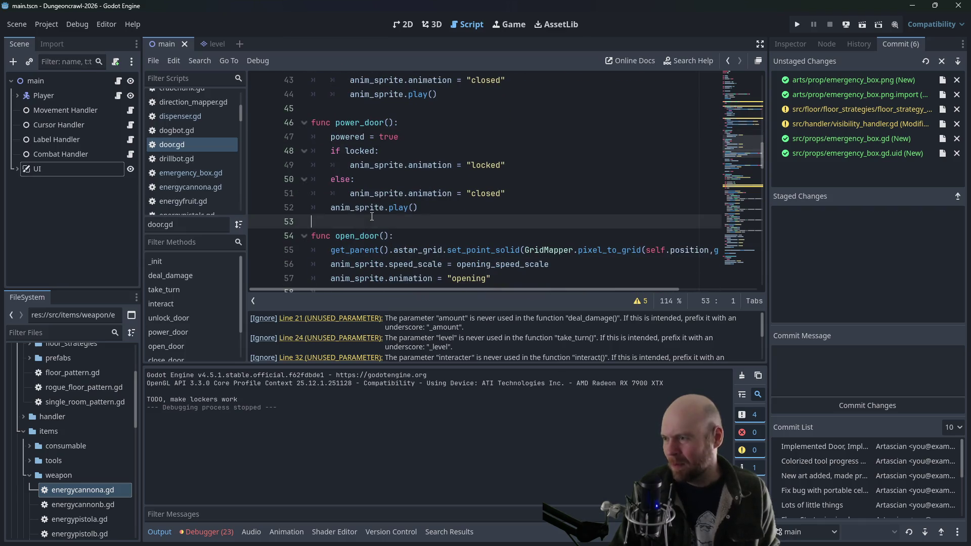
key(Return)
key(Return)
key(Up)
Write func is_open(): returning door_open, then save door.gd
text(func is_open():)
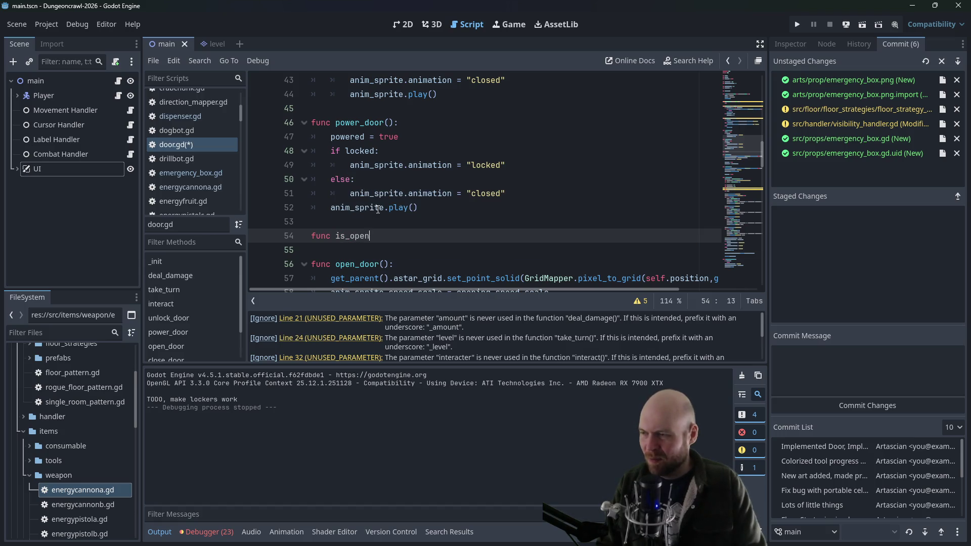
key(Return)
text(return d)
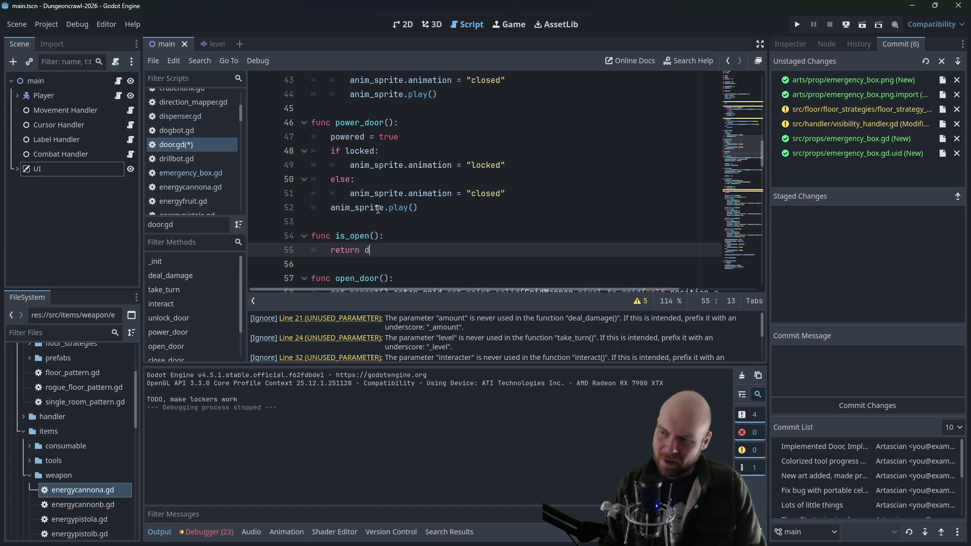
text(oor_open)
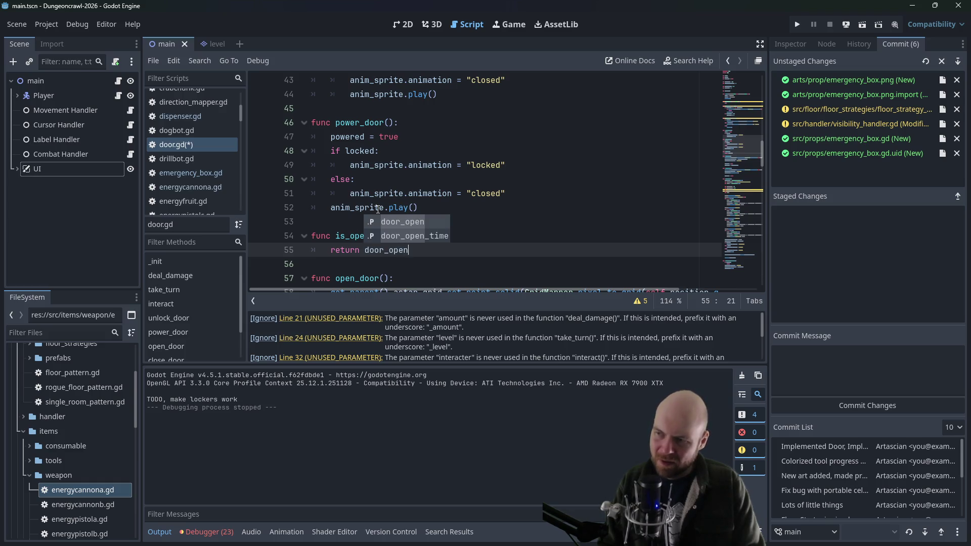
key(Escape)
key(ctrl+s)
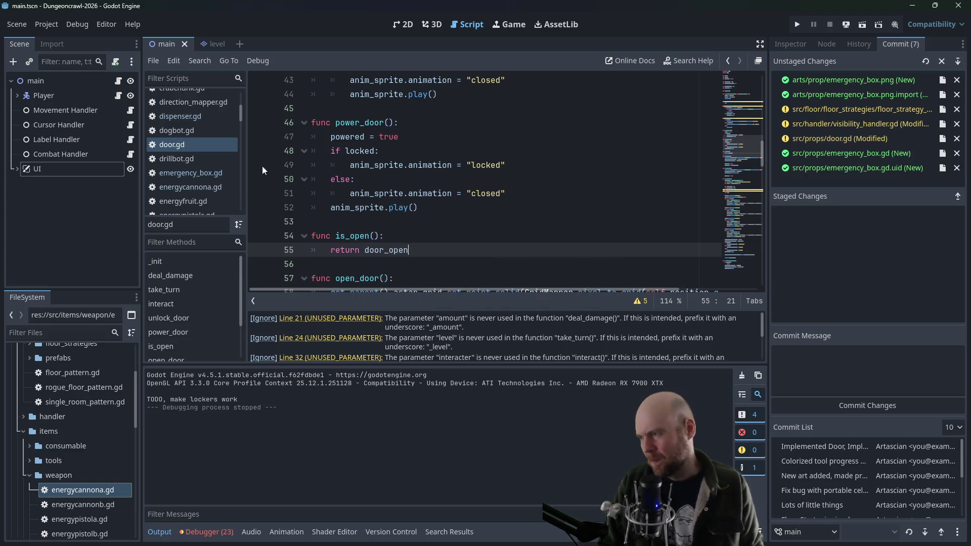
scroll(214, 177, down, 3)
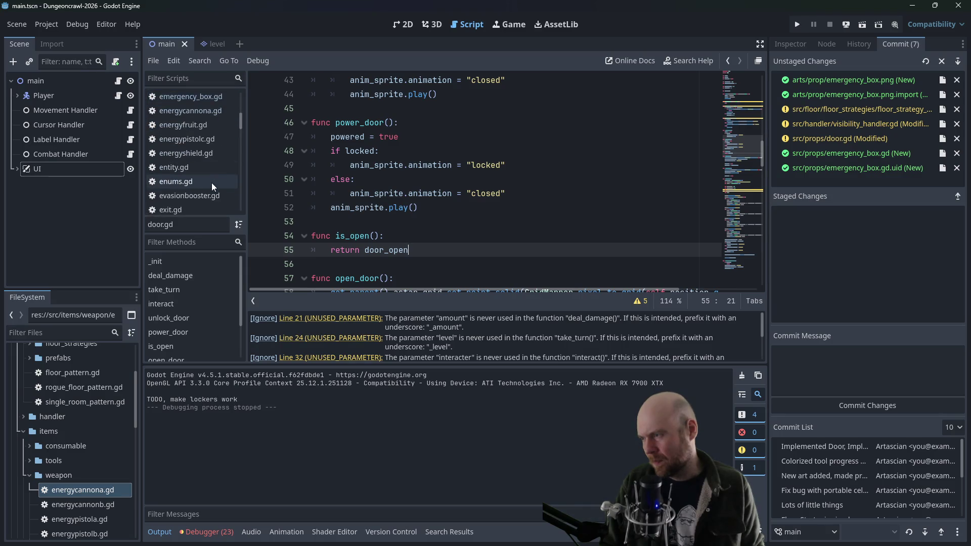
Open visibility_handler.gd and place the caret before the colon of the line 156 Door check
mouse_move(242, 123)
mouse_down()
mouse_move(235, 199)
mouse_move(237, 165)
mouse_move(232, 183)
mouse_up()
scroll(232, 183, down, 2)
click(208, 152)
click(554, 279)
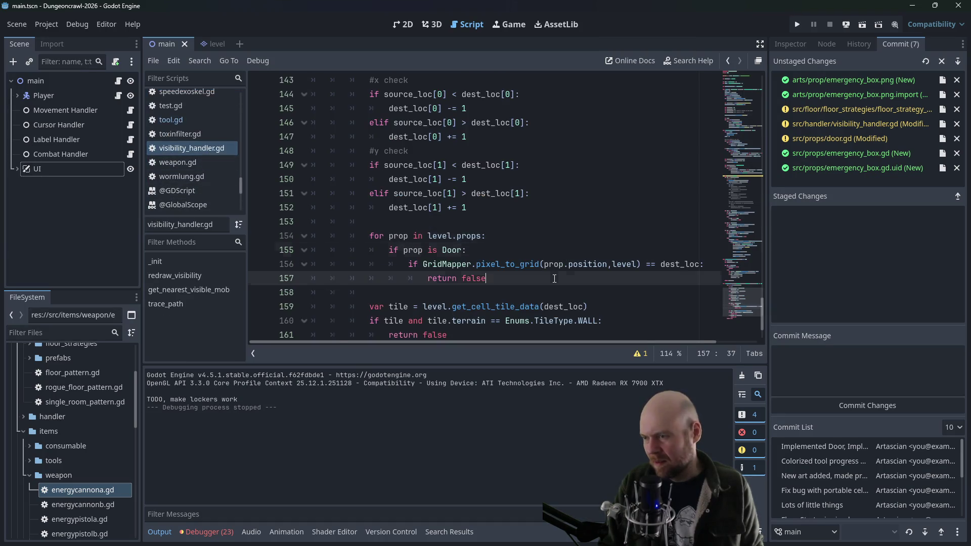
click(523, 249)
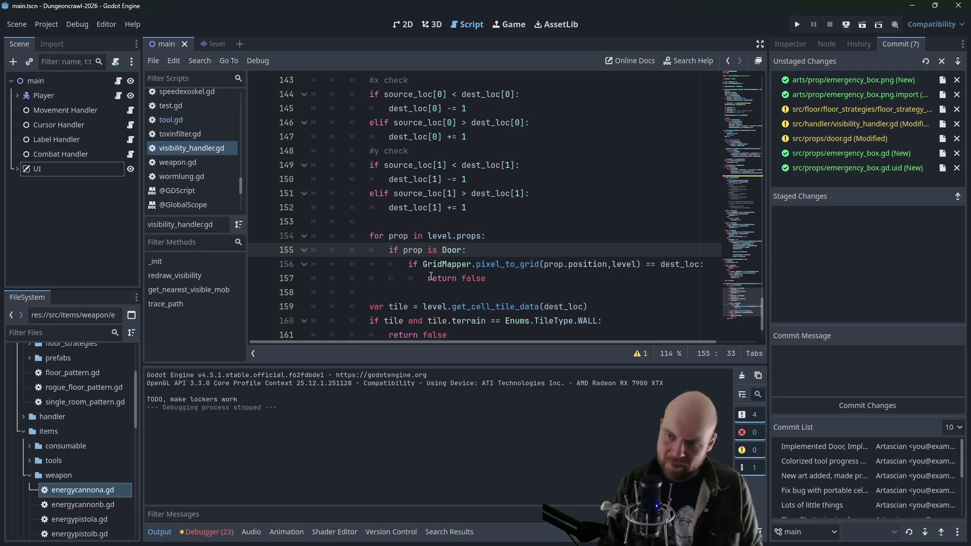
click(429, 278)
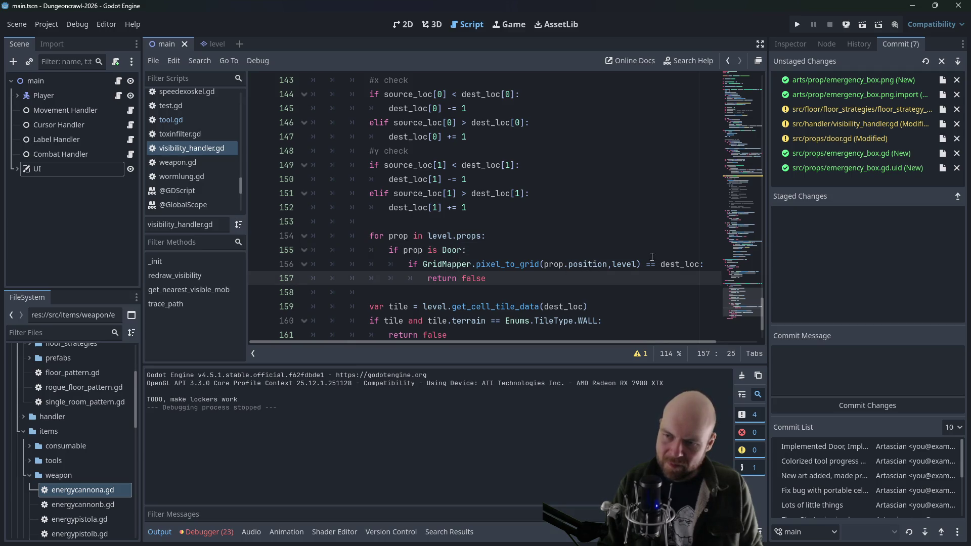
click(699, 264)
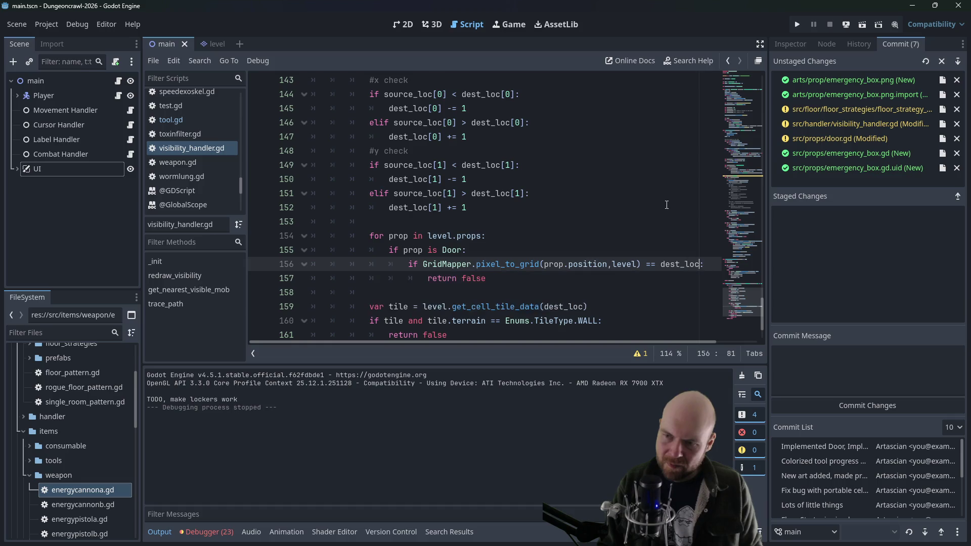
Append 'and !prop.is_open()' to the Door check and save the script
text(and prop)
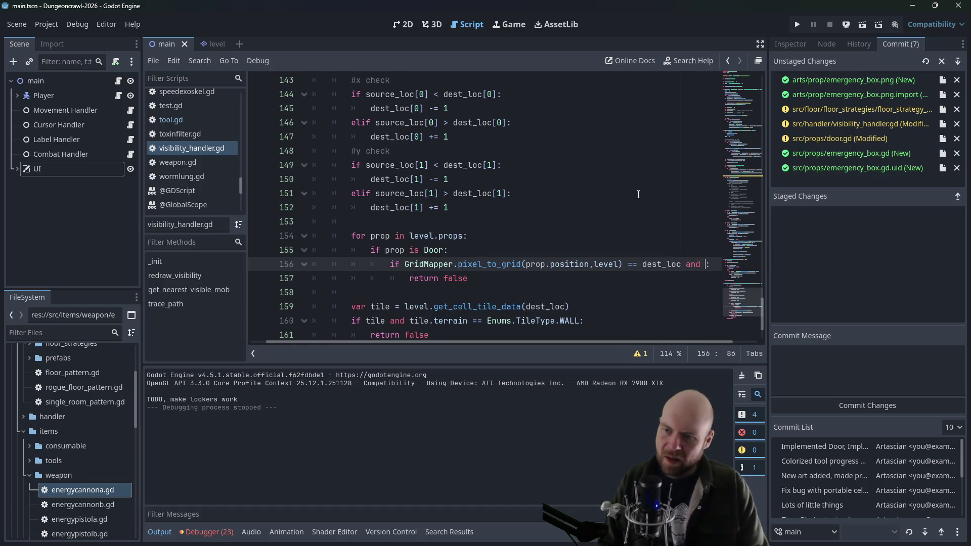
text(.)
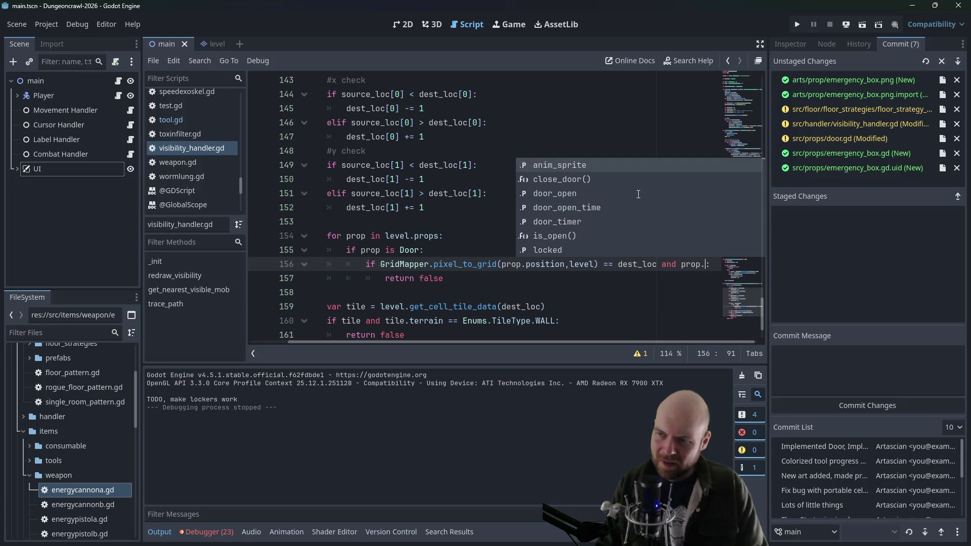
key(BackSpace)
text(.)
key(Left)
key(Left)
key(Left)
text(!)
key(Right)
key(Right)
key(Right)
key(Right)
key(Right)
text(is_op)
key(Return)
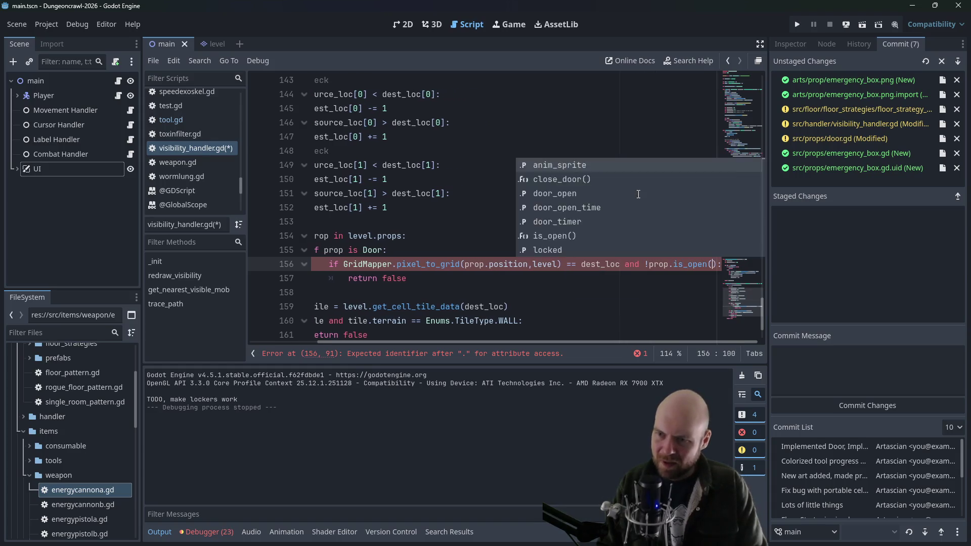
key(Right)
key(ctrl+s)
click(689, 159)
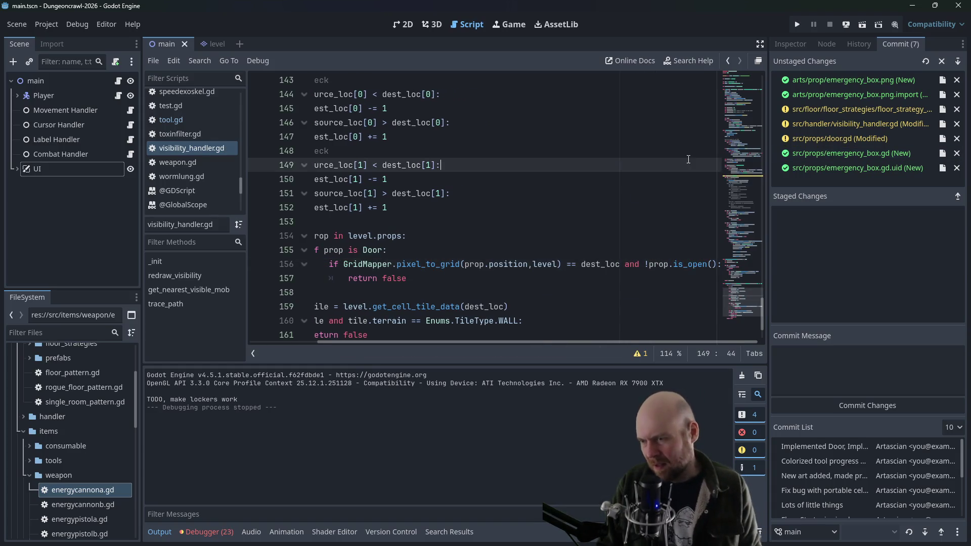
Run the game, collect nearby items, and equip the Floodlight and Motion Tracker
click(797, 24)
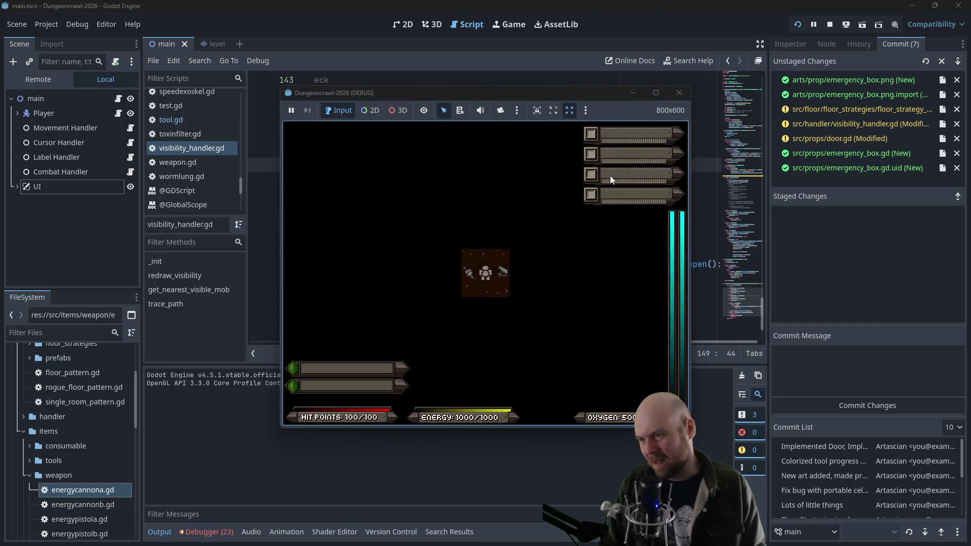
key(Left)
key(Right)
key(Right)
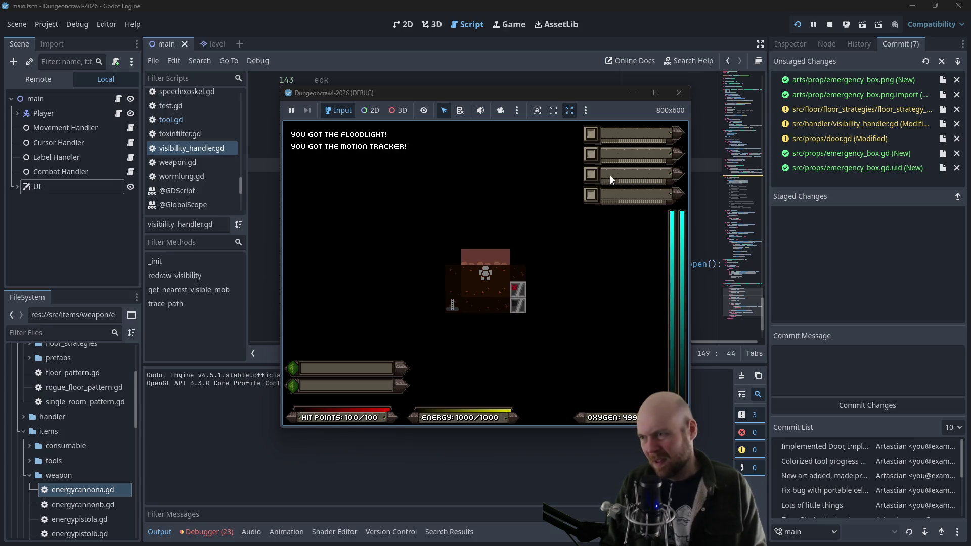
key(i)
key(1)
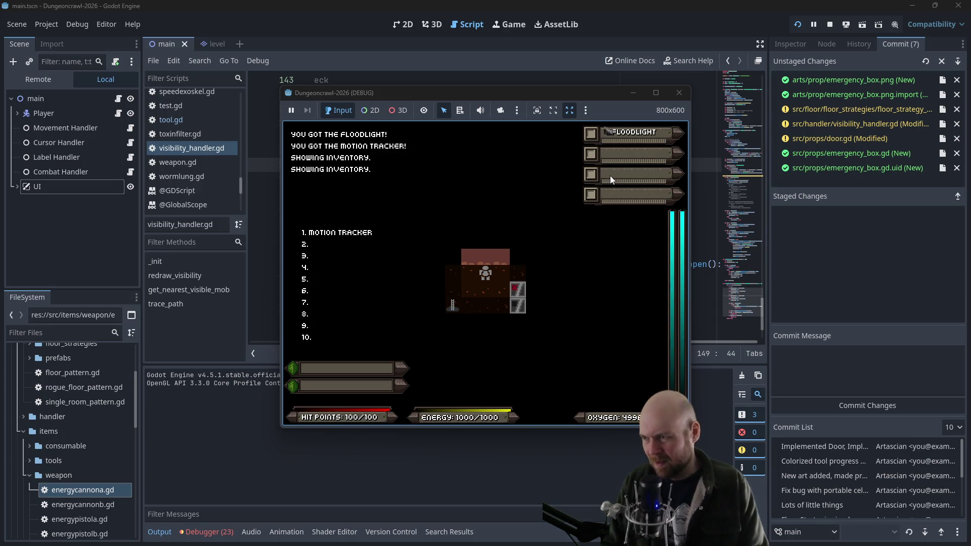
key(1)
key(1)
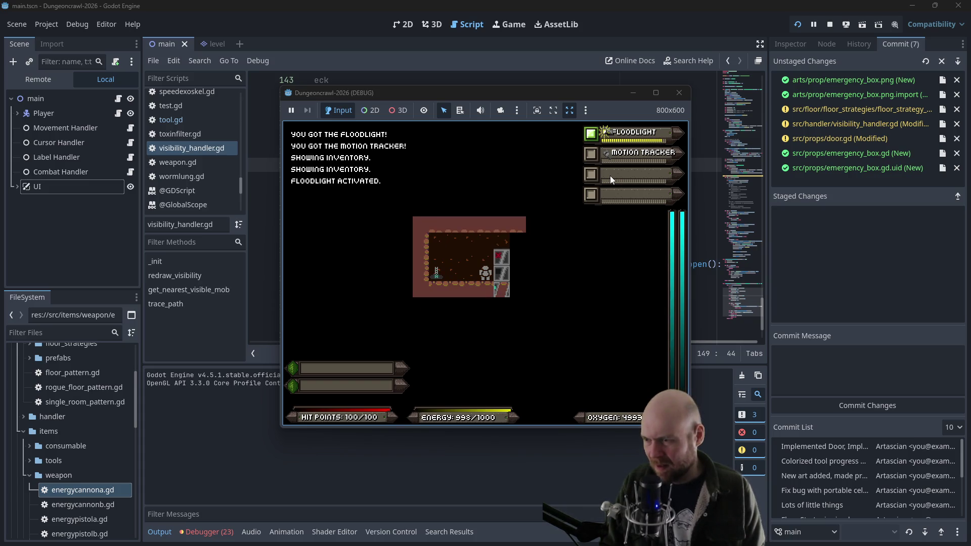
Walk around the lockers, picking up the cryptographic key and trying the locker
key(KP_3)
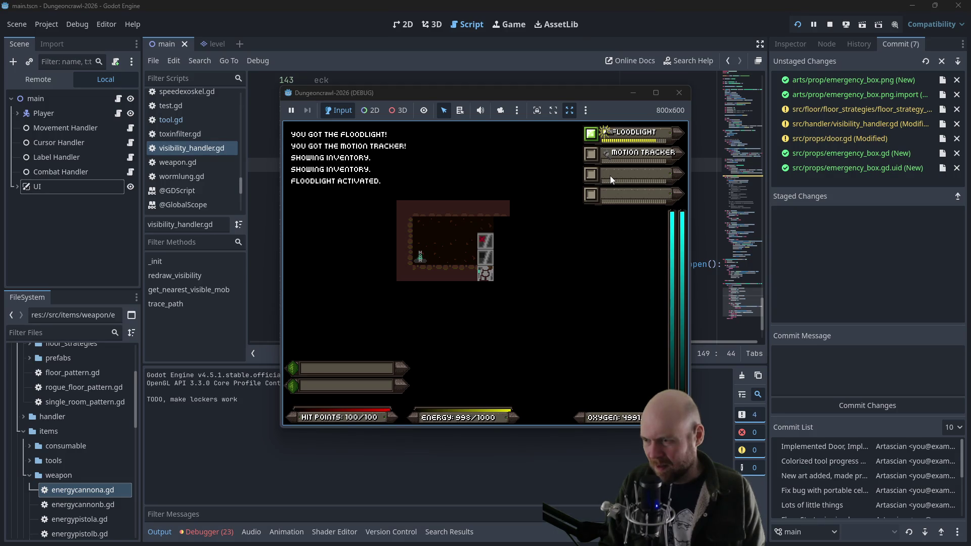
key(KP_8)
key(KP_8)
key(KP_8)
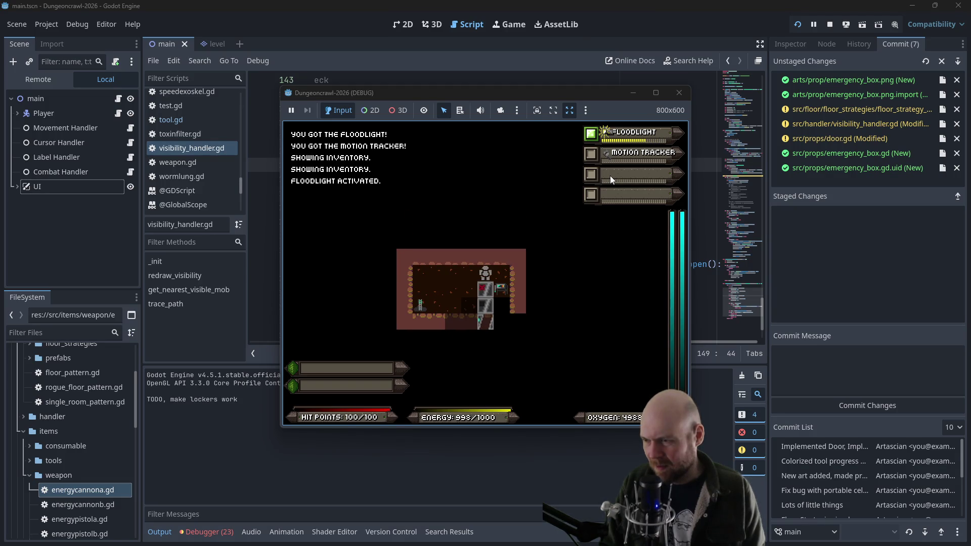
key(KP_2)
key(KP_2)
key(KP_2)
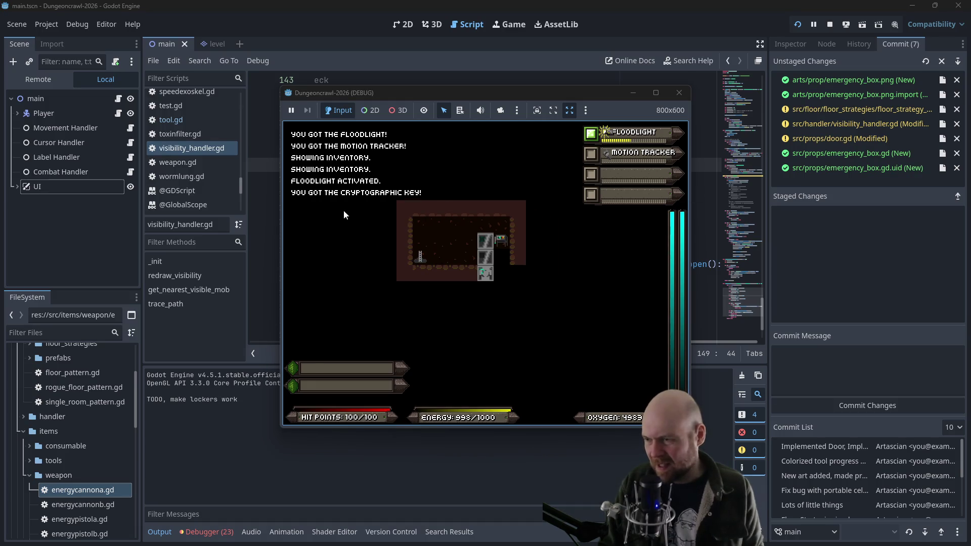
click(487, 256)
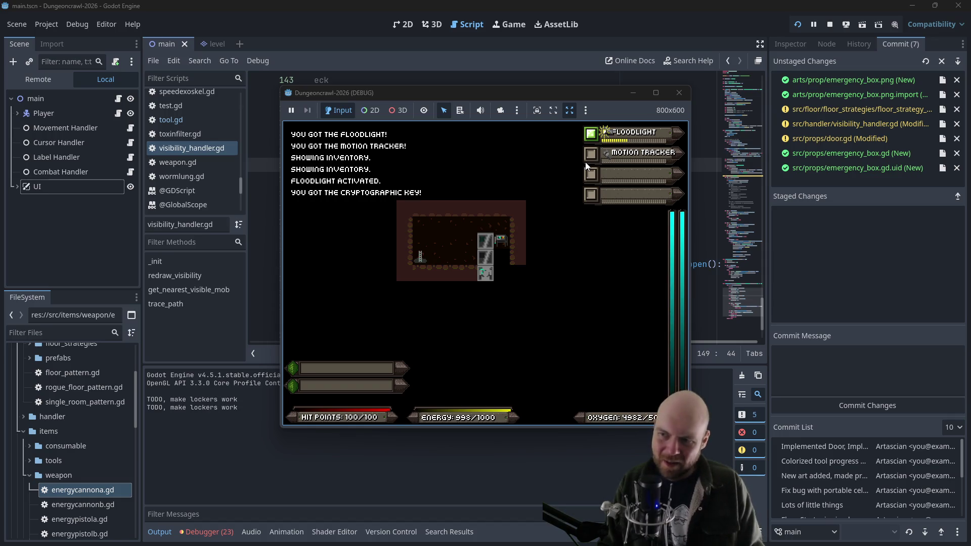
key(Up)
key(Up)
key(Up)
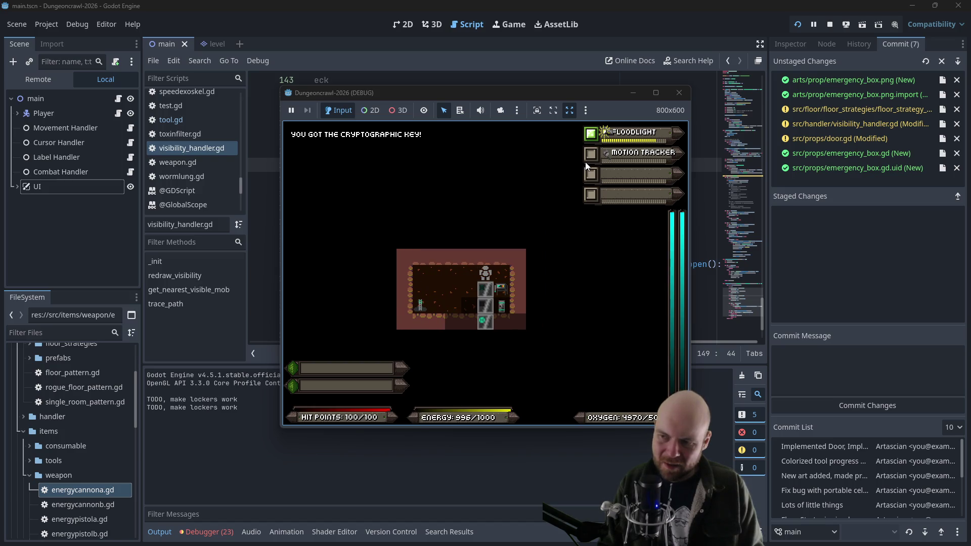
key(Left)
key(Down)
key(Down)
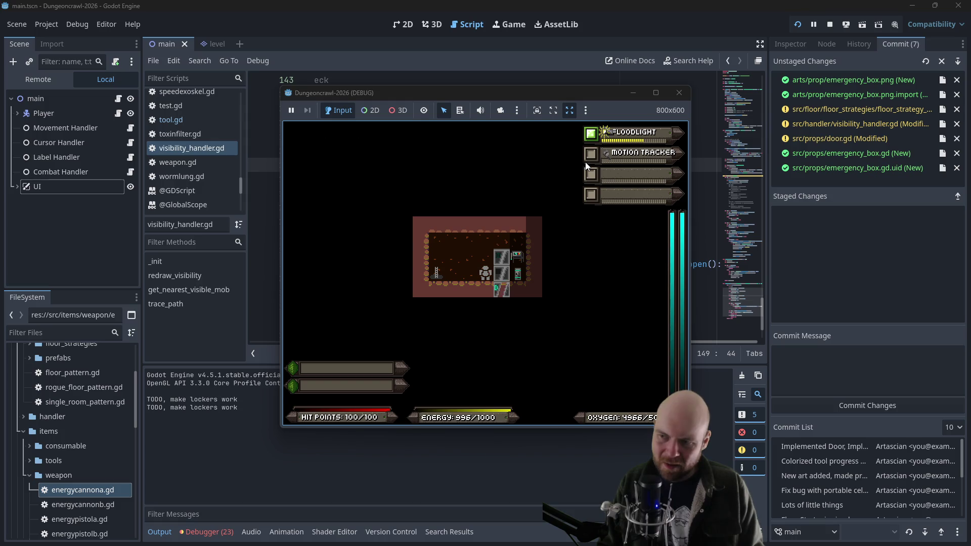
key(Right)
key(Down)
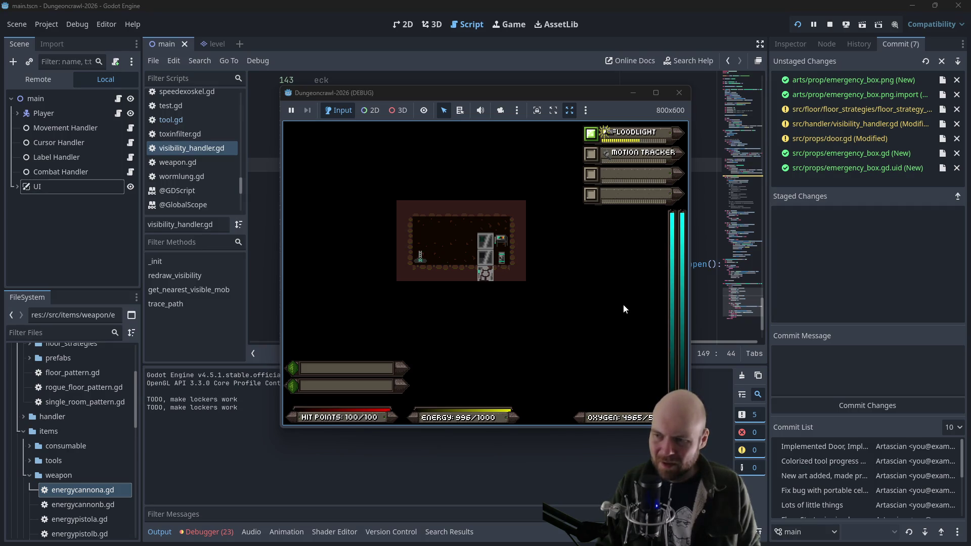
Walk out through the doorway below the room, then back over the open door into the room
key(Right)
key(Down)
key(Left)
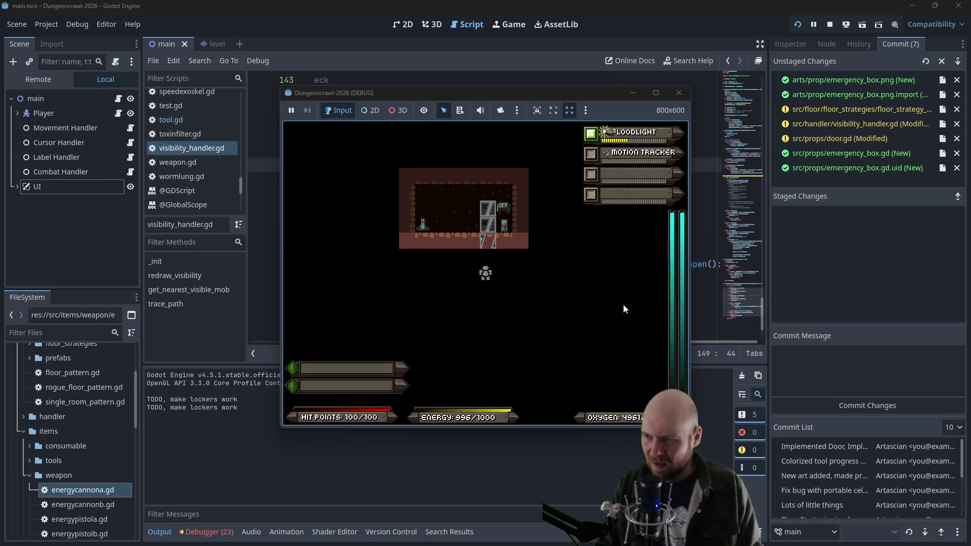
key(Right)
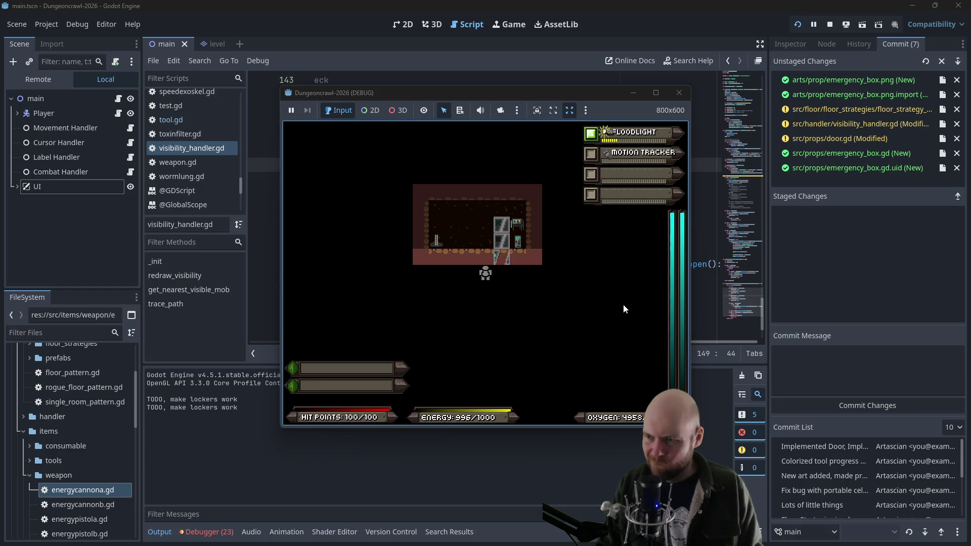
key(Right)
key(Right)
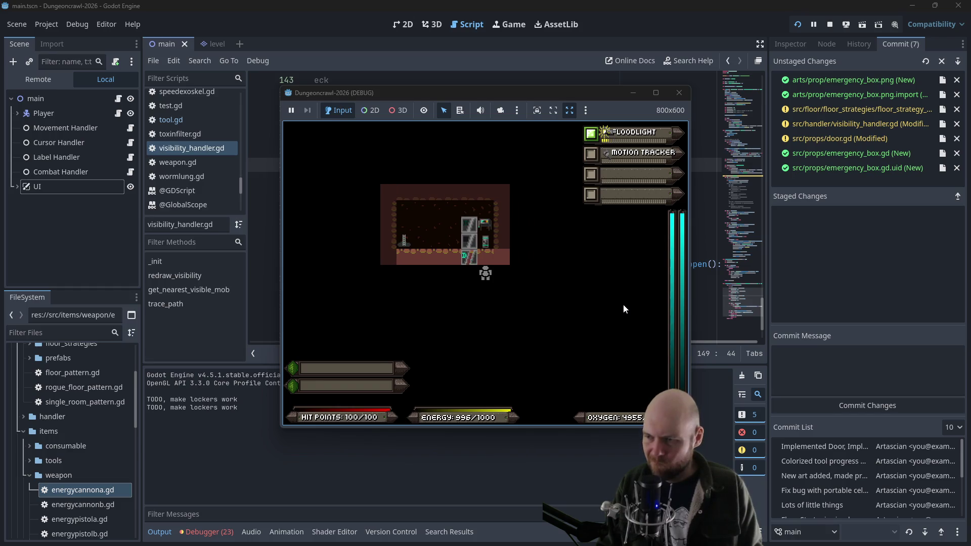
key(Up)
key(Left)
key(Up)
key(Left)
key(Up)
key(Left)
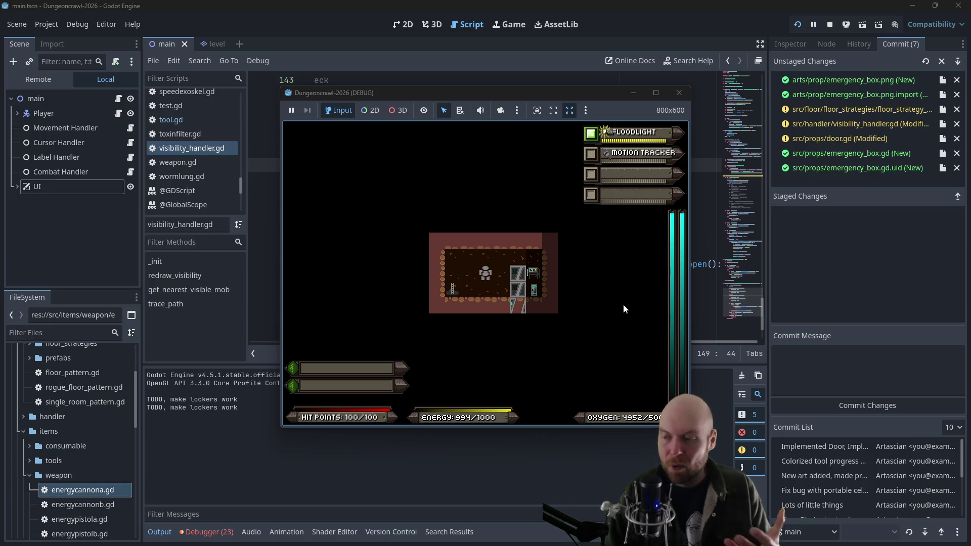
Move the player through the door once more, then close the game to stop debugging
key(Right)
key(Right)
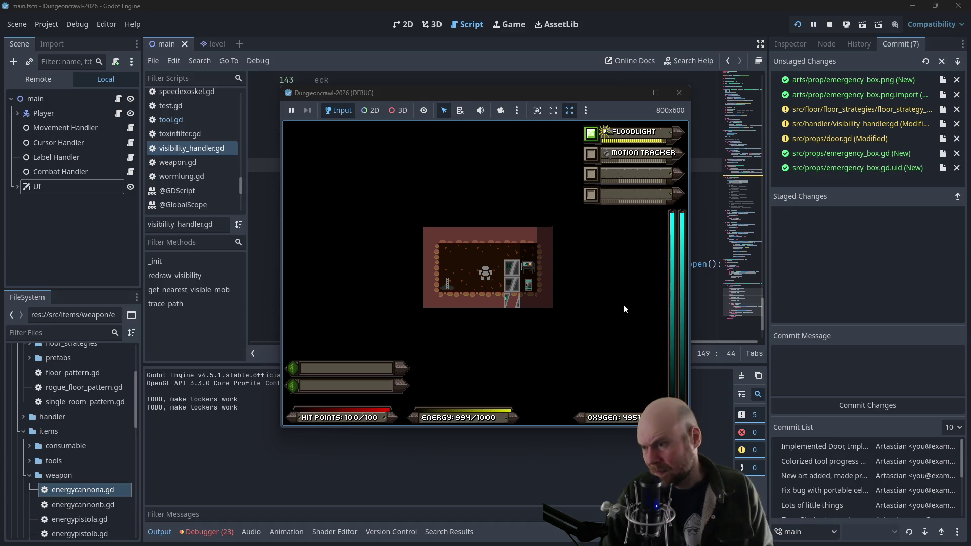
key(Down)
key(Down)
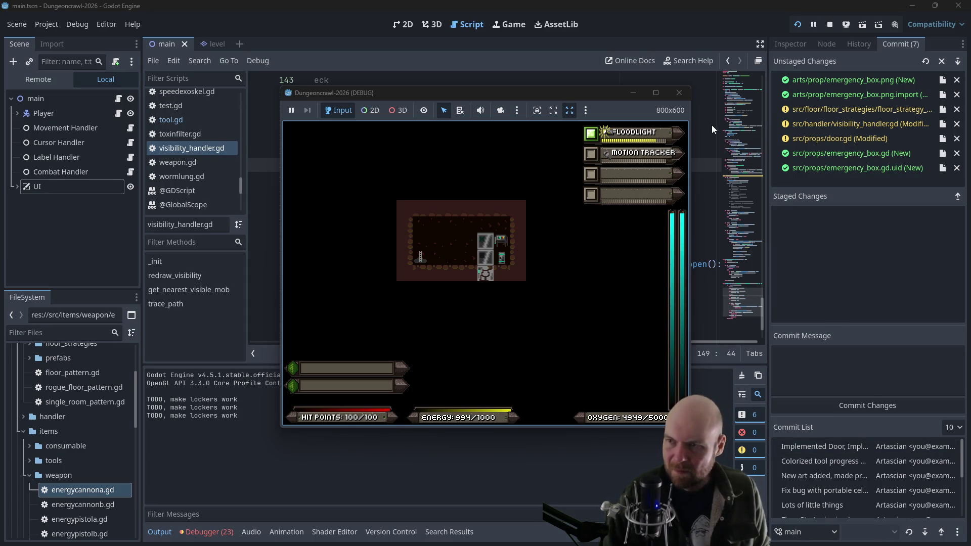
click(679, 92)
Start a print line at the top of trace_path, then remove it
drag(400, 342, 343, 339)
scroll(423, 280, up, 1)
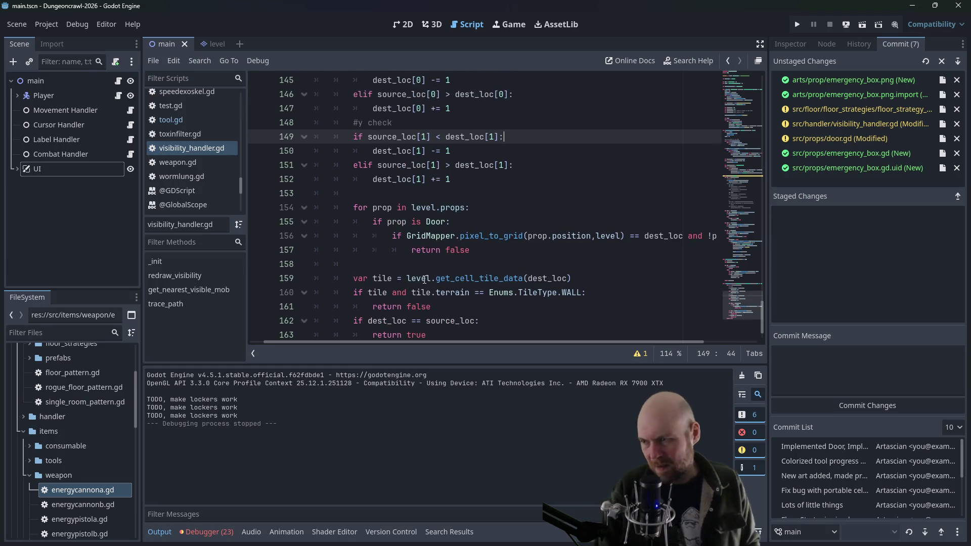
scroll(424, 279, up, 2)
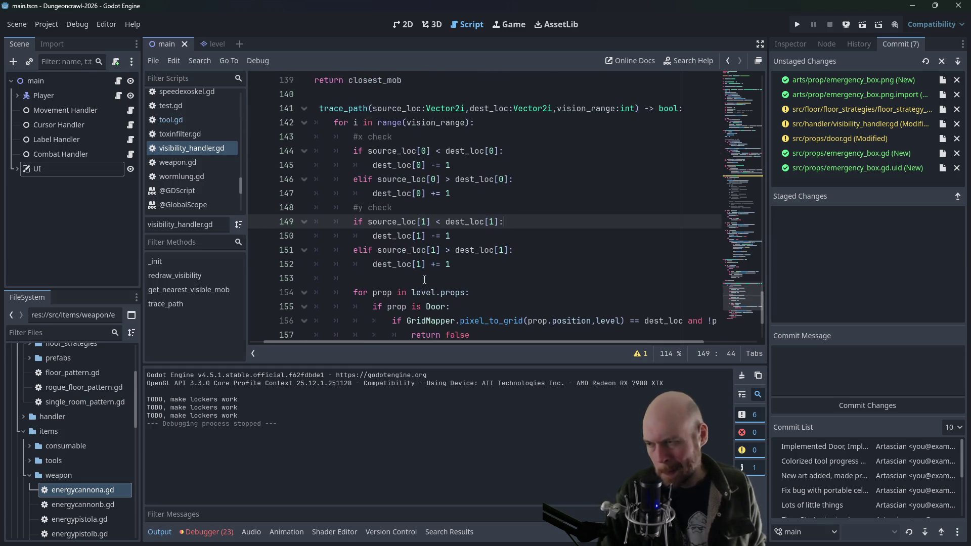
scroll(423, 278, down, 1)
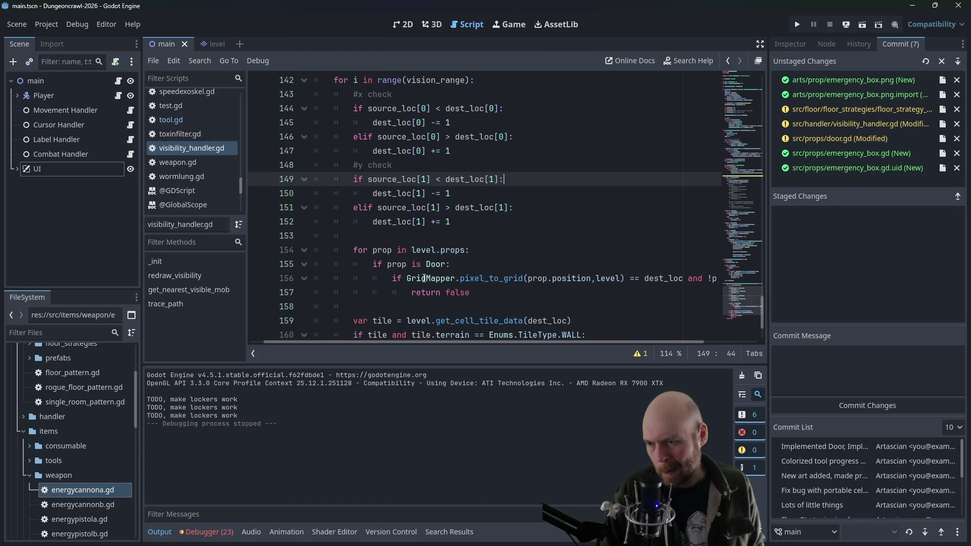
scroll(424, 278, up, 2)
scroll(424, 278, up, 1)
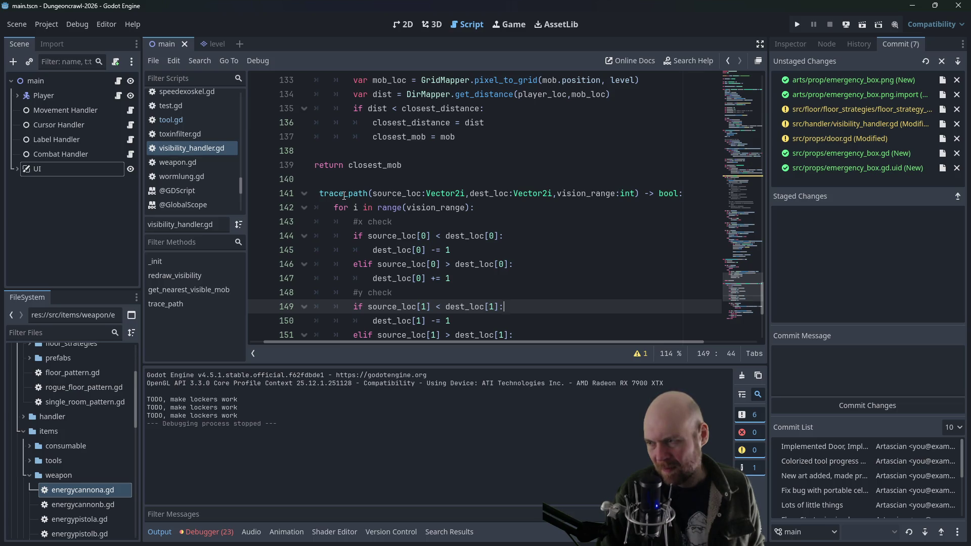
scroll(344, 196, down, 1)
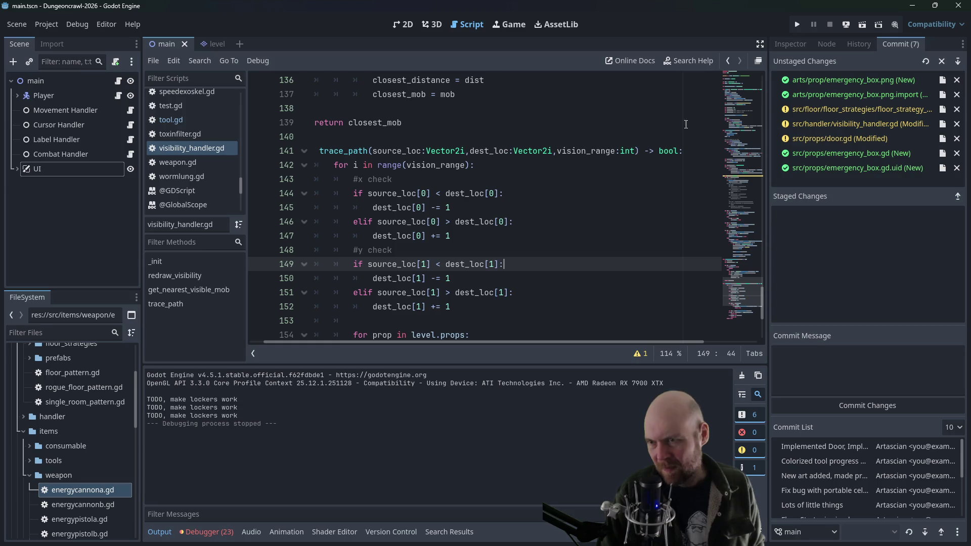
click(688, 148)
key(Return)
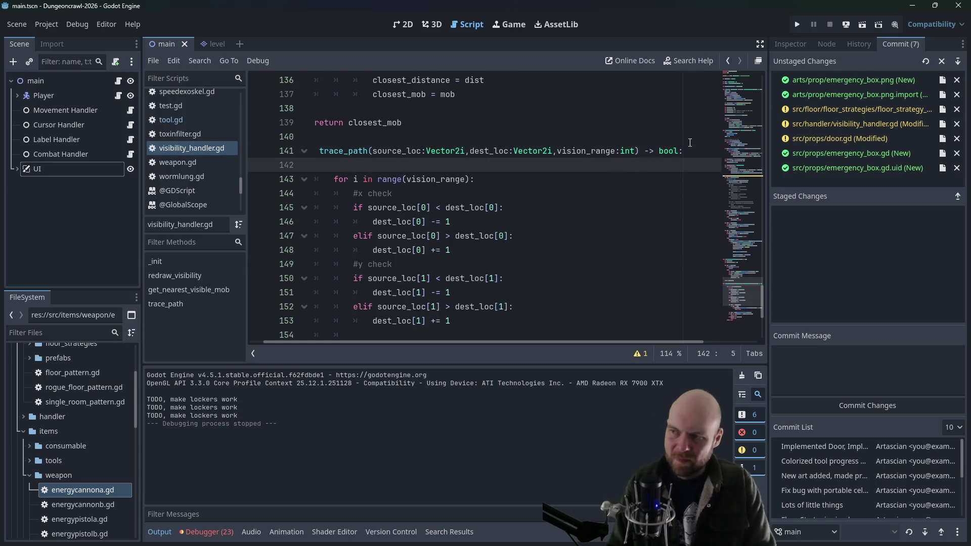
text(print()
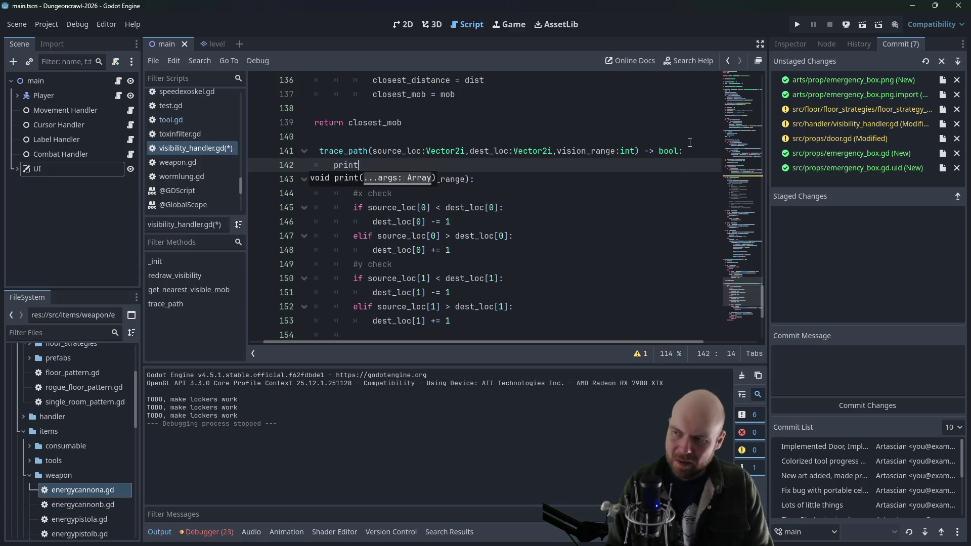
key(BackSpace)
key(BackSpace)
key(BackSpace)
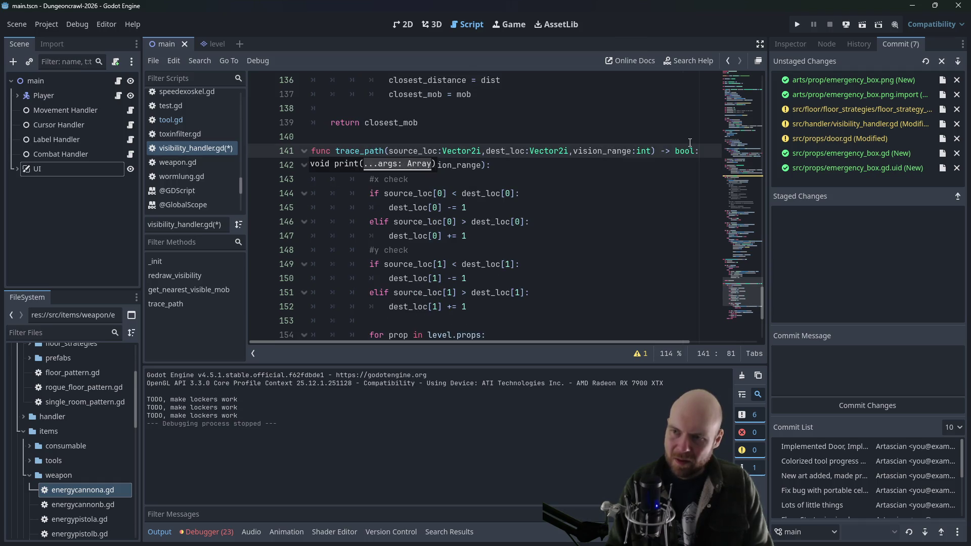
Insert print("oof door") above return false in the Door check, save, and rerun the game
click(582, 222)
scroll(589, 221, down, 2)
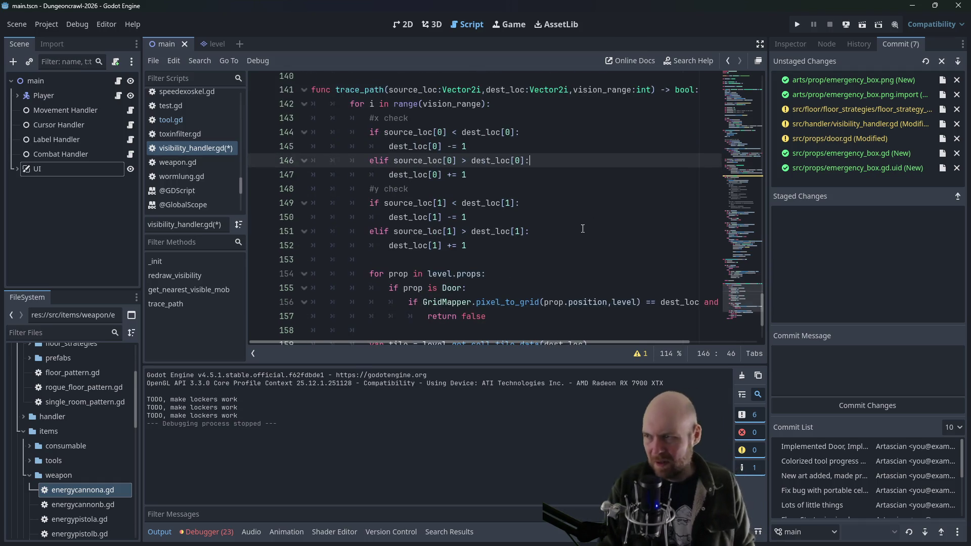
scroll(336, 92, up, 3)
scroll(357, 150, down, 5)
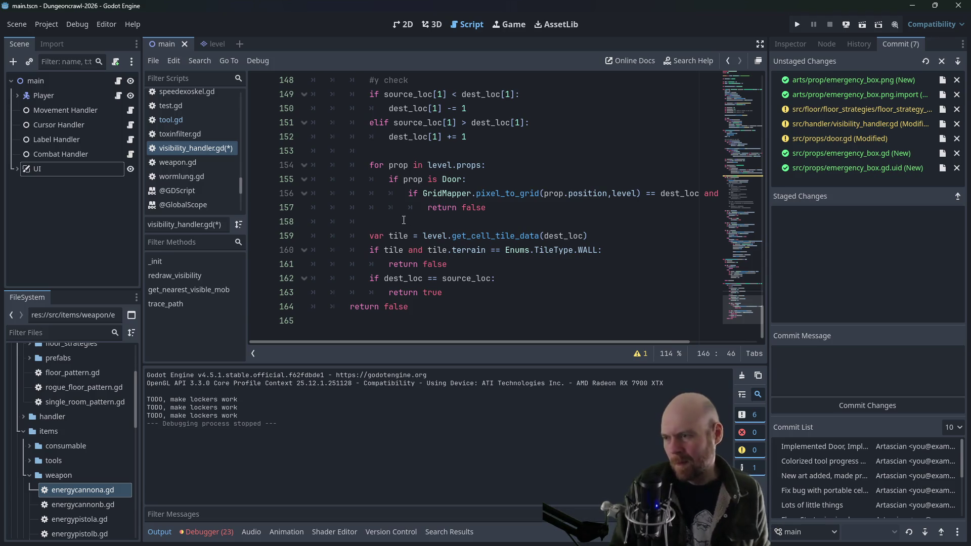
click(426, 207)
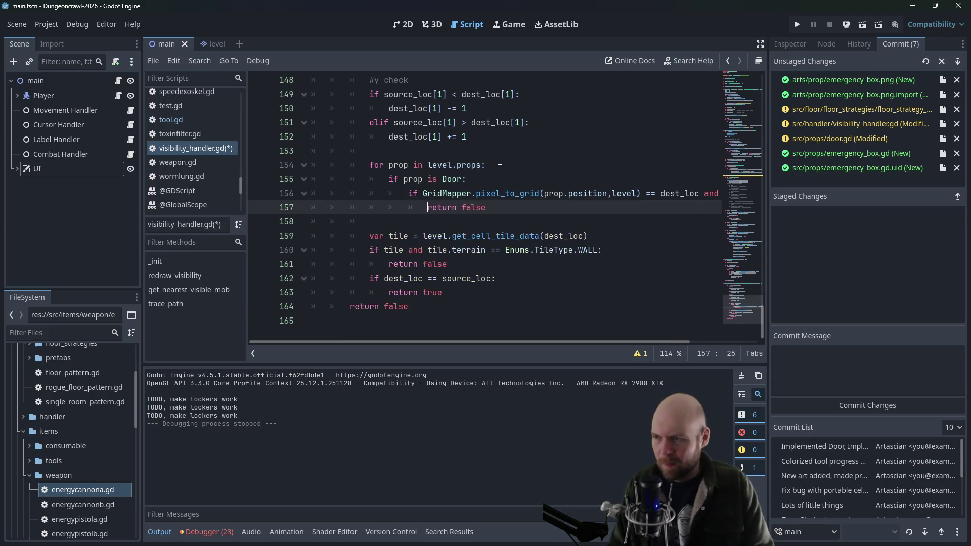
key(Return)
text(nt(")
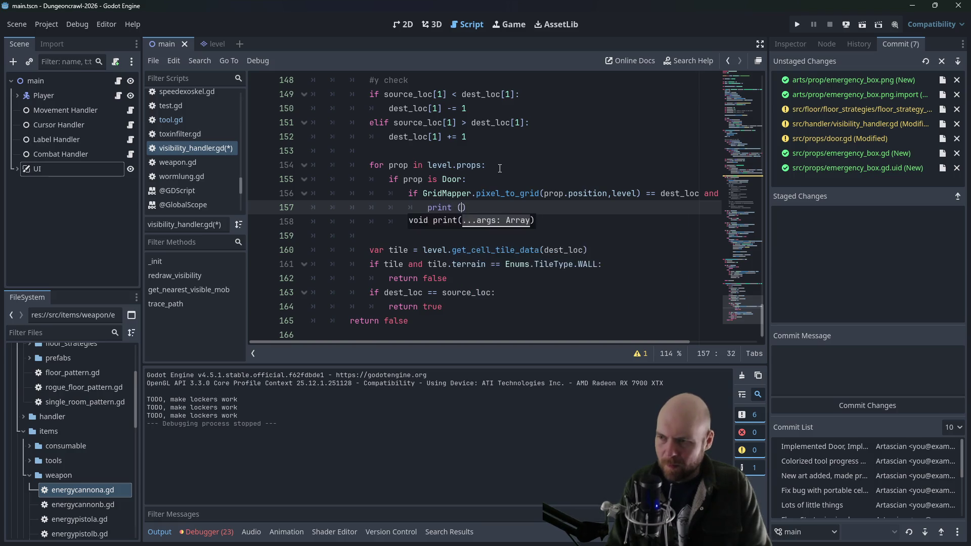
text(oof door)
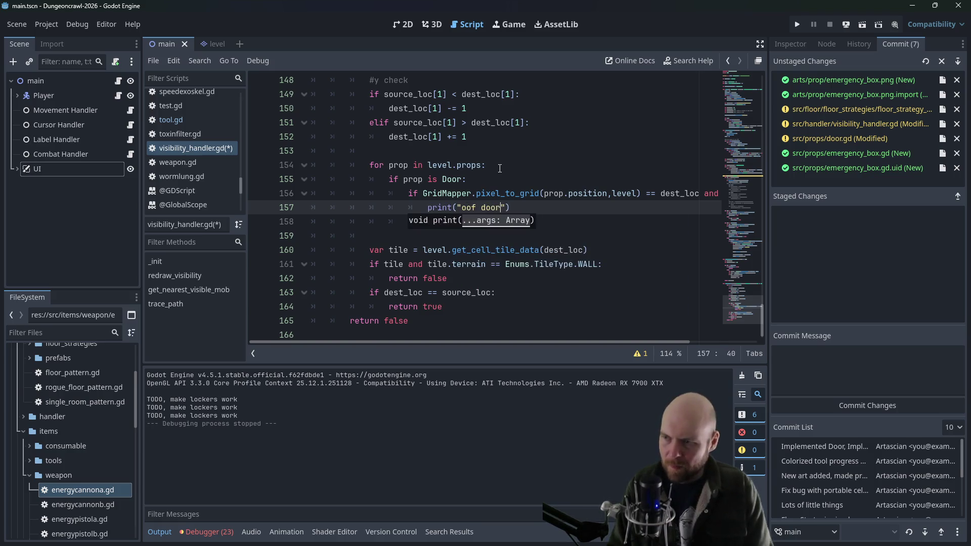
key(ctrl+s)
click(797, 25)
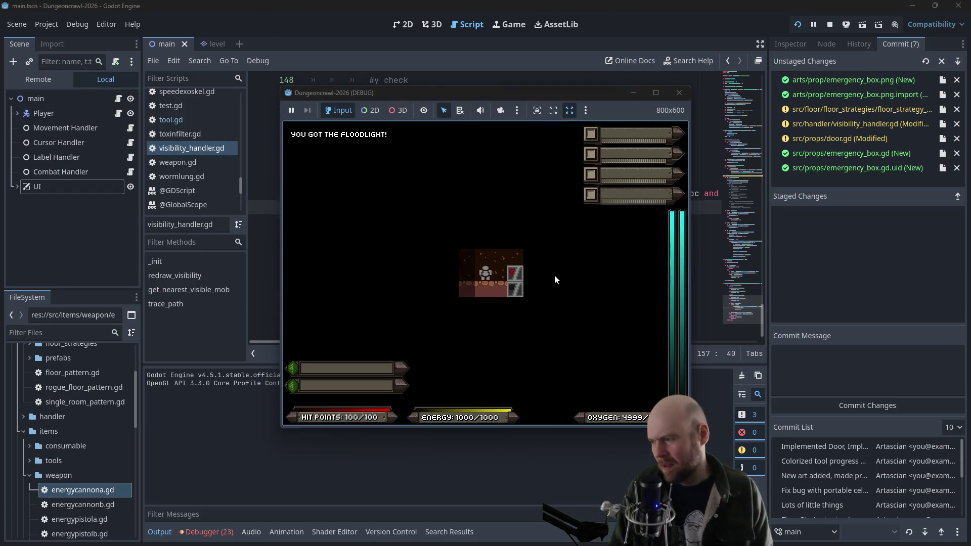
Walk the player right, up and back beside the door, then close the debug game window
key(Right)
key(Up)
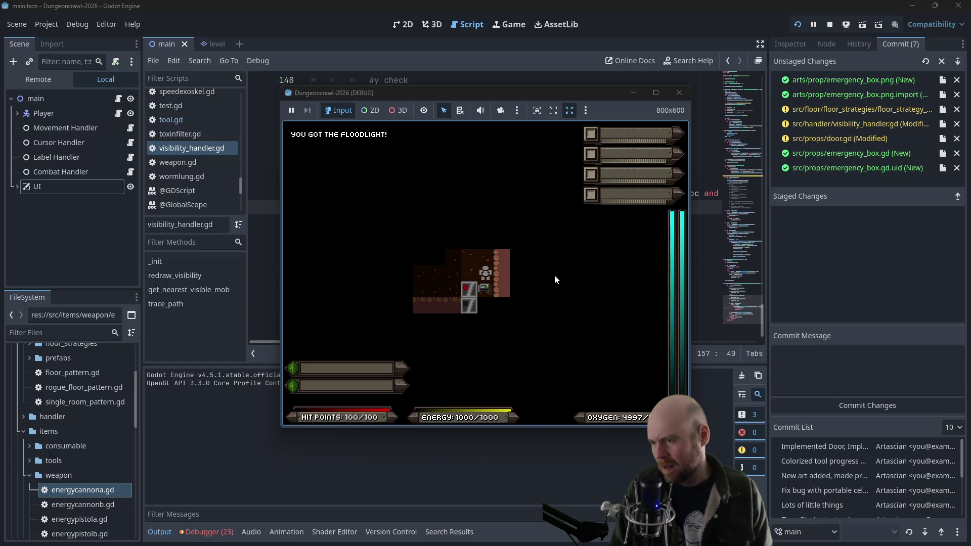
key(Left)
key(Down)
key(Right)
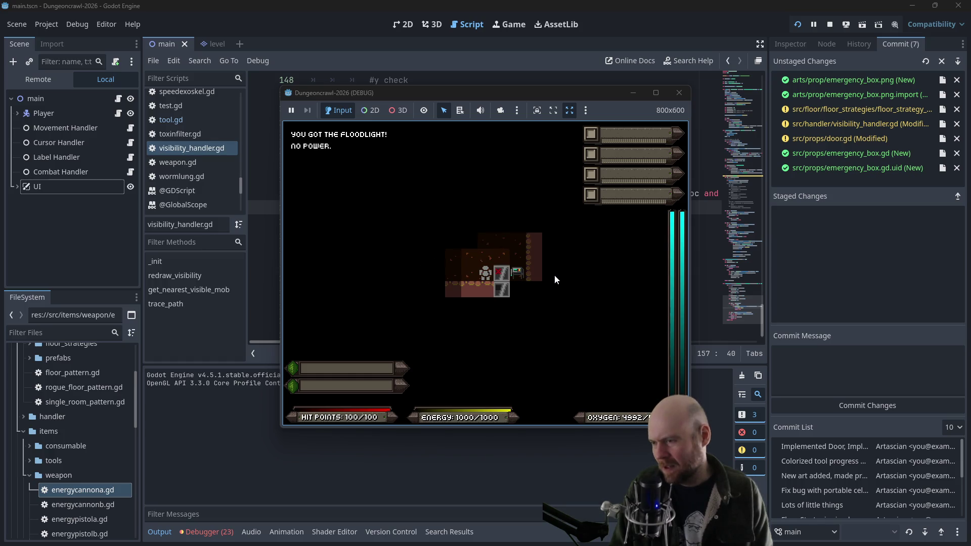
click(679, 93)
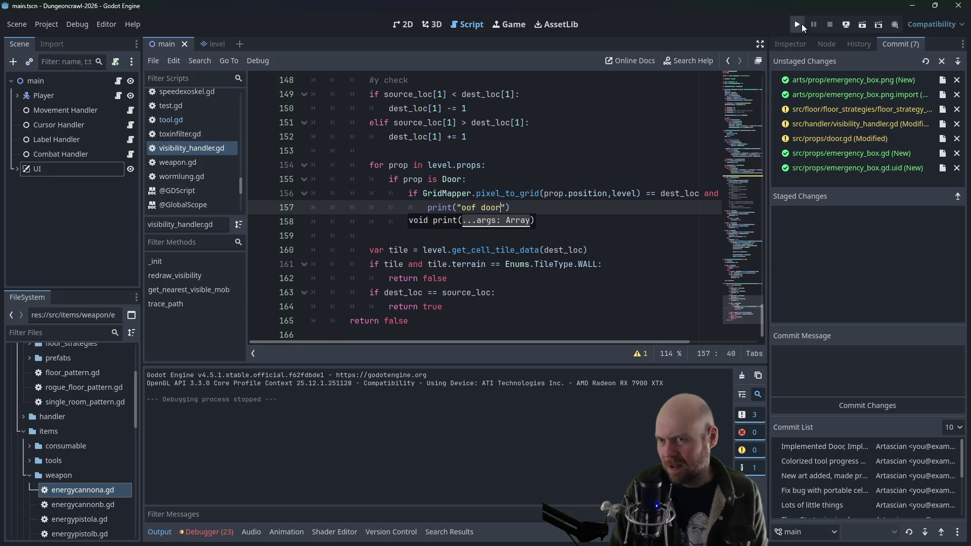
Rerun the game, walk the player through the door, and turn on the floodlight from inventory slot 1
click(802, 24)
key(Down)
key(Right)
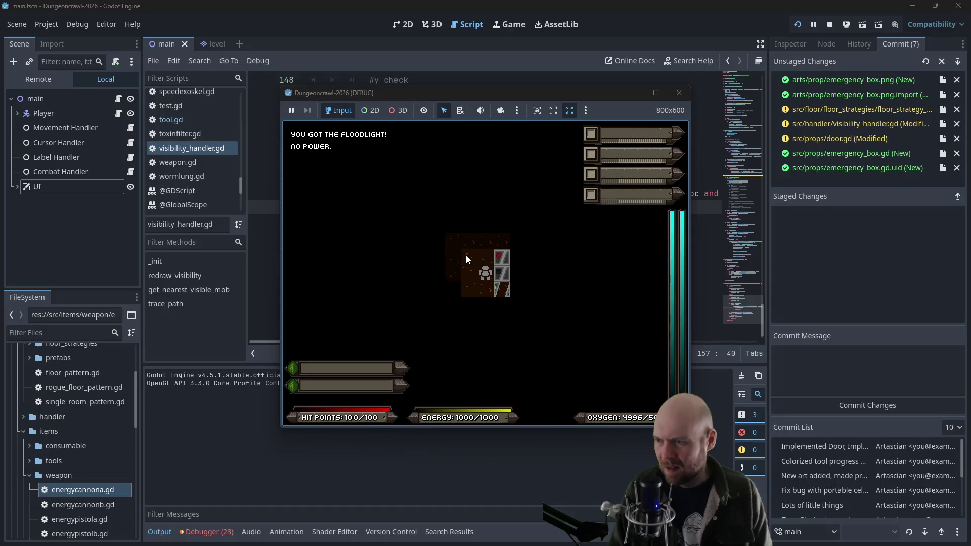
key(Right)
key(Right)
key(Down)
key(Right)
key(Left)
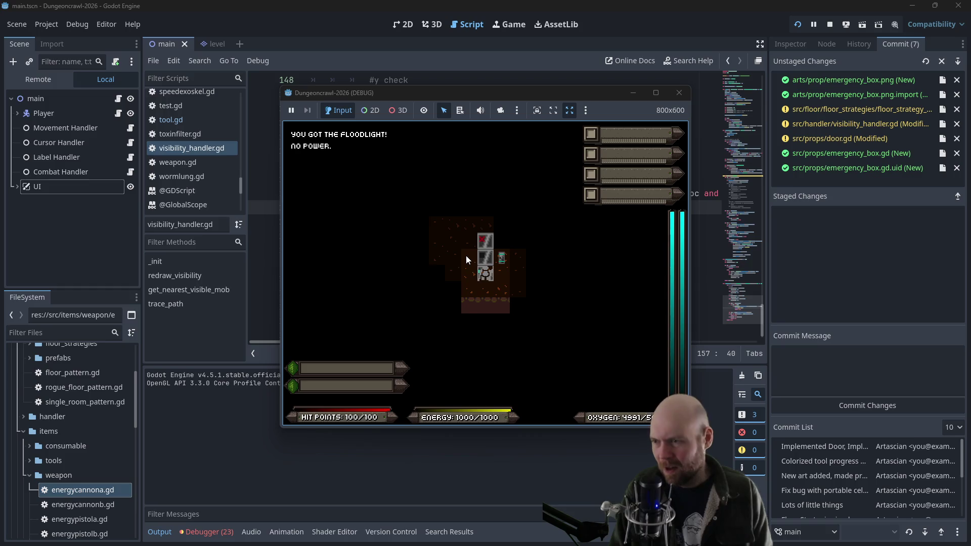
key(Left)
key(i)
key(1)
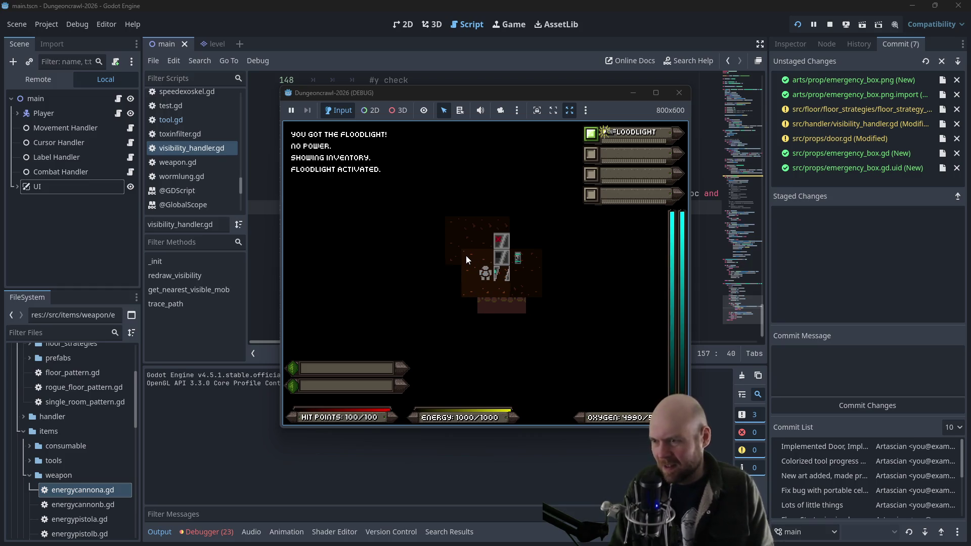
Move the player around the room with the floodlight on, stepping onto the item tile
key(Right)
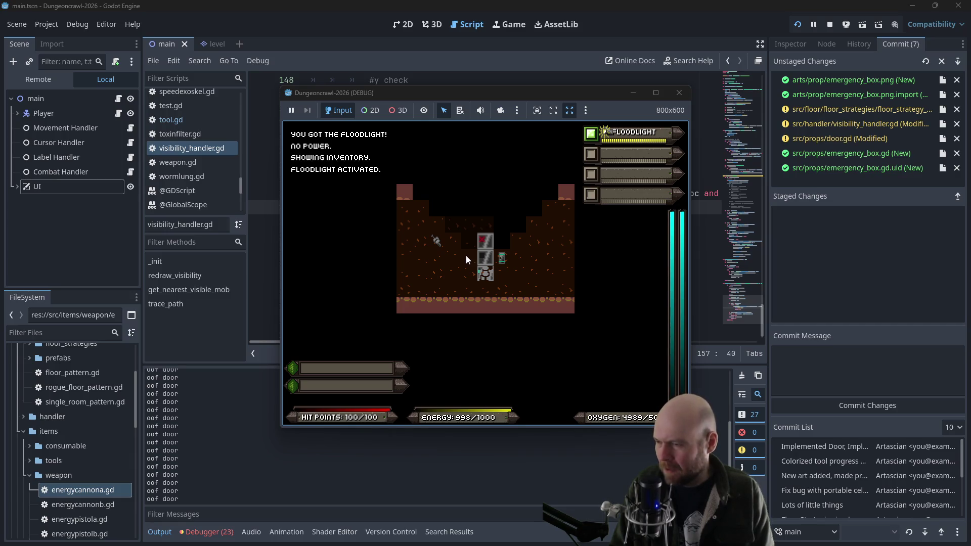
key(Down)
key(Up)
key(Down)
key(Up)
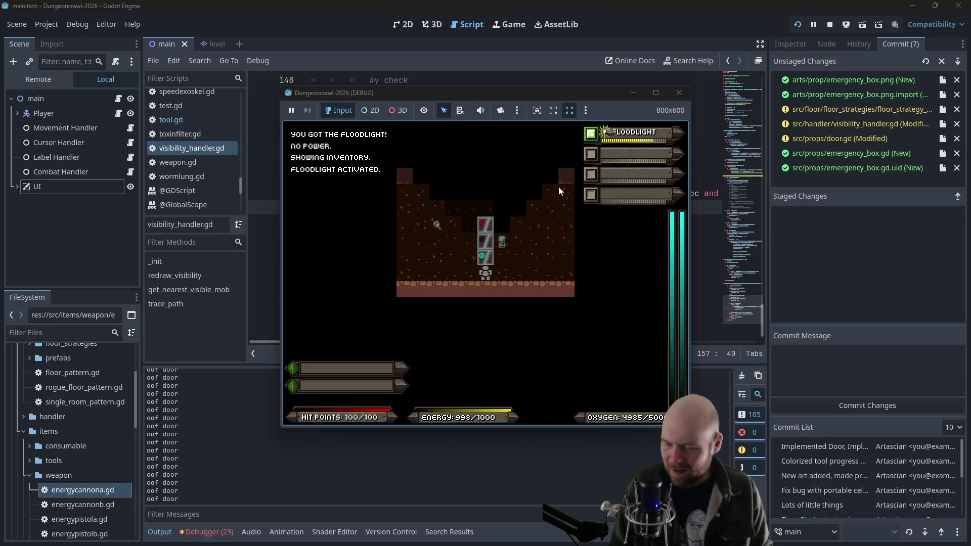
key(Up)
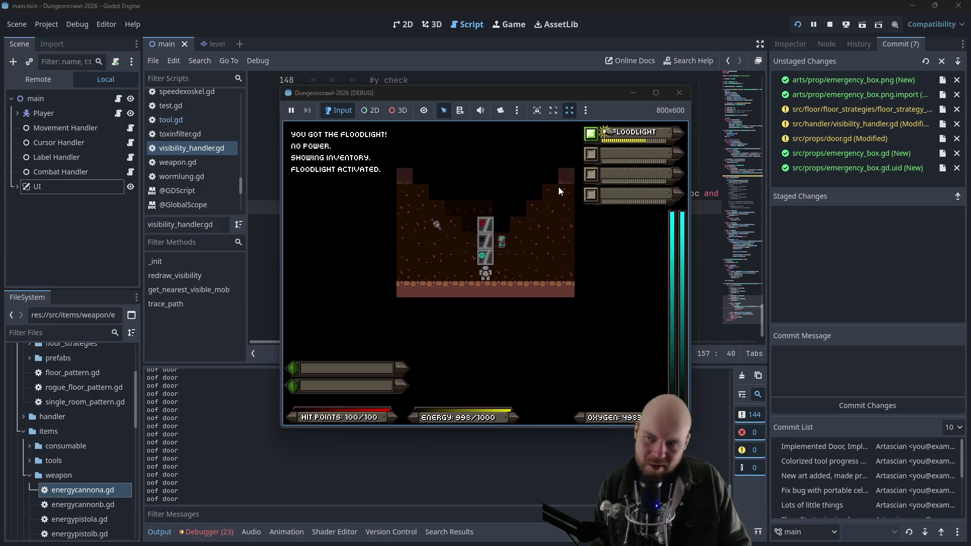
key(Down)
key(Left)
key(Up)
key(Right)
key(Right)
key(Right)
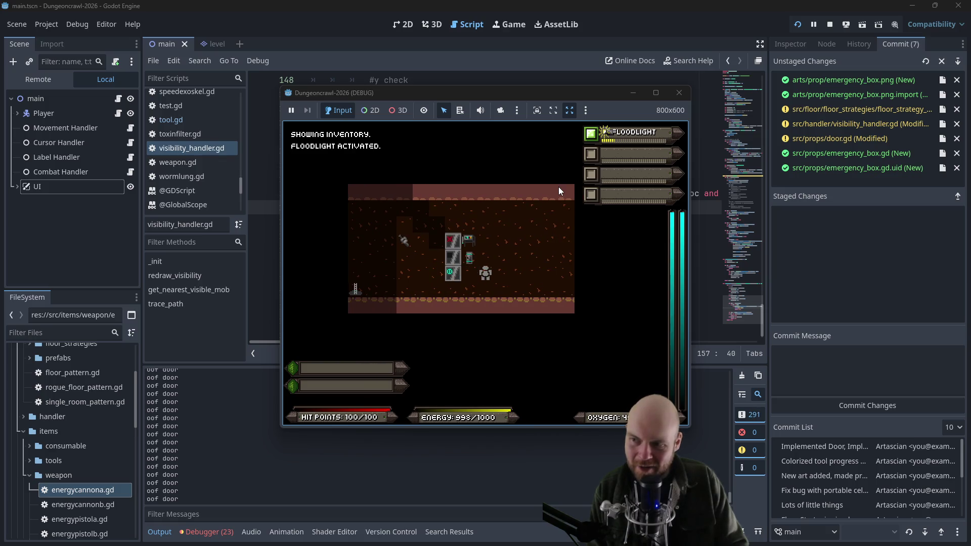
Walk the player left and right past the boxes, ending just below them
key(Left)
key(Left)
key(Left)
key(Right)
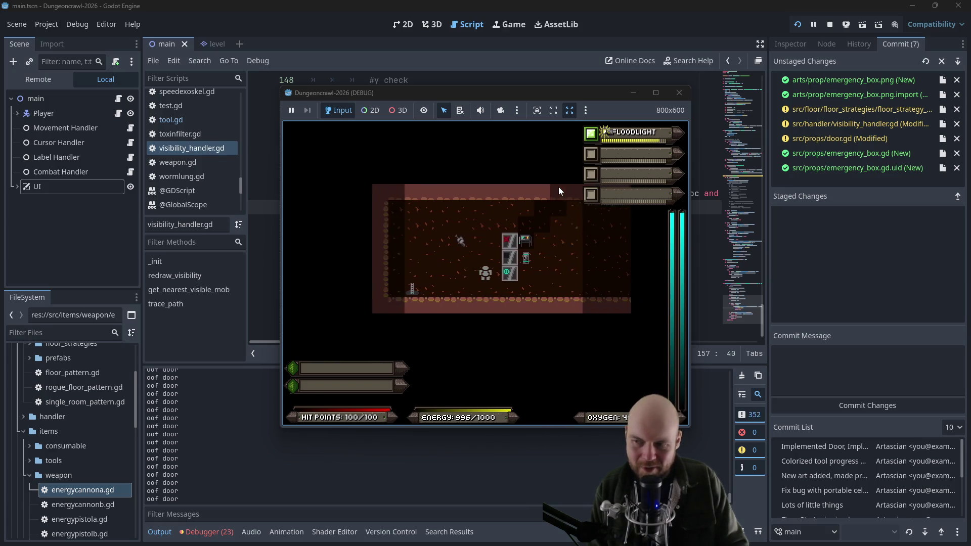
key(Right)
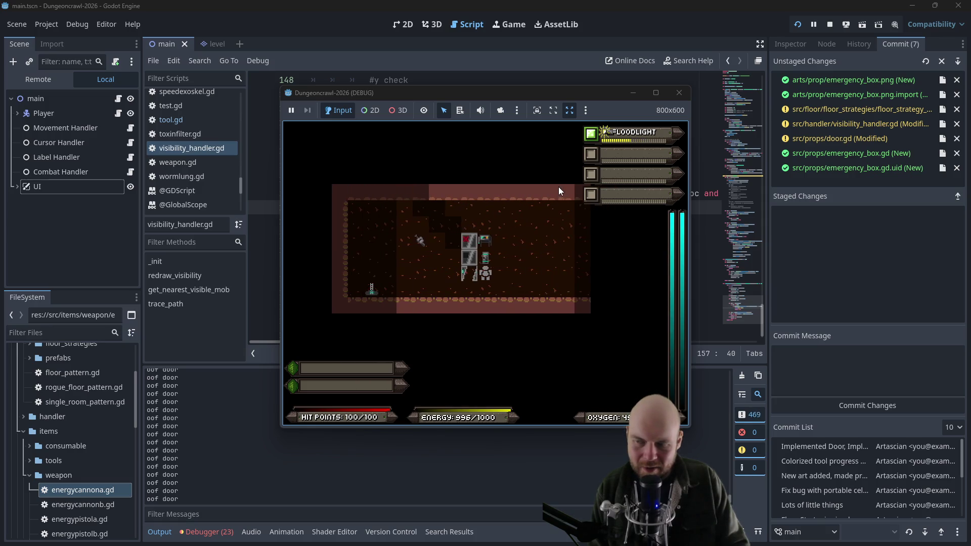
key(Left)
key(Right)
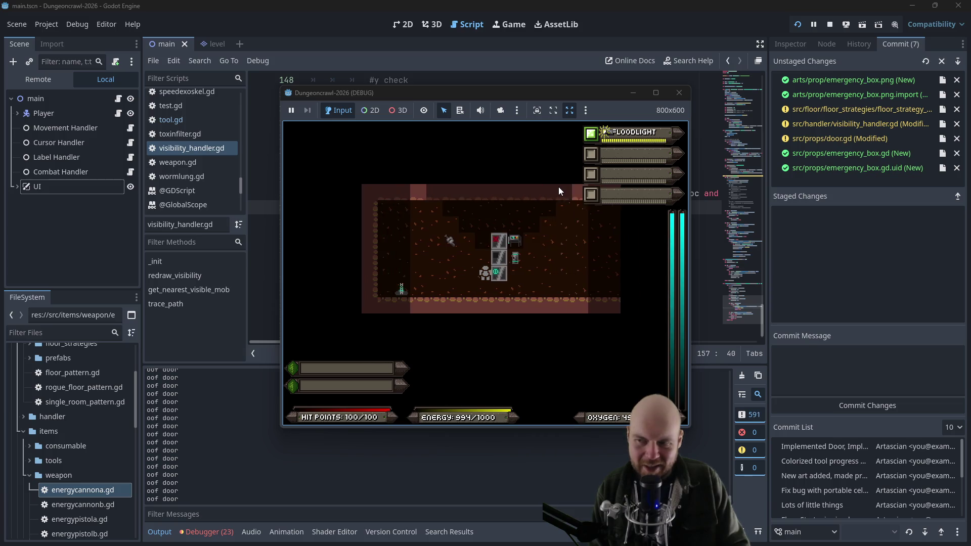
key(Right)
key(Right)
key(Right)
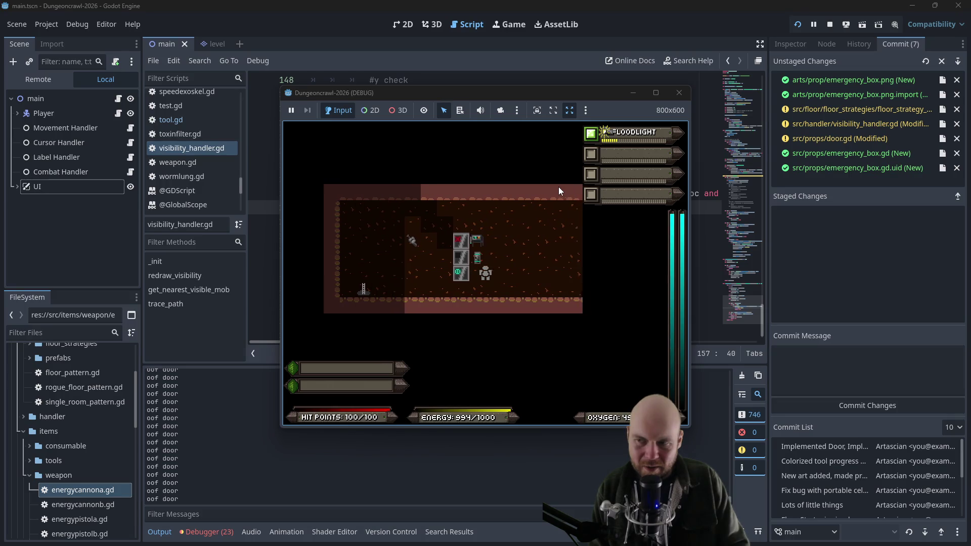
key(Left)
key(Left)
key(Left)
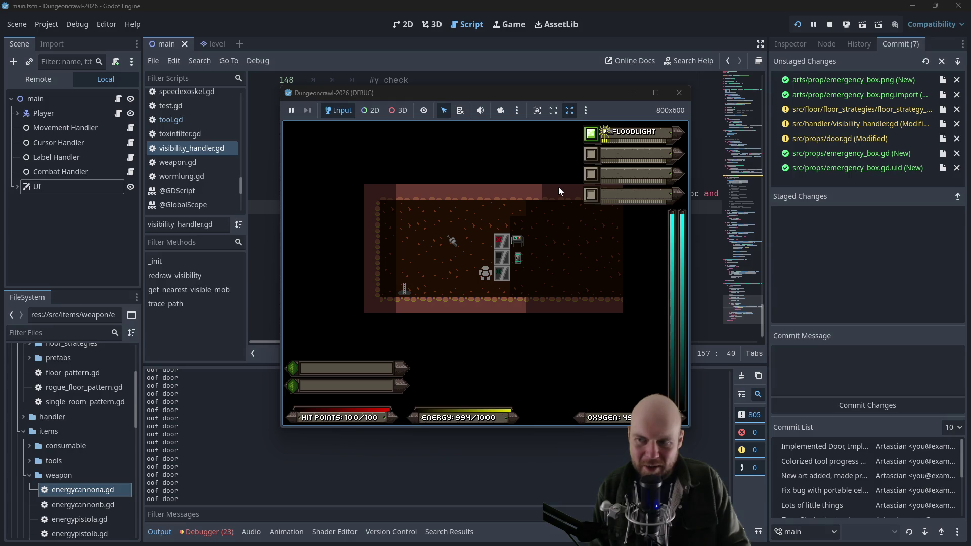
key(Down)
key(Right)
Shine the floodlight across the room while stepping the player around the boxes
click(559, 187)
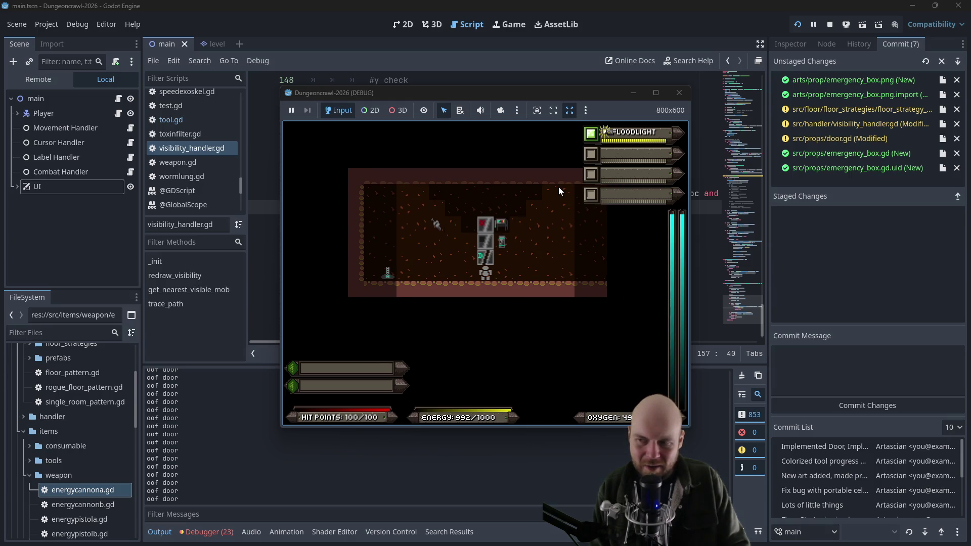
key(Right)
key(Left)
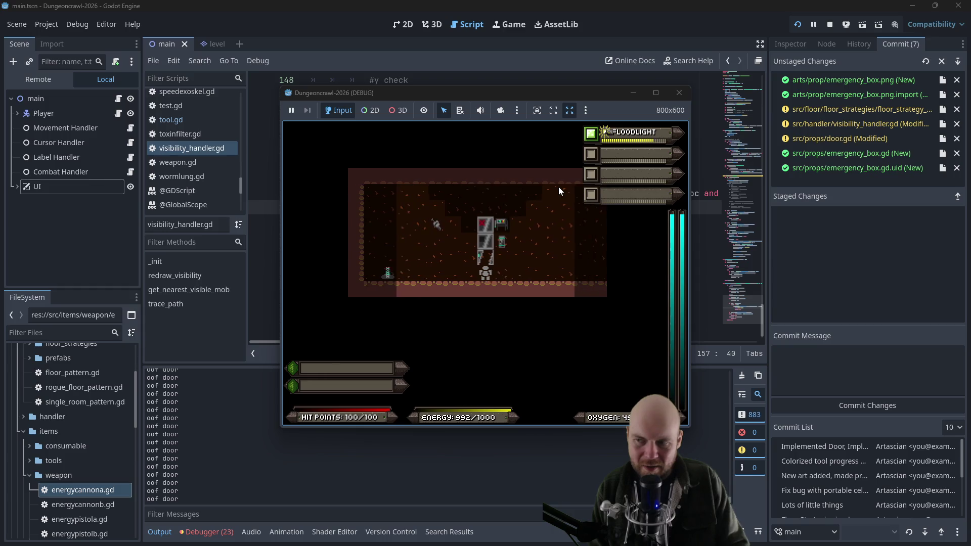
key(Right)
key(Right)
key(Left)
key(Left)
key(Right)
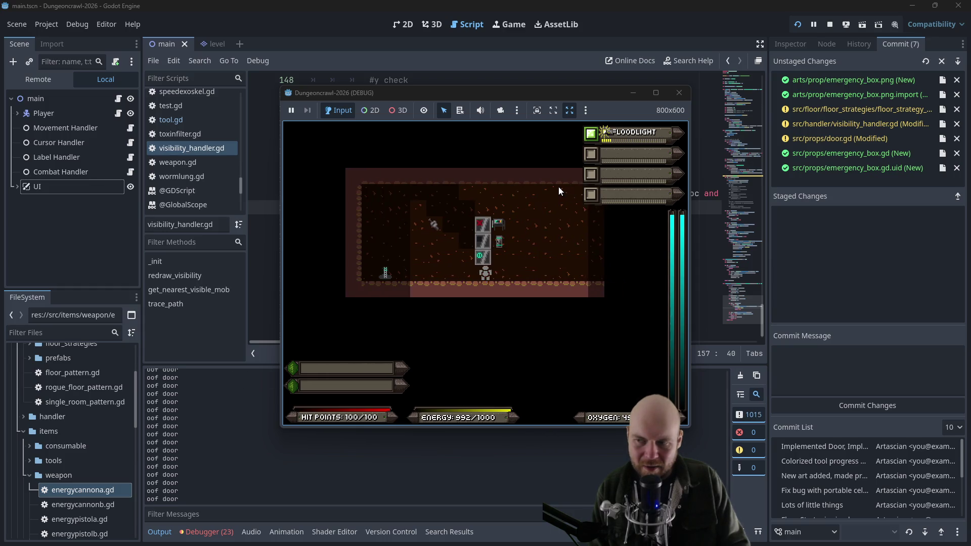
key(Up)
key(Right)
Shine the floodlight again, step back and forth, then close the Dungeoncrawl-2026 (DEBUG) window
click(558, 187)
key(Left)
key(Left)
key(Right)
key(Right)
key(Left)
key(Left)
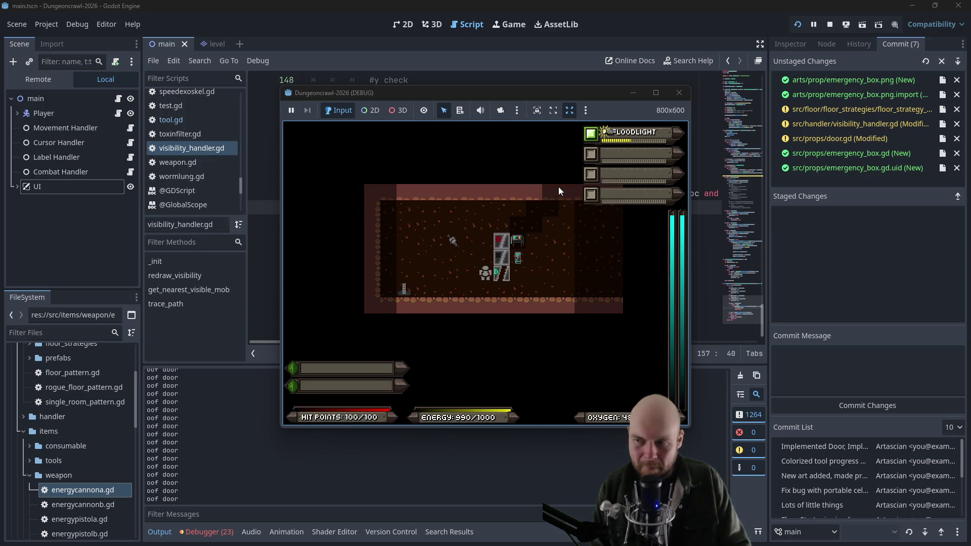
key(Right)
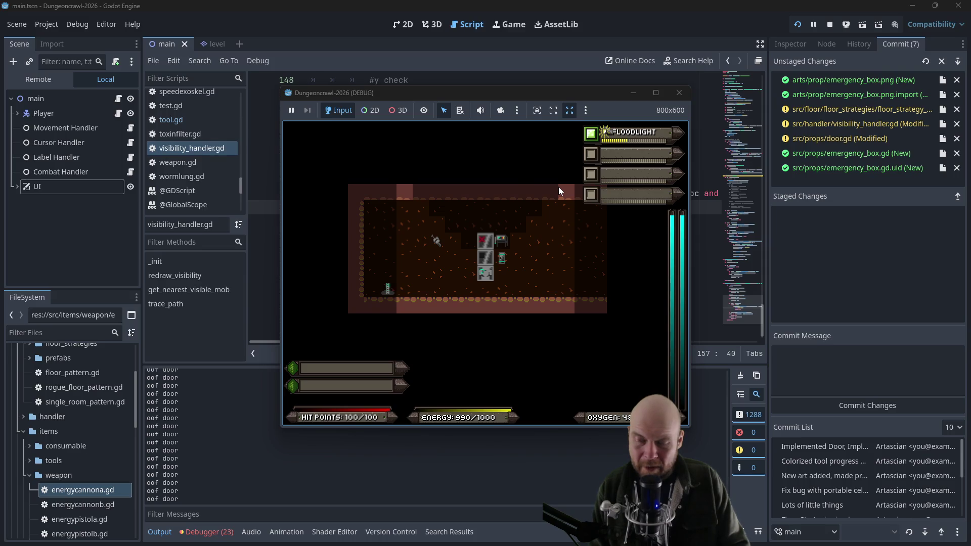
key(Left)
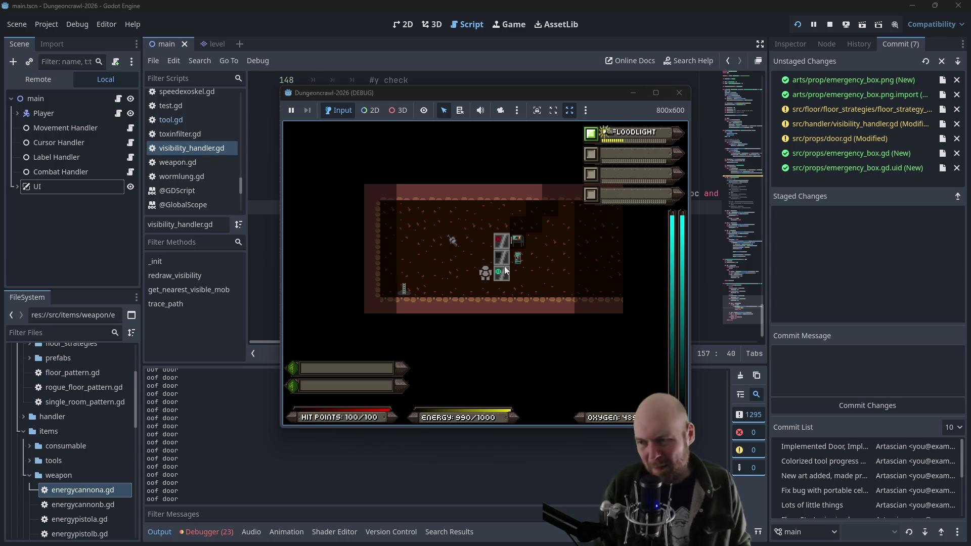
click(680, 92)
In door.gd, add anim_sprite.stop() after powered = true in power_door
scroll(177, 170, up, 4)
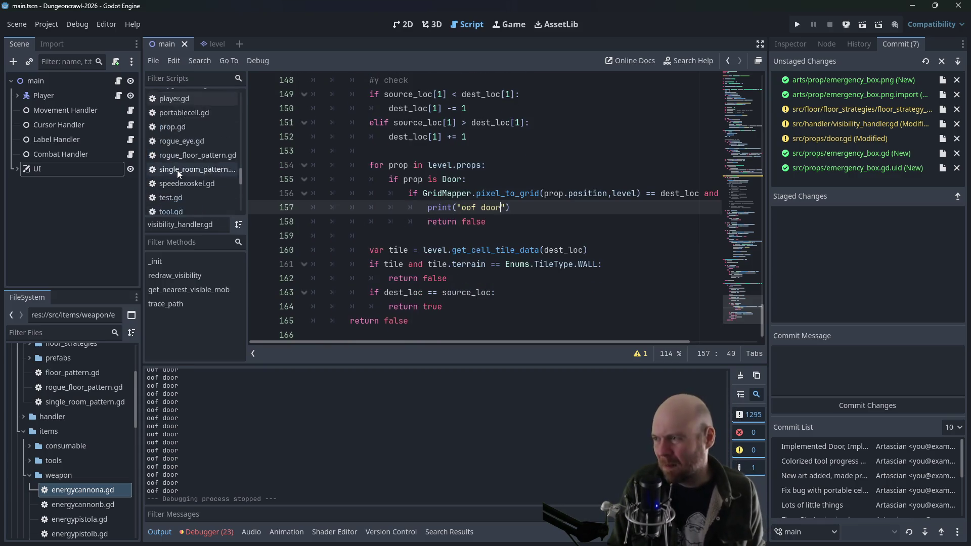
drag(239, 164, 241, 108)
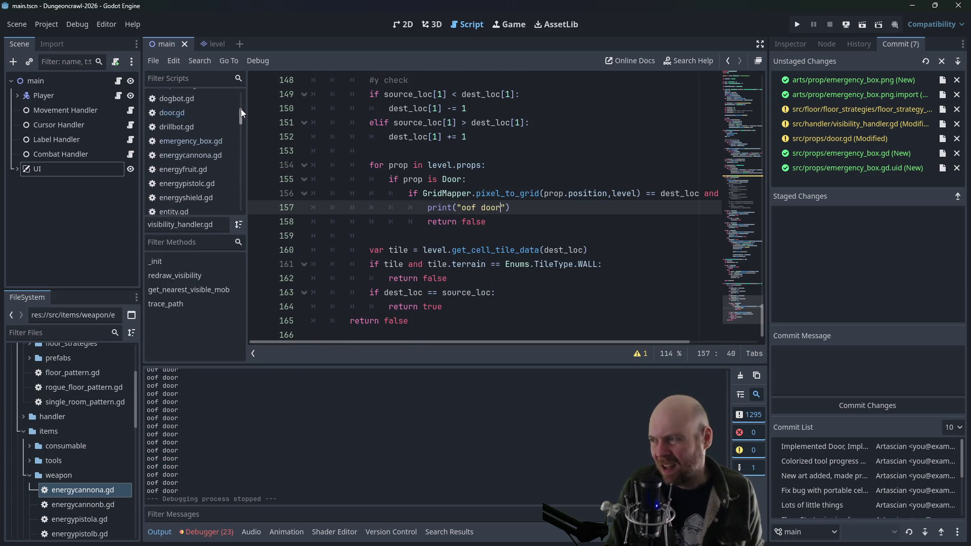
click(205, 111)
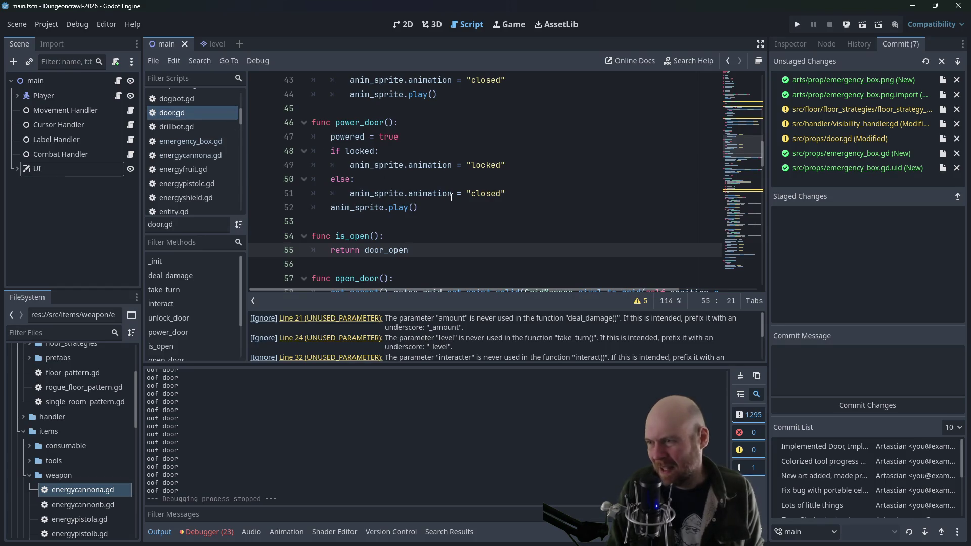
click(424, 132)
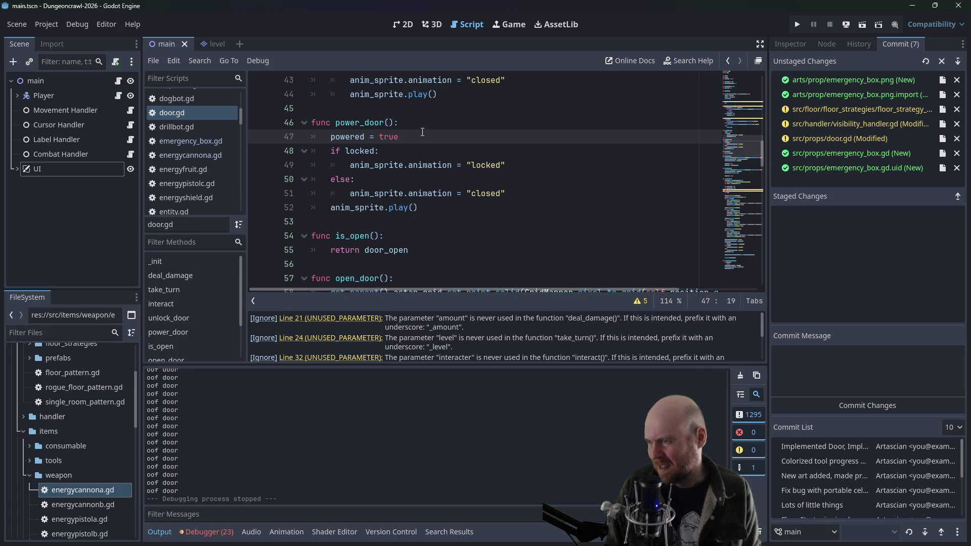
scroll(424, 175, down, 1)
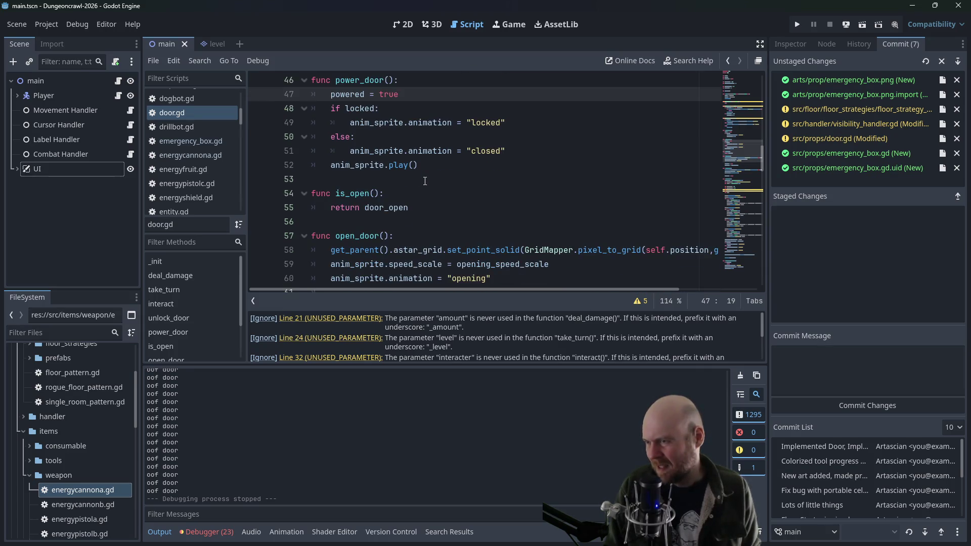
scroll(455, 180, up, 1)
key(Return)
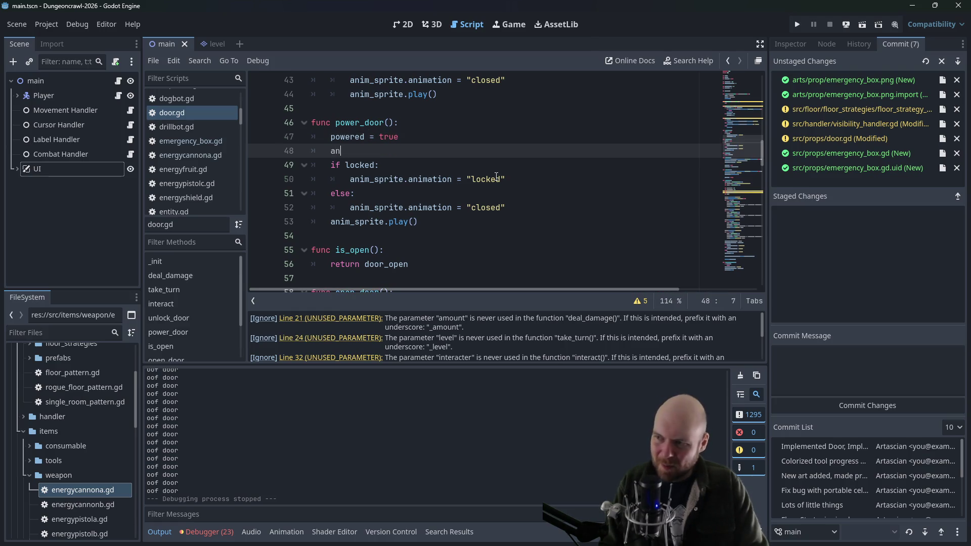
text(im_sprite.stop())
Copy the anim_sprite.stop() line and paste it under if powered: in unlock_door
scroll(495, 177, up, 2)
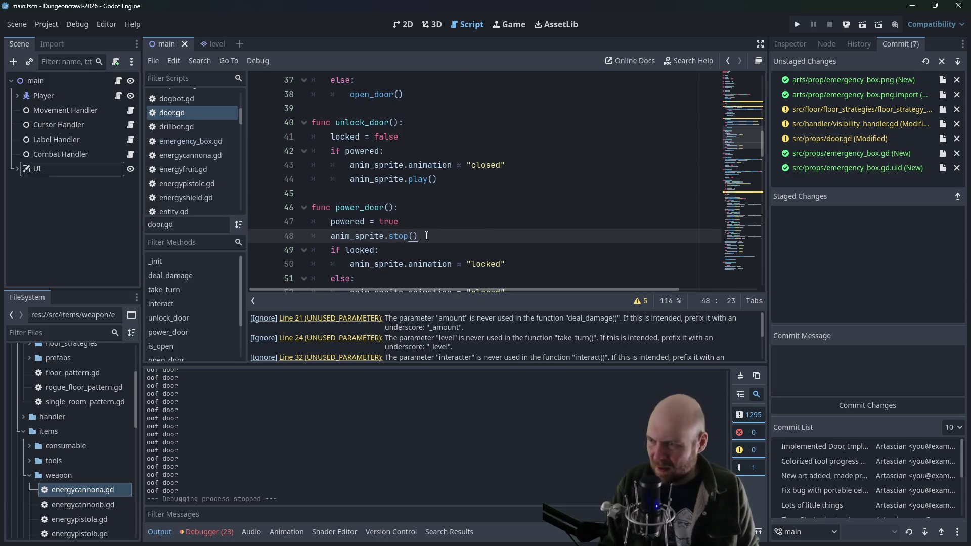
key(shift+Home)
key(ctrl+c)
click(405, 152)
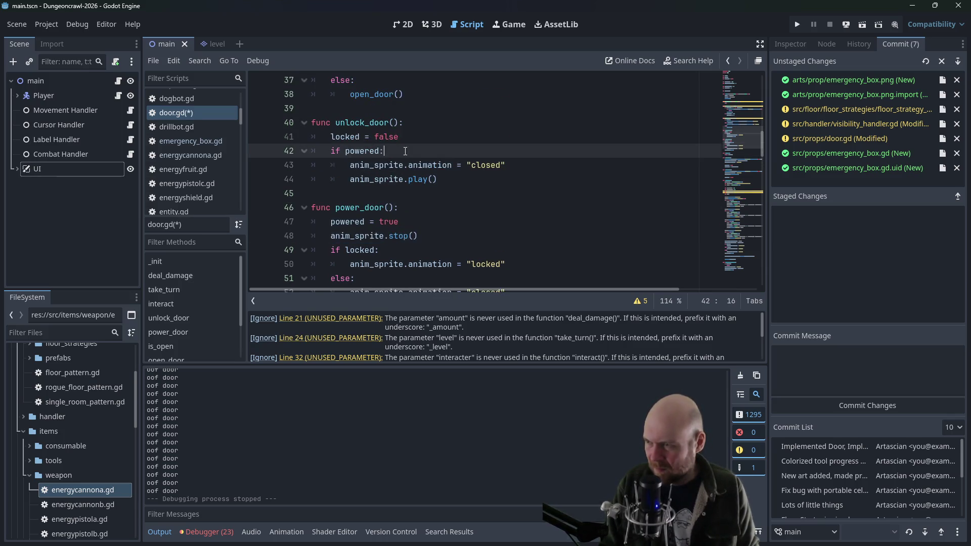
key(Return)
key(ctrl+v)
Paste anim_sprite.stop() as the first line of open_door
scroll(404, 151, up, 2)
scroll(404, 151, up, 2)
scroll(390, 200, down, 3)
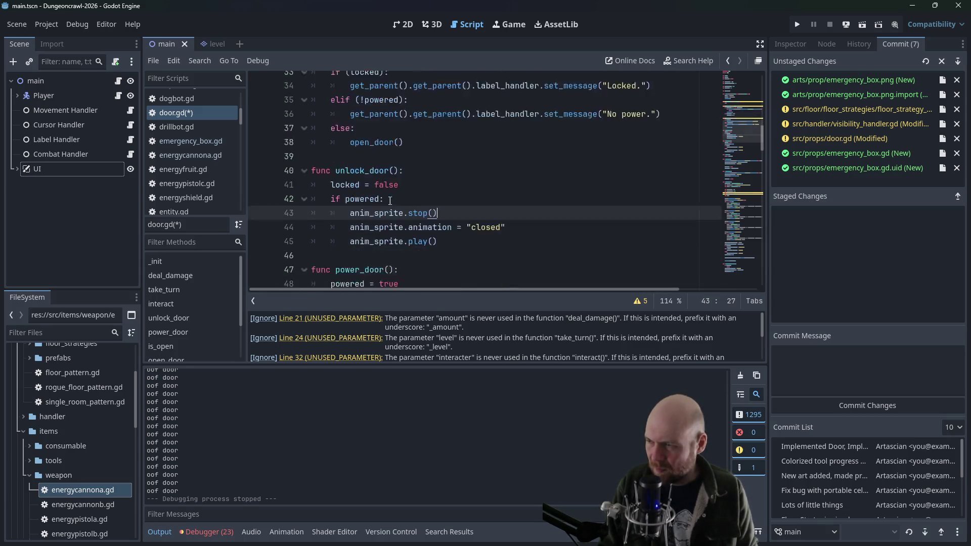
scroll(390, 200, down, 6)
click(415, 178)
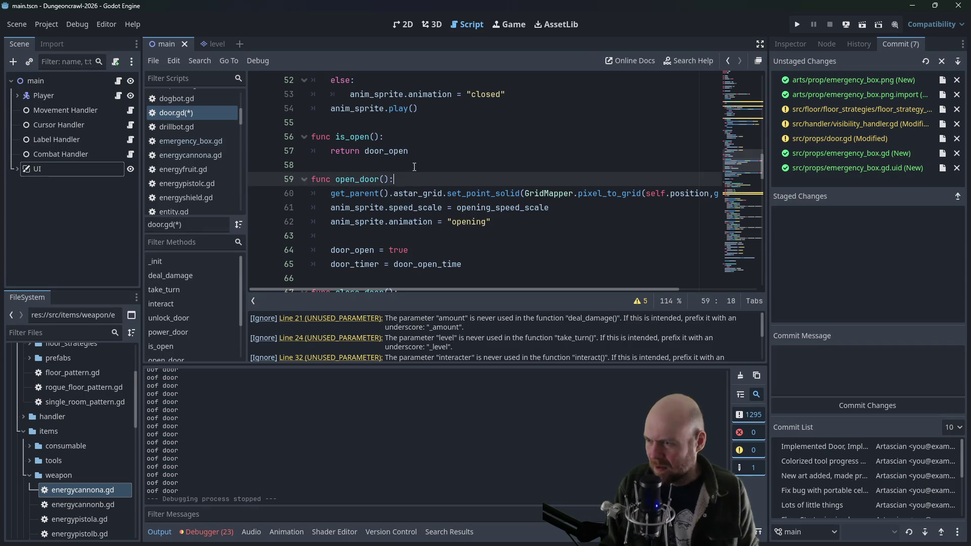
key(Return)
key(ctrl+v)
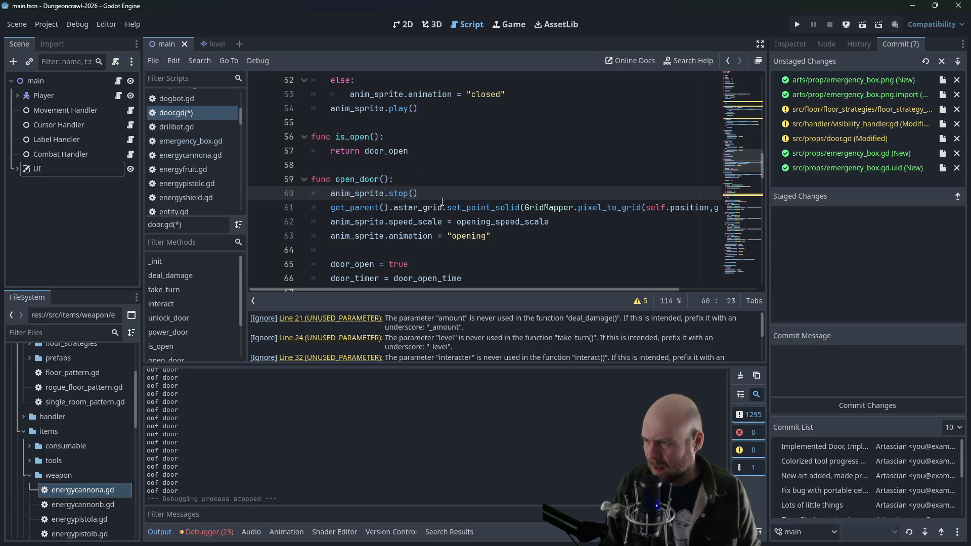
Add anim_sprite.play() after door_timer = door_open_time in open_door
scroll(444, 205, down, 2)
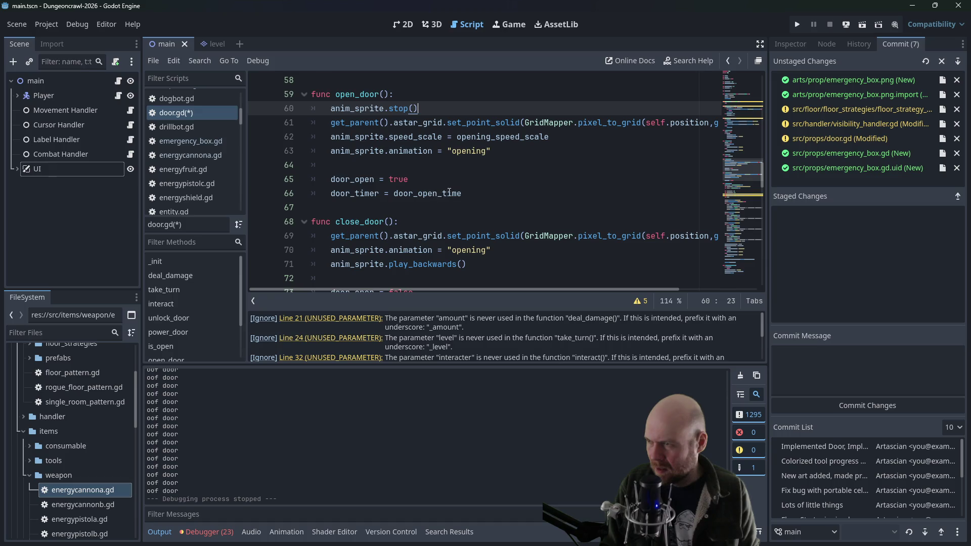
click(477, 193)
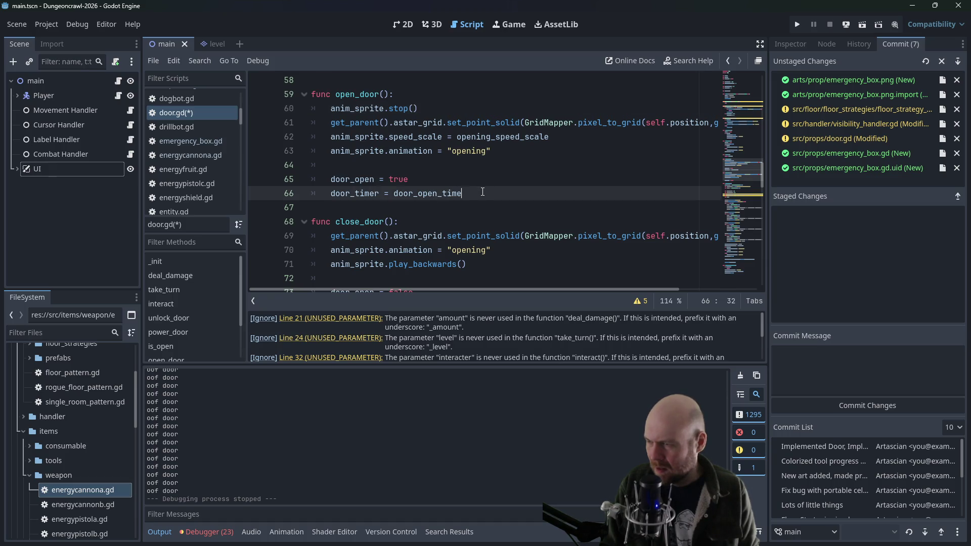
key(Return)
text(anim_sp)
key(Return)
text(ay())
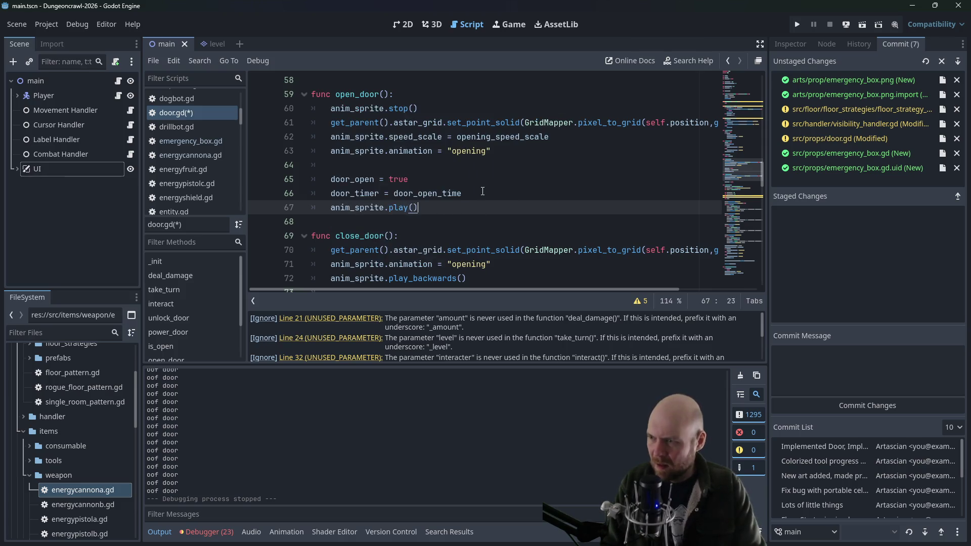
Make close_door start with anim_sprite.stop(), save door.gd, and run the game again
scroll(483, 190, down, 1)
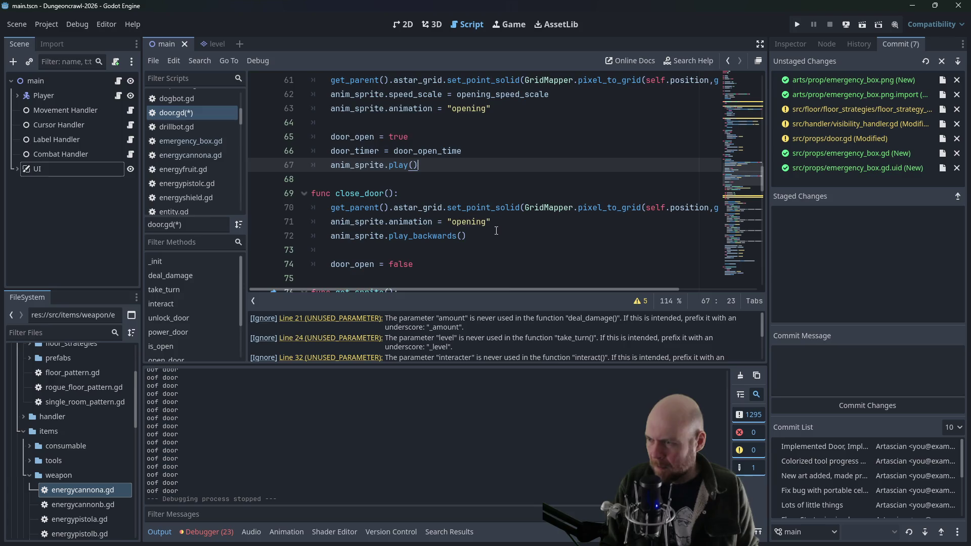
scroll(496, 231, down, 1)
click(468, 221)
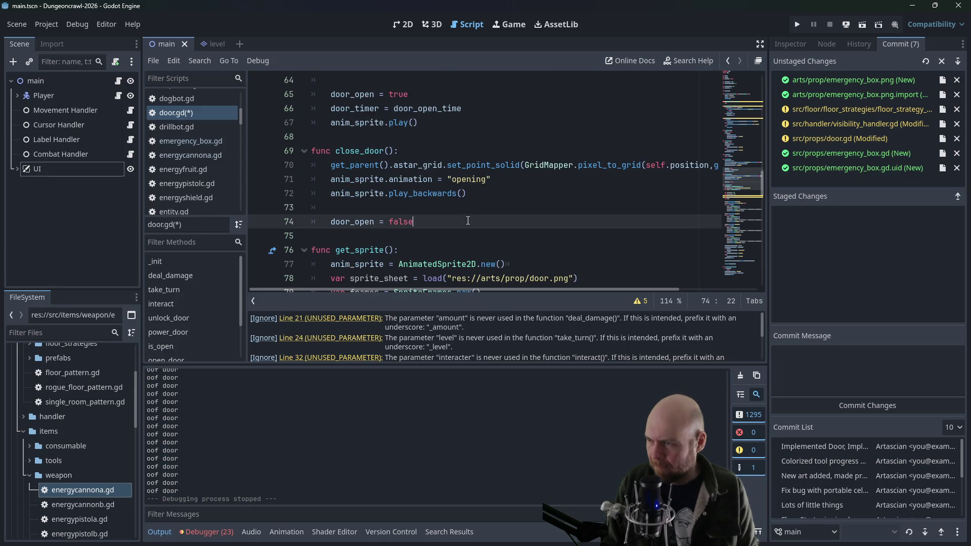
click(428, 152)
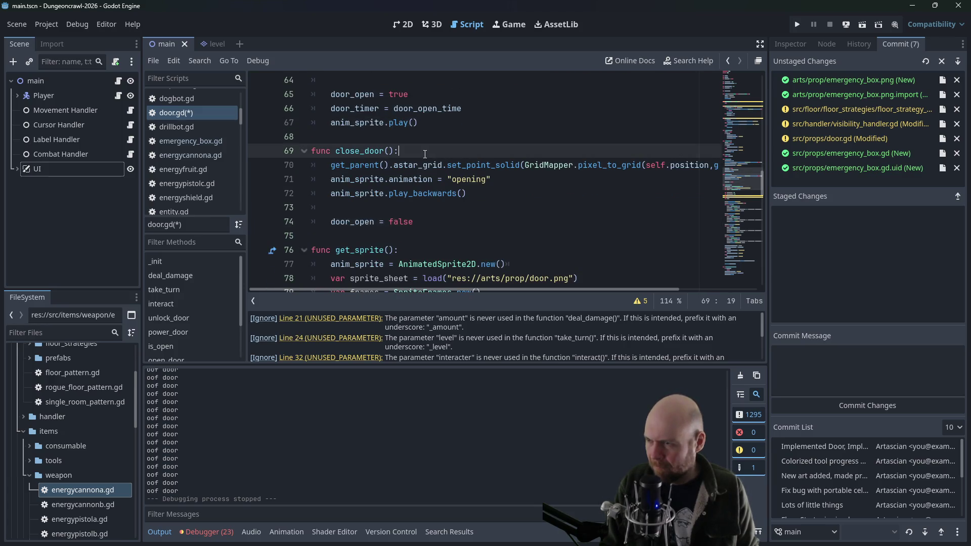
key(Return)
text(anim_sprite.stop())
key(ctrl+s)
click(529, 143)
scroll(529, 144, down, 2)
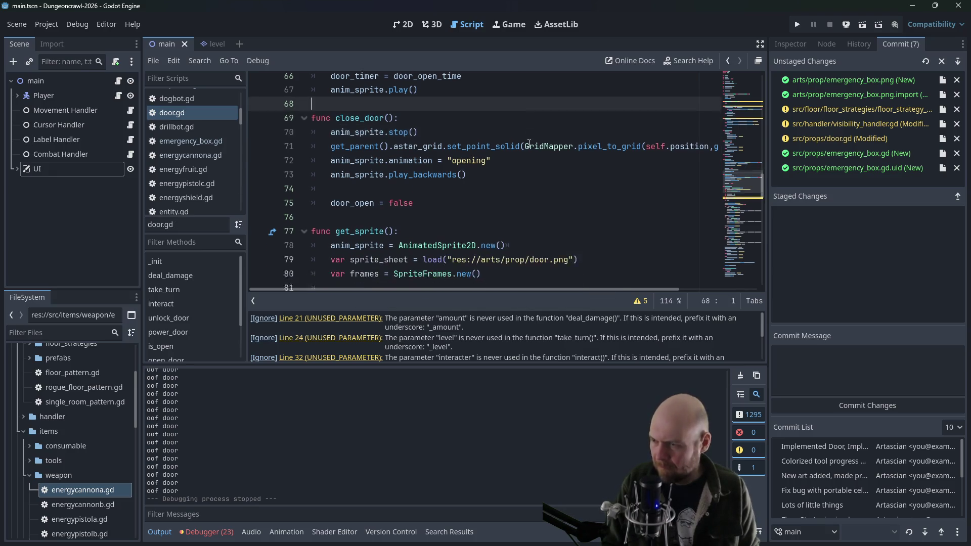
click(797, 24)
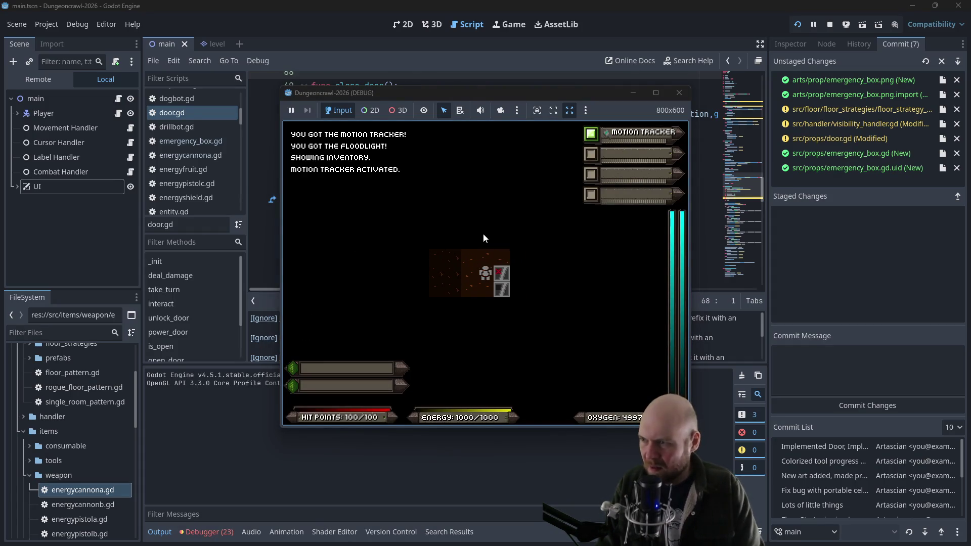
Switch to the floodlight from inventory slot 2 and walk the player back and forth across the door tiles
key(i)
key(2)
key(Down)
key(Down)
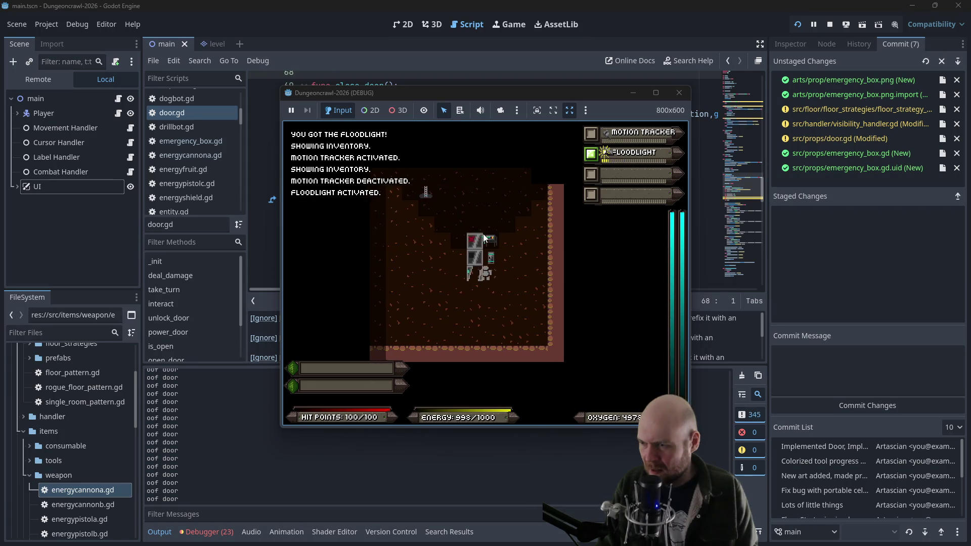
key(Right)
key(Right)
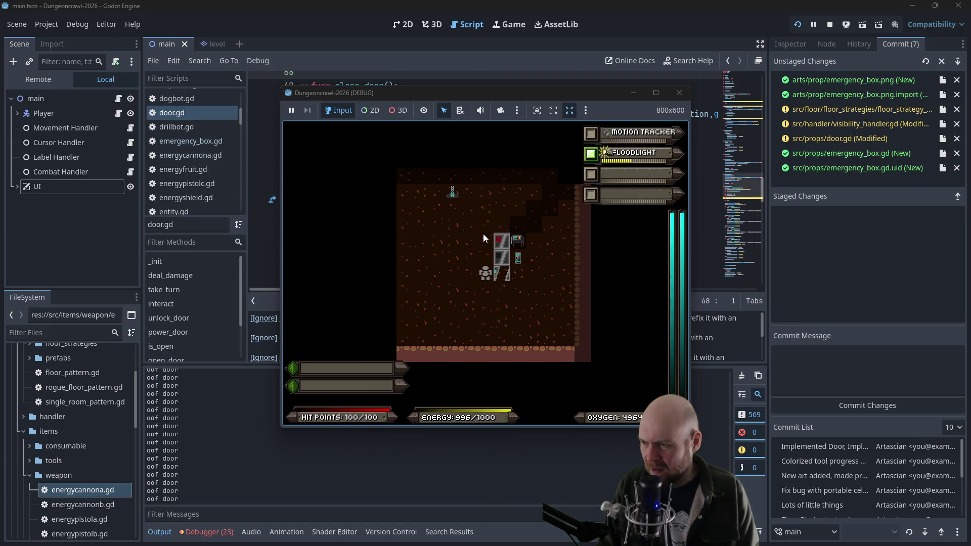
key(Left)
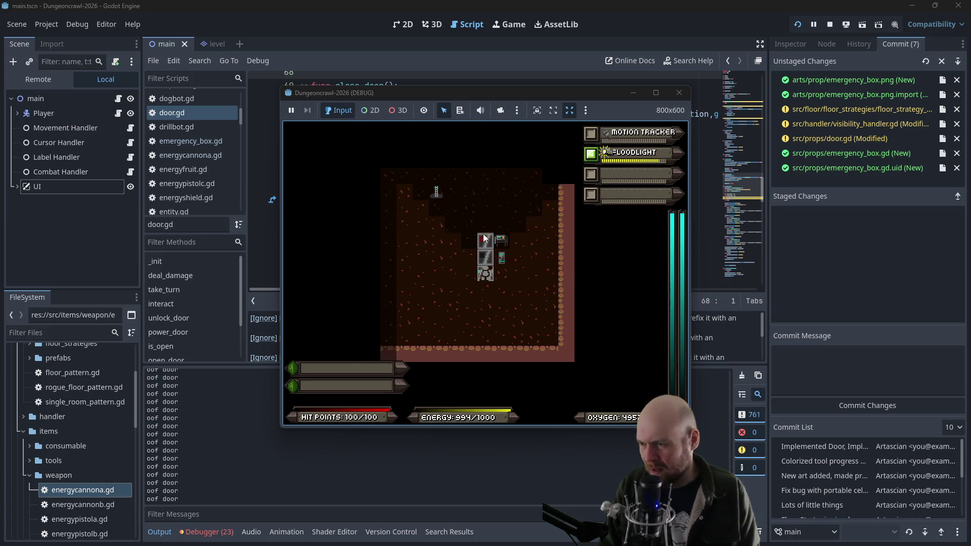
key(Right)
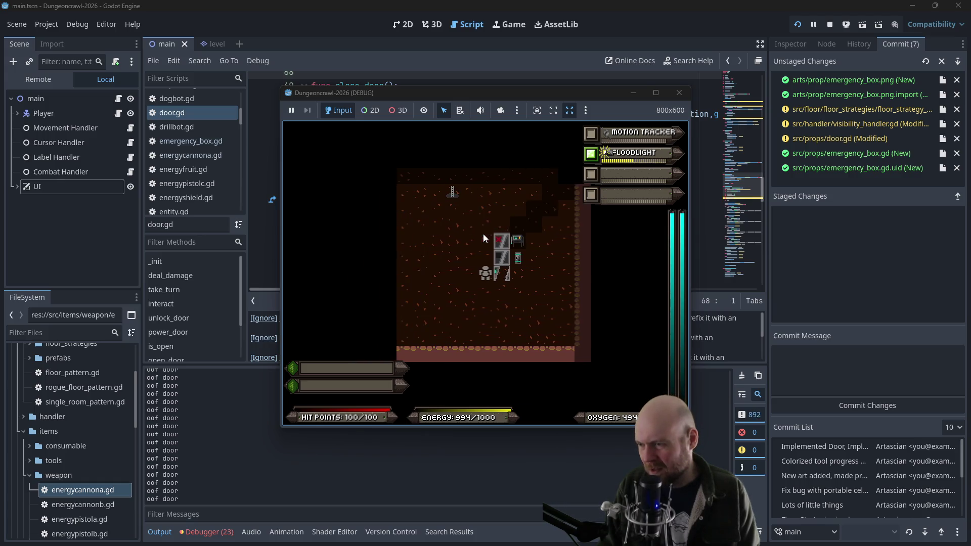
key(Left)
key(Left)
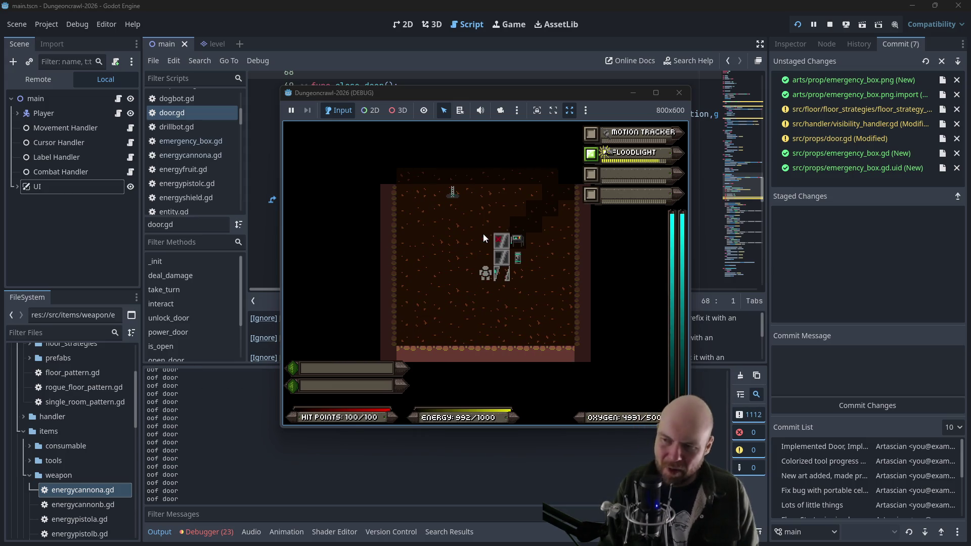
key(Right)
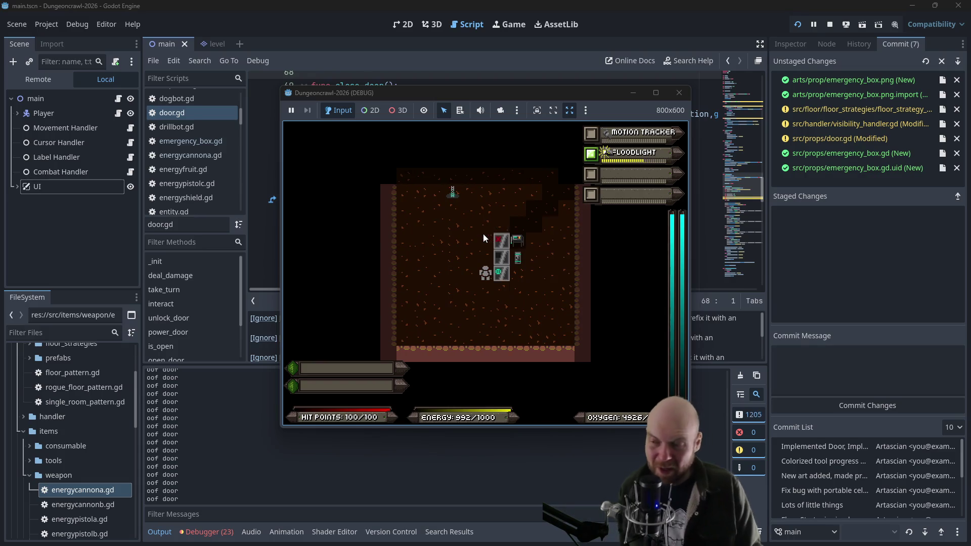
key(Right)
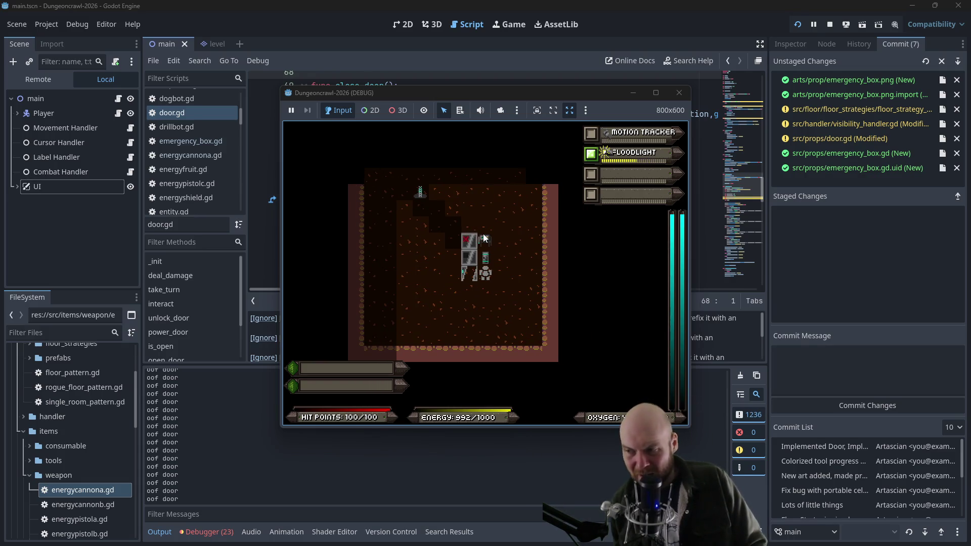
key(Left)
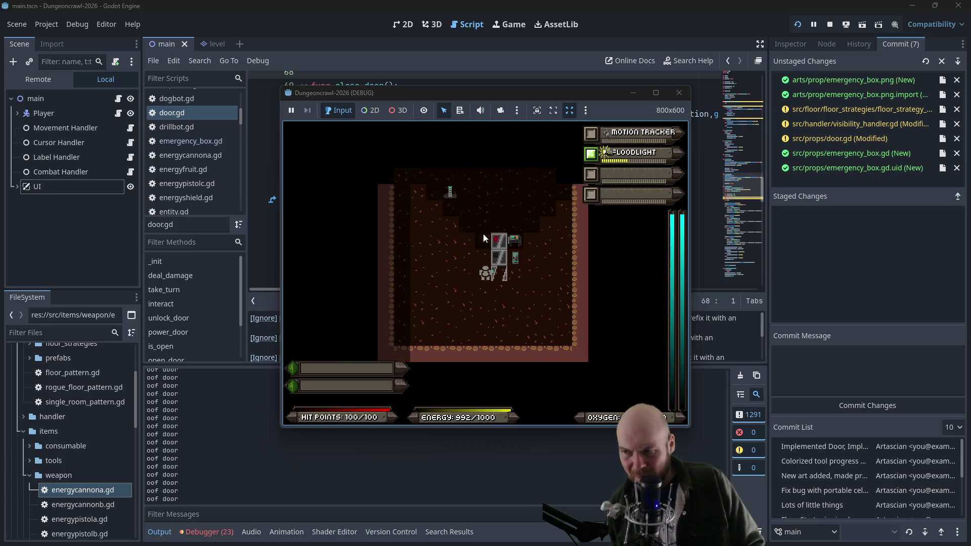
key(Right)
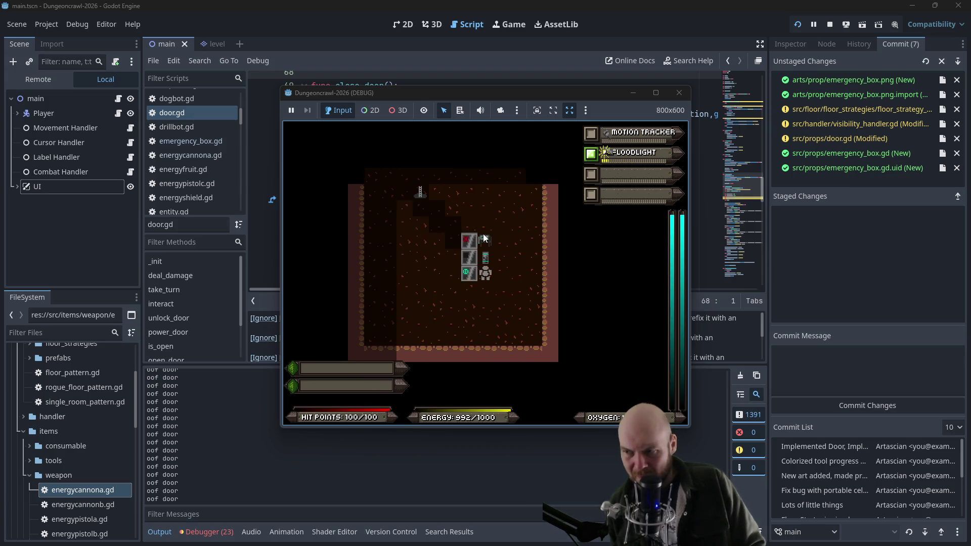
key(Left)
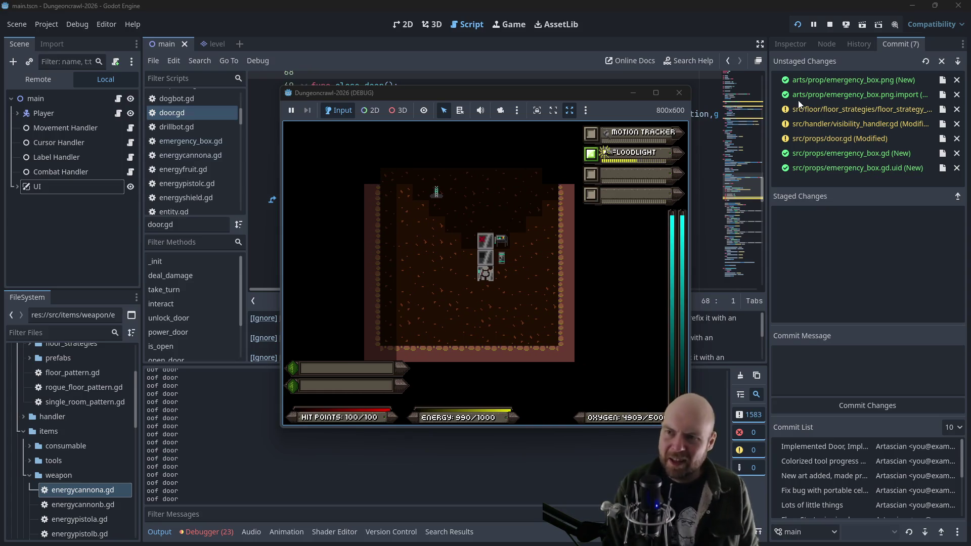
Stop the game, return to door.gd, collapse the weapon folder, and bring up the Plan notes
click(678, 93)
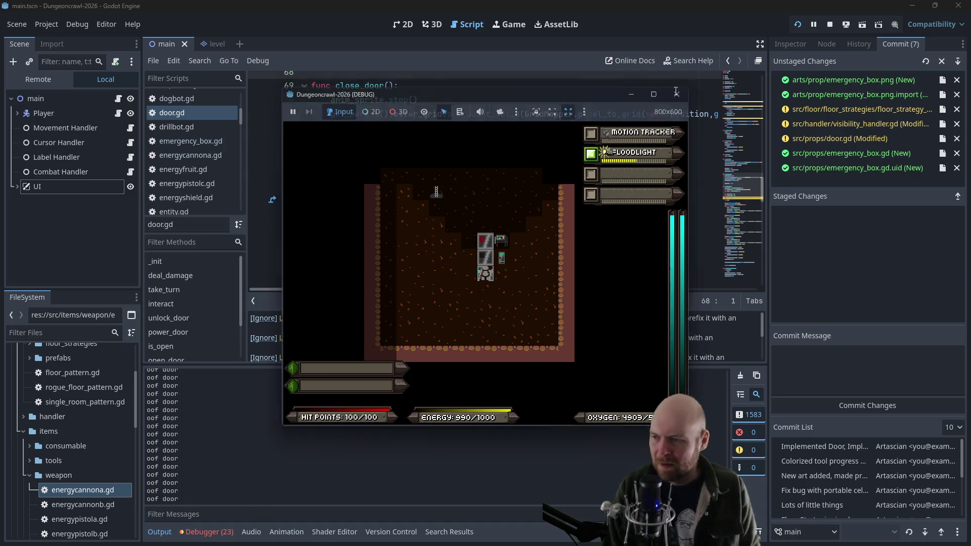
click(630, 238)
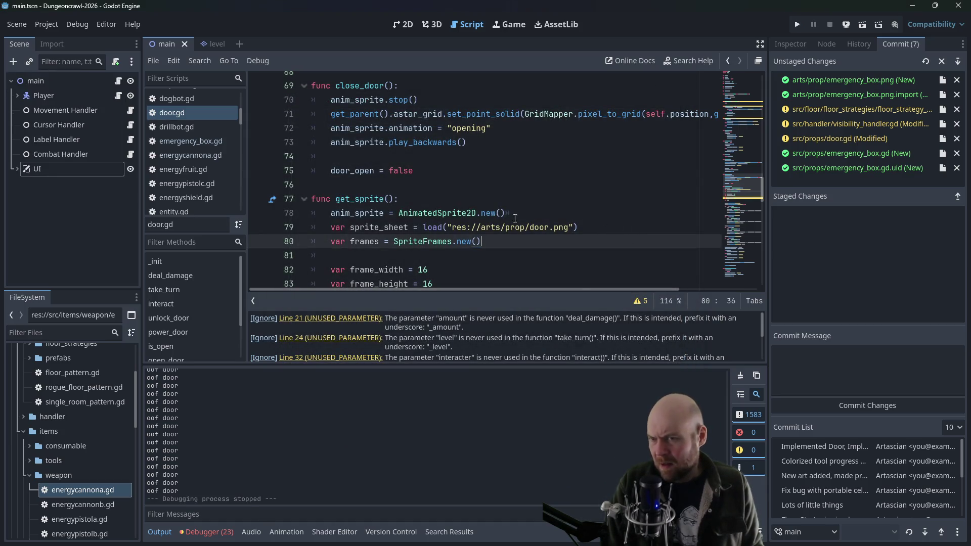
click(29, 475)
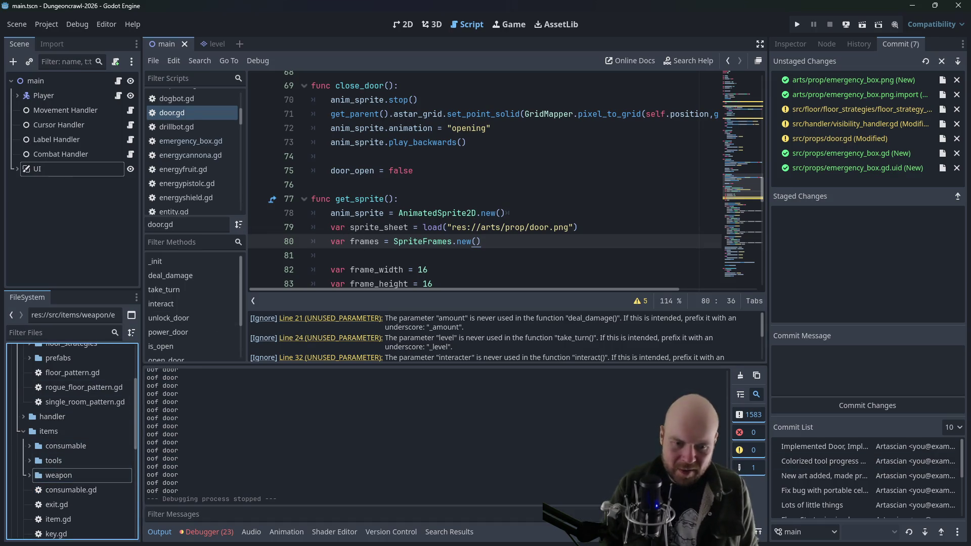
key(alt+Tab)
scroll(393, 324, down, 10)
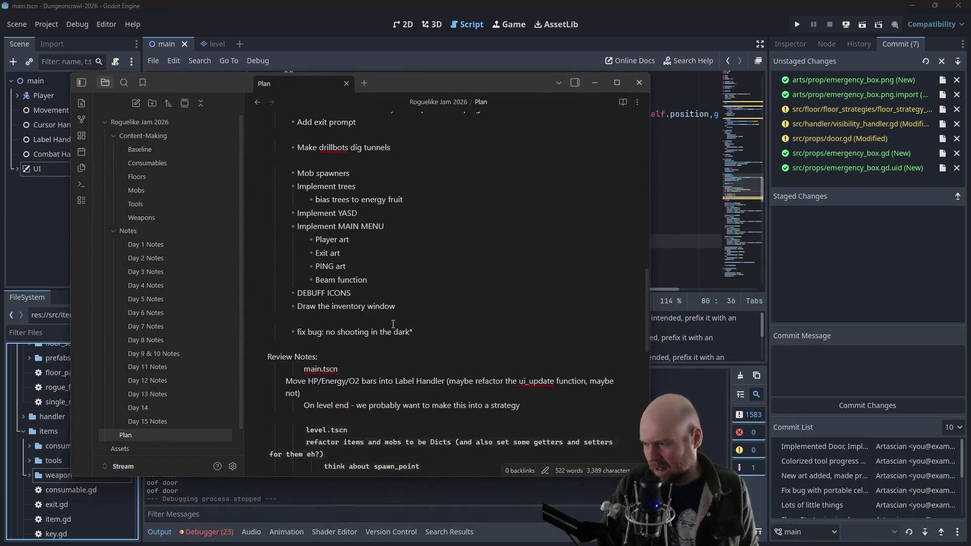
Add the bullet 'fix bug: diagonal vision when surrounded by cardinal walls' to Plan and minimize Obsidian
key(Return)
text(f)
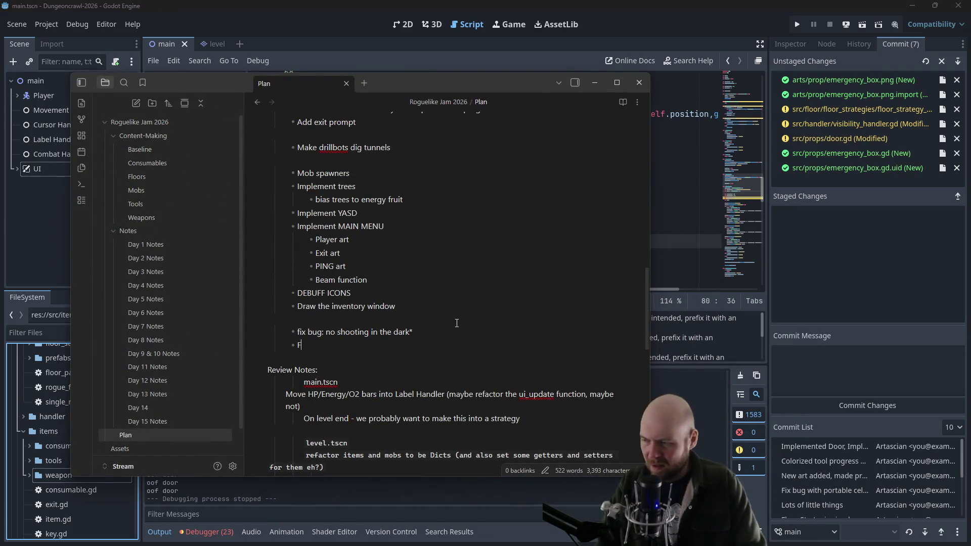
text(ix bug: )
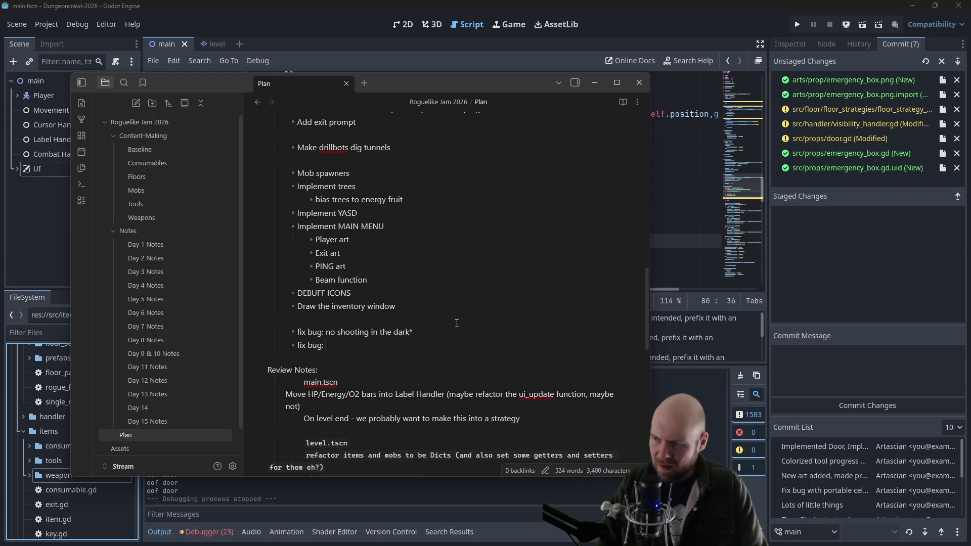
text(diagonal vision )
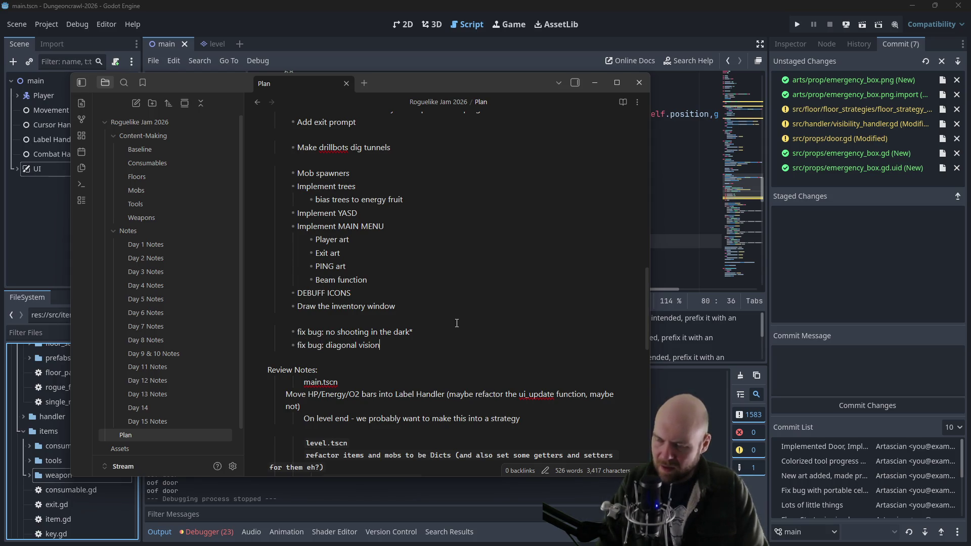
text(when surr)
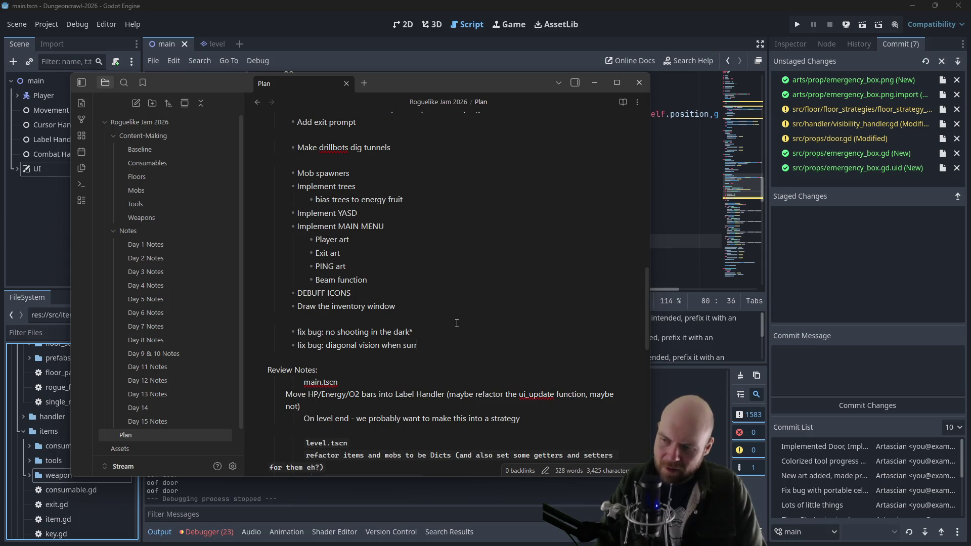
text(ounded by cardinal walls)
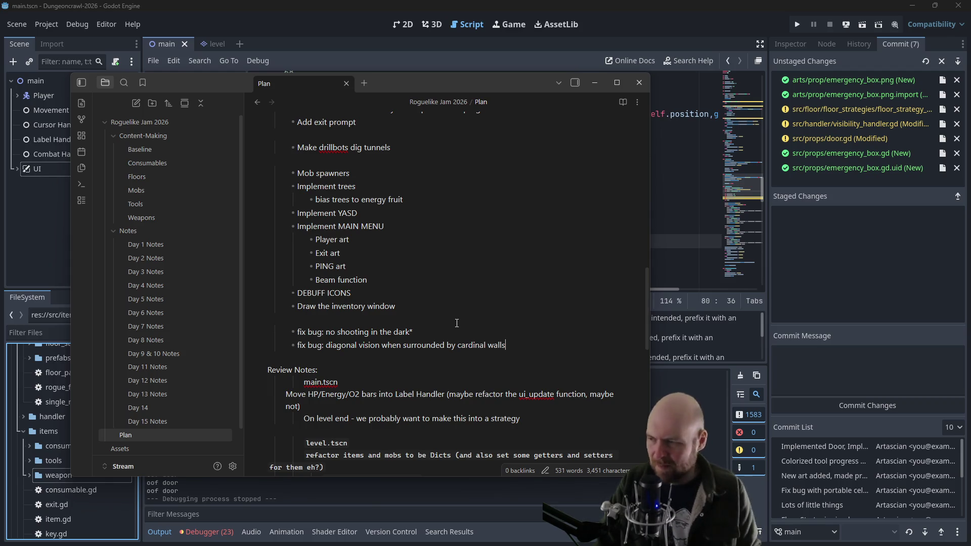
click(593, 82)
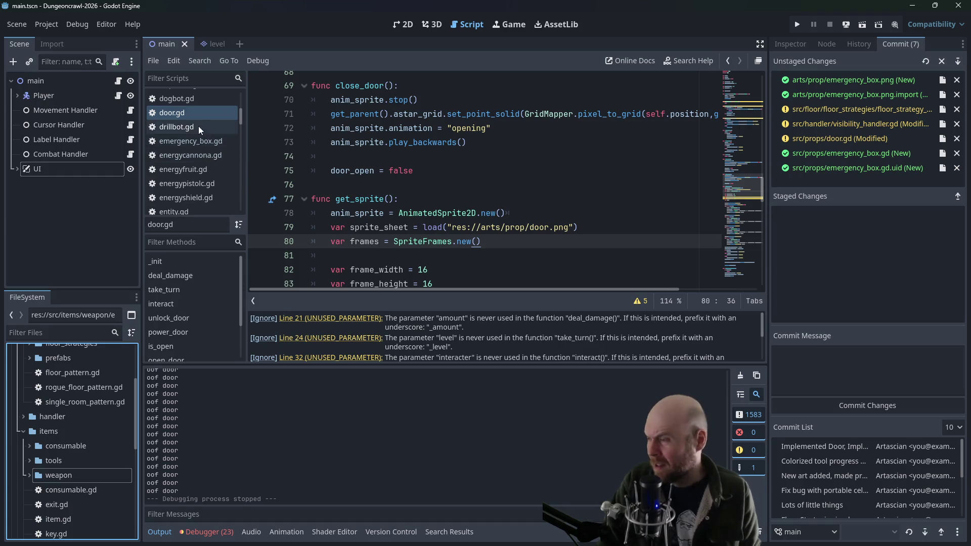
Collapse the items and floor folders, create tree.gd in the props folder, and open it
click(23, 432)
scroll(40, 389, up, 3)
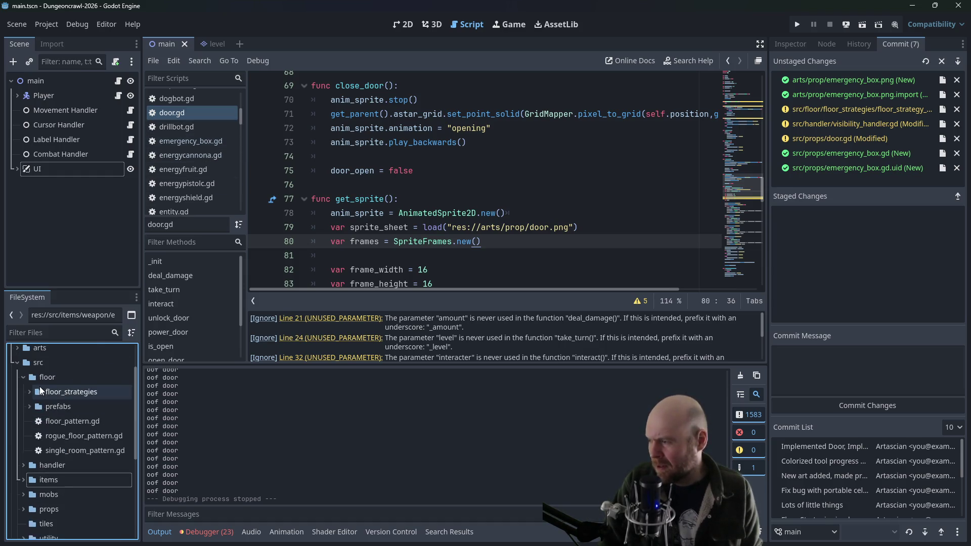
click(23, 378)
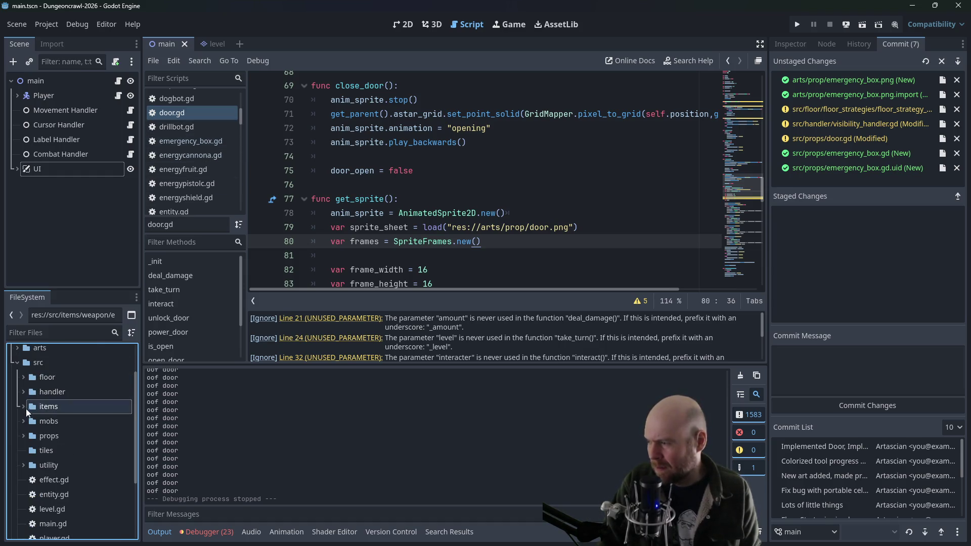
click(23, 437)
right_click(22, 438)
mouse_move(131, 332)
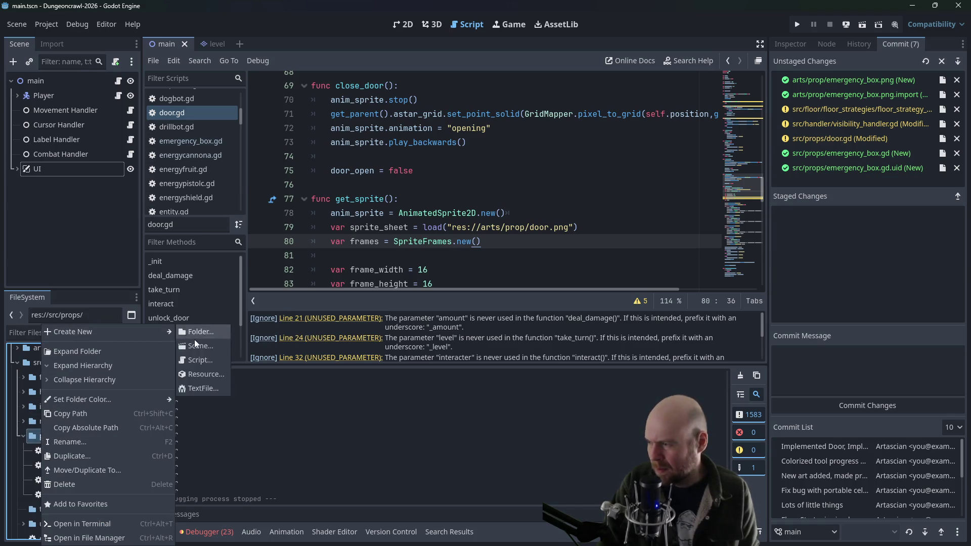
click(207, 361)
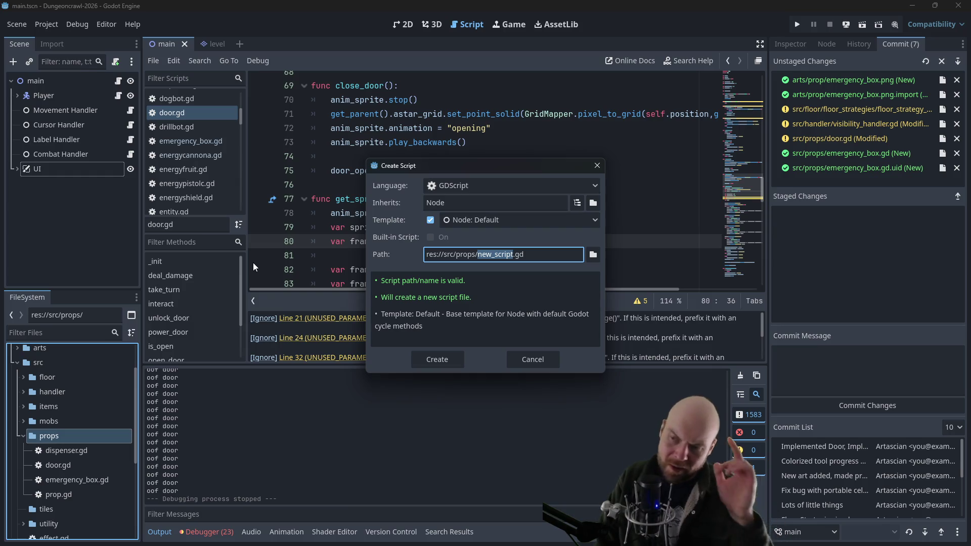
text(tree)
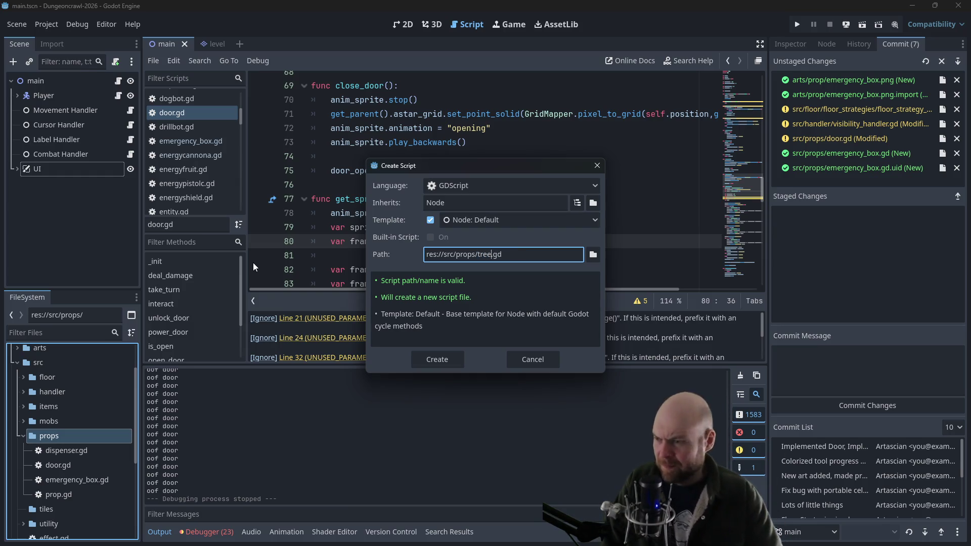
key(Return)
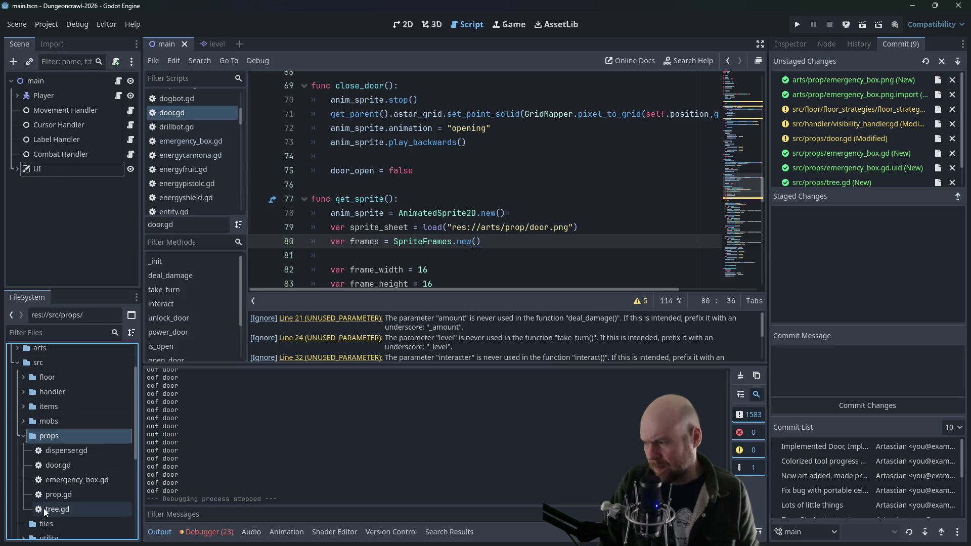
double_click(49, 508)
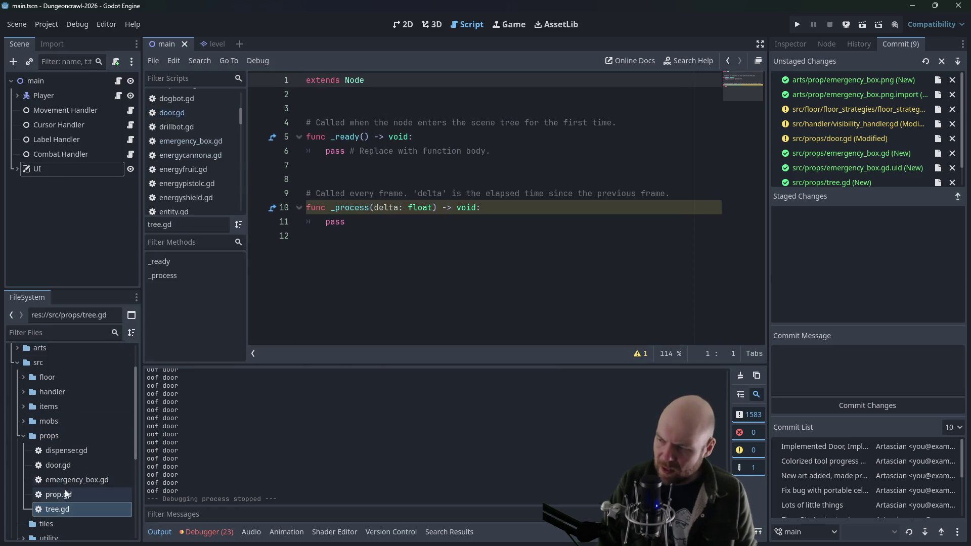
Copy the emergency_box.gd code and paste it over tree.gd's template
double_click(59, 478)
scroll(274, 342, down, 1)
mouse_move(276, 339)
mouse_down()
mouse_move(314, 213)
mouse_move(253, 86)
mouse_move(222, 87)
mouse_move(253, 111)
mouse_move(260, 98)
mouse_up()
key(ctrl+c)
click(62, 509)
double_click(61, 509)
key(ctrl+a)
key(ctrl+v)
scroll(358, 90, up, 1)
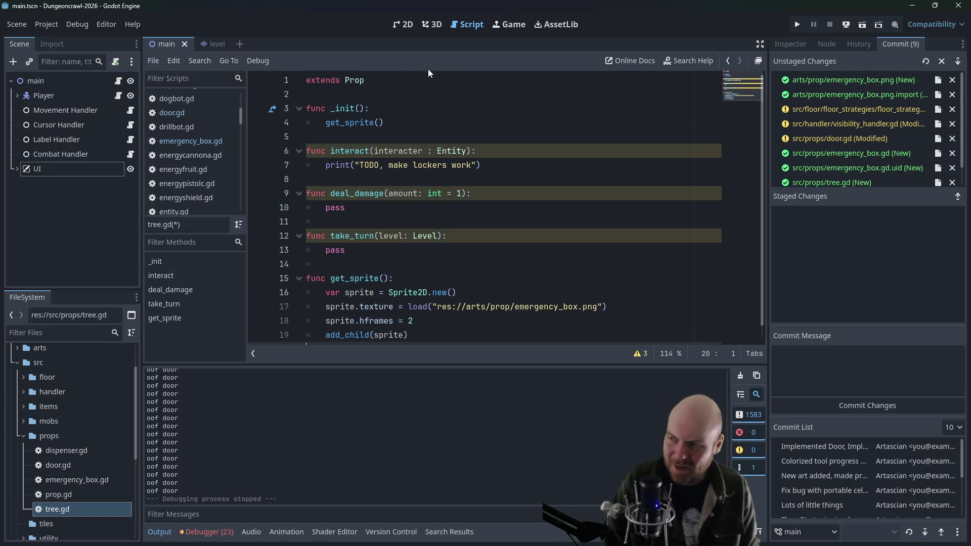
Add 'class_name Tree' as a new first line above extends Prop
click(401, 77)
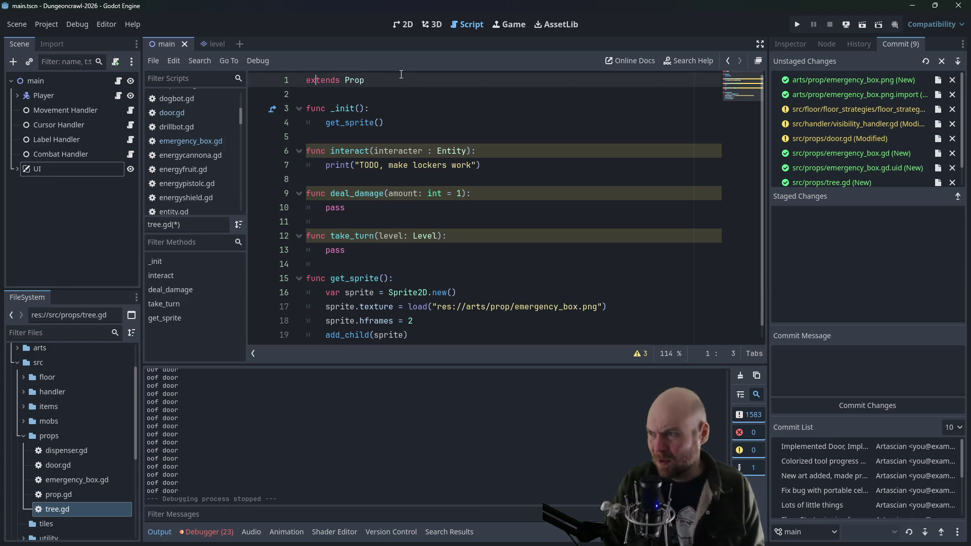
key(ctrl+End)
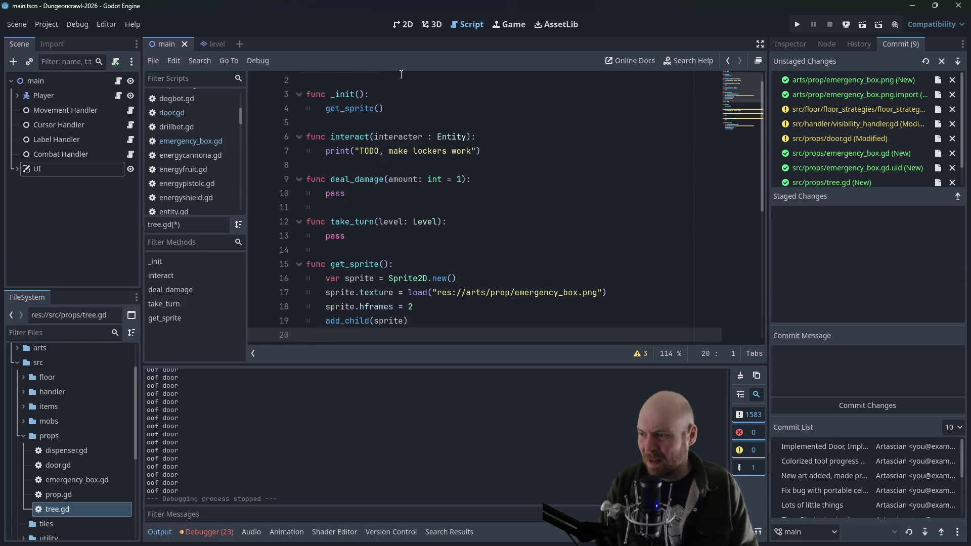
key(ctrl+Home)
key(Return)
key(Up)
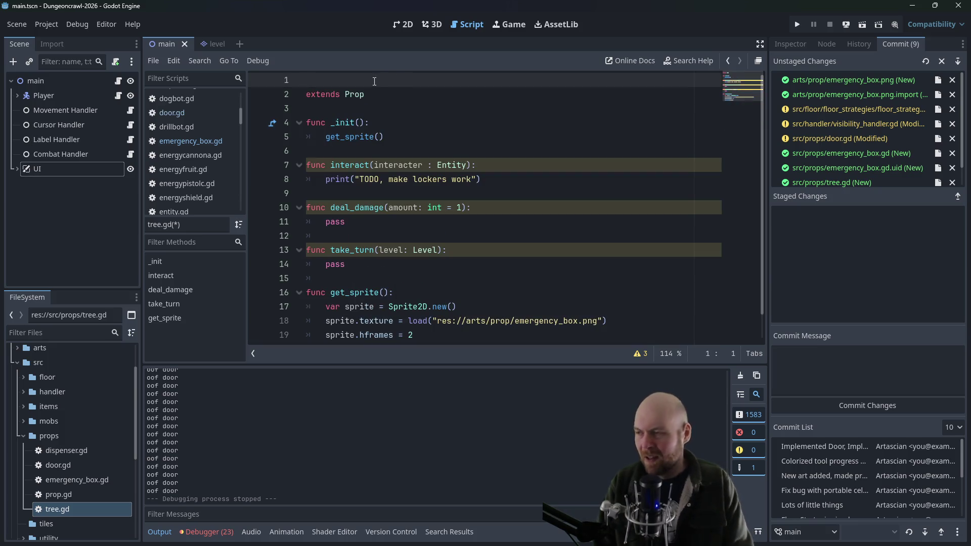
text(class_name Tree)
Replace the TODO print line in interact() with pass
click(373, 104)
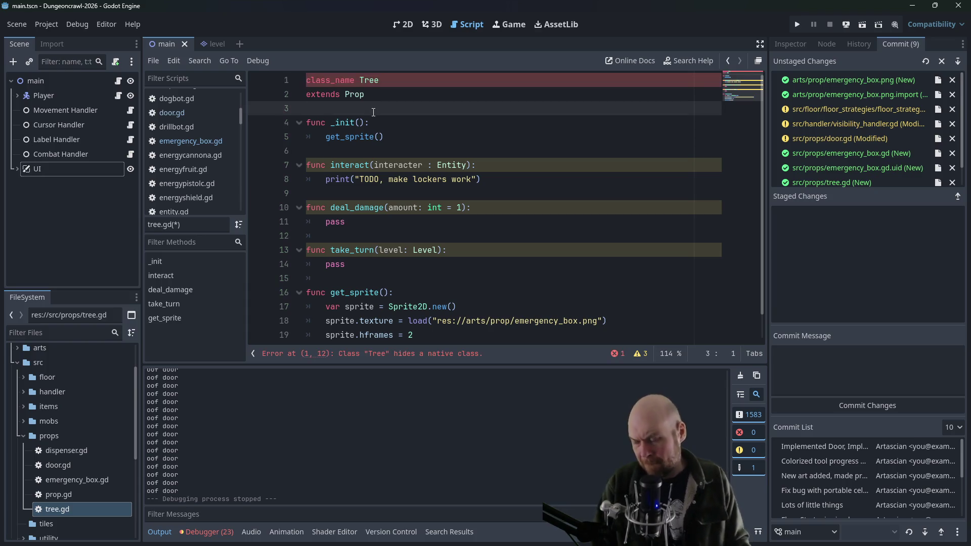
drag(482, 179, 328, 179)
text(pass)
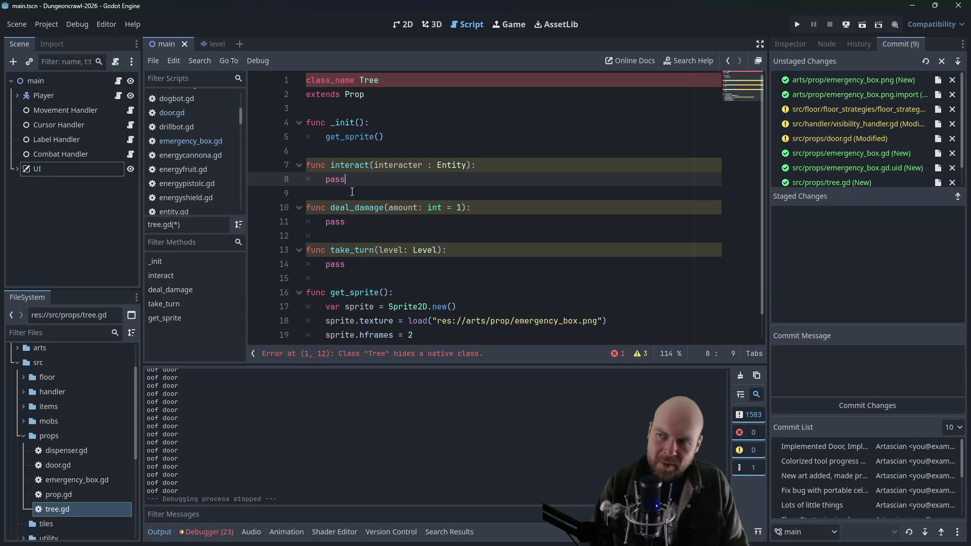
click(372, 104)
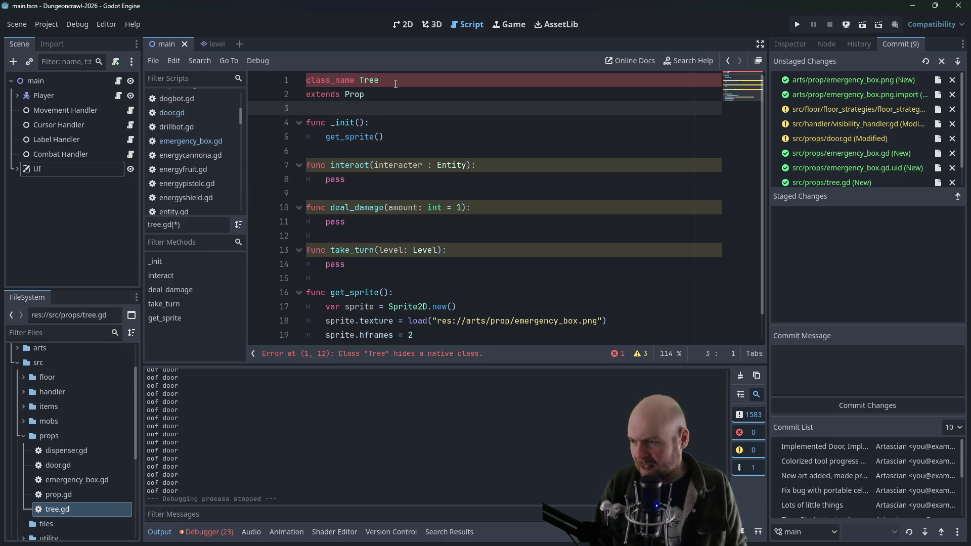
click(396, 83)
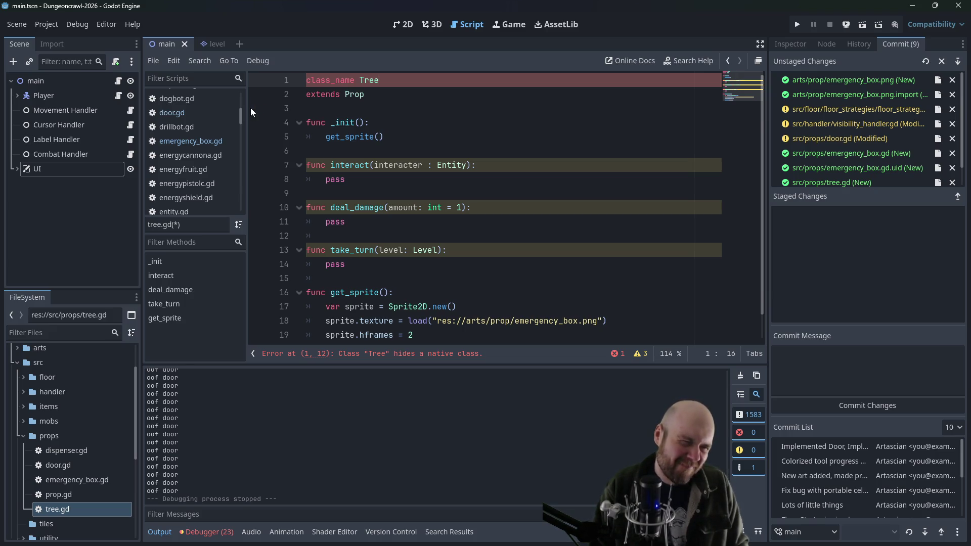
right_click(58, 505)
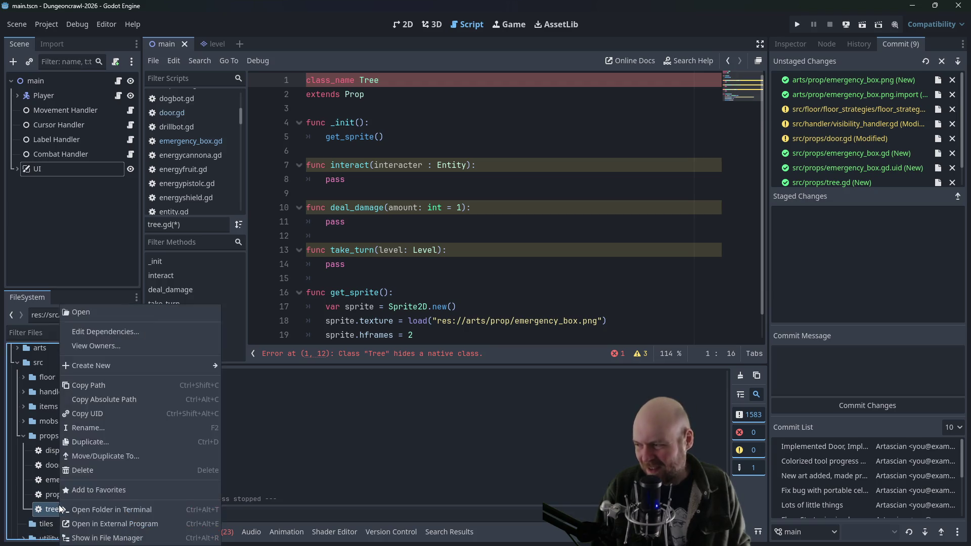
Rename tree.gd to stalk.gd and change its class_name to Plant
click(85, 426)
text(stalk.gd)
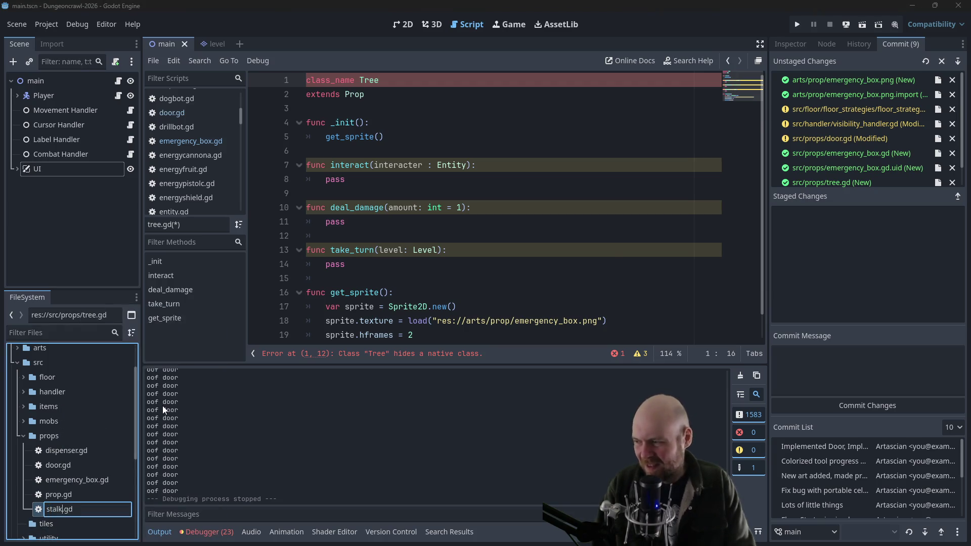
key(Return)
double_click(369, 80)
text(Stalk)
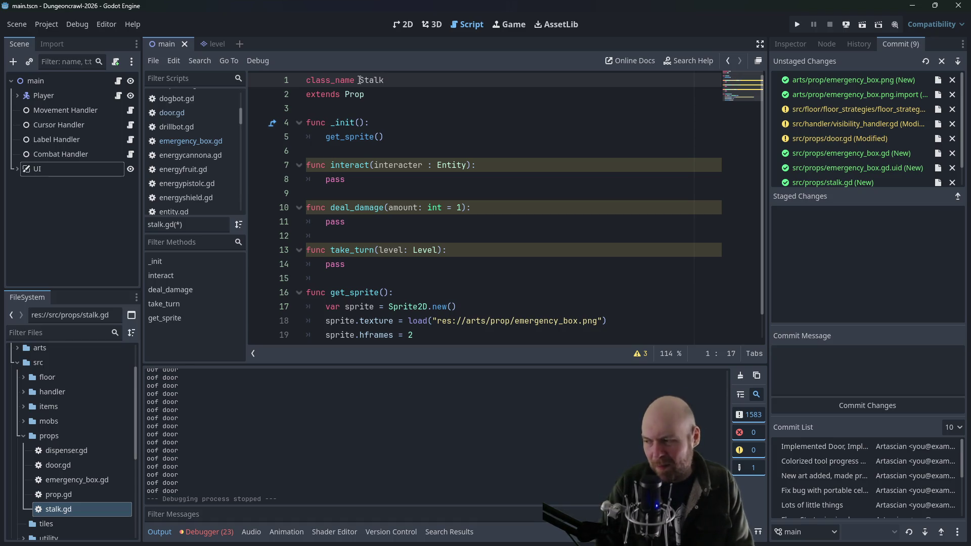
key(BackSpace)
key(BackSpace)
key(BackSpace)
key(BackSpace)
key(BackSpace)
text(Plant)
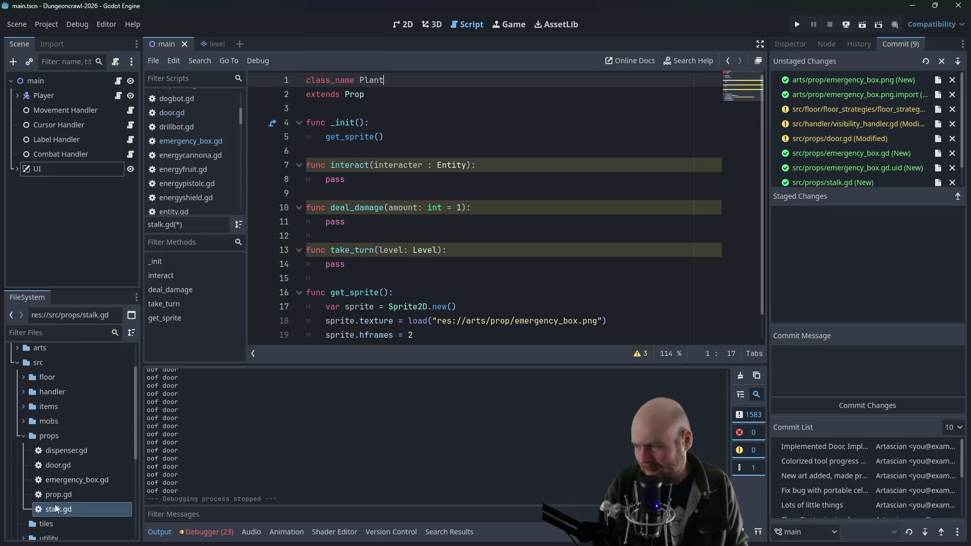
Rename the script file from stalk.gd to plant.gd
right_click(57, 509)
click(77, 429)
text(plant)
key(Return)
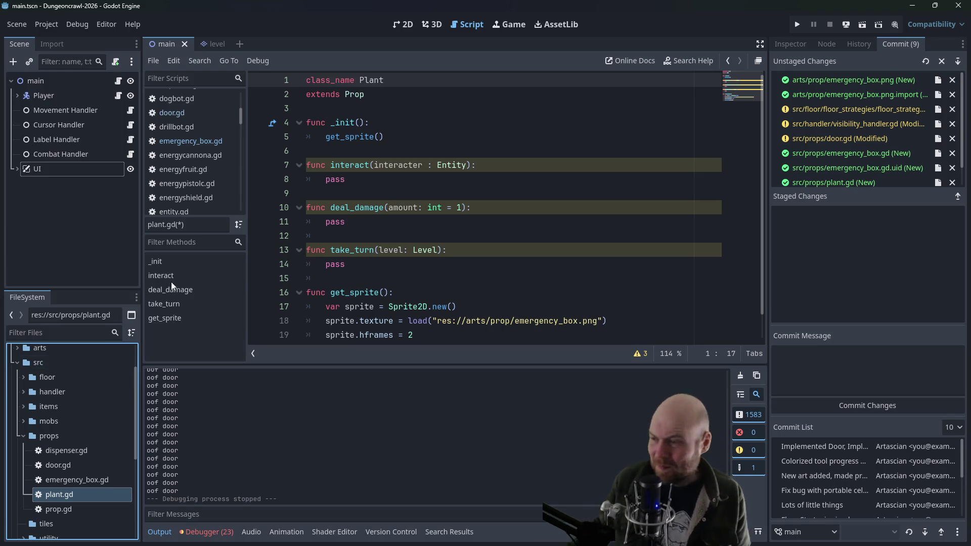
Set sprite.hframes to 4 and select emergency_box in the texture path
click(363, 167)
click(362, 181)
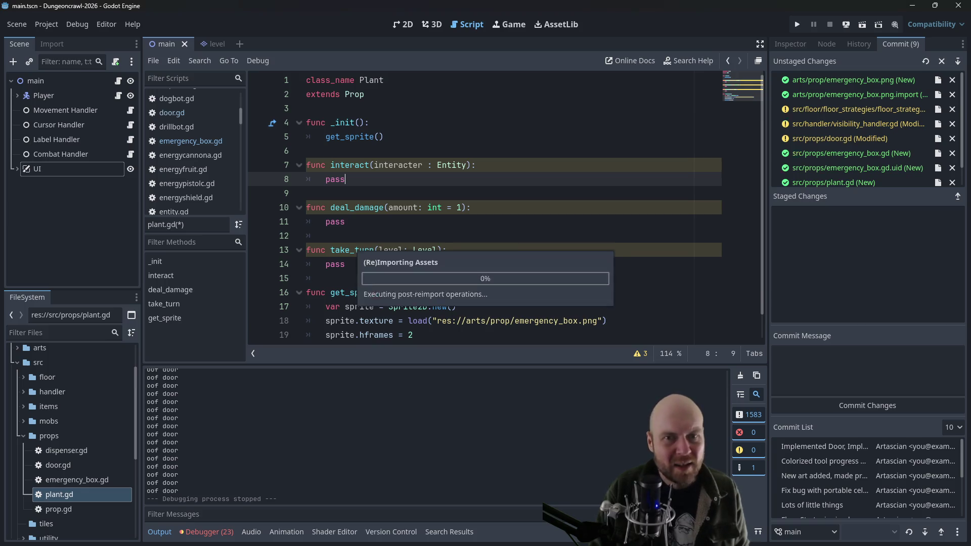
double_click(410, 335)
text(4)
drag(513, 322, 577, 319)
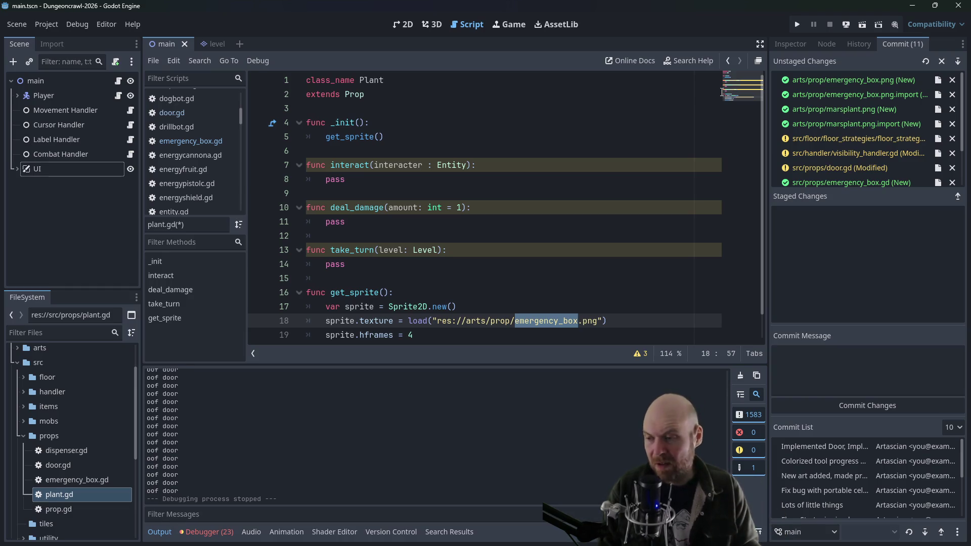
Replace emergency_box with marsplant.png in the texture load path
key(BackSpace)
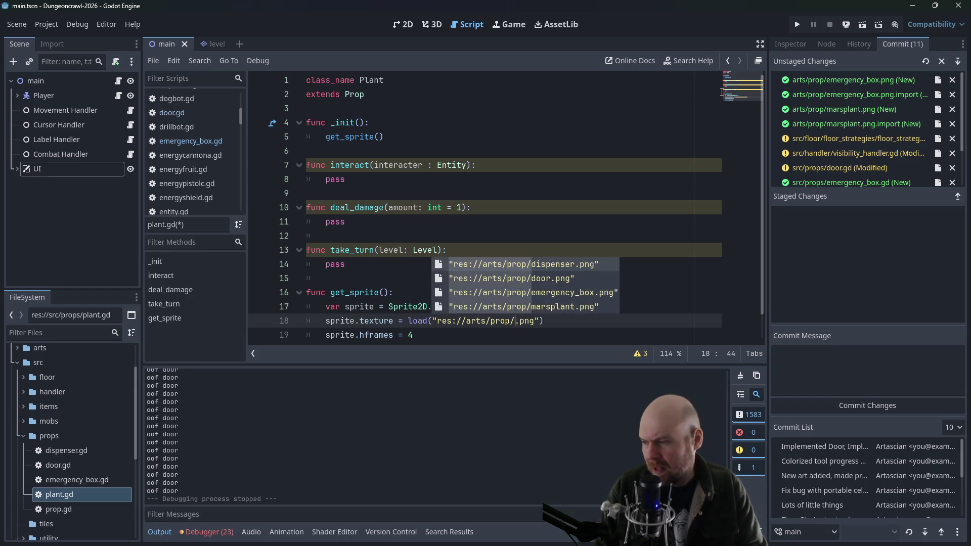
key(Down)
key(Down)
key(Down)
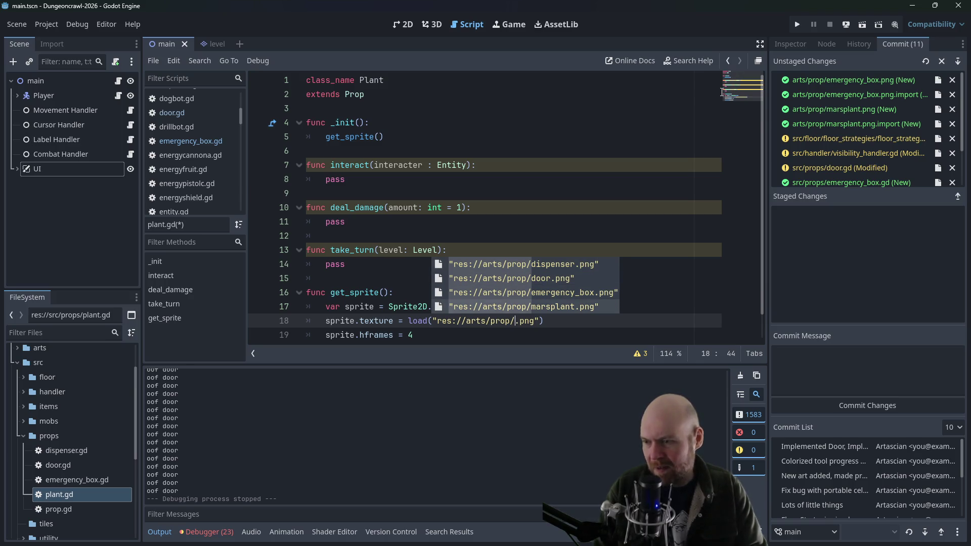
key(Return)
click(621, 110)
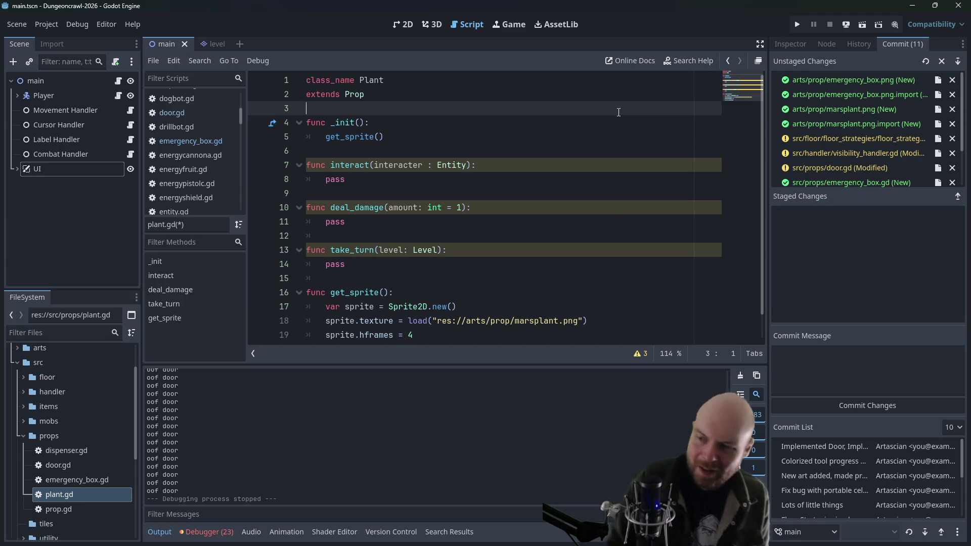
click(347, 138)
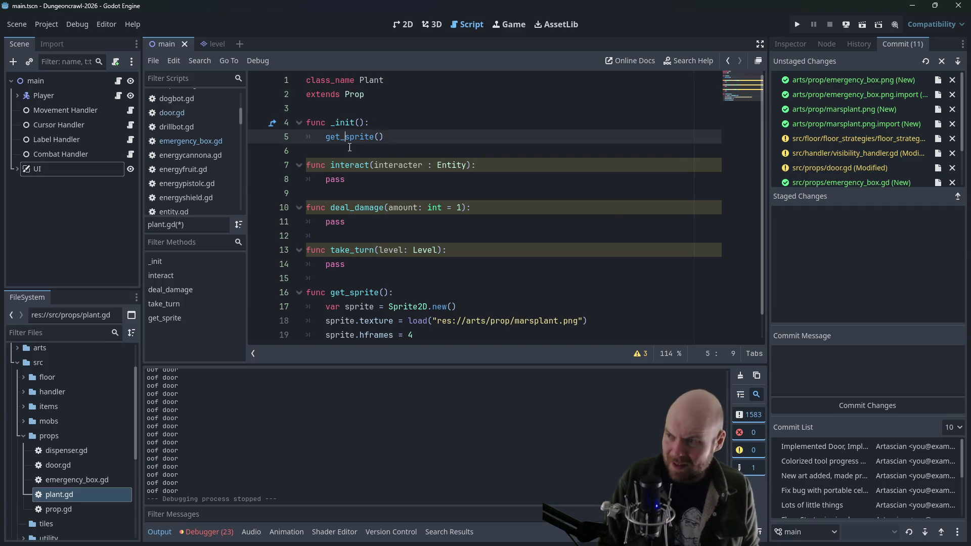
click(421, 181)
click(352, 266)
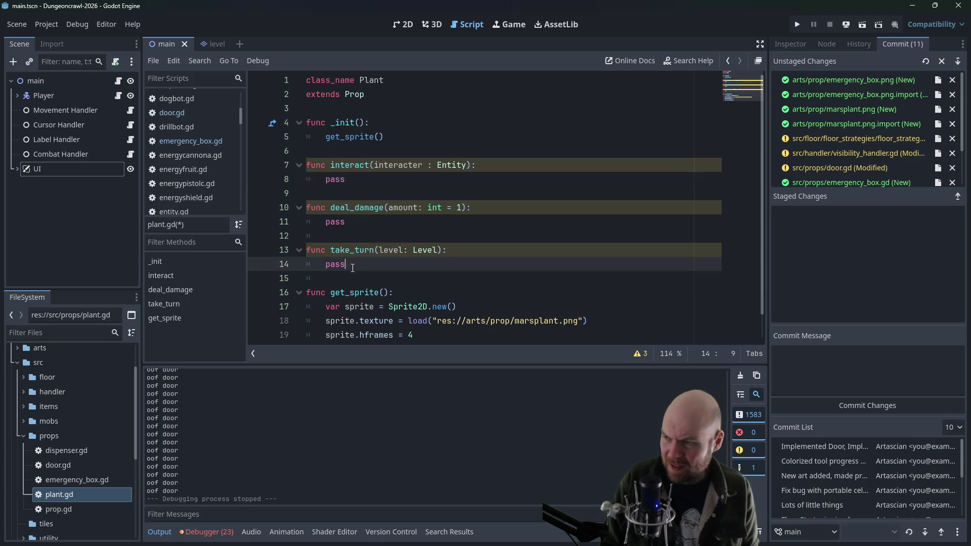
Add var life_cycle = 0 and var life_cycle_max = 300 below extends Prop
click(383, 135)
click(404, 107)
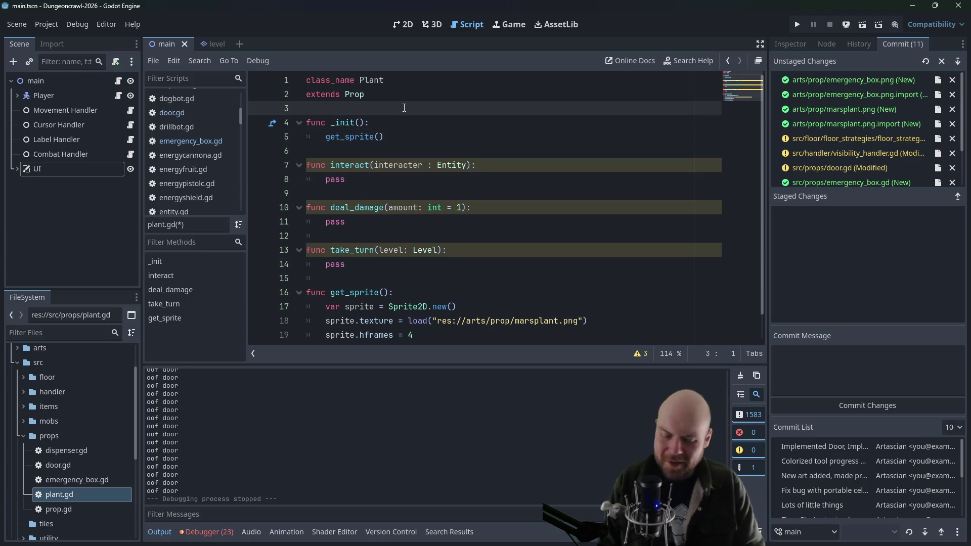
key(Return)
key(Return)
key(Up)
text(var life)
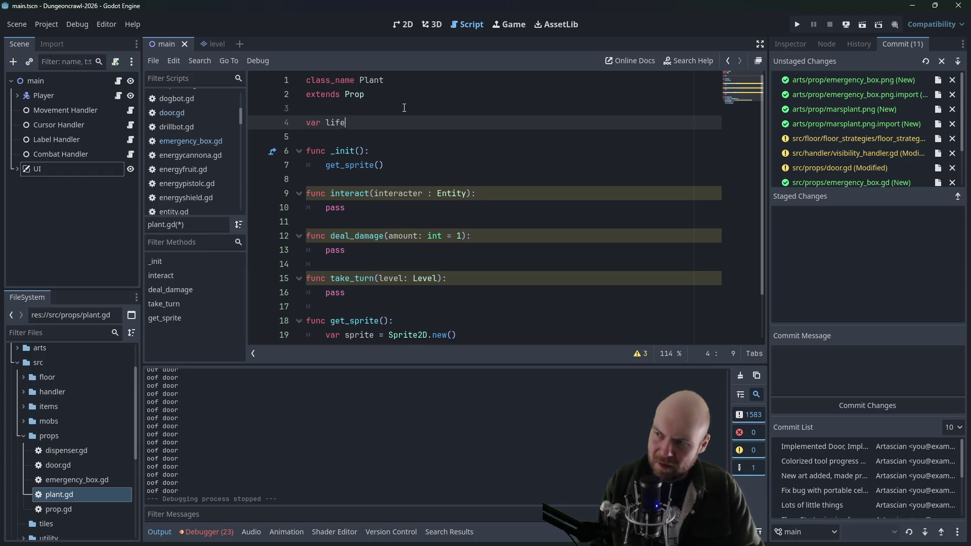
text(_cycle )
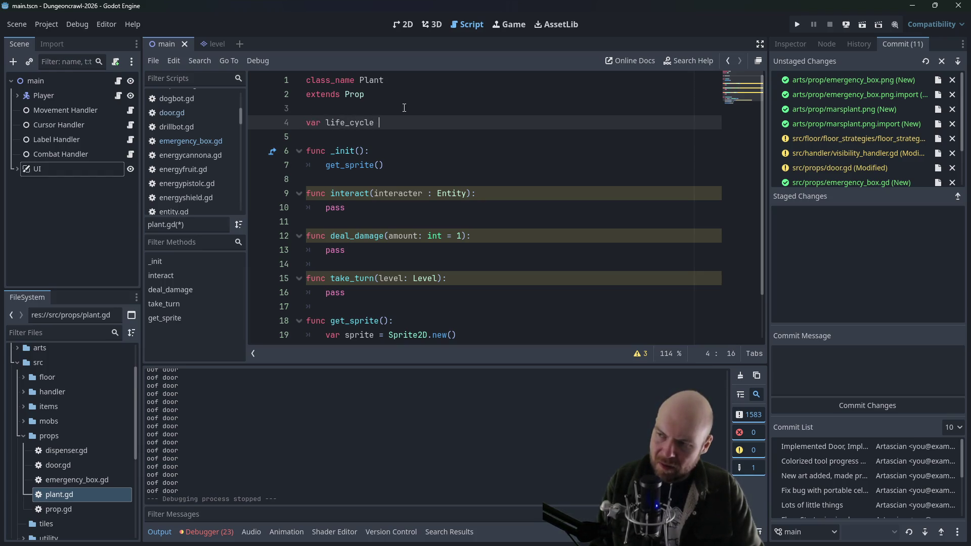
text(= 0)
key(Return)
text(va)
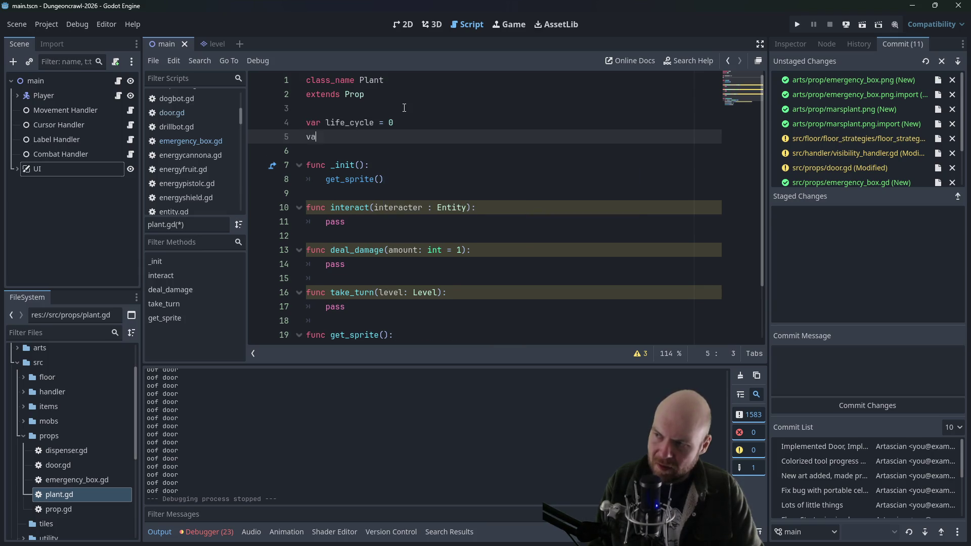
text(r life_cycle_max = 300)
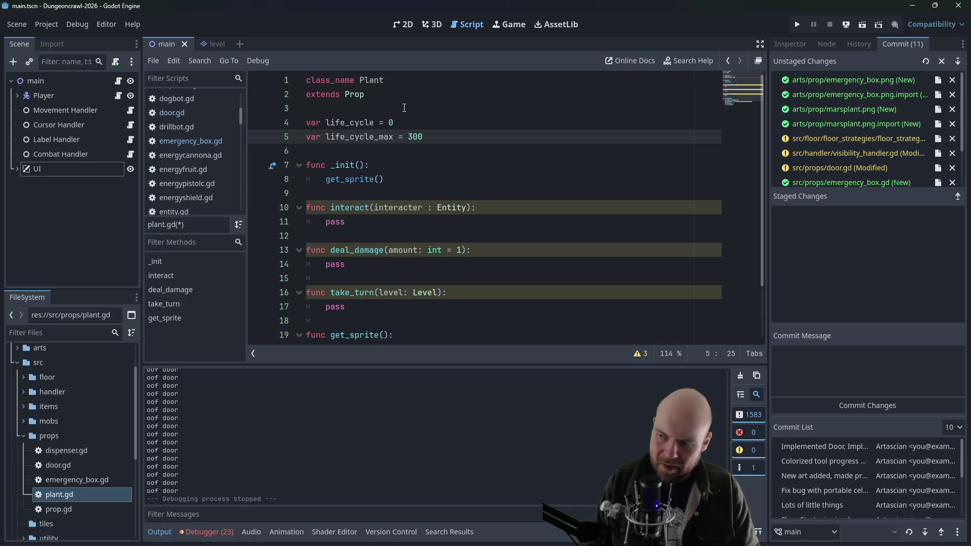
Change life_cycle_max from 300 to 800
key(Up)
key(Up)
key(Down)
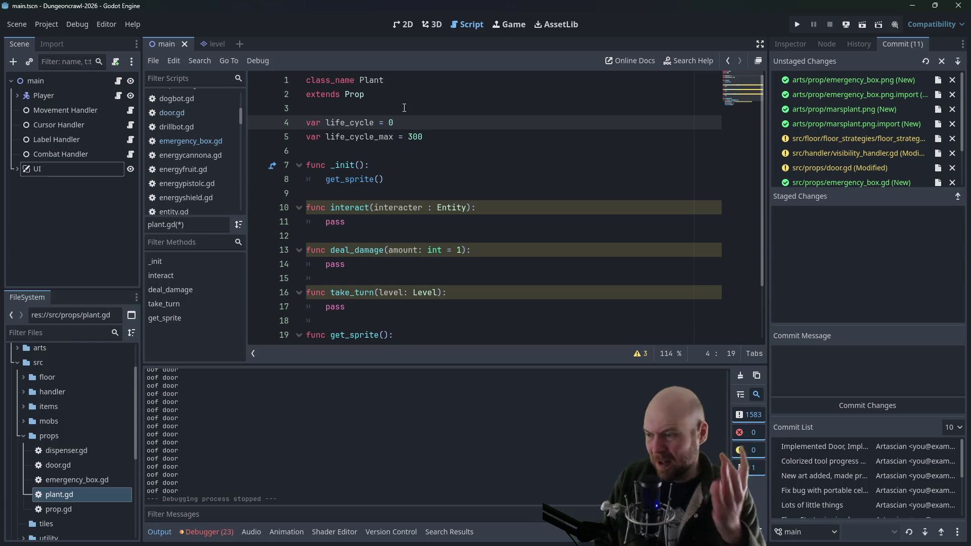
scroll(409, 179, down, 2)
click(418, 306)
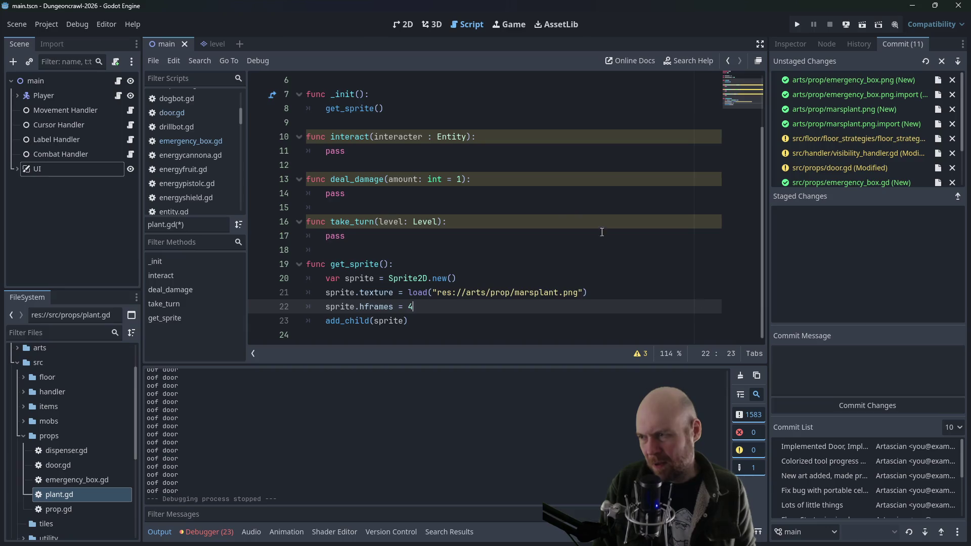
scroll(393, 132, up, 2)
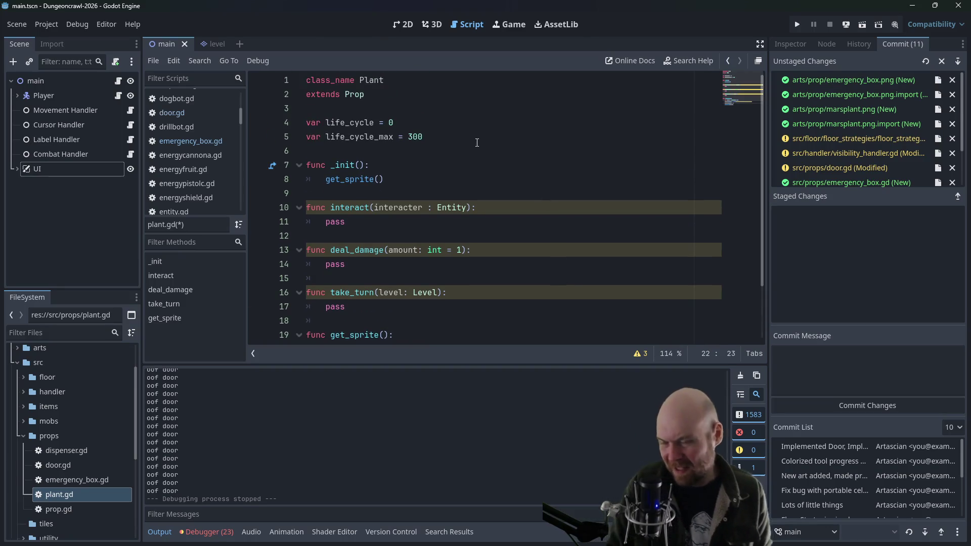
drag(409, 136, 413, 135)
text(8)
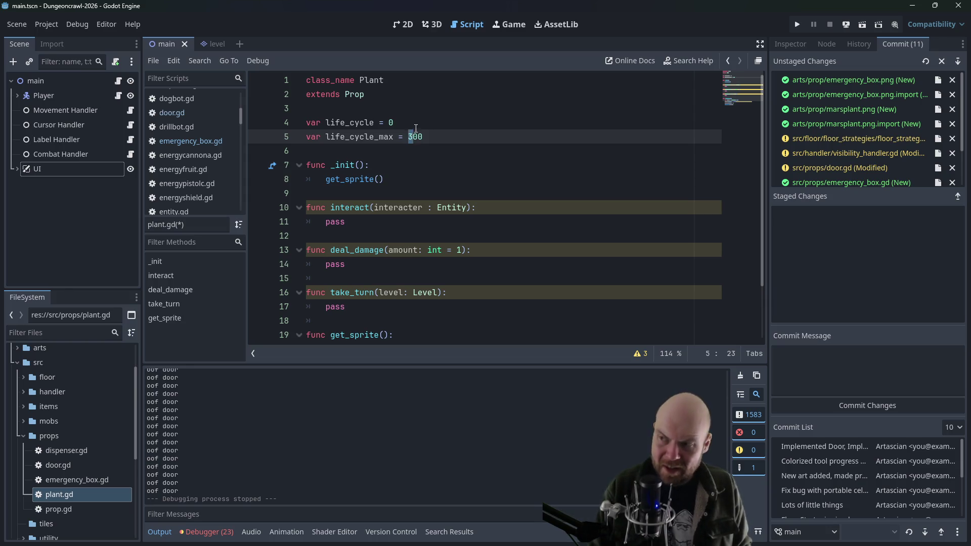
key(Up)
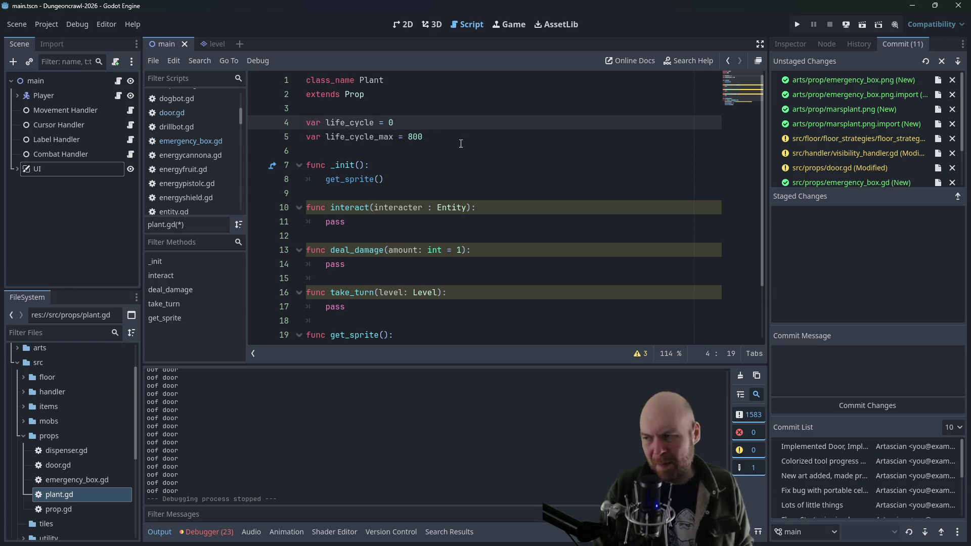
scroll(387, 279, down, 2)
scroll(410, 303, up, 2)
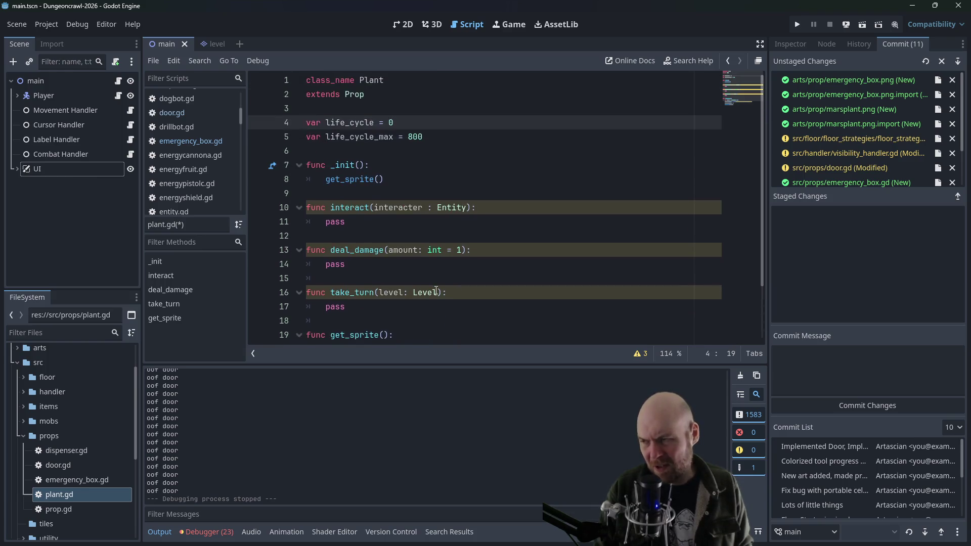
scroll(435, 288, down, 1)
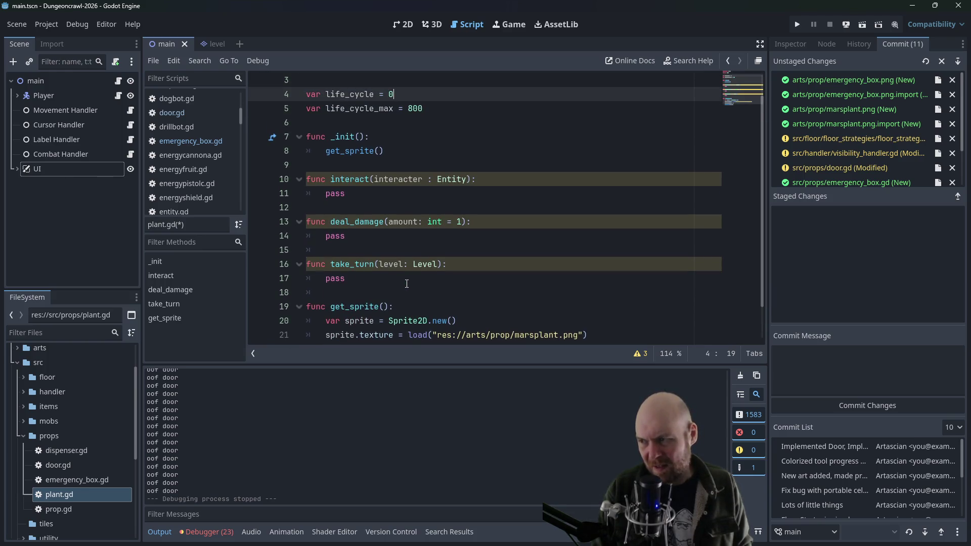
scroll(407, 283, down, 1)
scroll(403, 277, up, 2)
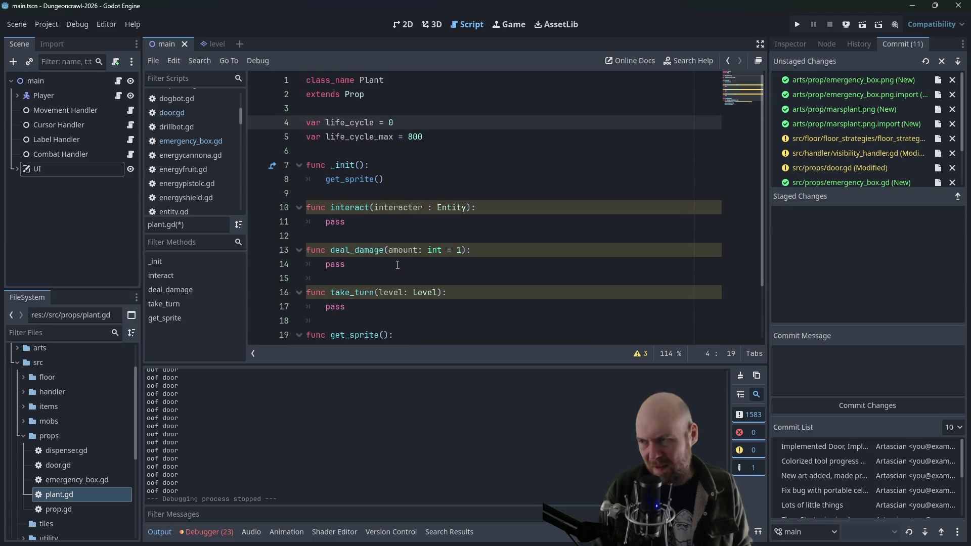
click(436, 141)
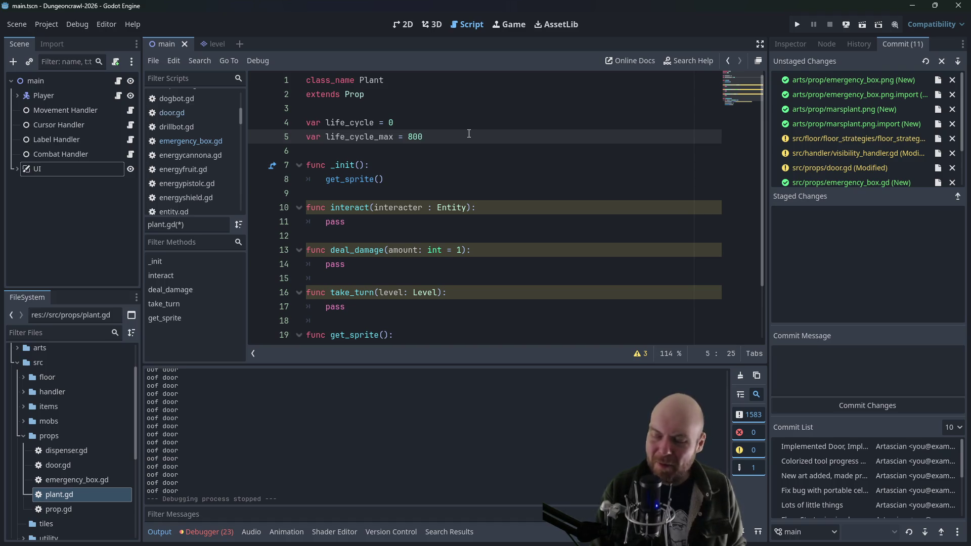
Replace take_turn's pass with life_cycle += 1
click(363, 262)
click(377, 306)
key(BackSpace)
key(BackSpace)
key(BackSpace)
text(life_cycle += 1)
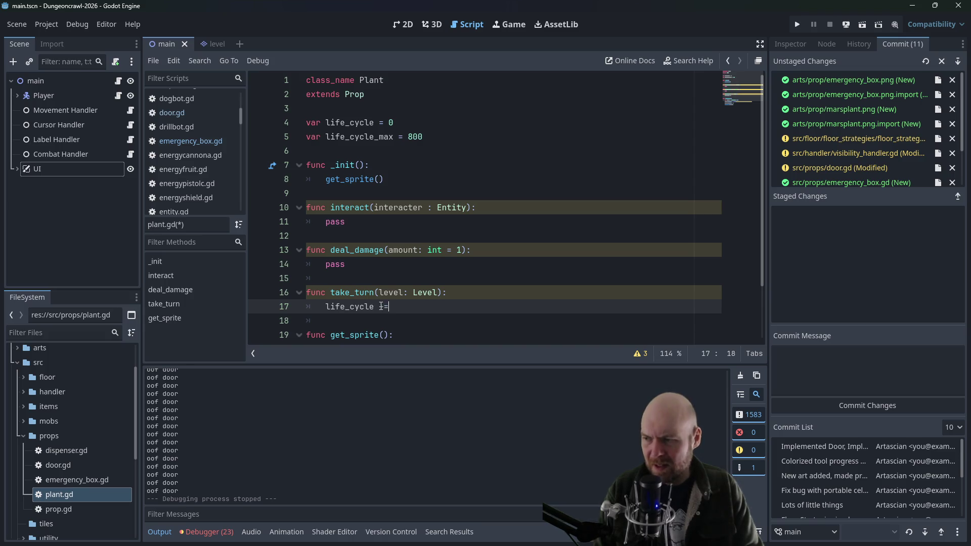
key(Return)
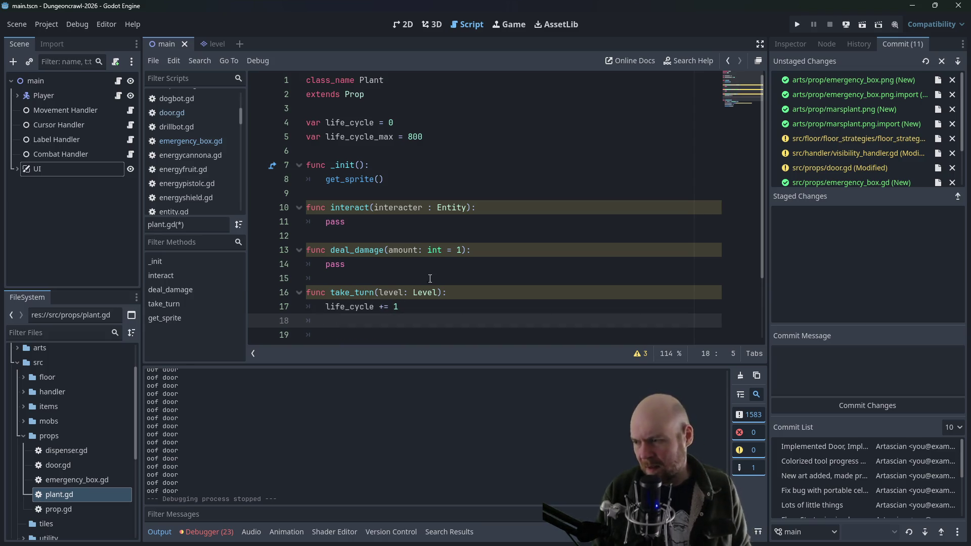
Add the check if (life_cycle < life_cycle_max / 4): with an indented body line
key(Return)
text(if)
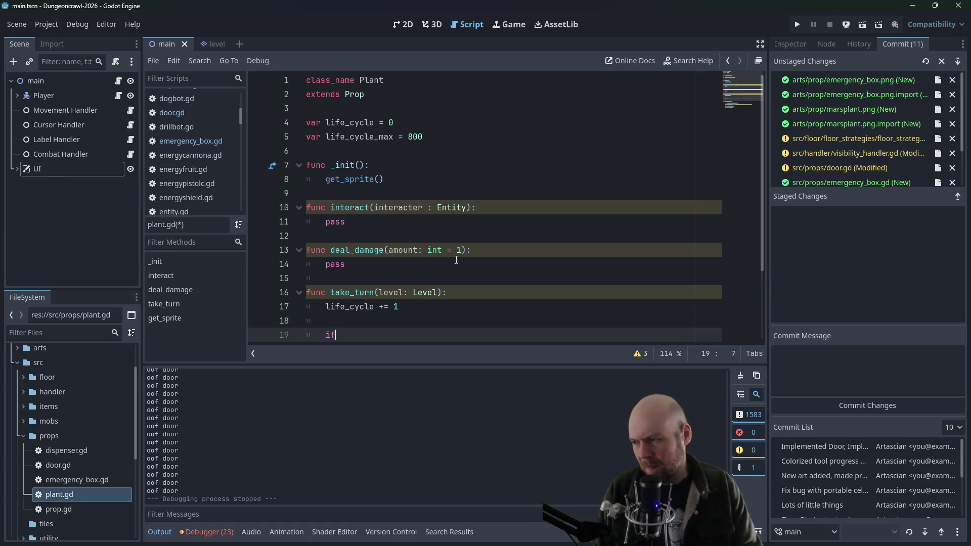
text( (life_cycle )
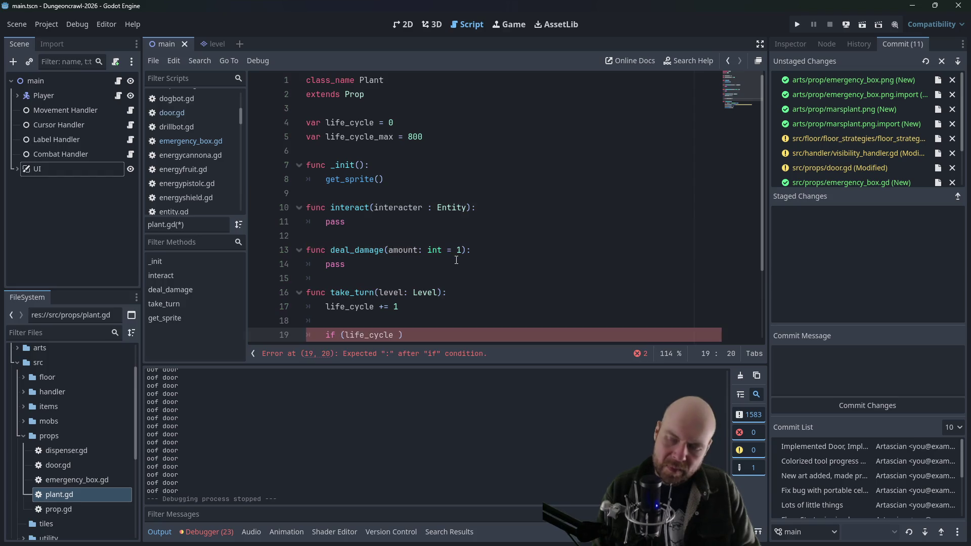
text(> life)
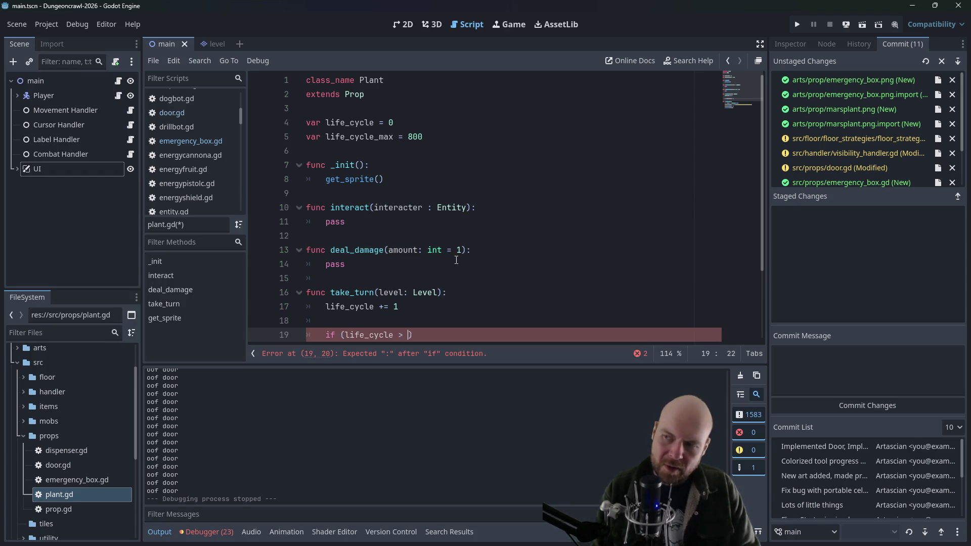
text(_cycle_max)
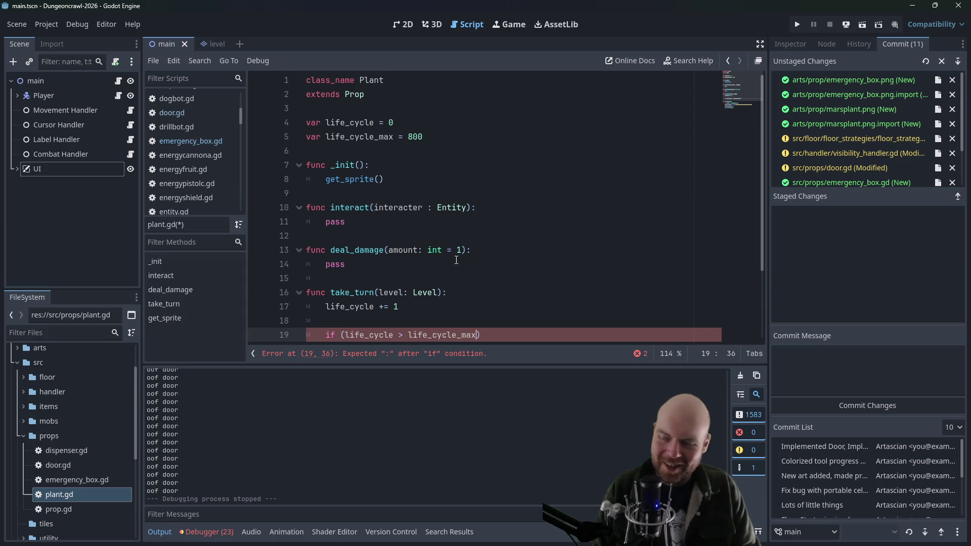
key(BackSpace)
key(BackSpace)
key(BackSpace)
key(BackSpace)
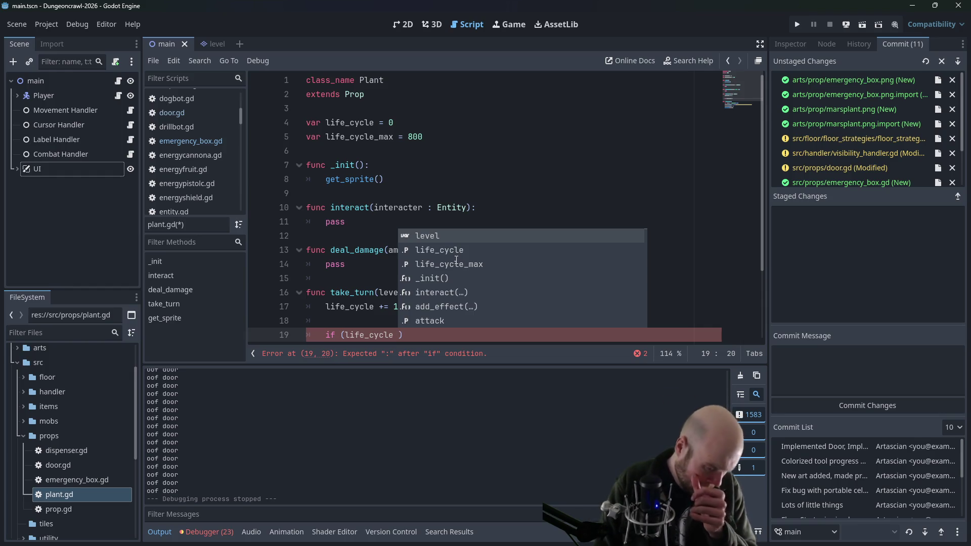
text(< )
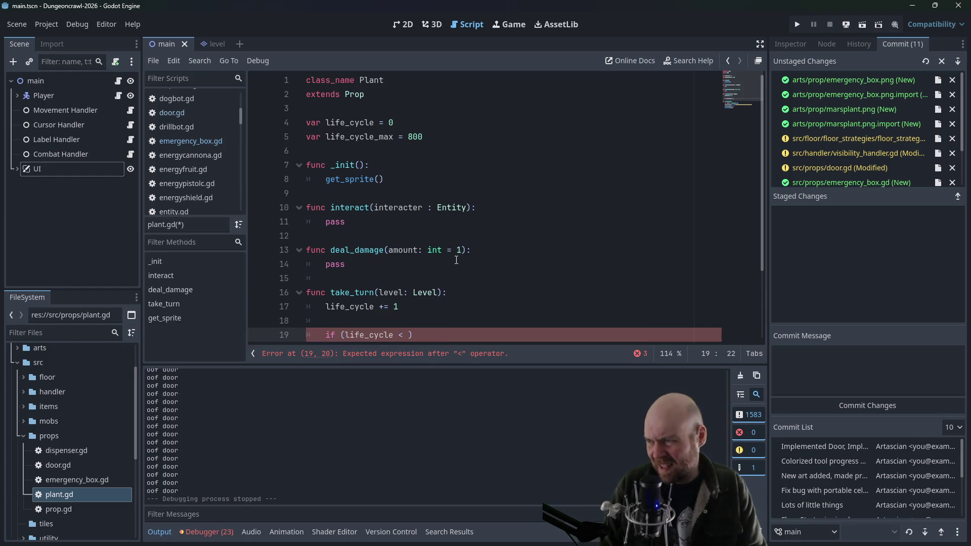
text(life_)
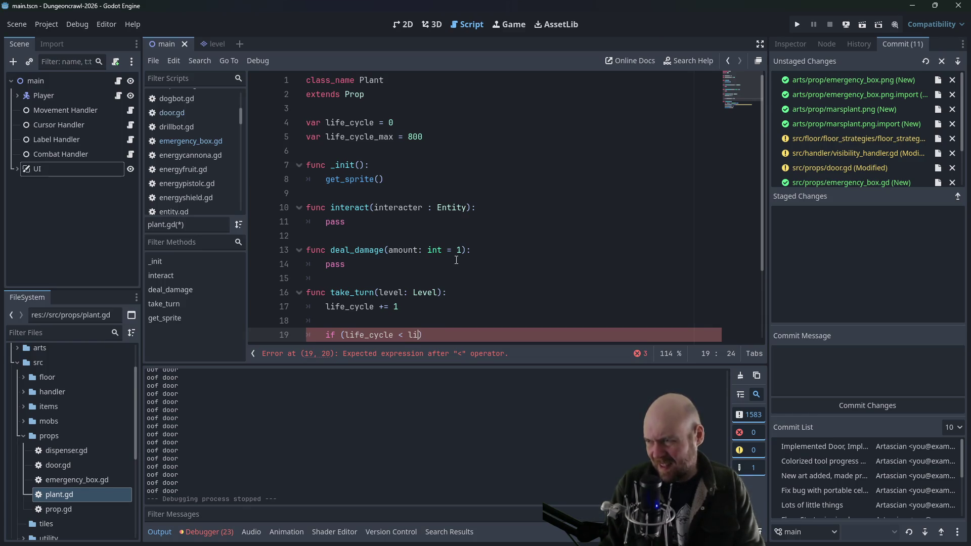
text(cycle_max / 4)
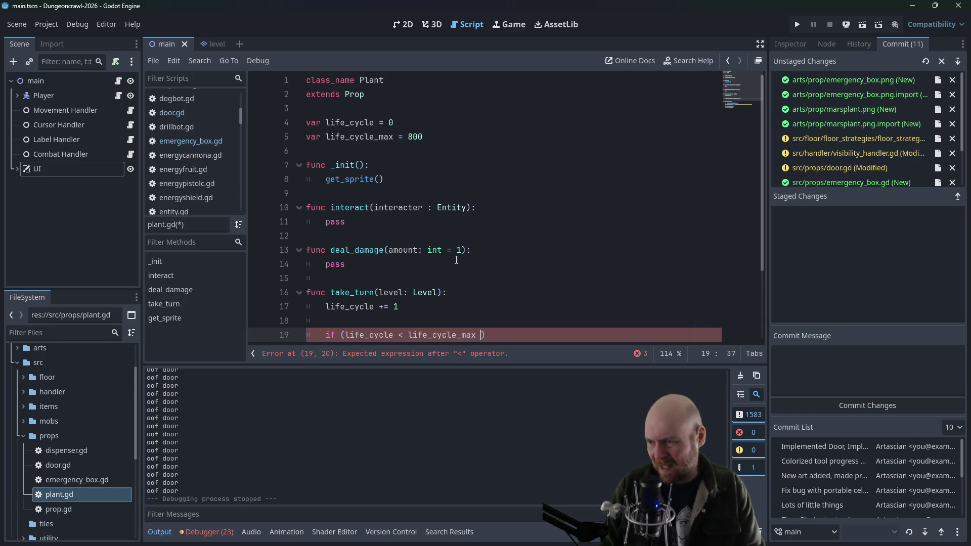
text():)
key(Return)
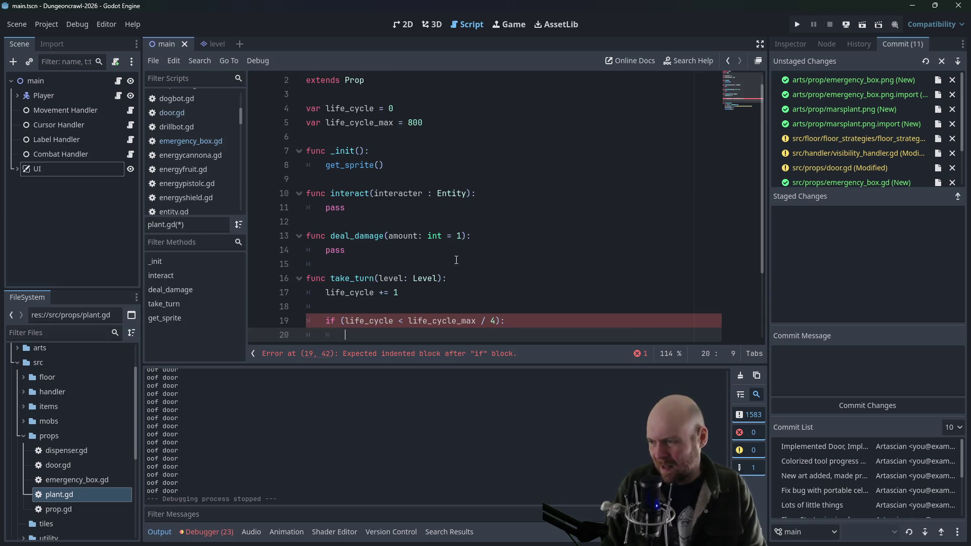
scroll(333, 301, down, 3)
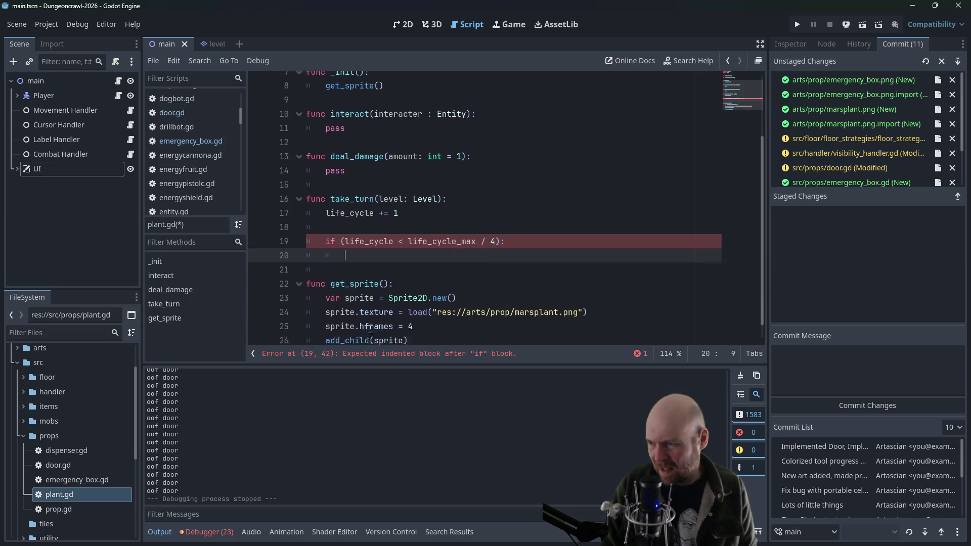
scroll(405, 304, up, 3)
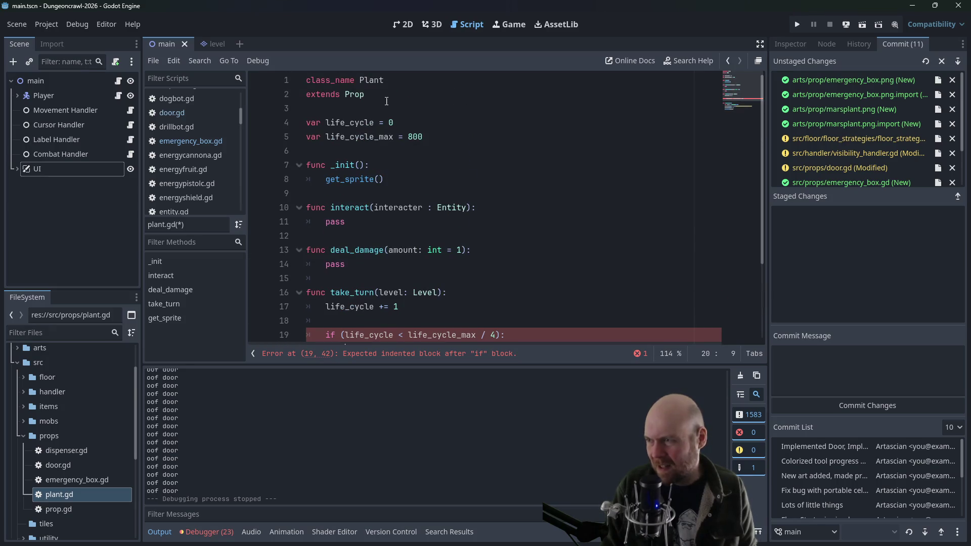
Declare var sprite after the life_cycle_max variable
click(439, 138)
key(Return)
key(Return)
text(var sprite)
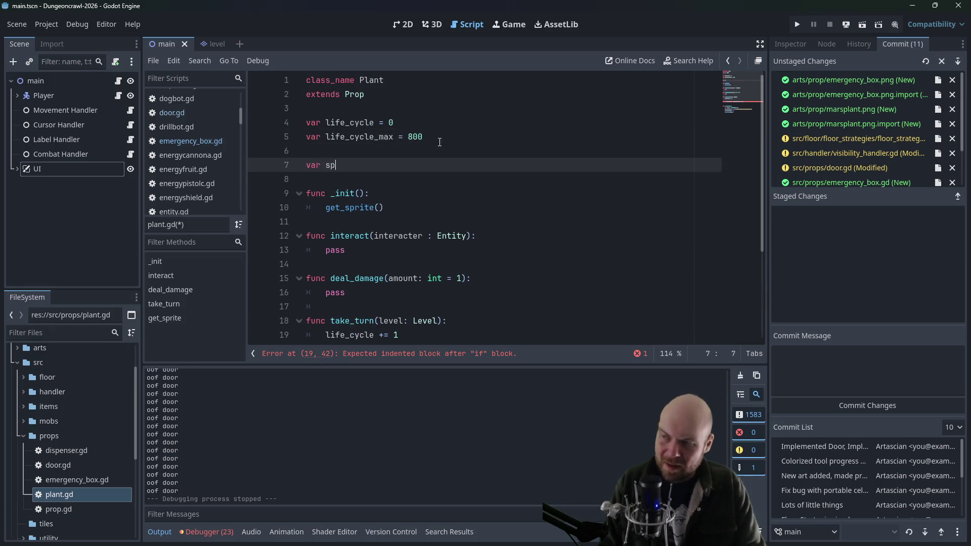
scroll(415, 177, down, 3)
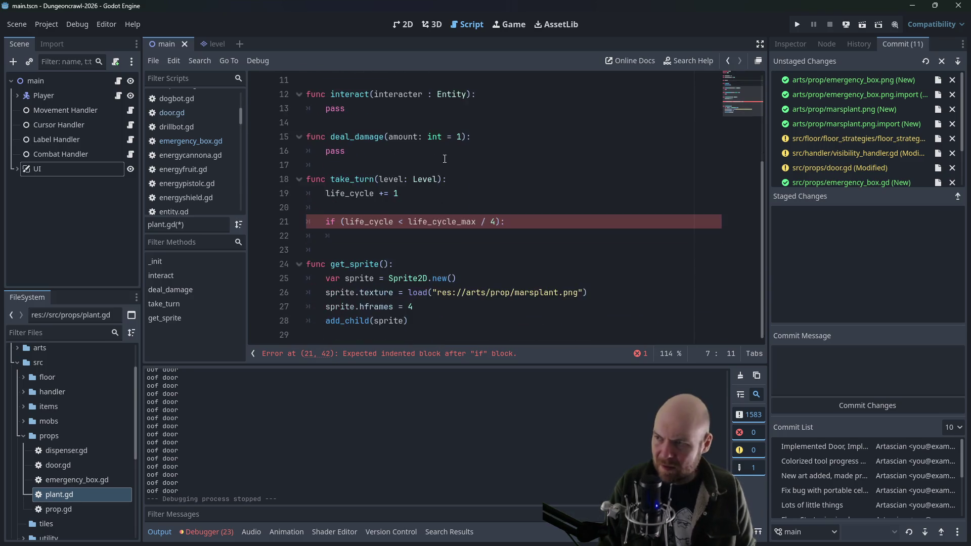
scroll(395, 203, up, 3)
key(Down)
scroll(390, 208, down, 3)
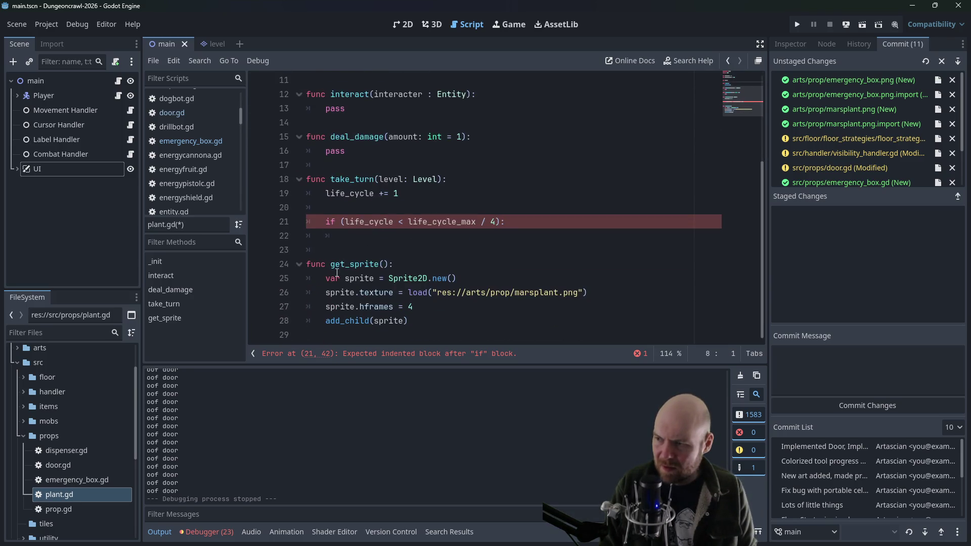
Remove var from get_sprite's Sprite2D.new() line so it assigns the member sprite
click(349, 281)
double_click(334, 279)
key(Delete)
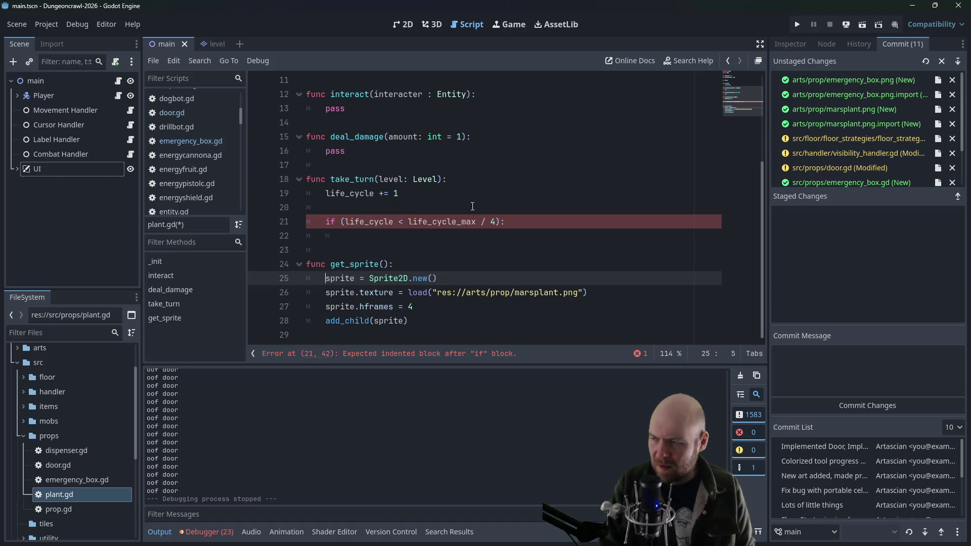
Begin a sprite. statement in the if body and bring up the Sprite2D documentation
click(553, 218)
click(545, 232)
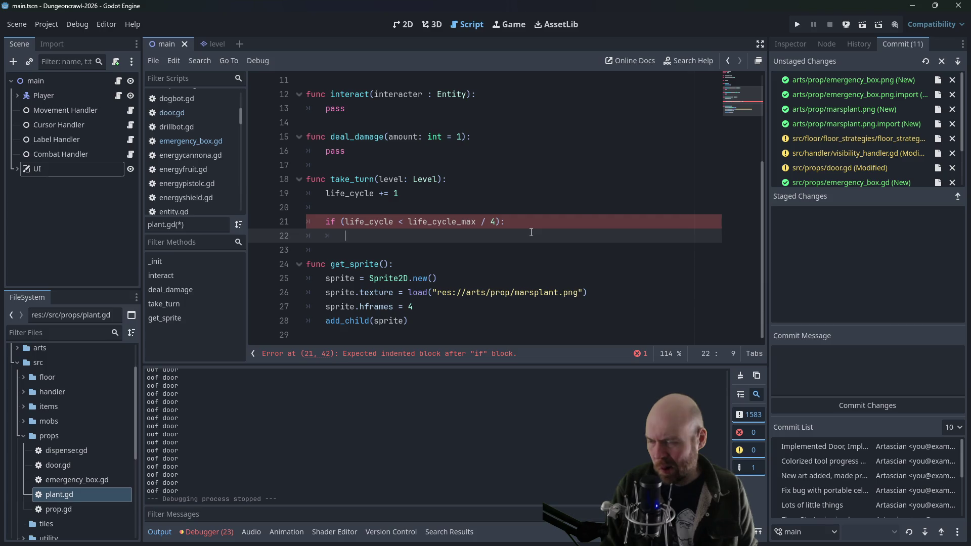
text(sprite.)
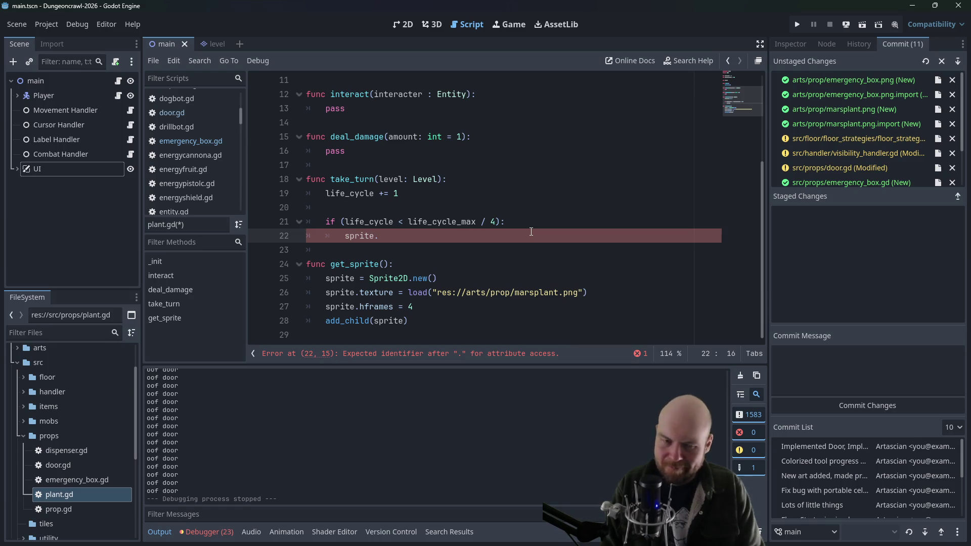
click(398, 279)
ctrl+click(398, 278)
Read the Sprite2D frame property description, then return to plant.gd
scroll(423, 272, down, 5)
scroll(393, 244, up, 3)
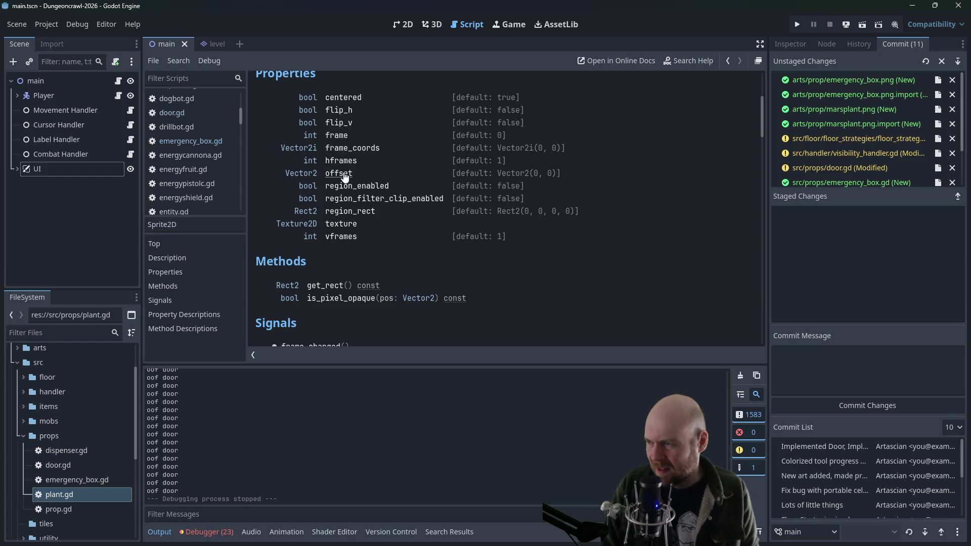
scroll(353, 246, down, 2)
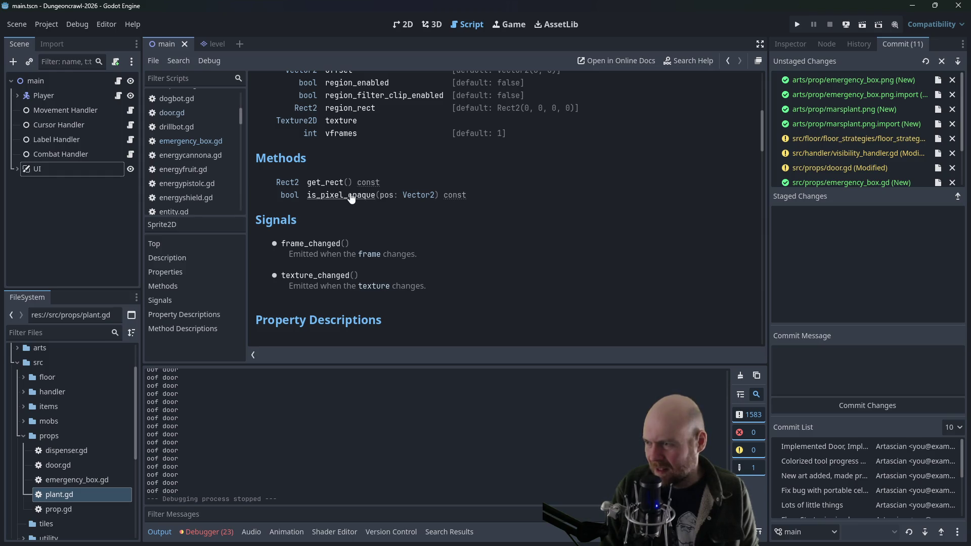
scroll(352, 222, up, 5)
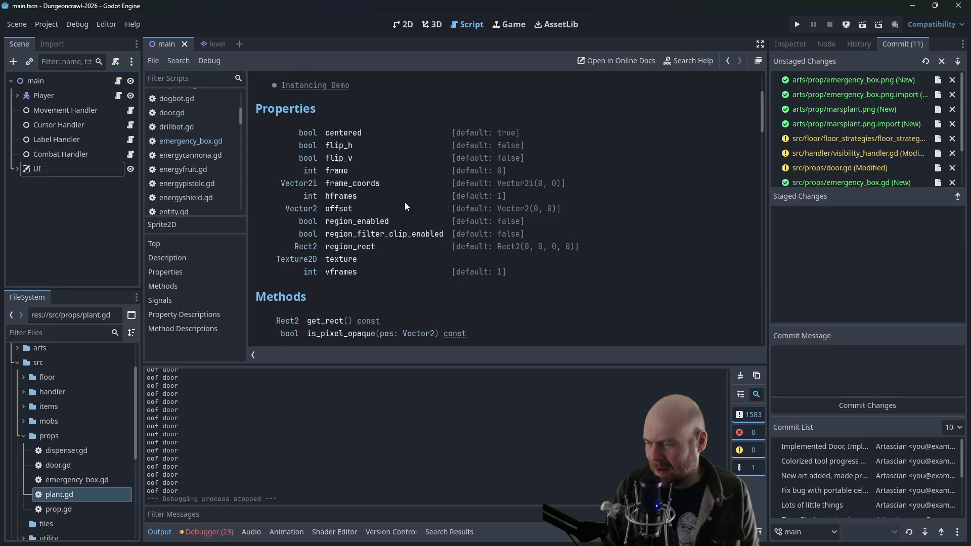
scroll(405, 205, up, 1)
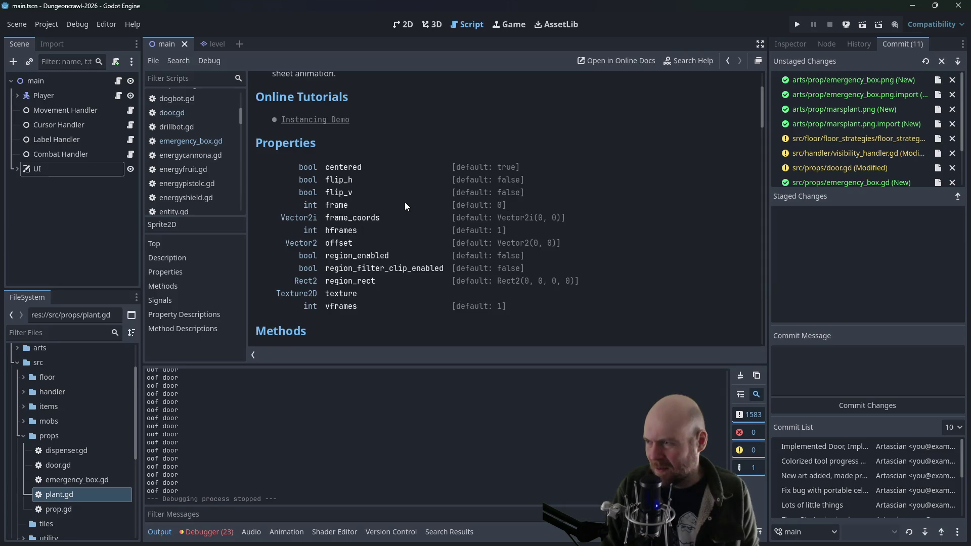
click(338, 205)
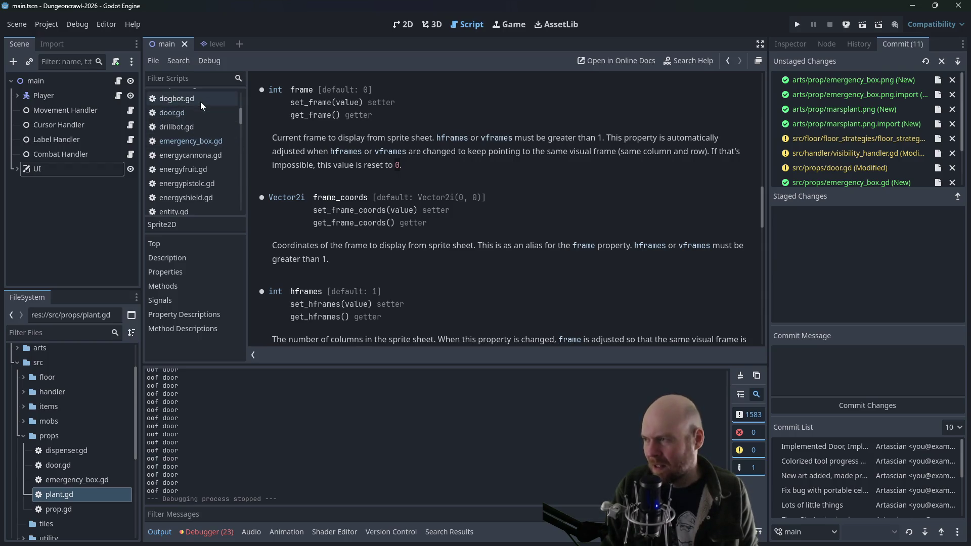
scroll(202, 122, up, 4)
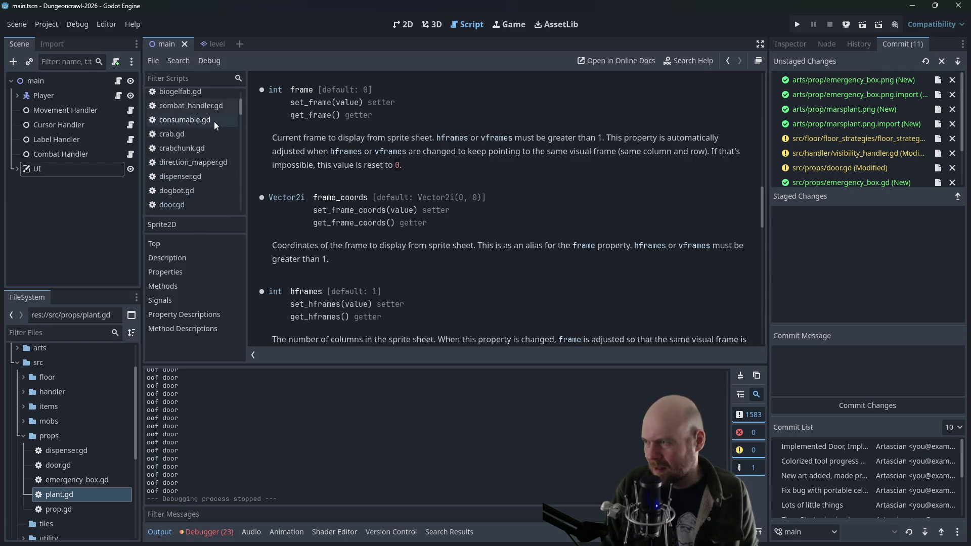
drag(241, 106, 238, 173)
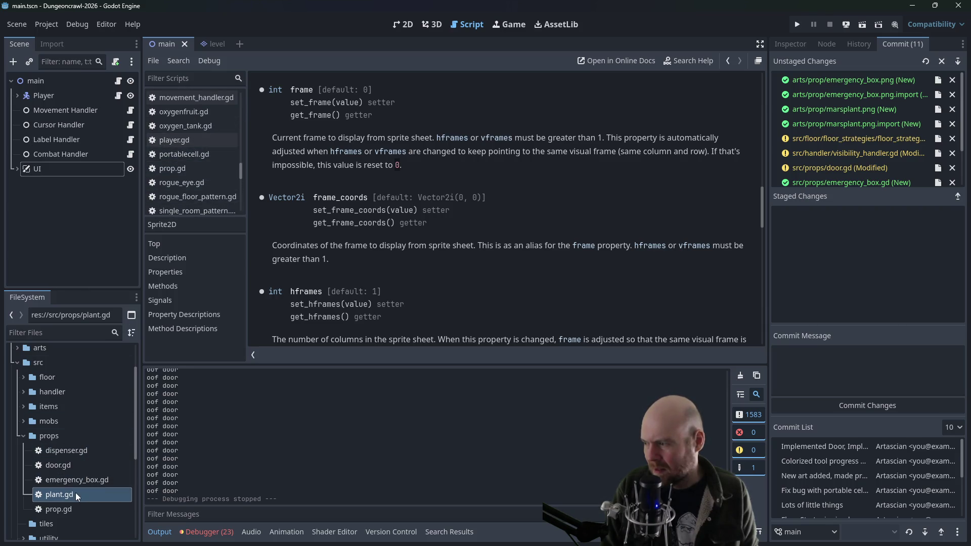
double_click(75, 494)
Complete sprite.frame = 0 and start an elif (life_cycle < life_cycle_max) branch below it
click(403, 237)
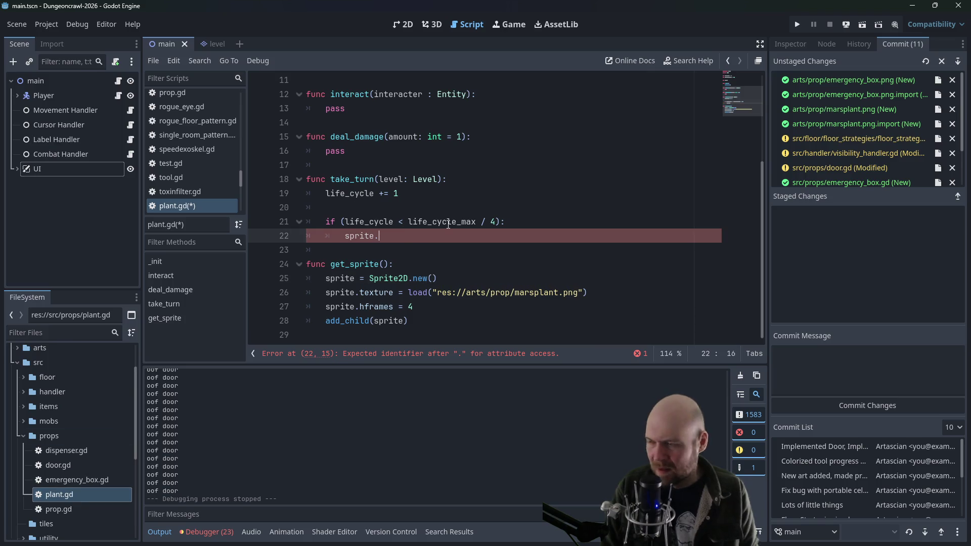
text(frame = 0)
key(Return)
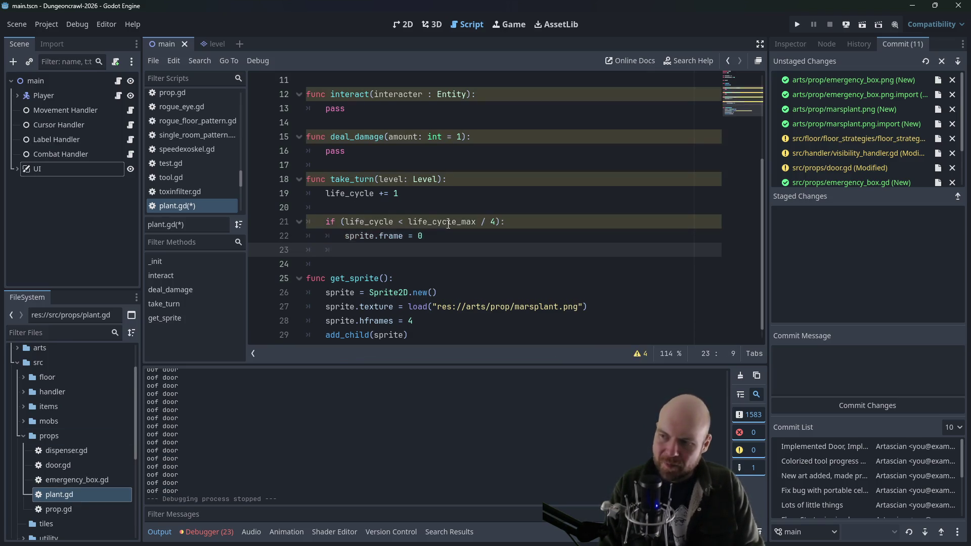
text(if(life_cy)
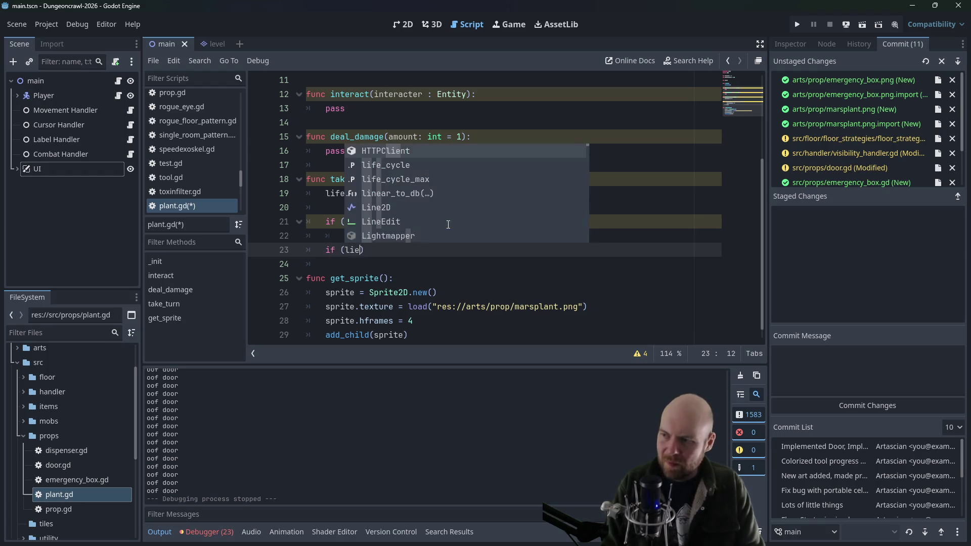
text(cle < lif)
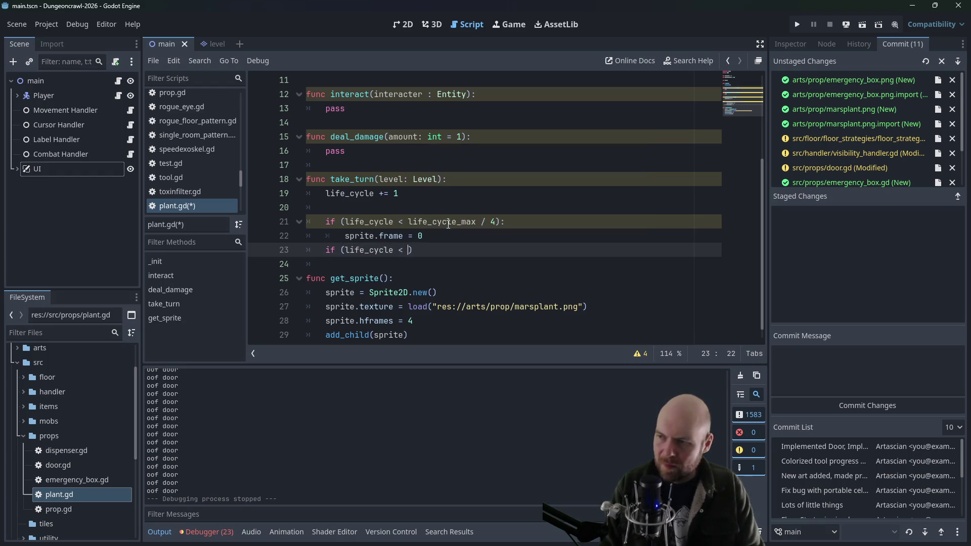
text(e_cycle_max / 4)
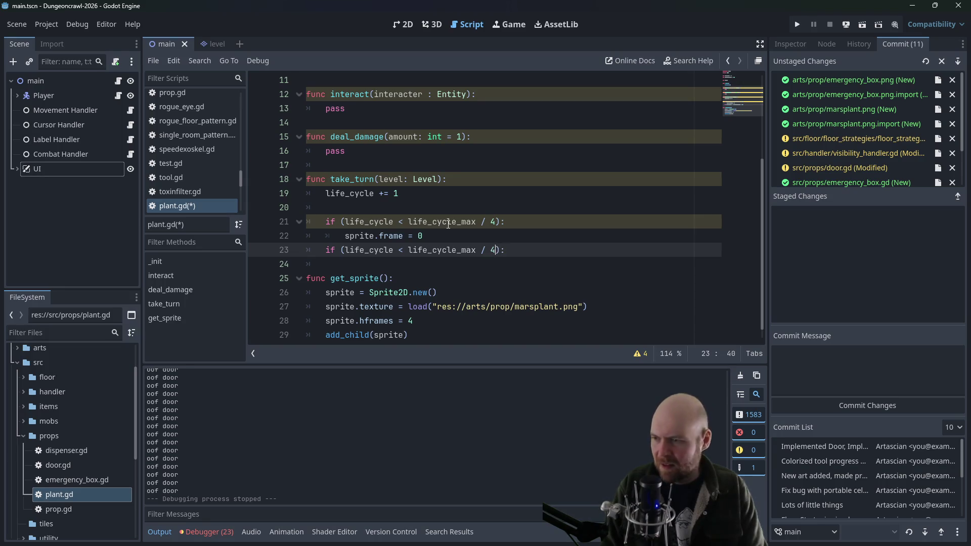
key(Left)
key(Left)
key(Left)
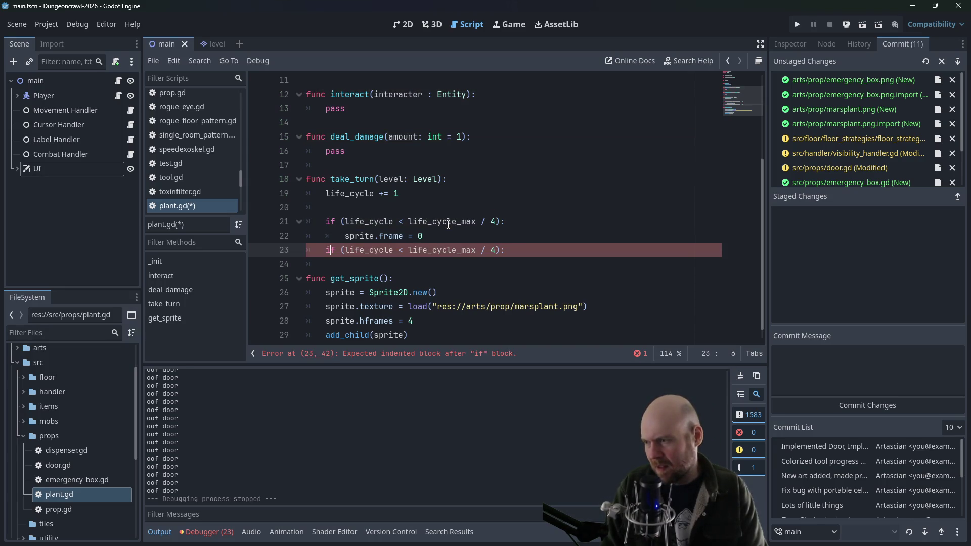
text(el)
key(Right)
key(Right)
key(Right)
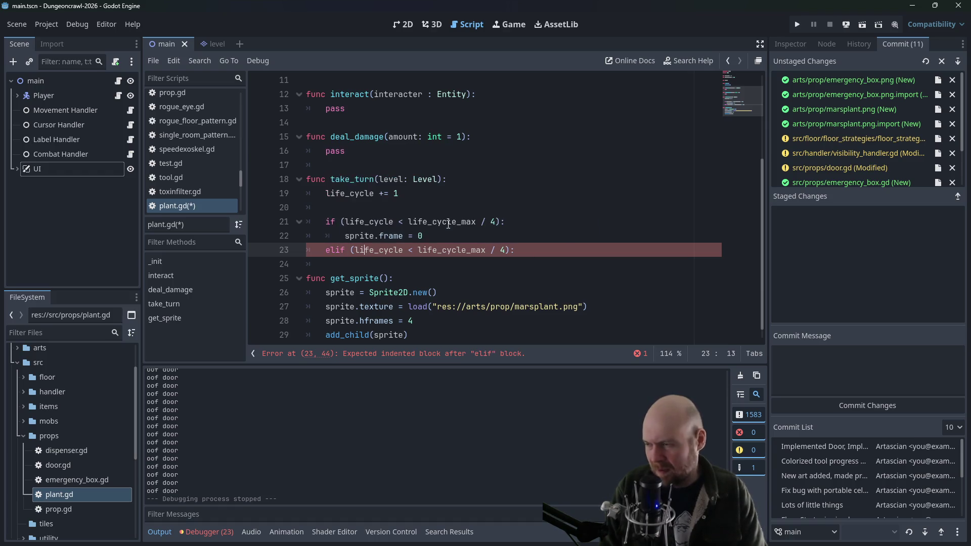